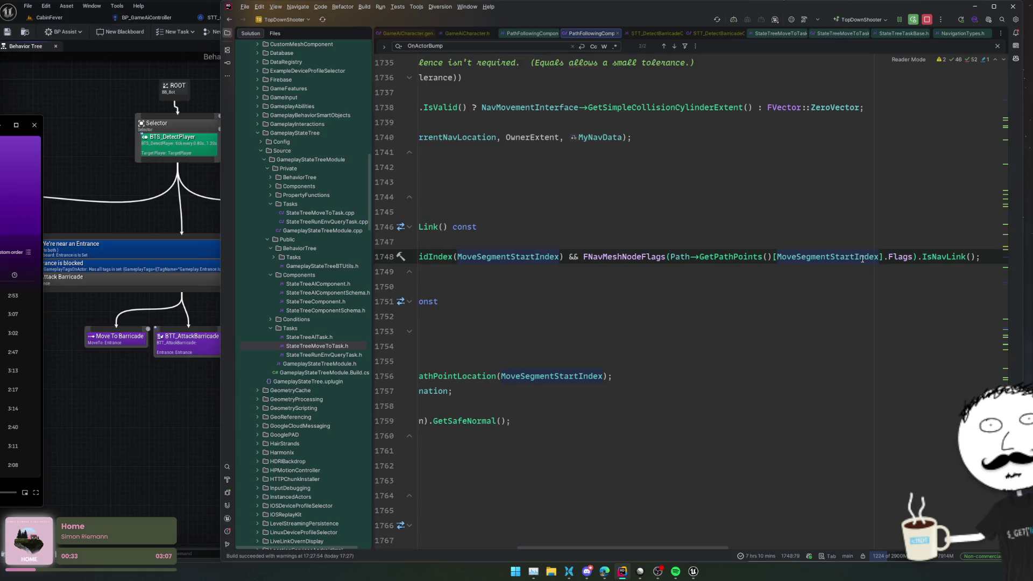
- Copy the FNavMeshNodeFlags(...).IsNavLink() expression and comment out the HasStartedNavLinkMove call
double_click(612, 257)
key("ctrl+w")
key("ctrl+w")
key("ctrl+w")
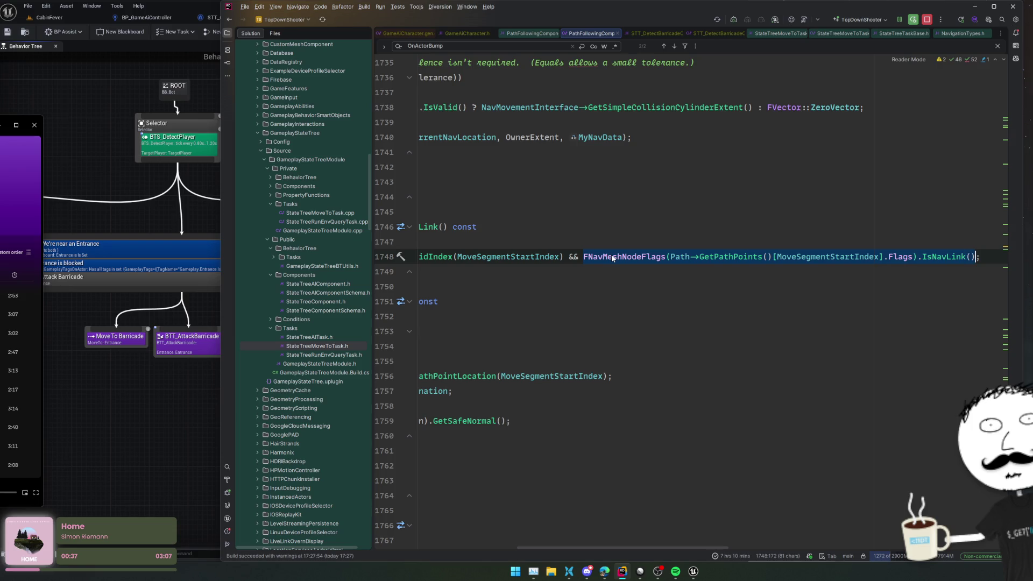
key("ctrl+alt+Left")
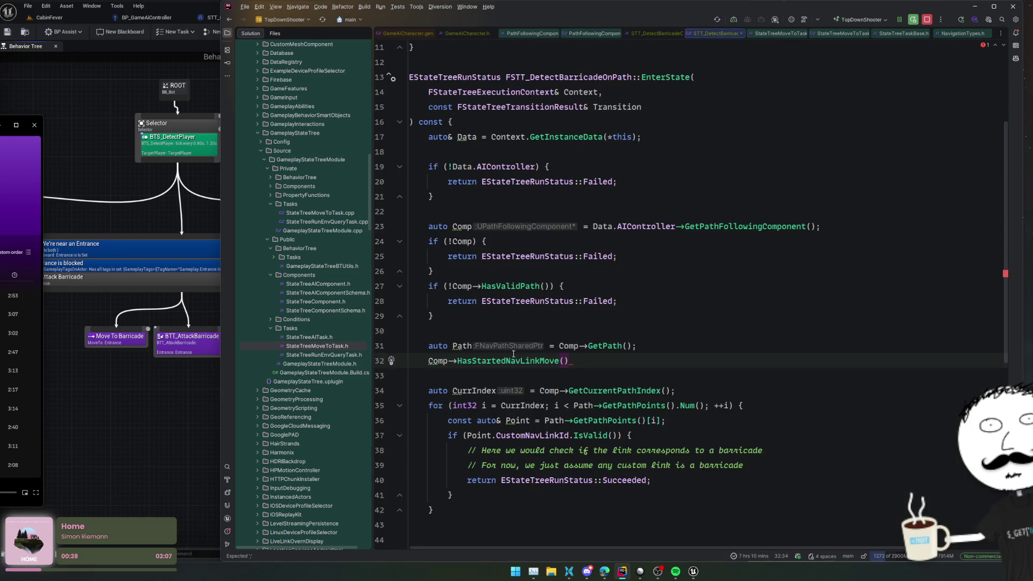
key("ctrl+slash")
- Paste the IsNavLink check below the Point declaration, add the FNavMeshNodeFlags include, and select its path-point argument
left_click(709, 418)
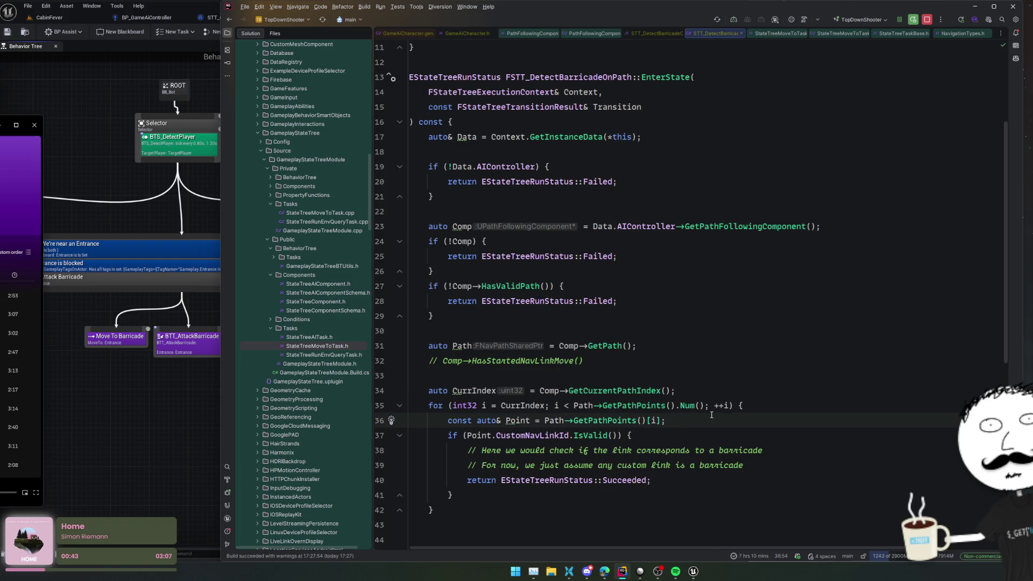
key("Return")
key("Return")
key("Return")
key("Up")
key("Up")
type("FNavMeshNodeFlags(Path->GetPathPoints()[MoveSegmentStartIndex].Flags).IsNavLink()")
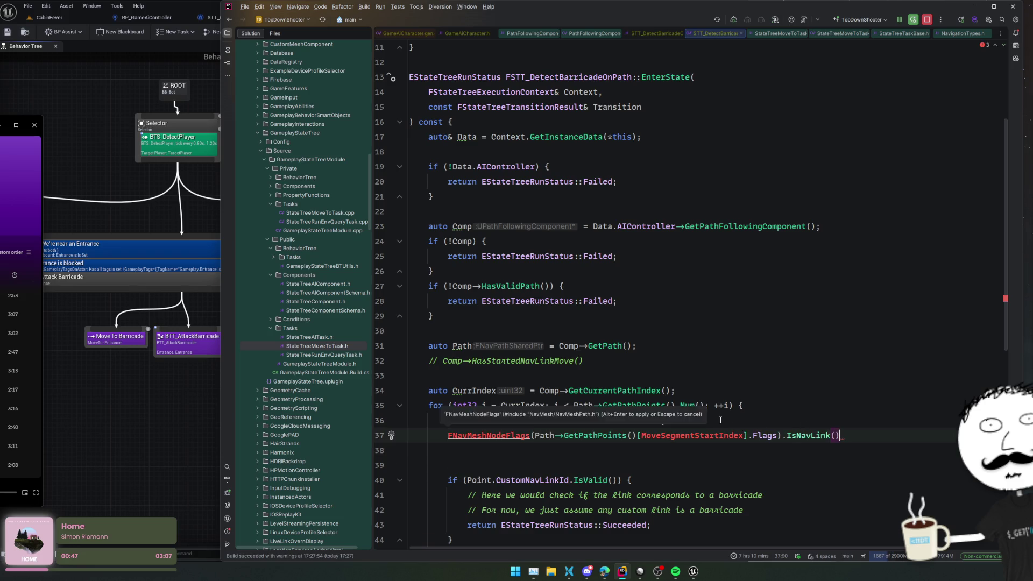
key("alt+Return")
key("Return")
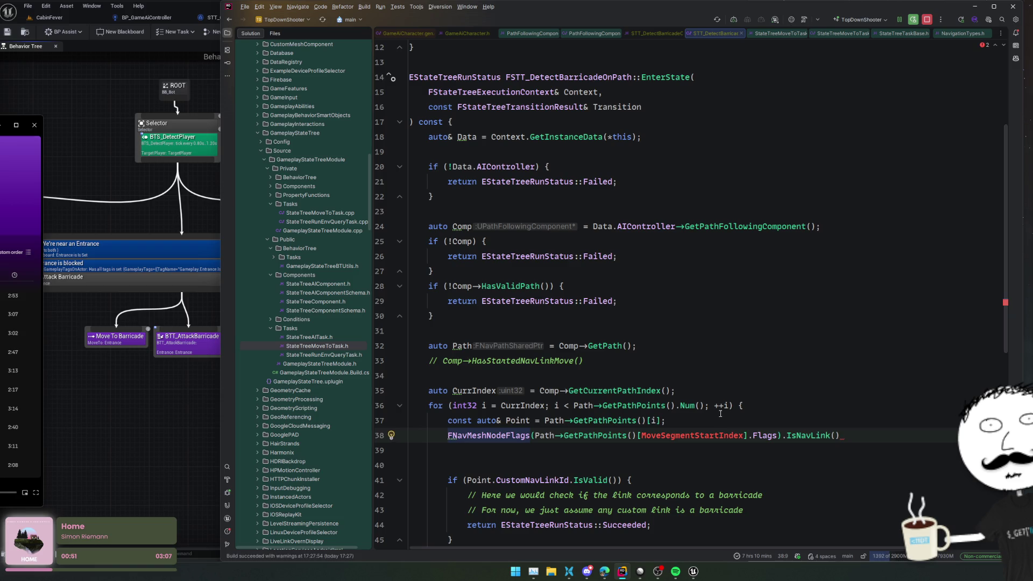
left_click(588, 436)
key("ctrl+w")
key("ctrl+w")
key("ctrl+w")
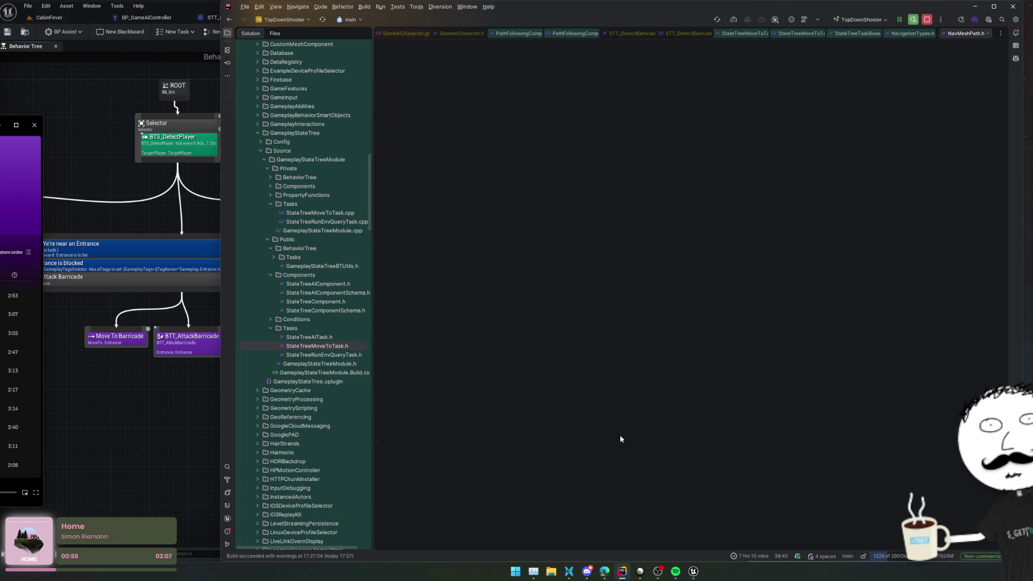
- Check the IsNavLink declaration, then wrap the pasted check in an 'if () {' block with an empty body
key("ctrl+b")
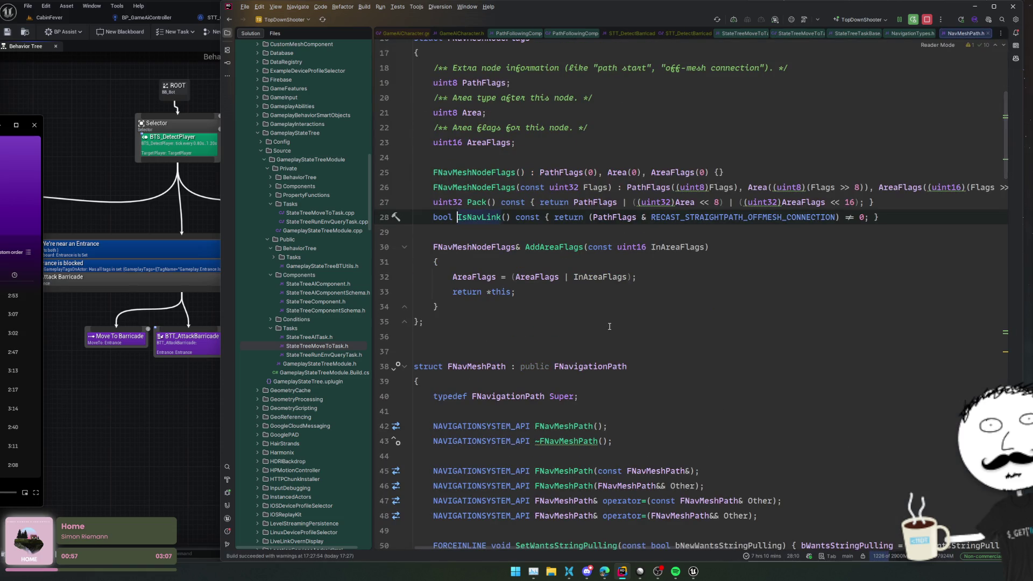
scroll(614, 310, "up", 2)
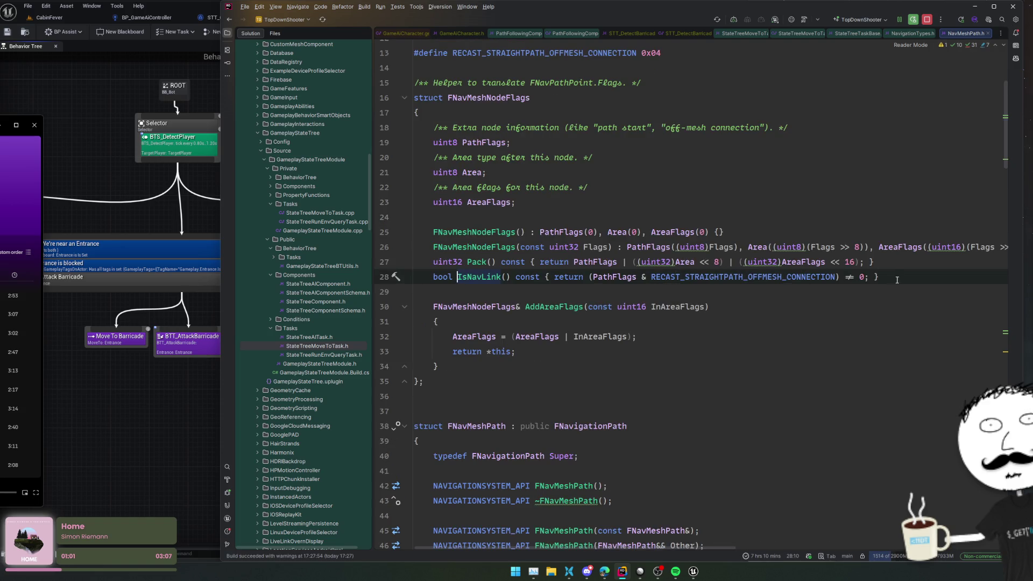
key("ctrl+alt+Left")
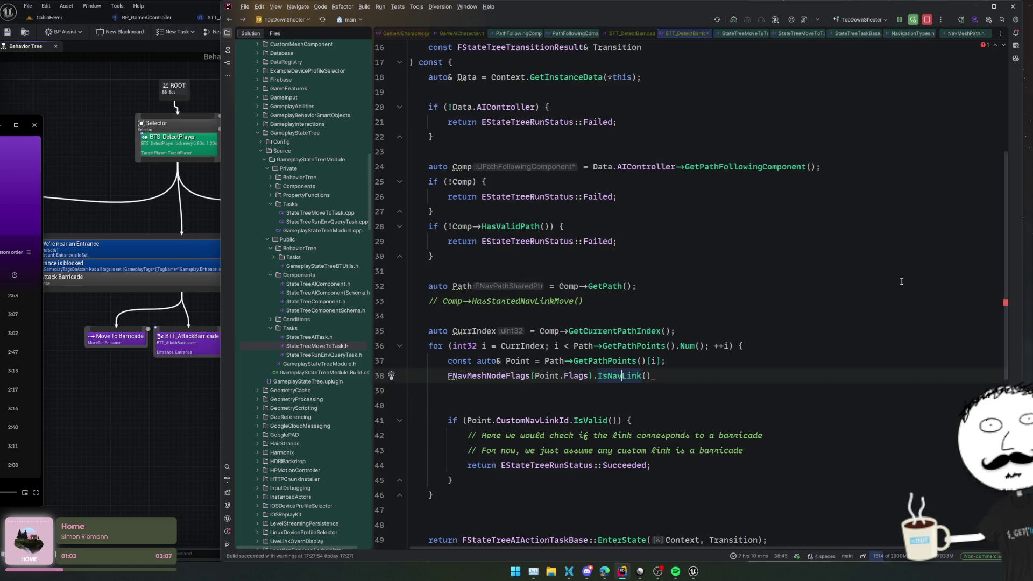
left_click(669, 374)
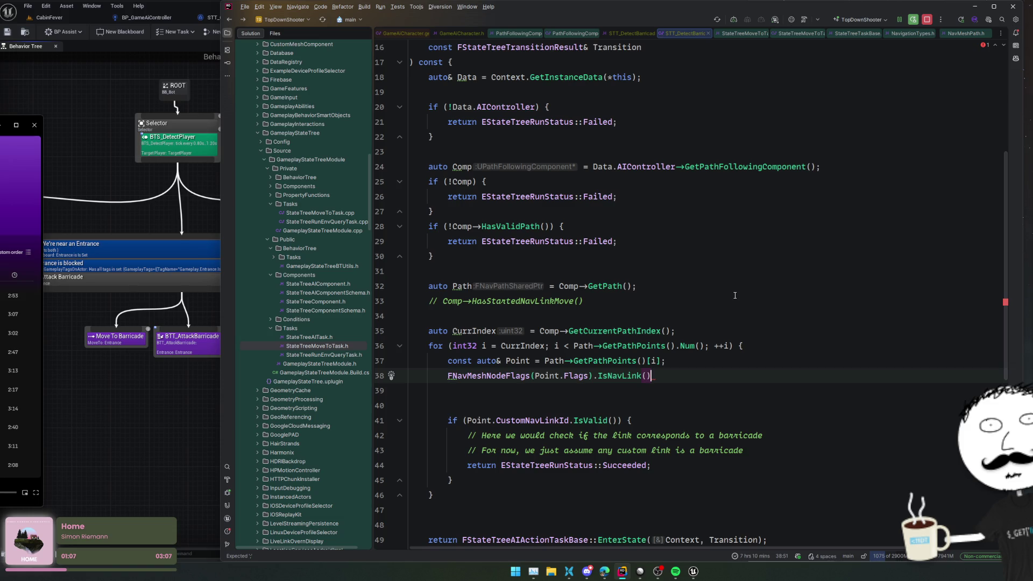
type("if (")
type(") {")
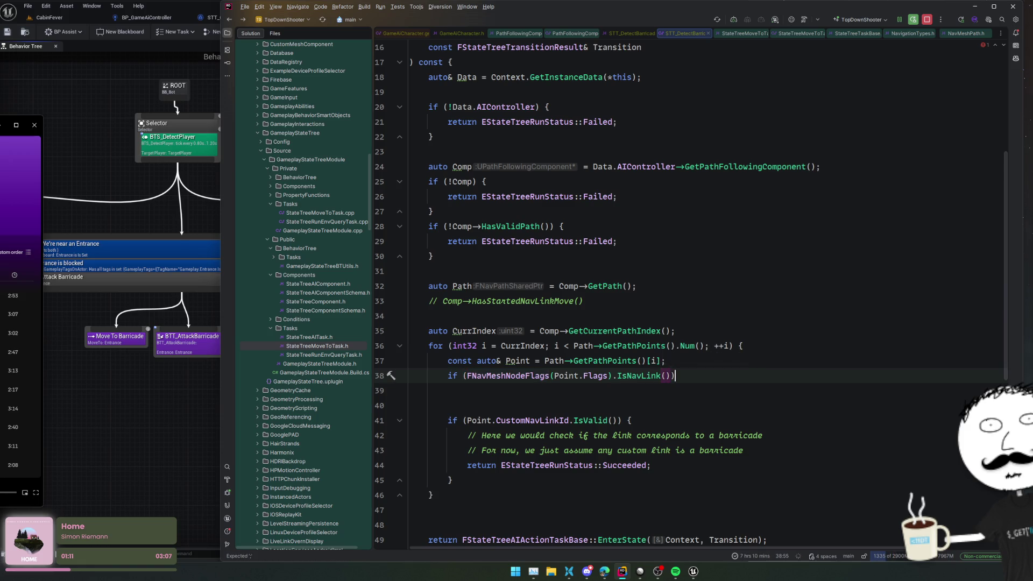
key("Return")
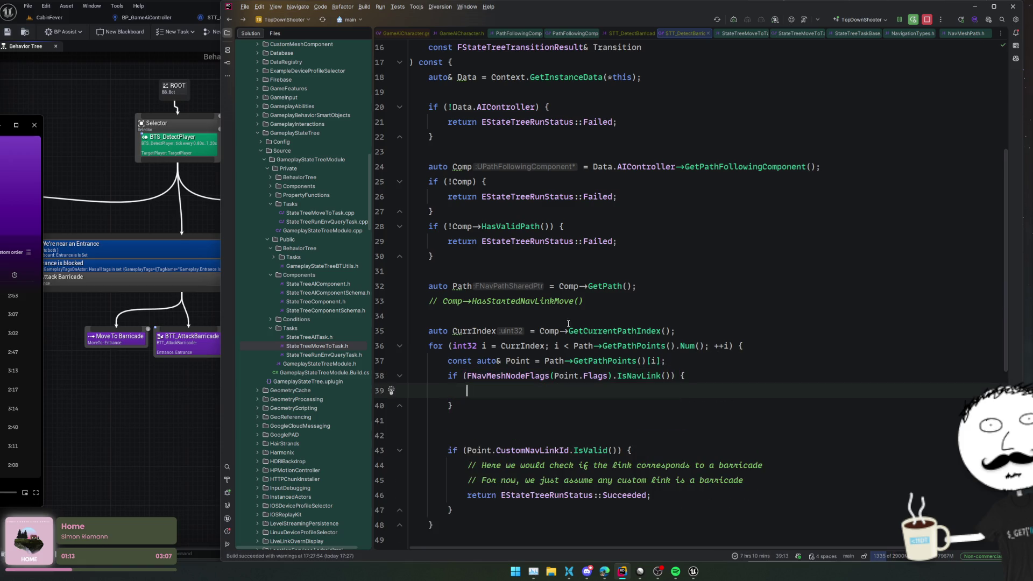
scroll(675, 344, "down", 2)
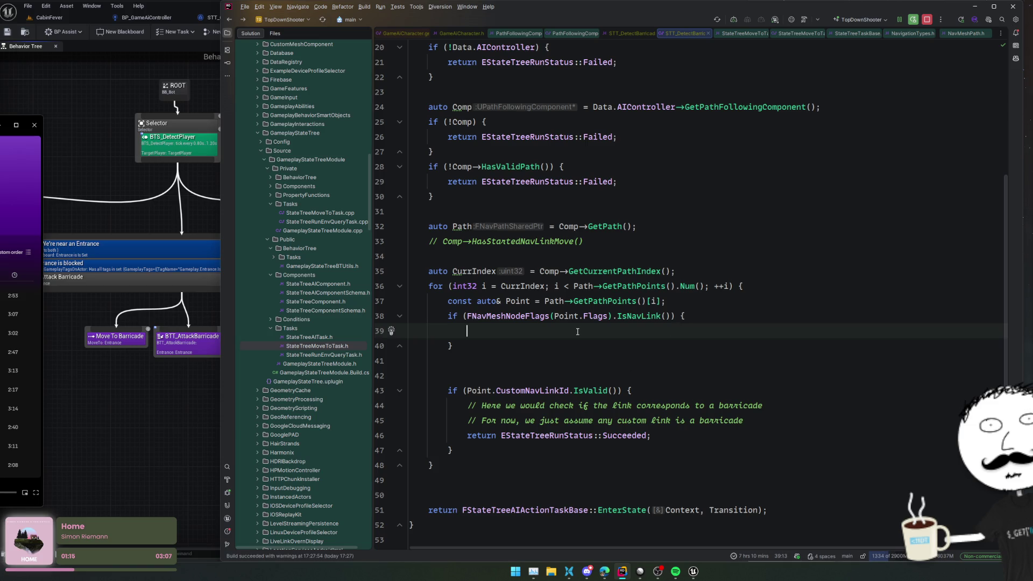
left_click(638, 316)
left_click(638, 316, "ctrl")
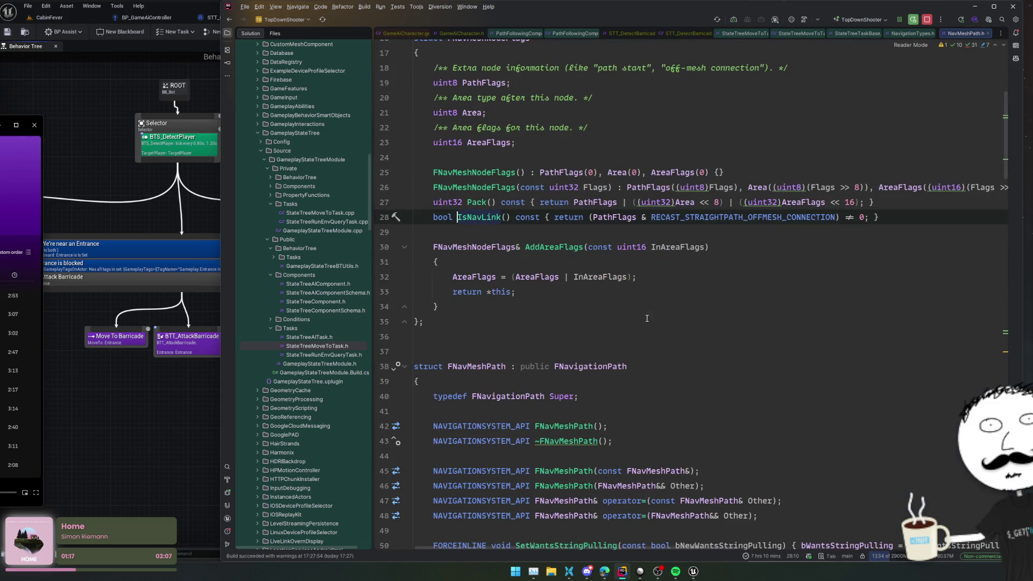
scroll(715, 267, "down", 7)
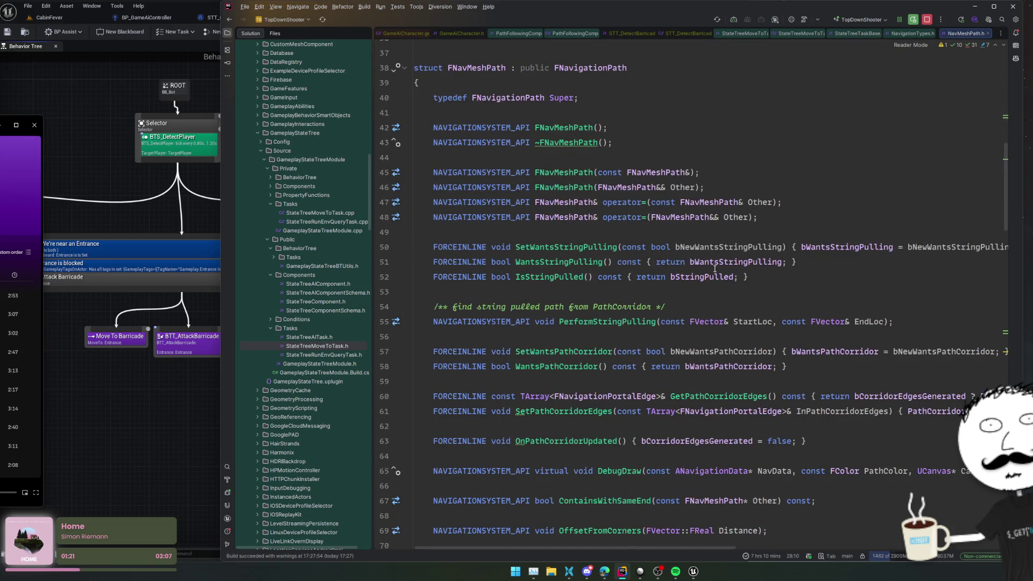
scroll(716, 268, "down", 5)
key("ctrl+alt+Left")
key("ctrl+alt+Left")
key("ctrl+b")
scroll(647, 286, "up", 1)
key("ctrl+alt+Left")
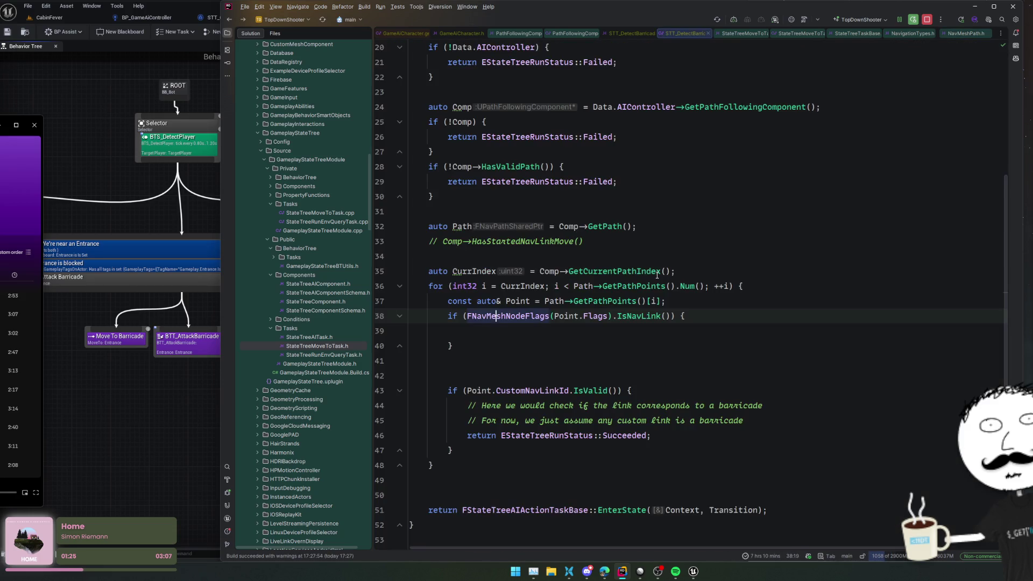
left_click(516, 301)
left_click(517, 330)
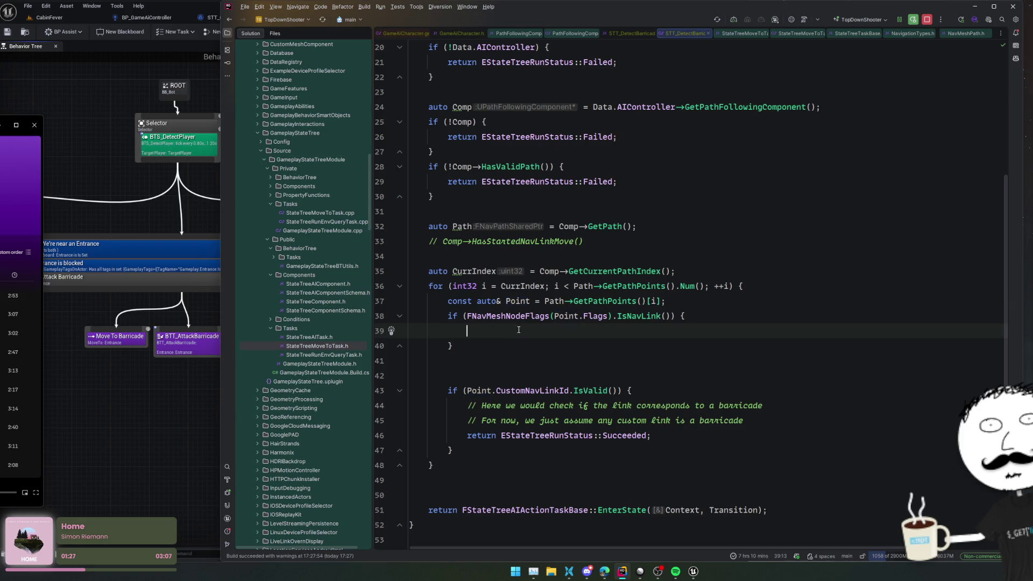
left_click(625, 302, "ctrl")
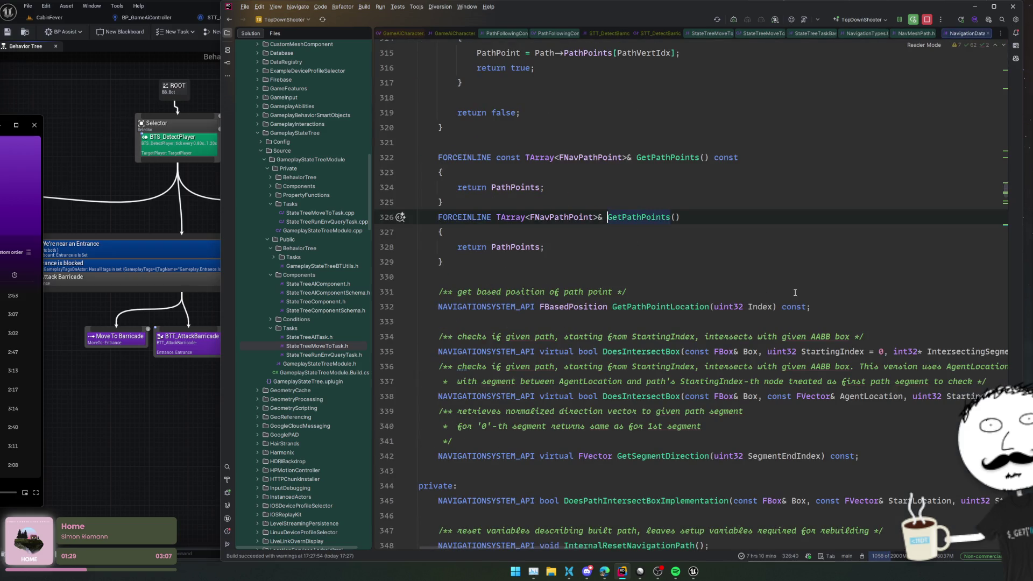
scroll(789, 291, "up", 2)
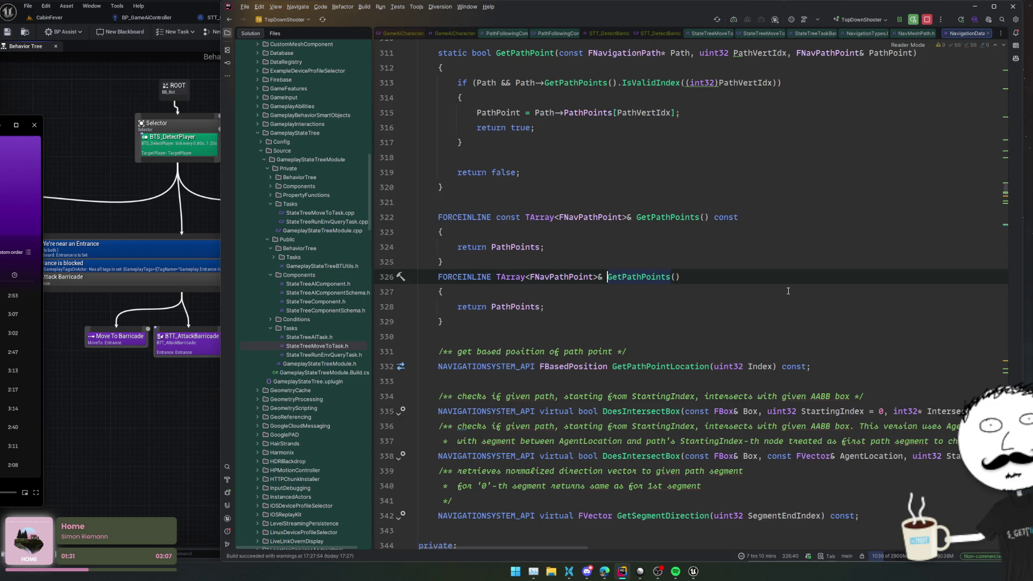
left_click(595, 217, "ctrl")
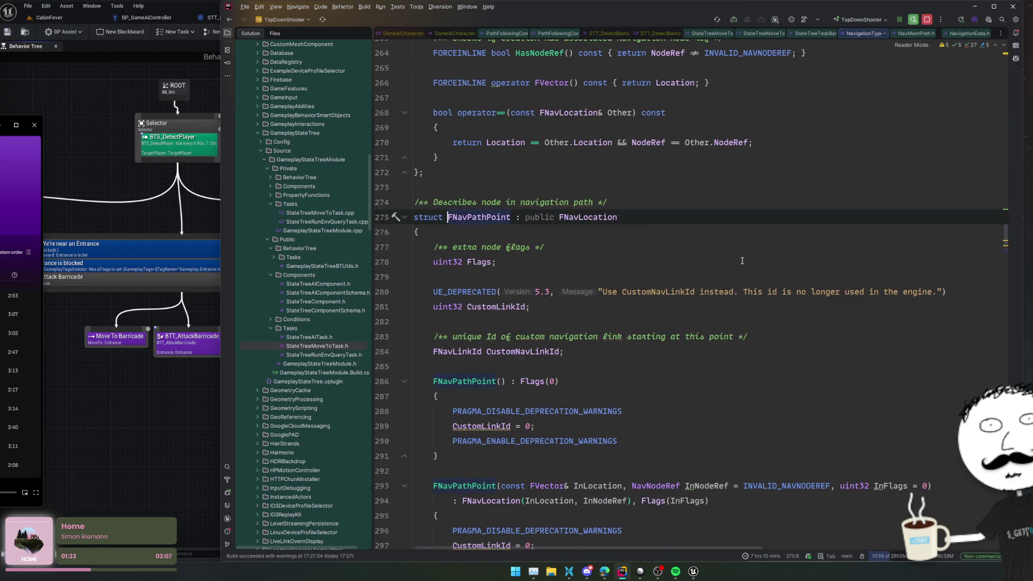
scroll(743, 259, "down", 8)
key("ctrl+minus")
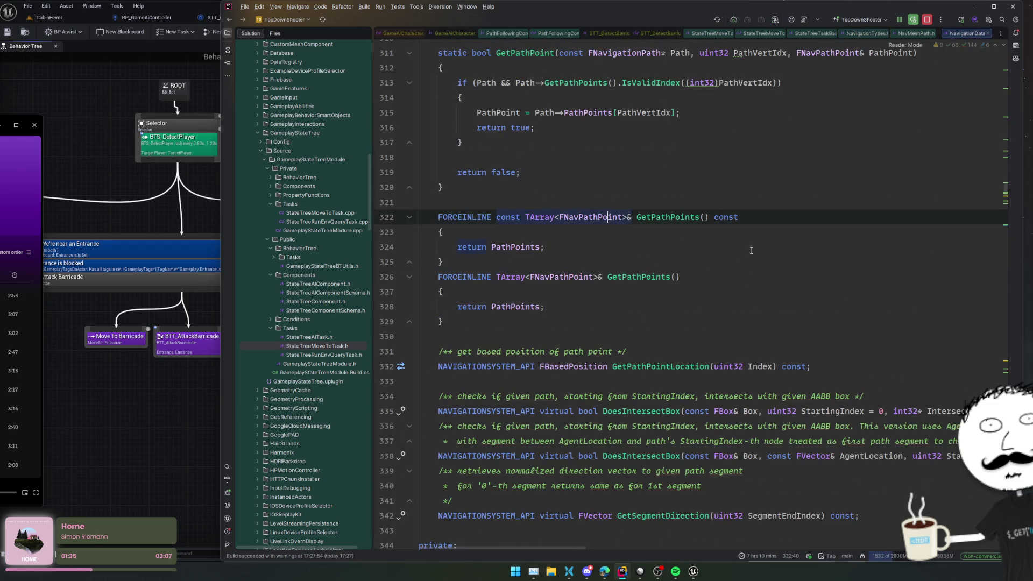
key("ctrl+minus")
key("ctrl+minus")
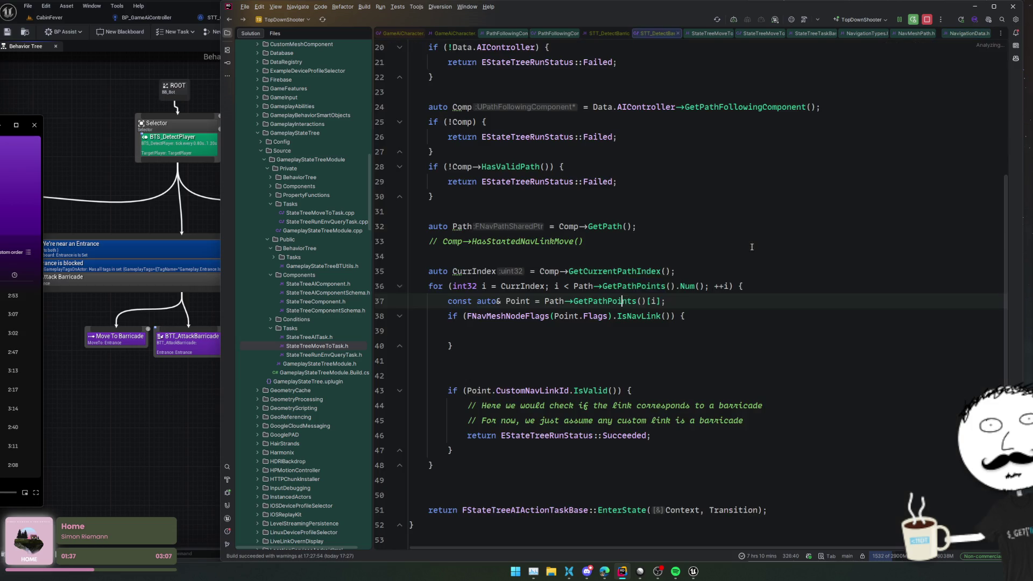
- Trace bWalkingNavLinkStart's usages to where SetMoveSegment sets it
left_click(551, 242, "ctrl")
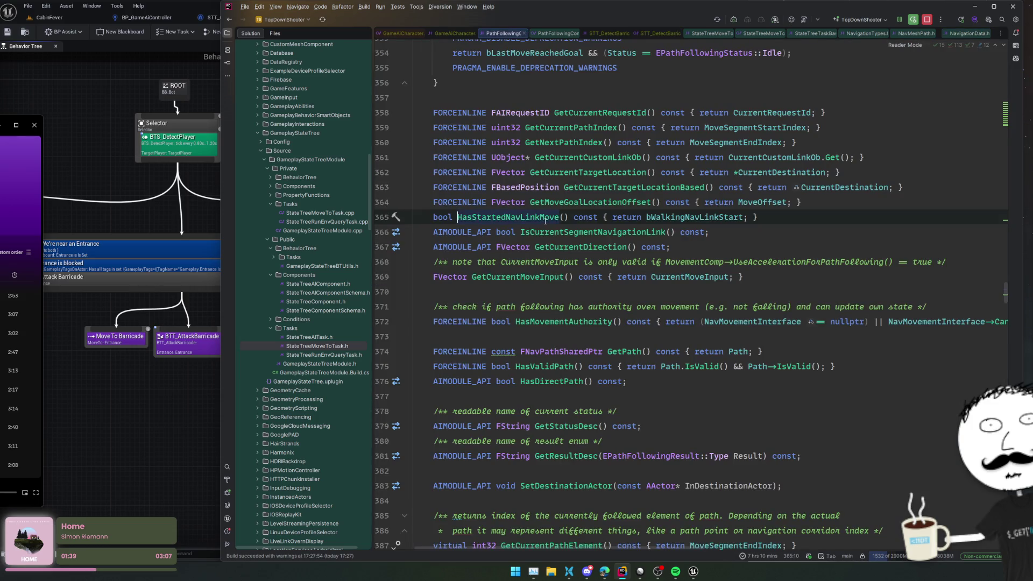
left_click(690, 218)
left_click(706, 217, "ctrl")
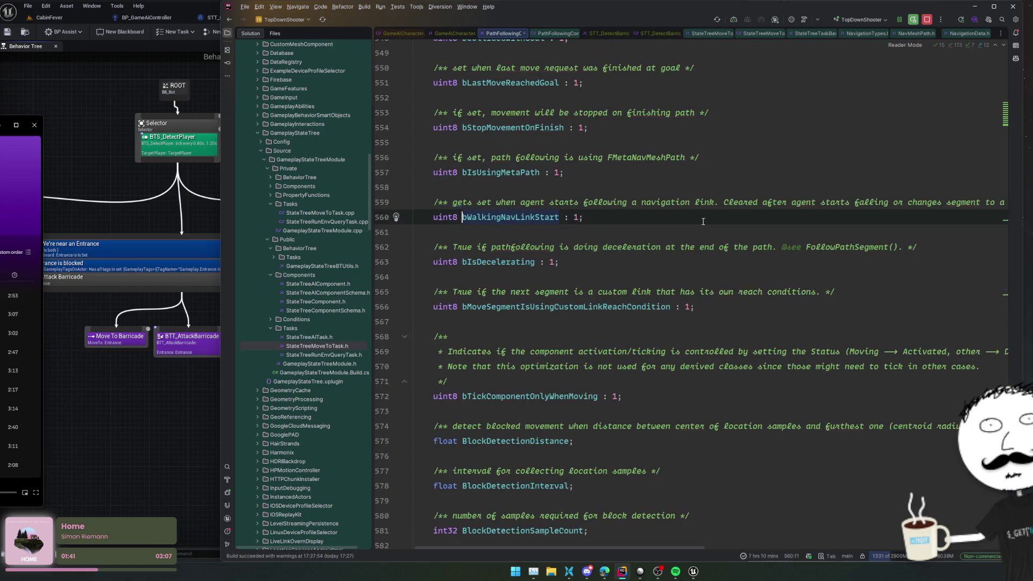
left_click(501, 215, "ctrl")
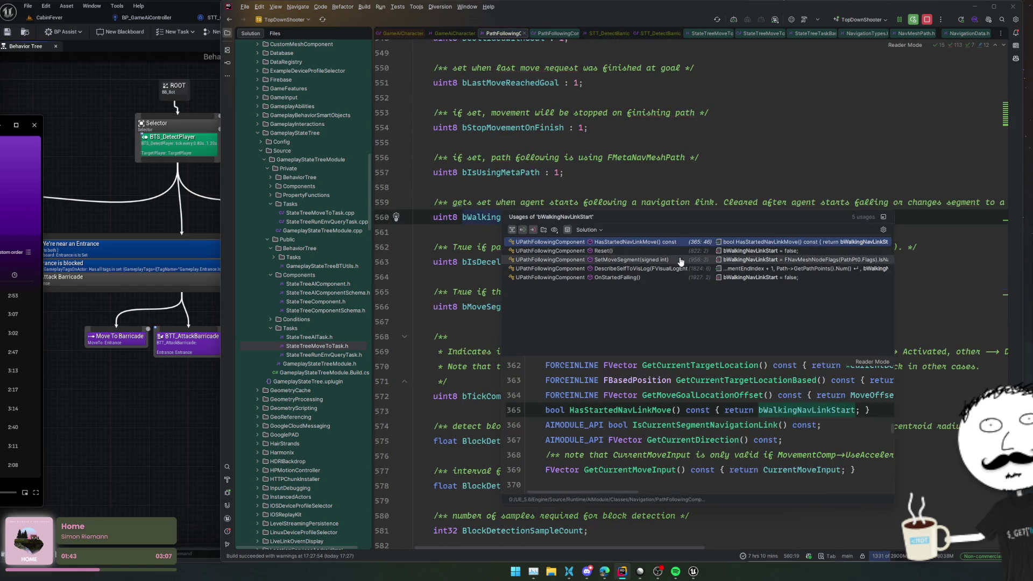
double_click(822, 261)
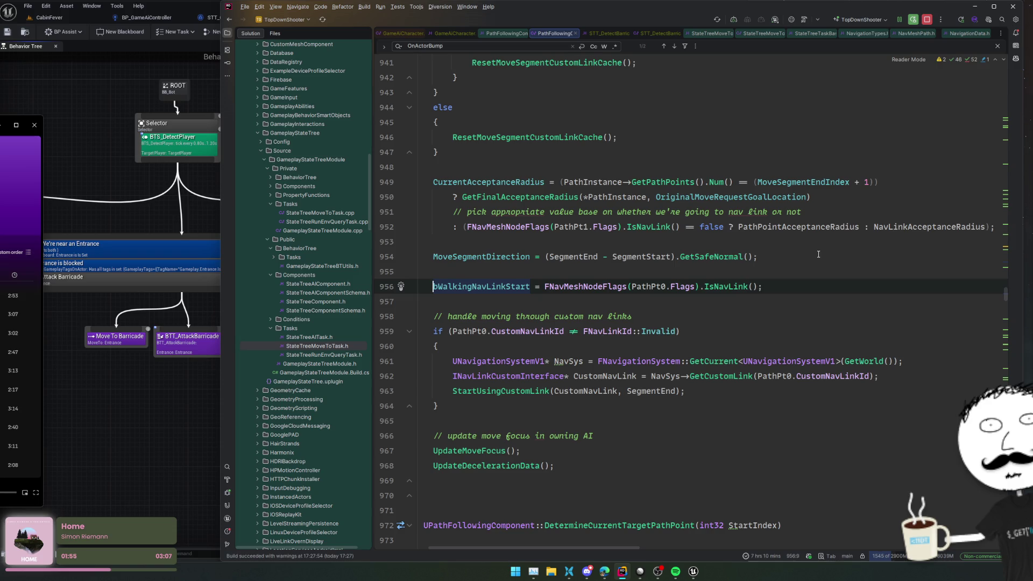
- Inspect the custom nav link handling: the GetCustomLink lookup and the StartUsingCustomLink definition
left_click(640, 361)
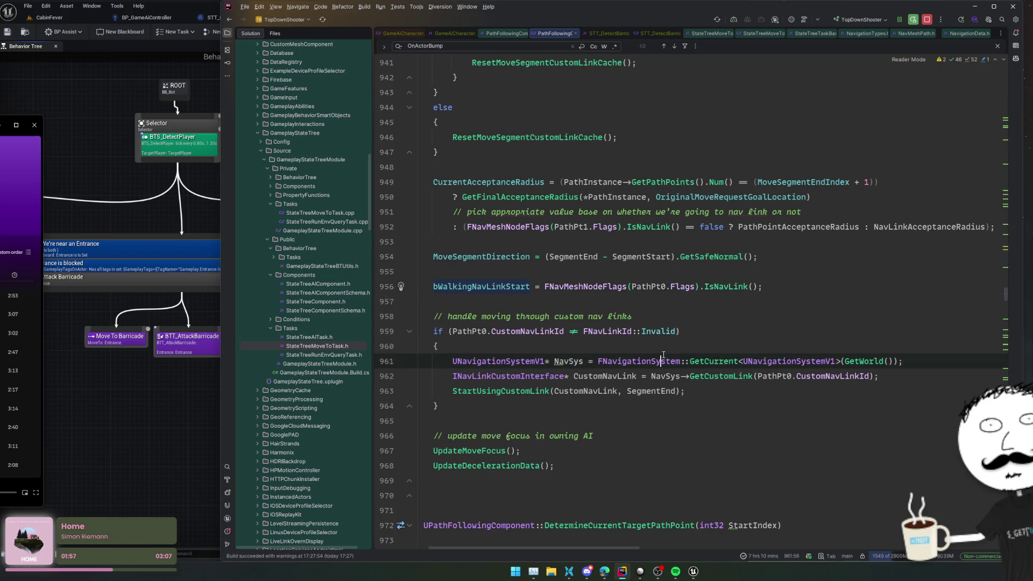
left_click(602, 376)
double_click(748, 376)
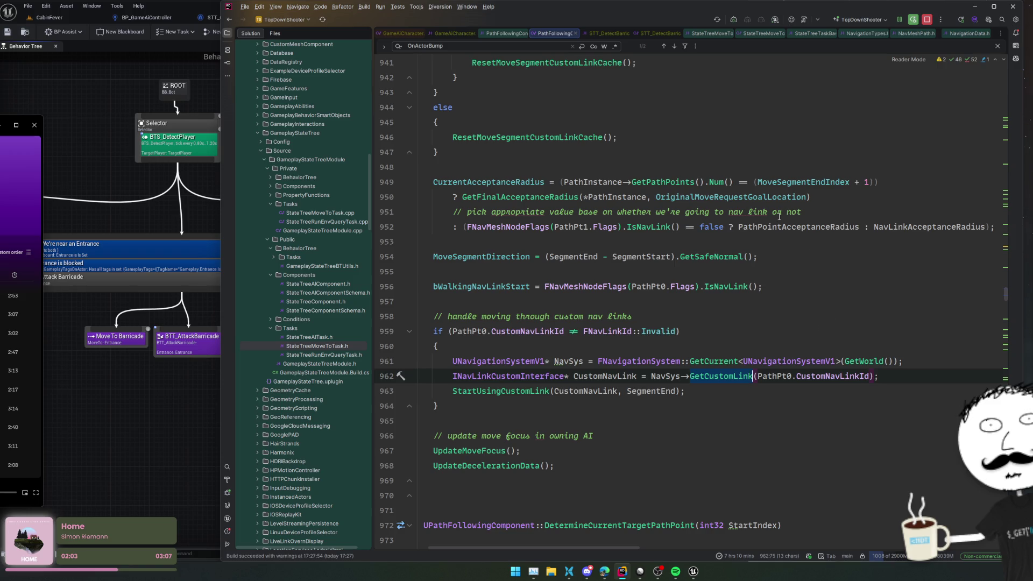
left_click(511, 393, "ctrl")
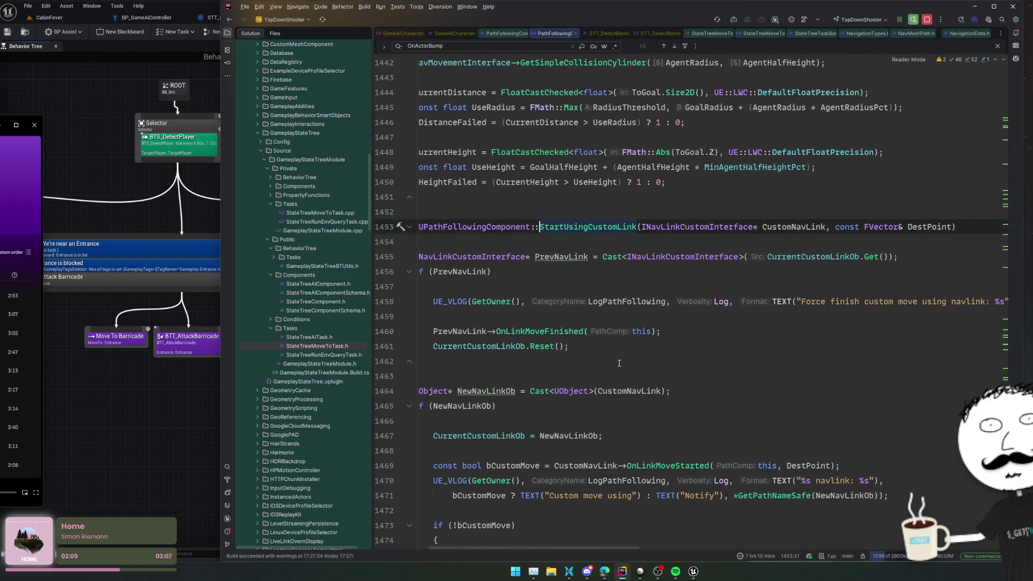
key("Home")
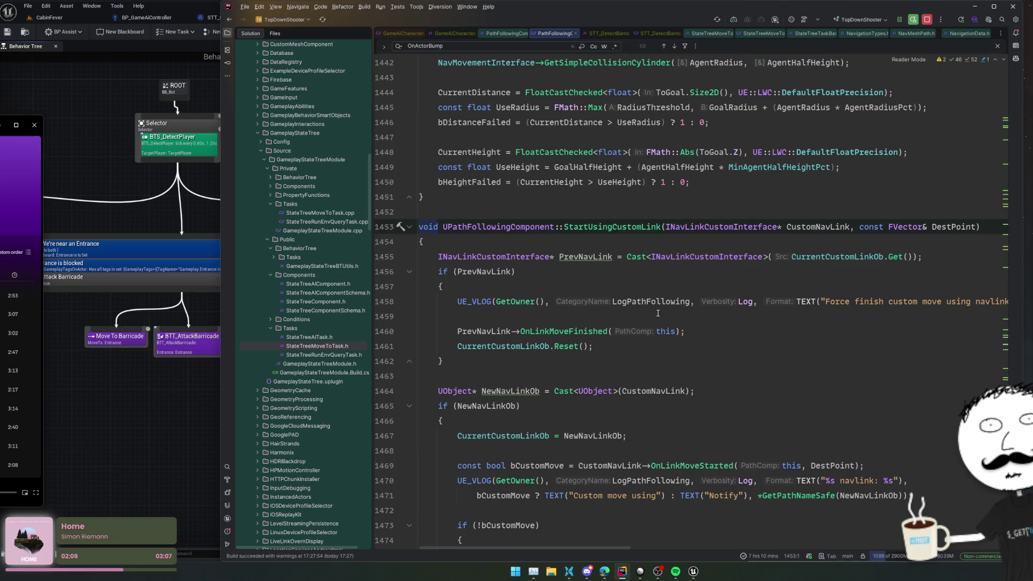
scroll(646, 346, "down", 2)
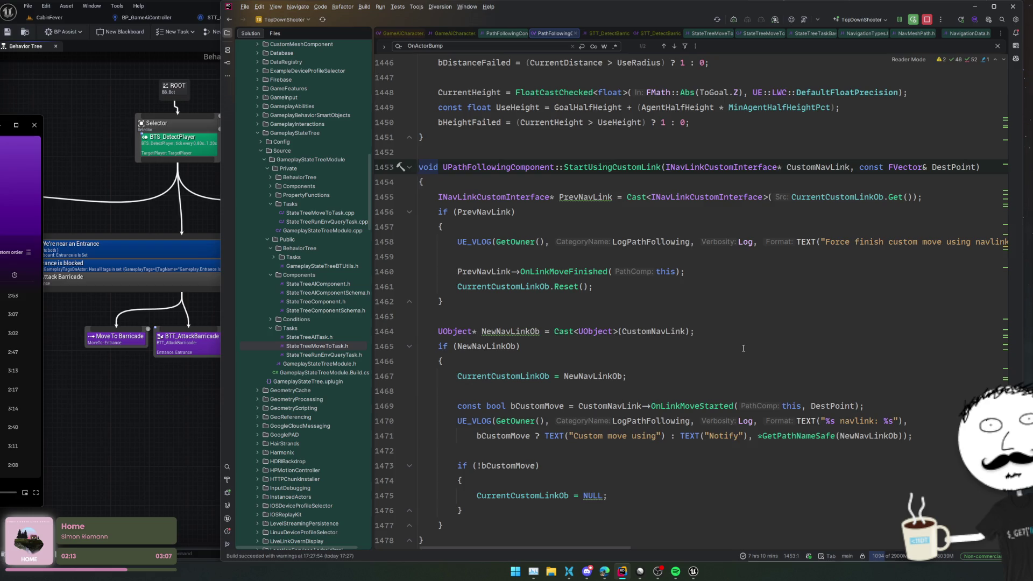
scroll(743, 348, "down", 2)
scroll(743, 348, "down", 2)
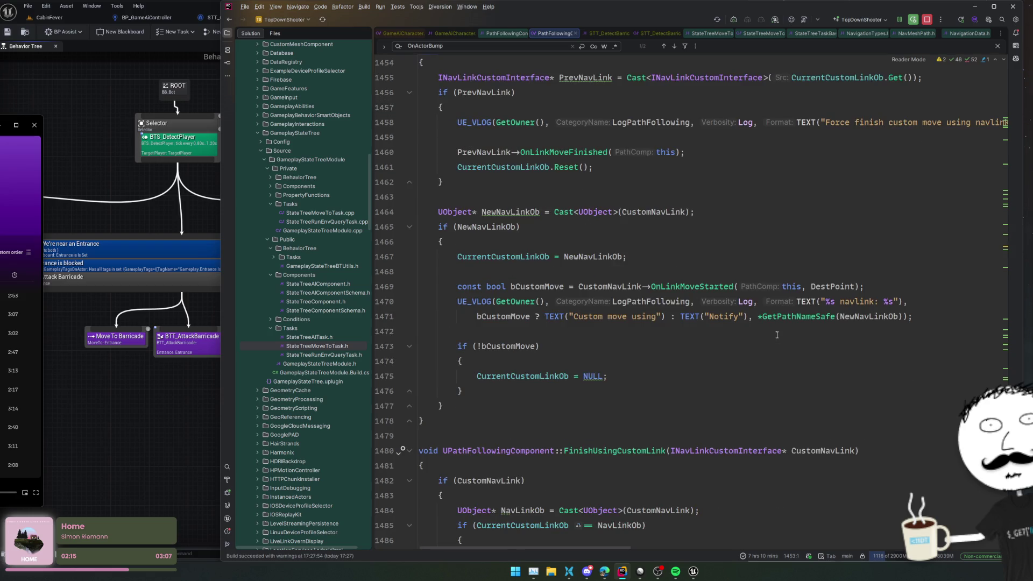
scroll(776, 334, "down", 4)
- Copy the navigation system and custom nav link lookup lines from SetMoveSegment
key("ctrl+minus")
key("Up")
key("Up")
key("Up")
key("F12")
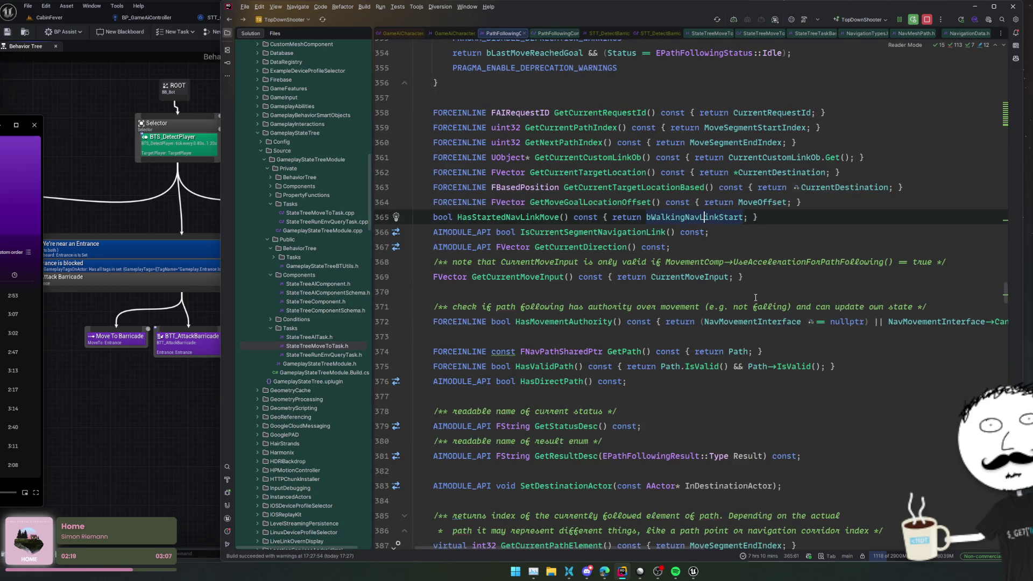
key("ctrl+minus")
key("ctrl+minus")
key("ctrl+minus")
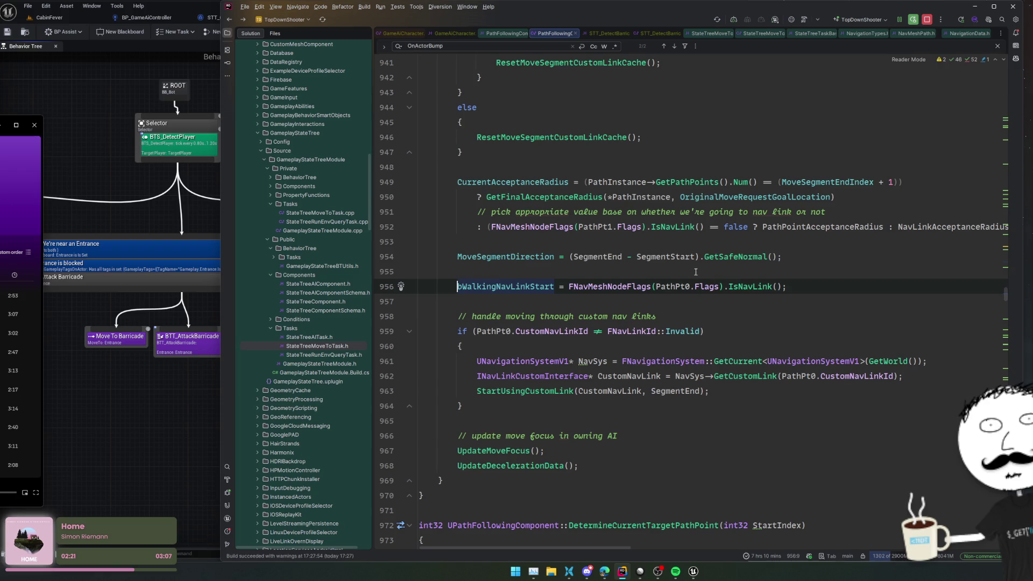
key("Down")
key("Down")
key("Down")
key("Home")
key("shift+Down")
key("shift+End")
key("ctrl+c")
key("ctrl+Tab")
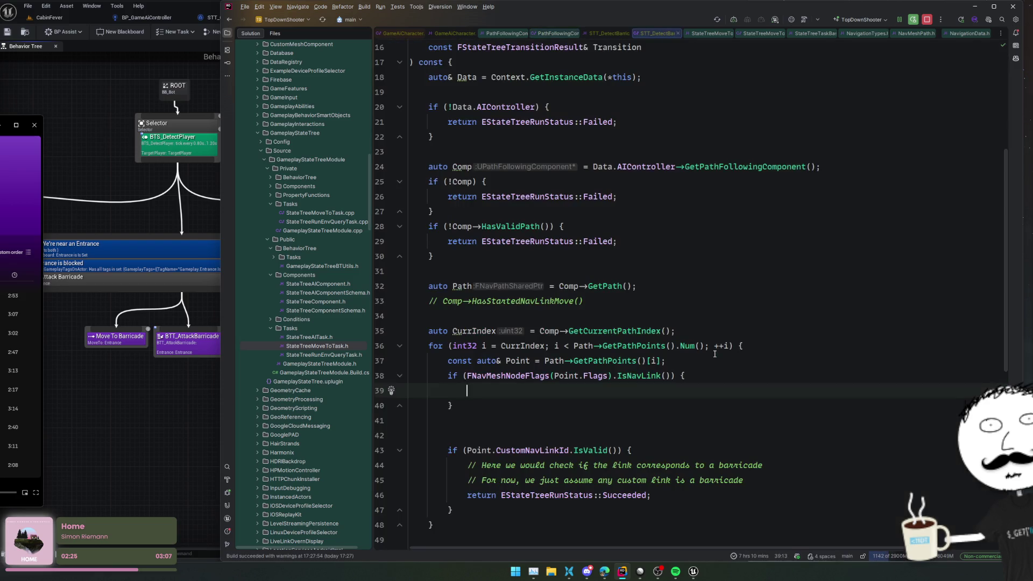
- Paste the two lookup lines into the if block and forward-declare UNavigationSystemV1
key("ctrl+v")
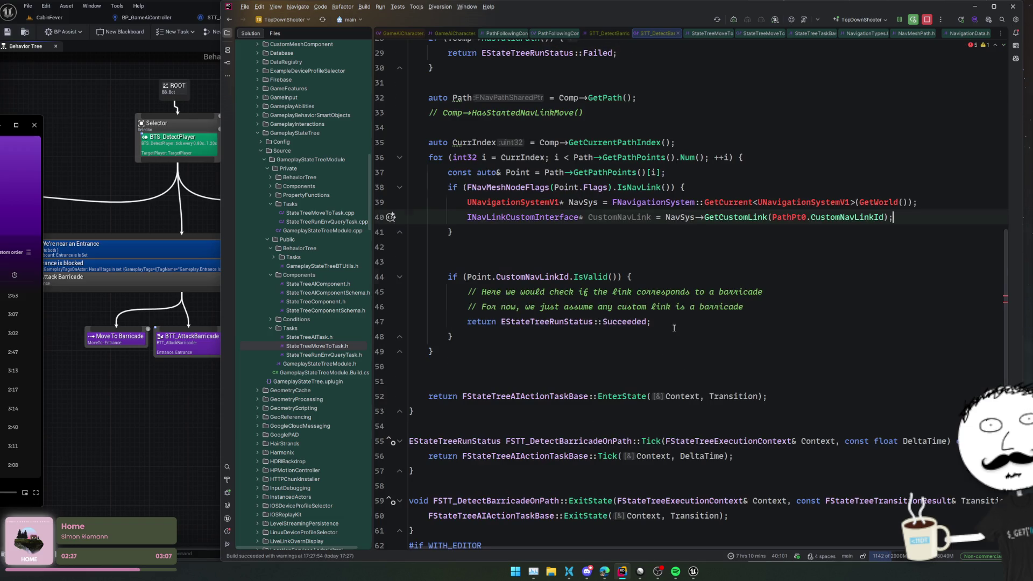
scroll(573, 257, "down", 3)
key("alt+Return")
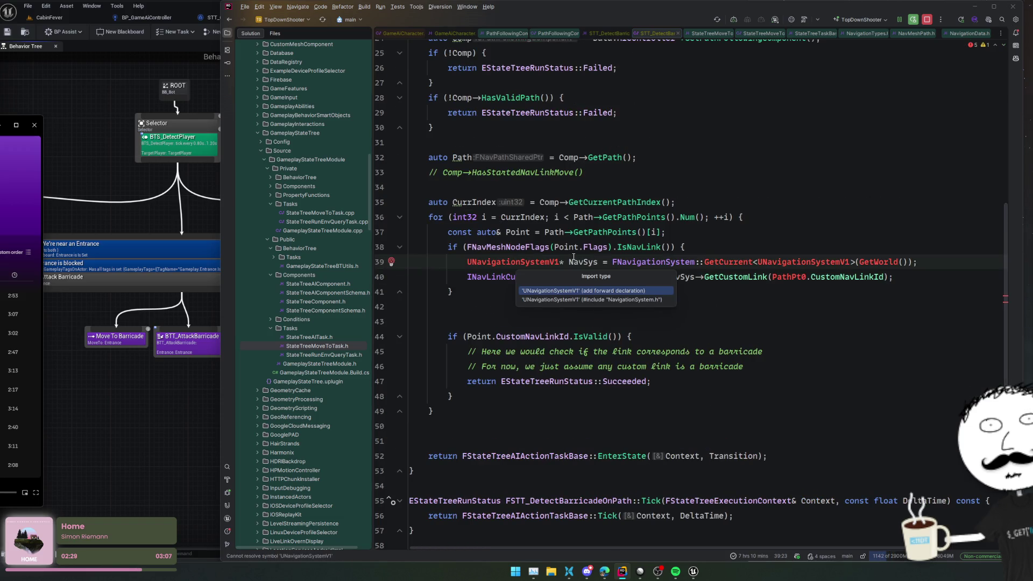
key("Return")
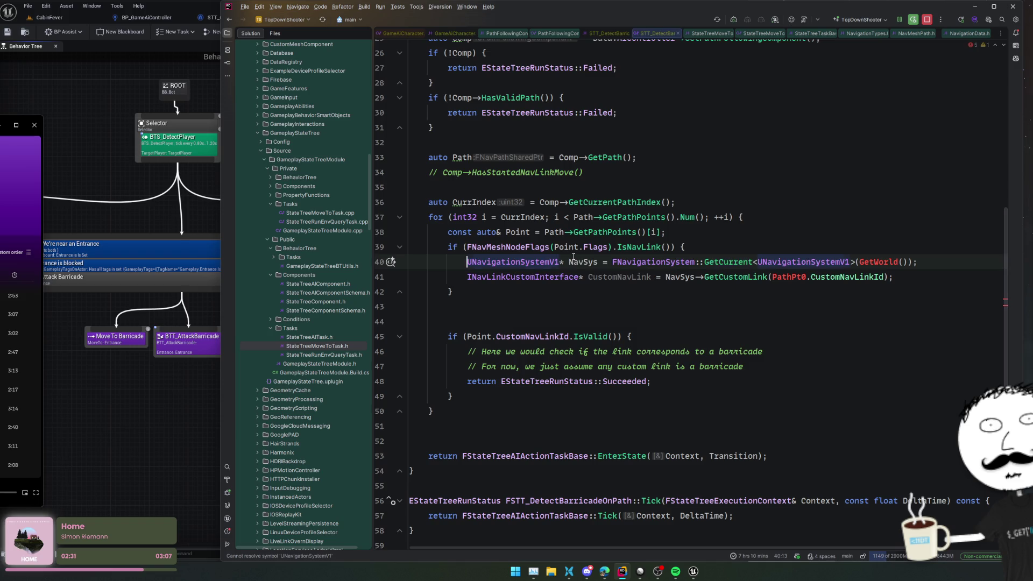
- Wrap the navigation system lookup in an if statement with a block
left_click(859, 262)
type("Context.")
key("Escape")
key("Home")
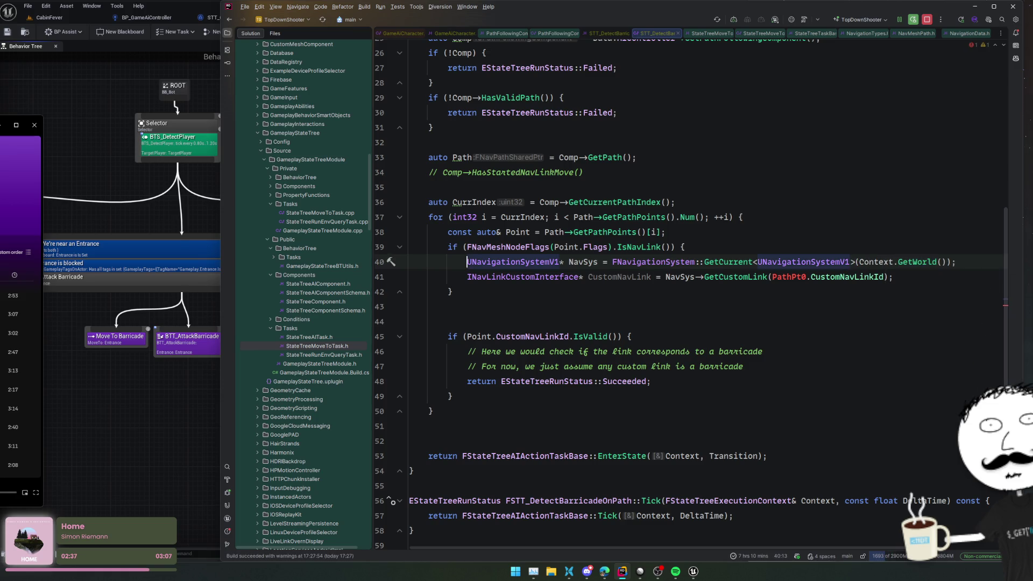
key("shift+End")
key("Home")
type("if (")
key("End")
key("BackSpace")
type(") {")
key("Return")
- Move the custom nav link lookup inside the navigation system block
key("Down")
key("Down")
key("End")
key("shift+Home")
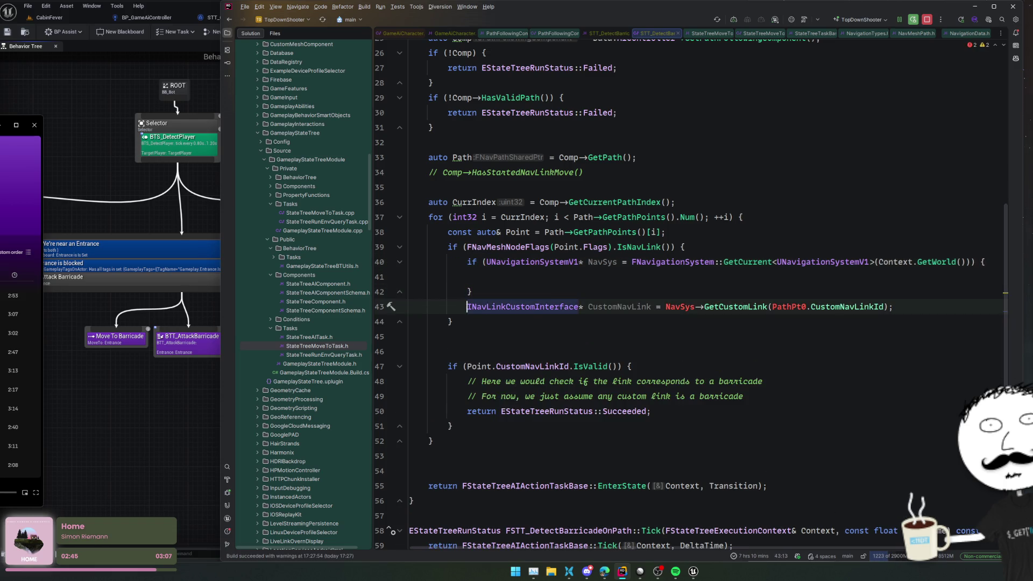
key("ctrl+x")
key("Up")
key("Up")
key("ctrl+v")
- Negate the IsNavLink check so non-link path points continue
key("Home")
key("Up")
key("Up")
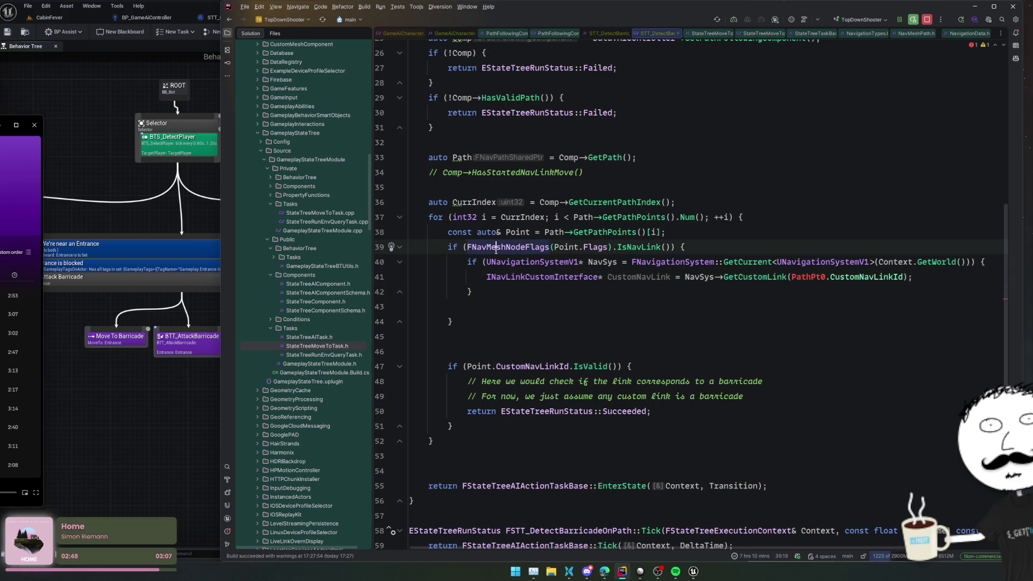
key("ctrl+Left")
key("alt+Return")
key("Return")
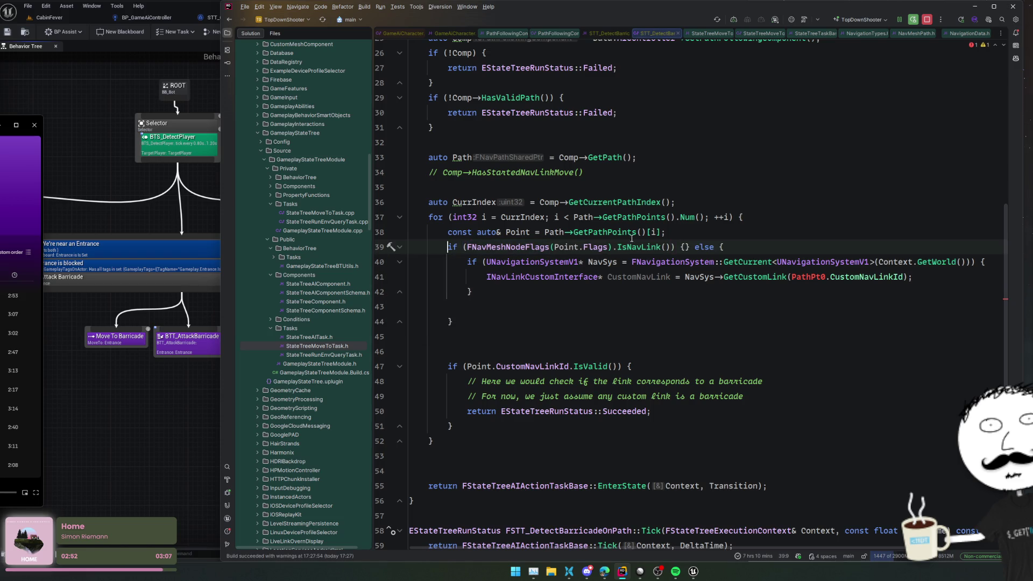
left_click(468, 247)
type("!")
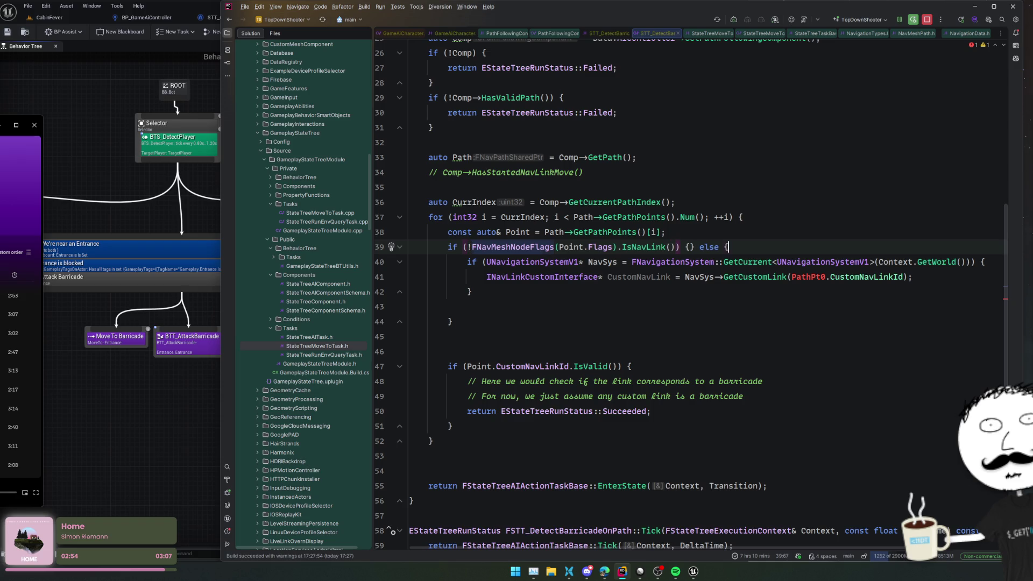
left_click(690, 246)
key("Return")
type("con")
key("Return")
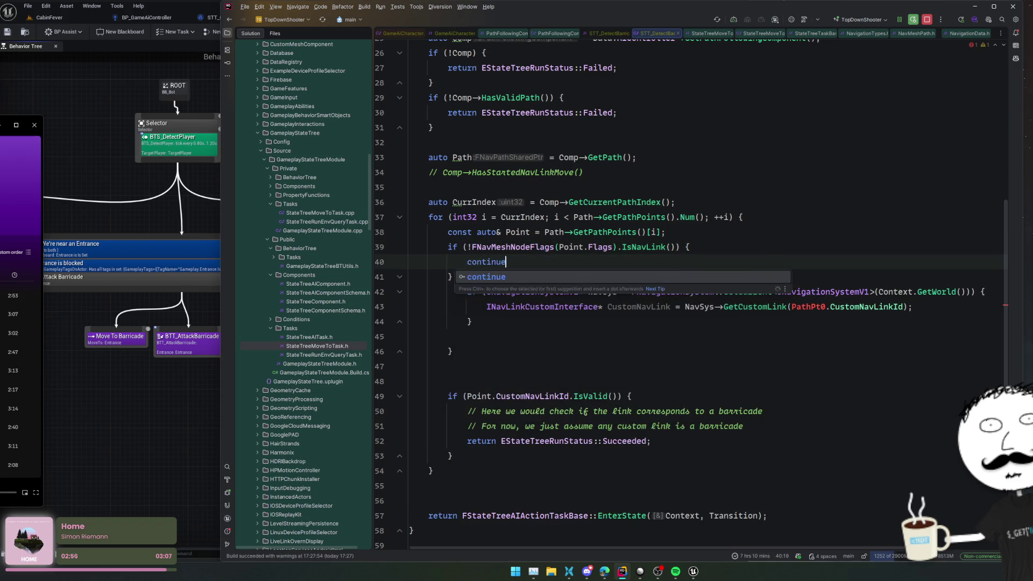
- Remove the redundant else and dedent the navigation system block
left_click(495, 291)
key("Up")
key("alt+Return")
key("Return")
key("Return")
- Move the navigation system lookup above the loop with an if (!NavSys) check returning Failed
key("Down")
key("ctrl+Right")
key("ctrl+Right")
key("ctrl+w")
key("ctrl+w")
key("ctrl+w")
key("ctrl+x")
key("Up")
key("Up")
key("Up")
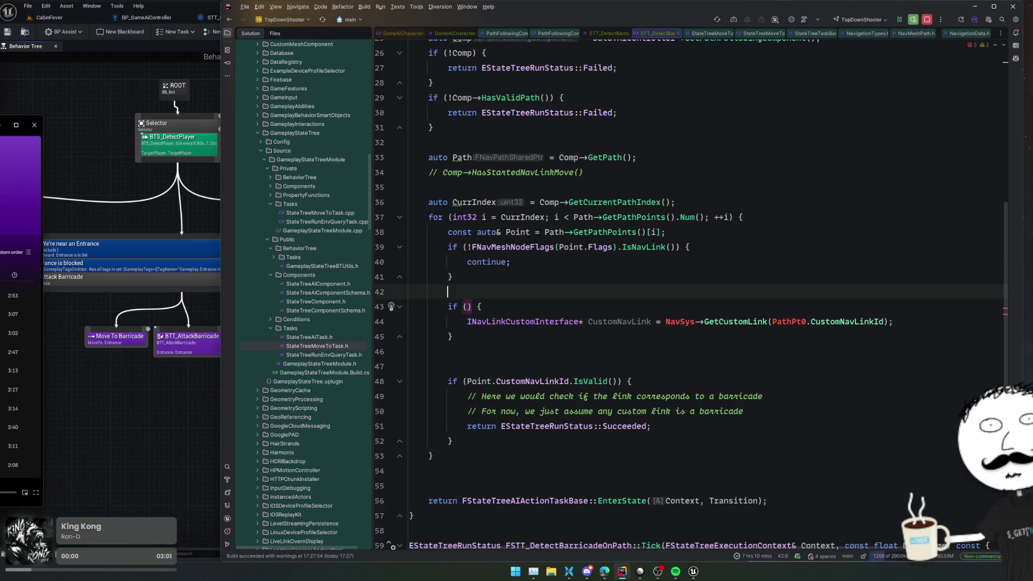
key("Return")
key("Return")
key("Up")
key("ctrl+v")
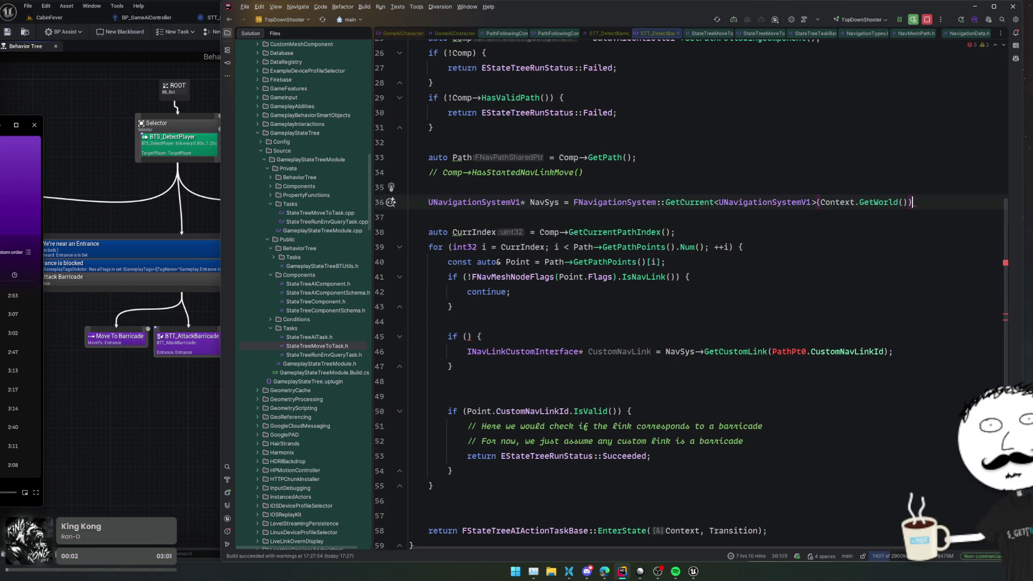
type(";")
key("Return")
type("if")
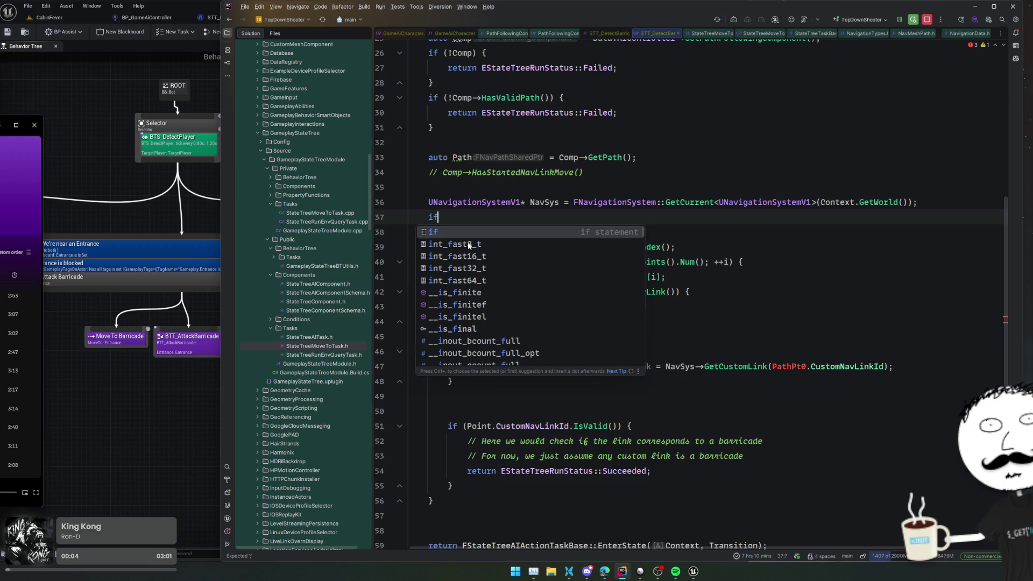
key("Tab")
- Remove the now-empty if wrapper around the custom link lookup
scroll(469, 242, "down", 2)
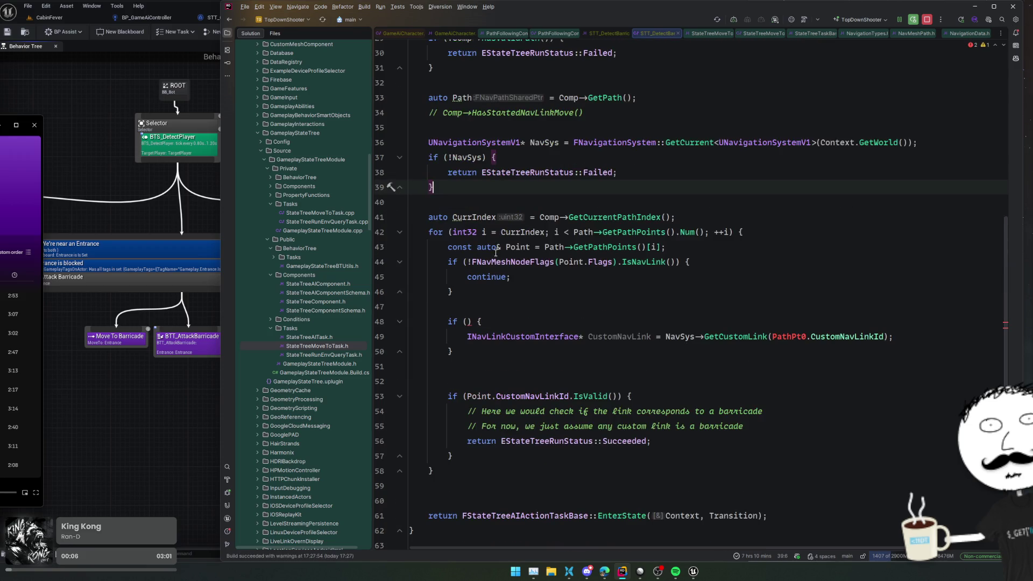
left_click(528, 323)
key("ctrl+z")
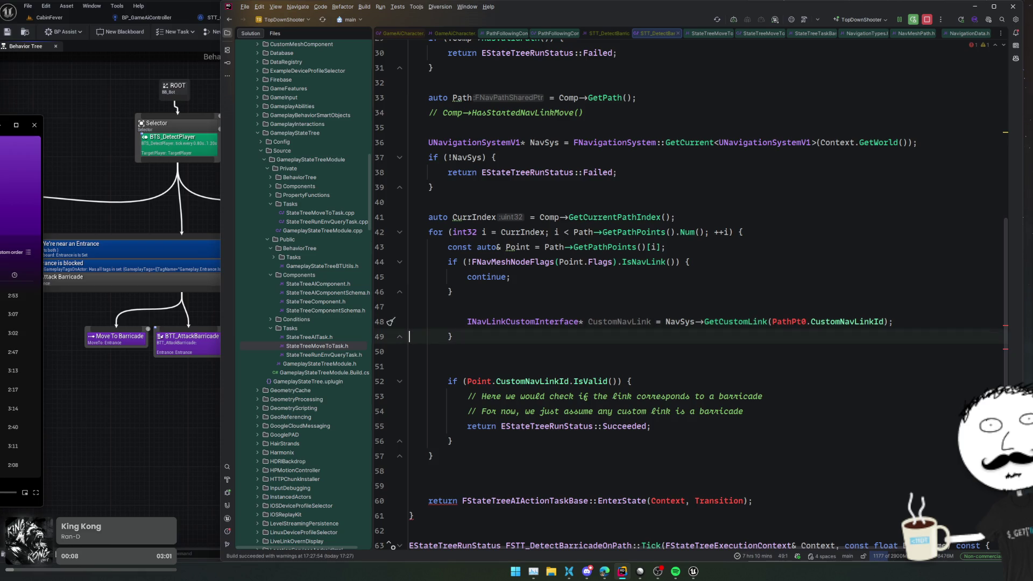
key("ctrl+z")
key("ctrl+z")
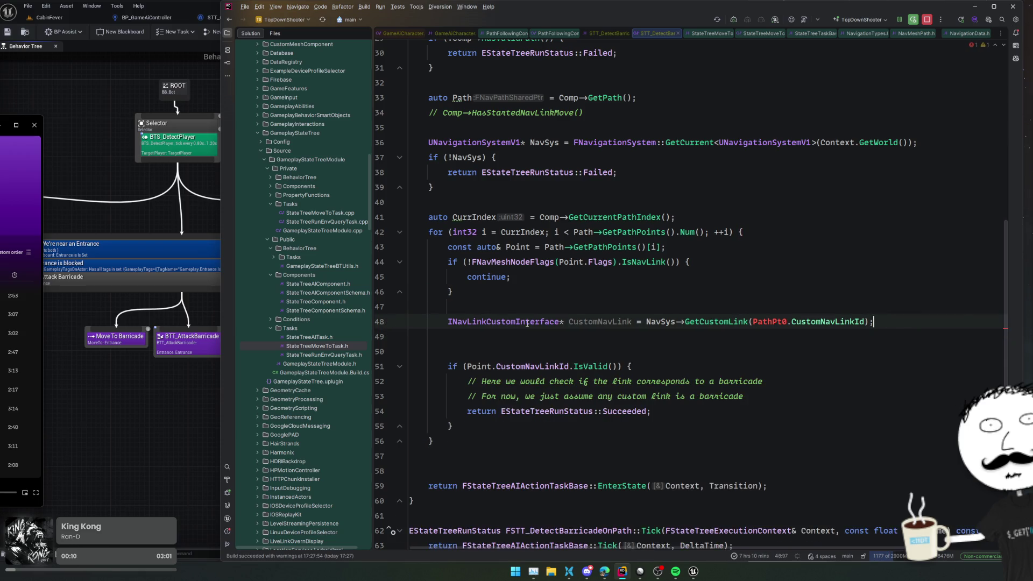
- Replace PathPt0 with Point in GetCustomLink and check CustomNavLink's INavLinkCustomInterface type
left_click(583, 321)
double_click(769, 321)
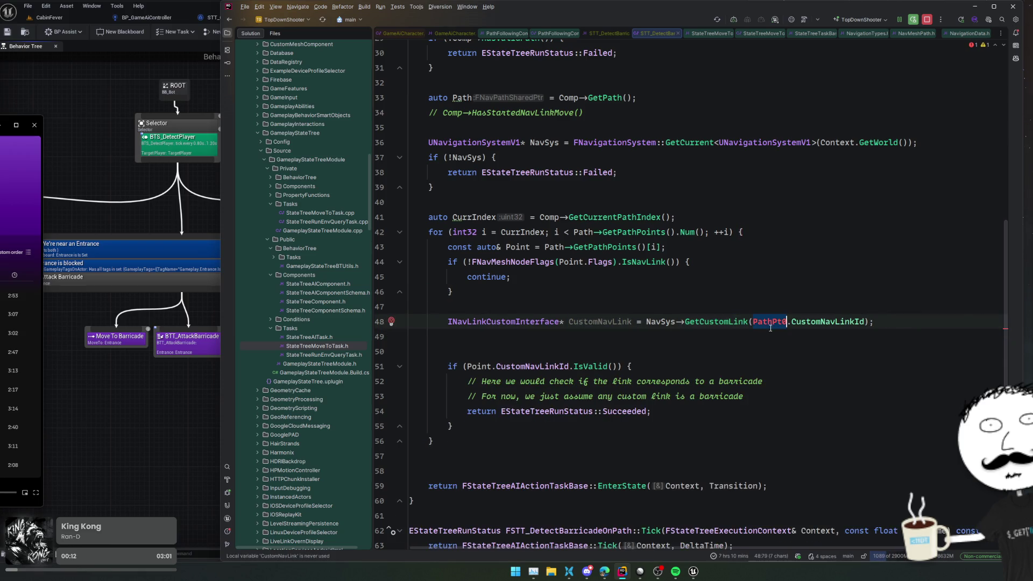
type("Point")
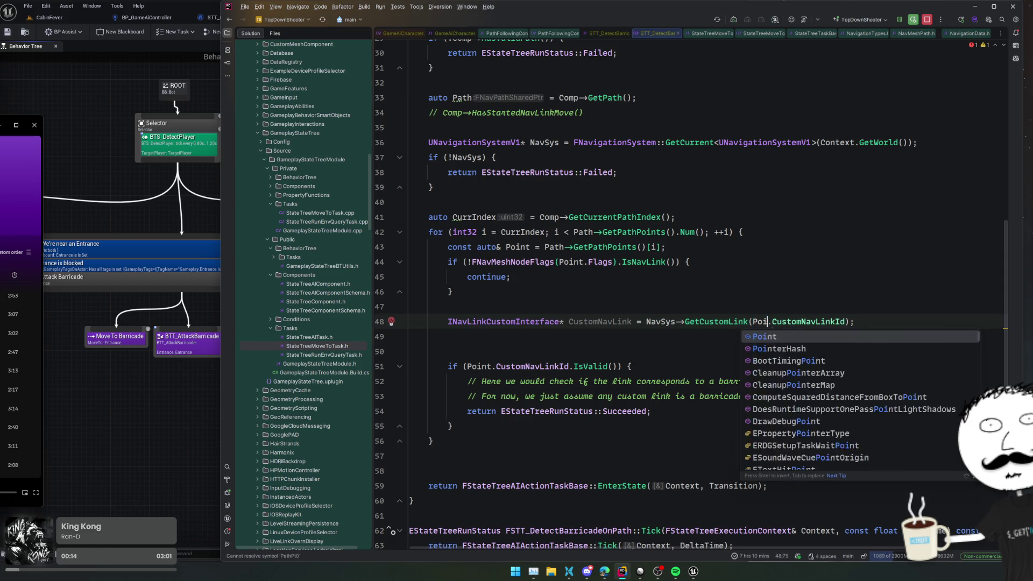
key("Escape")
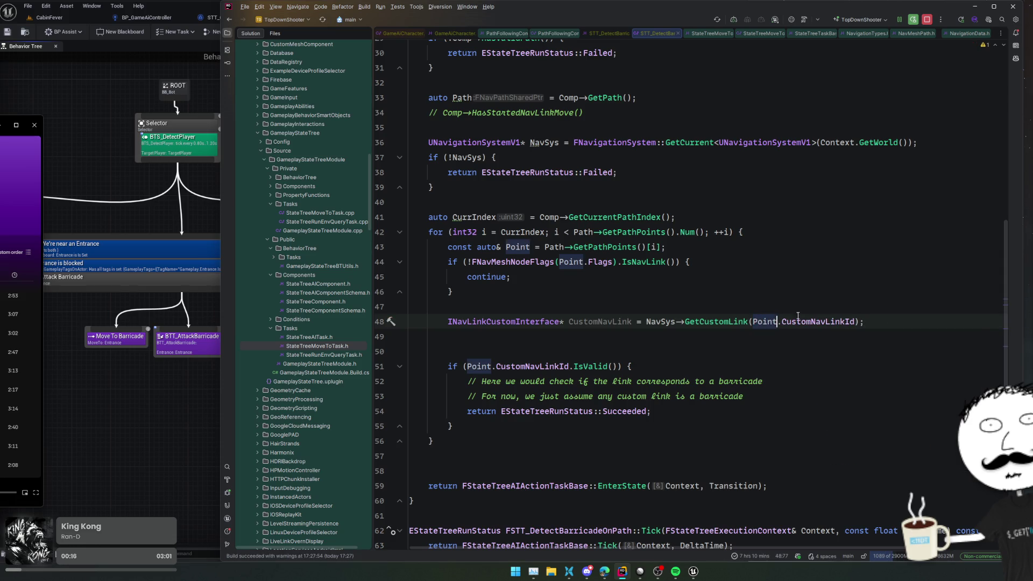
left_click(778, 307)
left_click(614, 321)
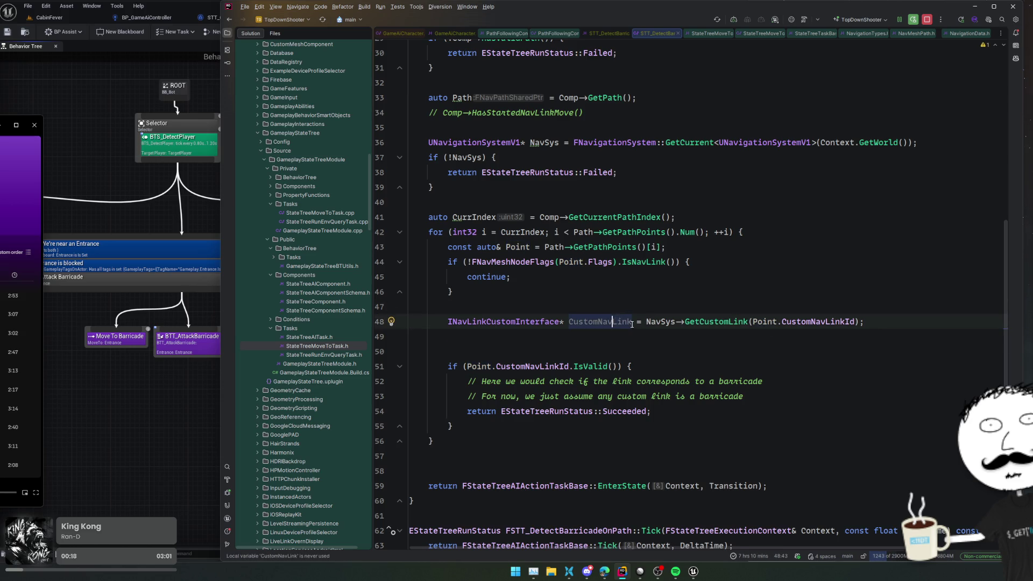
left_click(547, 325, "ctrl")
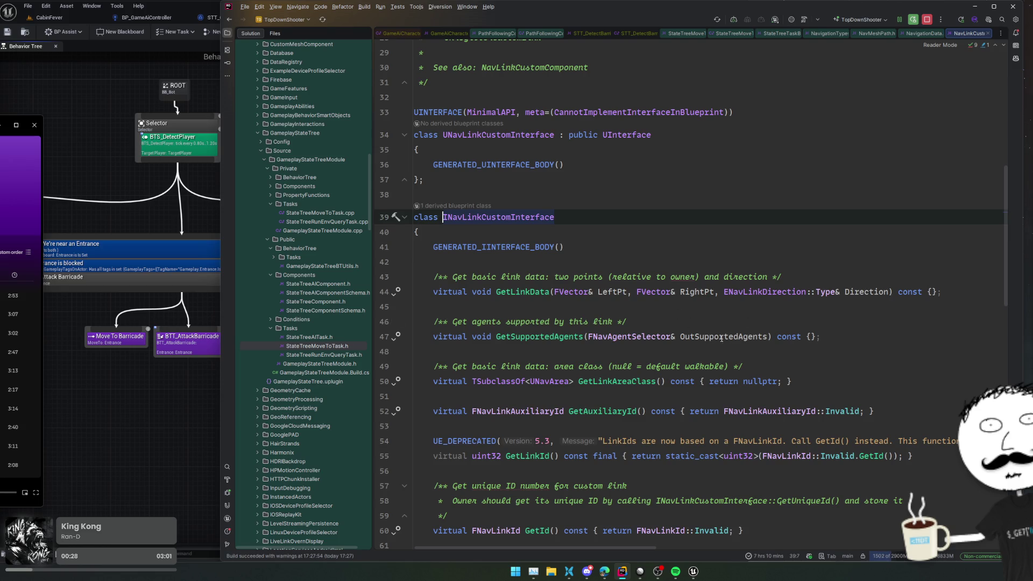
- Scroll NavLinkCustomInterface.h to the GetLinkOwner declaration, then return to Unreal Editor
scroll(743, 334, "down", 2)
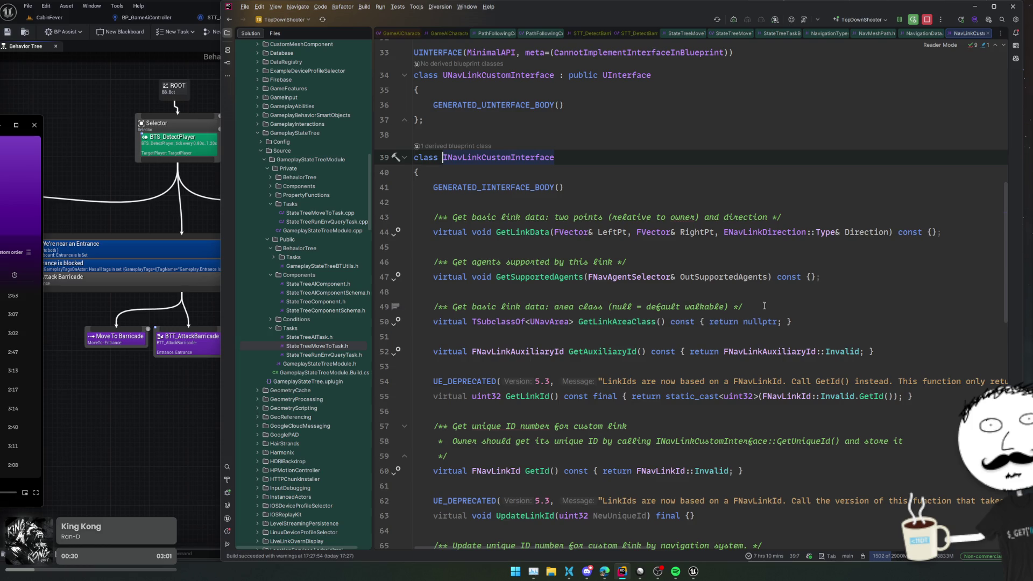
scroll(729, 320, "down", 2)
scroll(689, 324, "down", 6)
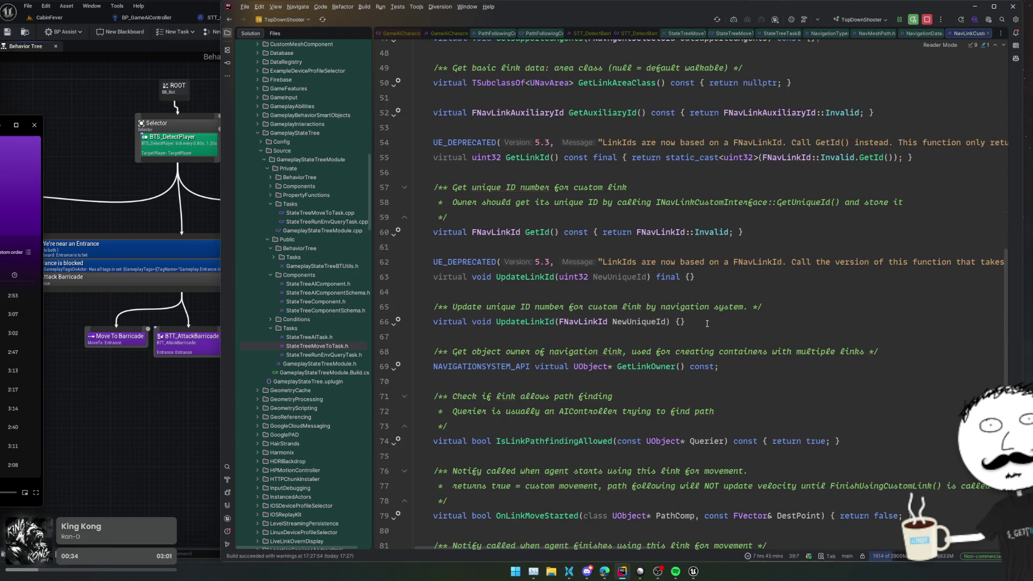
left_click(651, 366)
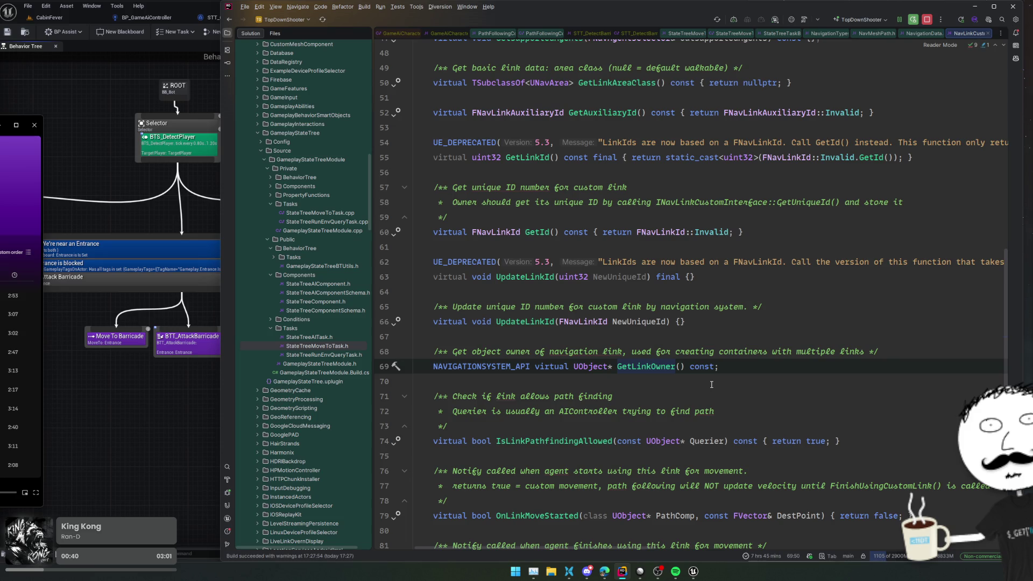
left_click(59, 17)
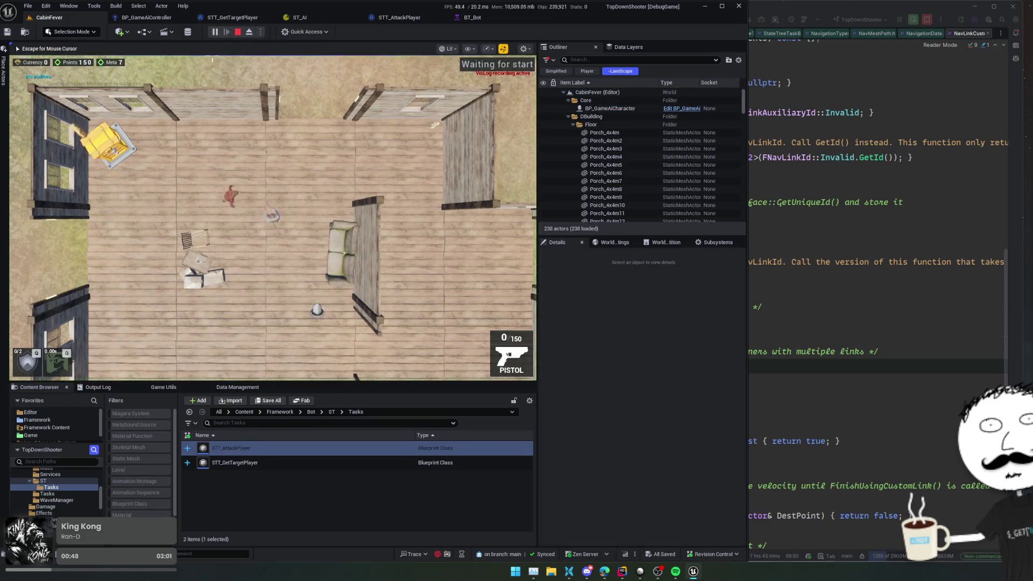
- Stop PIE and select BP_Entrance0's Nav Link component to view its NavArea_Entrance settings
left_click(250, 33)
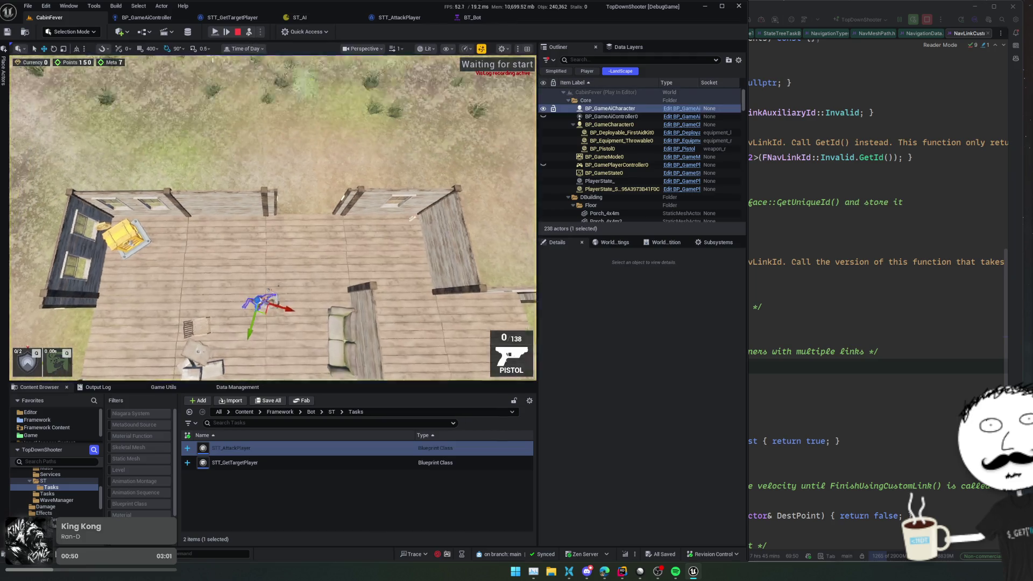
left_click(351, 226)
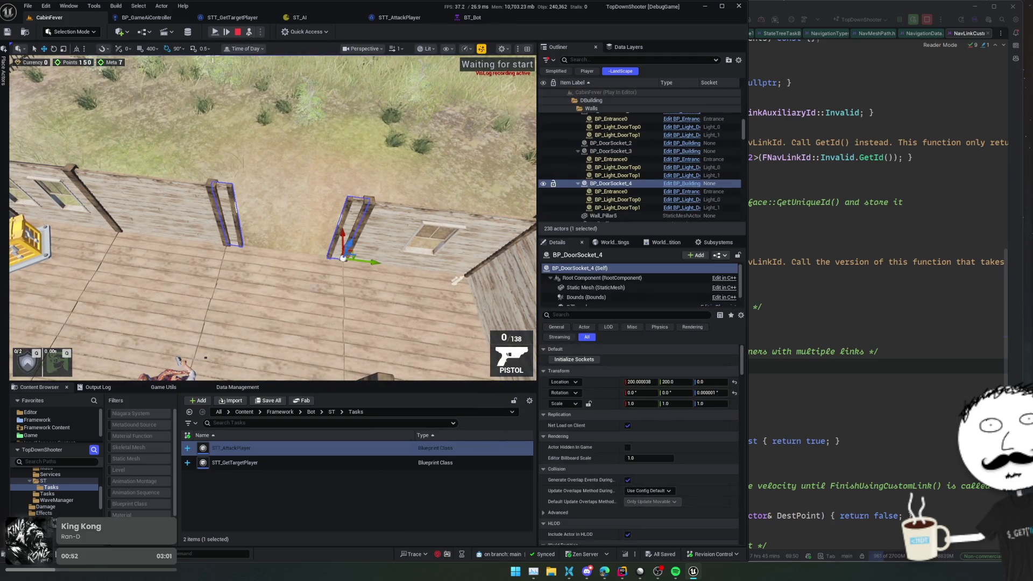
scroll(650, 304, "down", 1)
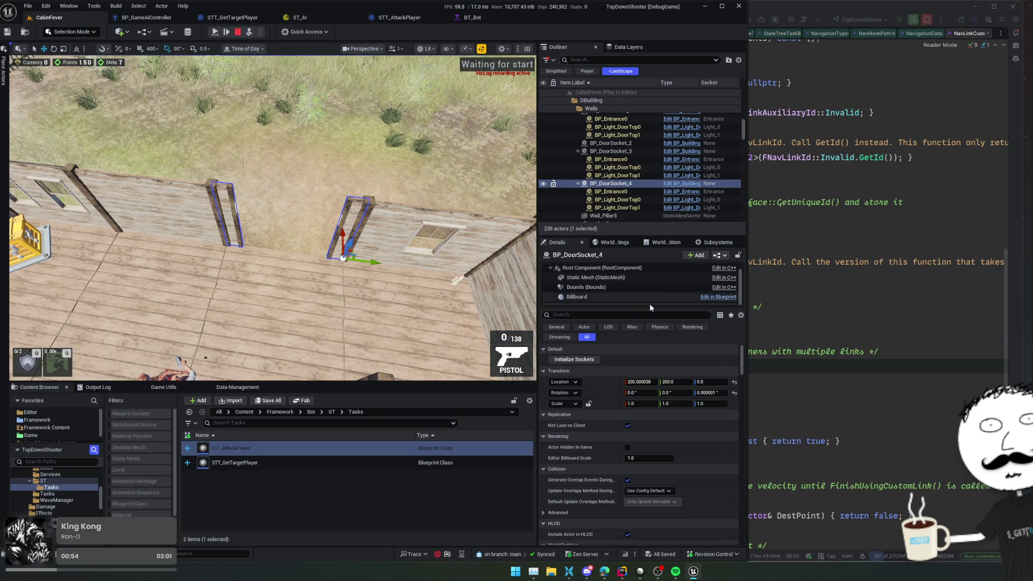
left_click(623, 193)
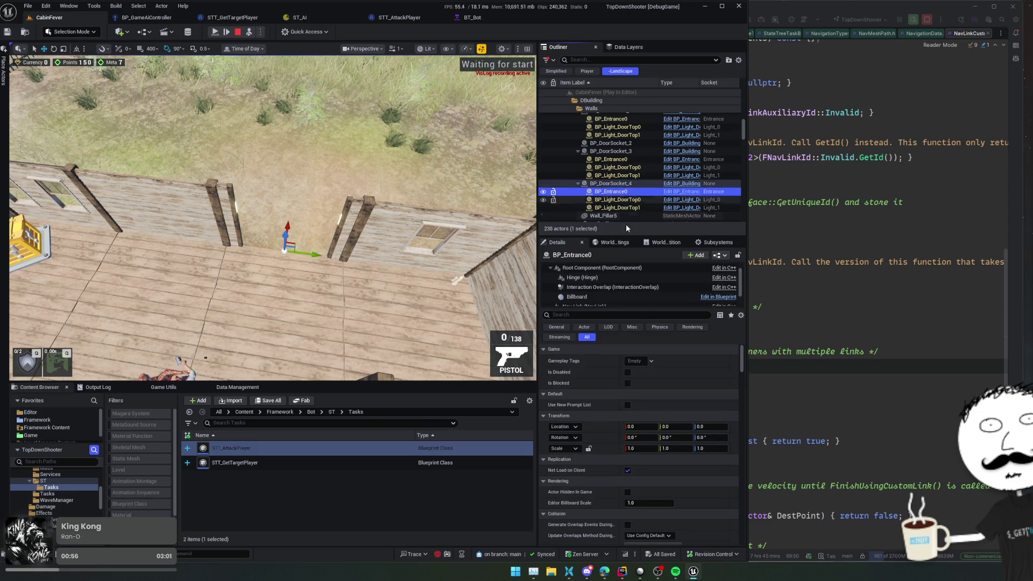
scroll(635, 291, "down", 3)
left_click(635, 283)
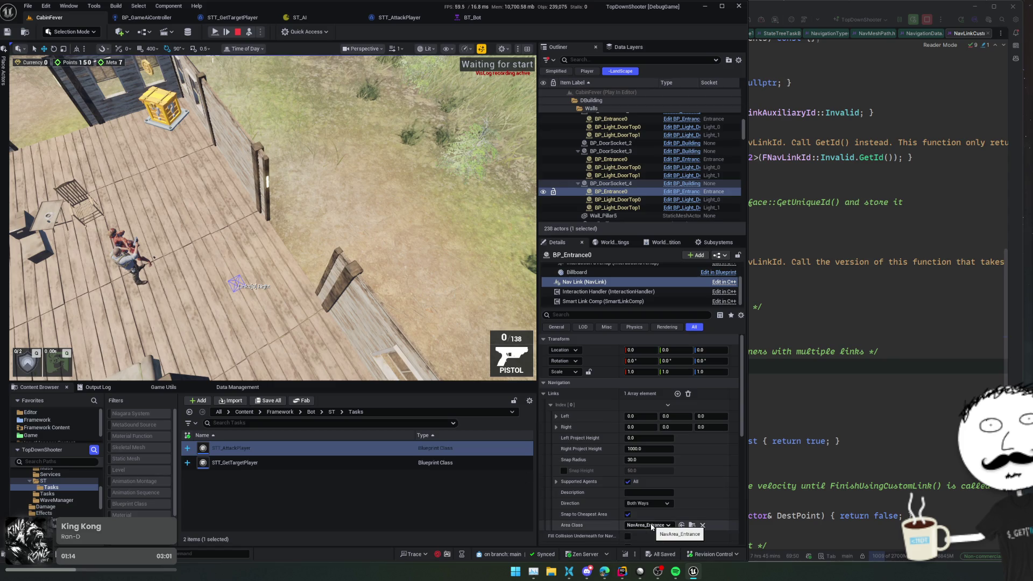
left_click(822, 416)
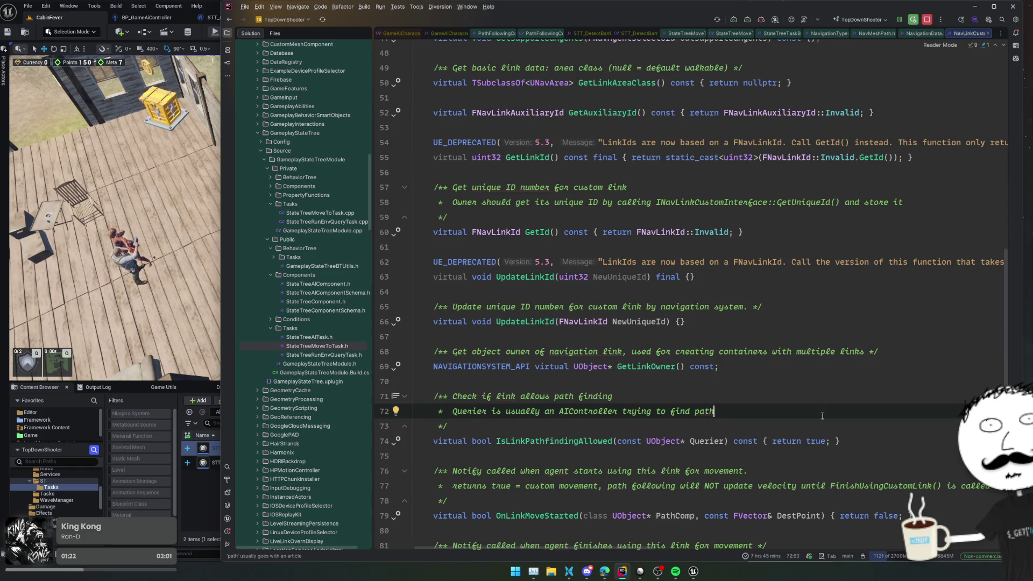
- Add an if testing CustomNavLink->GetLinkOwner() in the barricade task loop
key("ctrl+Tab")
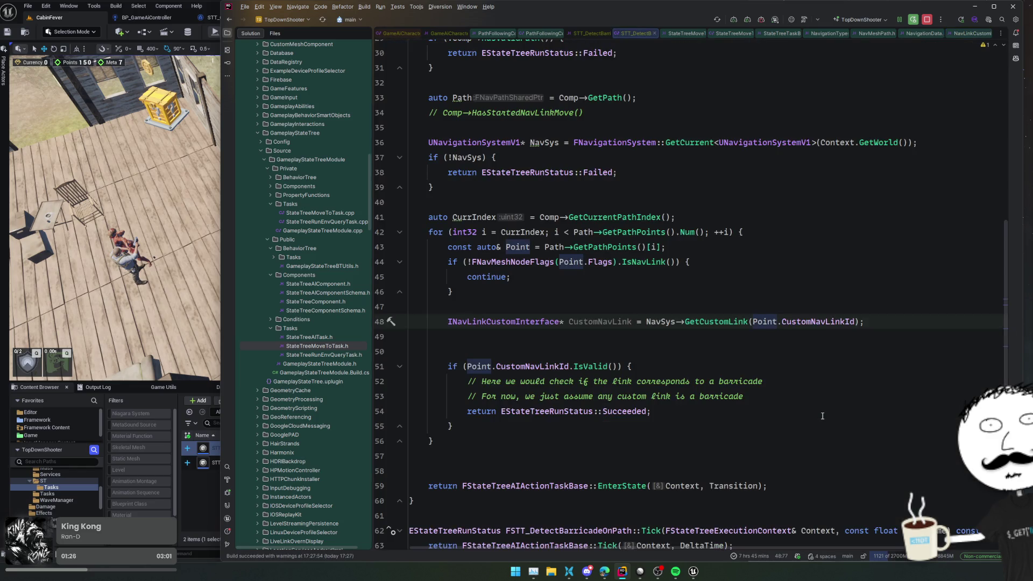
key("Return")
type("if (Cus")
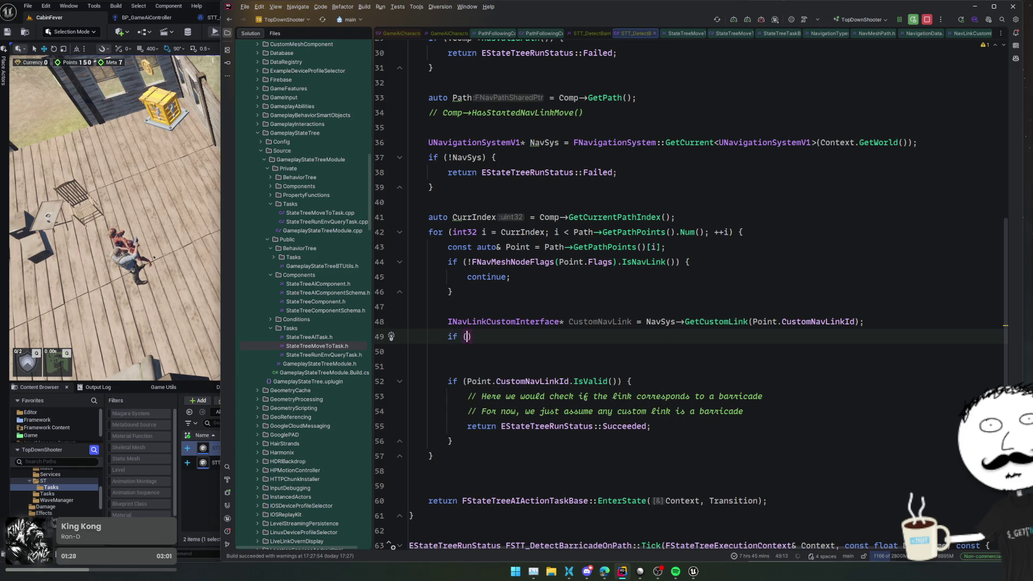
key("Return")
type("->")
key("Down")
key("Down")
key("Down")
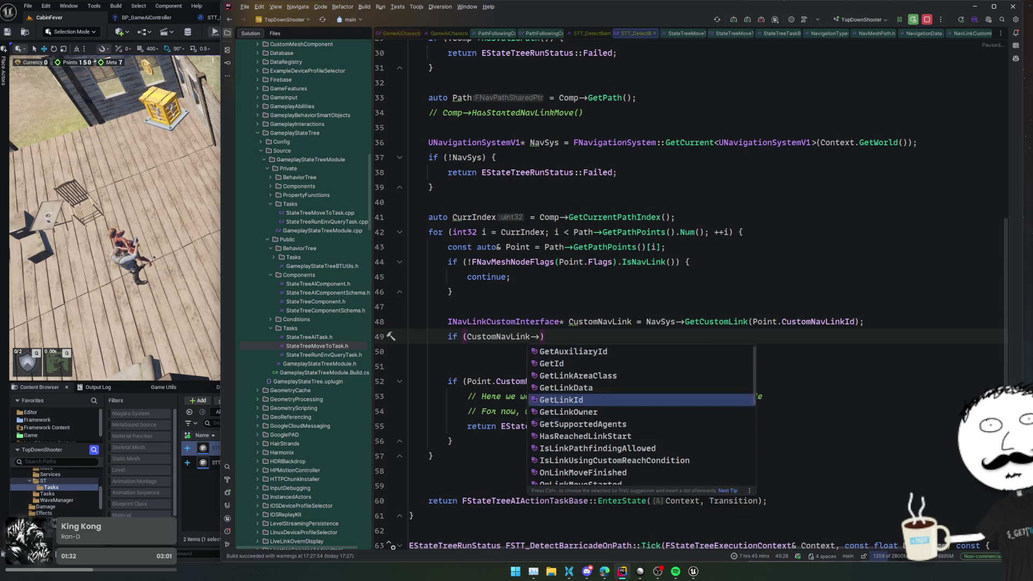
key("Down")
key("Down")
key("Down")
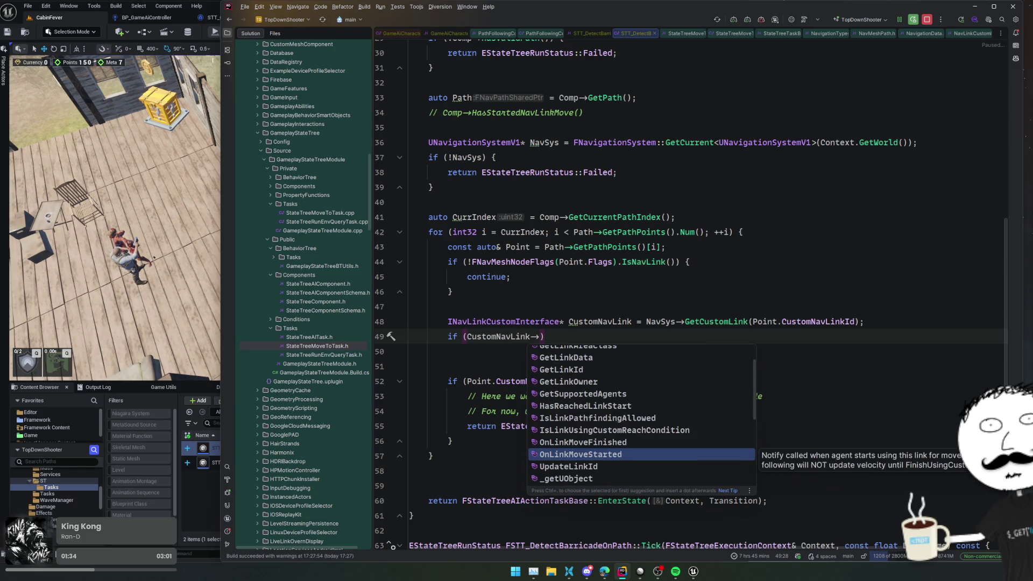
key("Up")
key("Up")
key("Up")
key("Up")
key("Up")
key("Up")
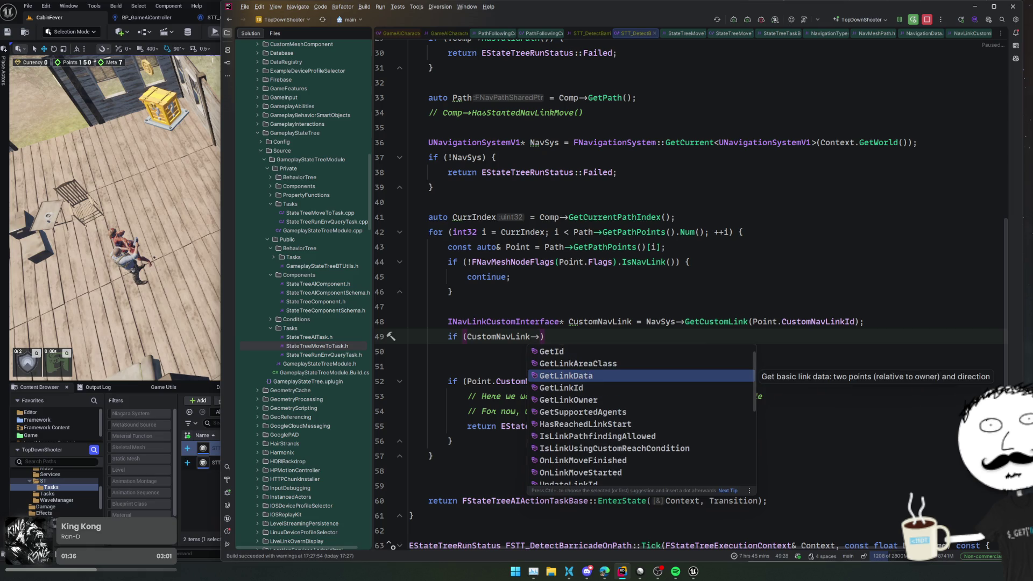
left_click(591, 405)
- Bind the owner to 'auto Owner' and start an inner Owner->IsA(UEntrance check
key("ctrl+Left")
key("ctrl+Left")
key("ctrl+Left")
type("auto Owner =")
key("End")
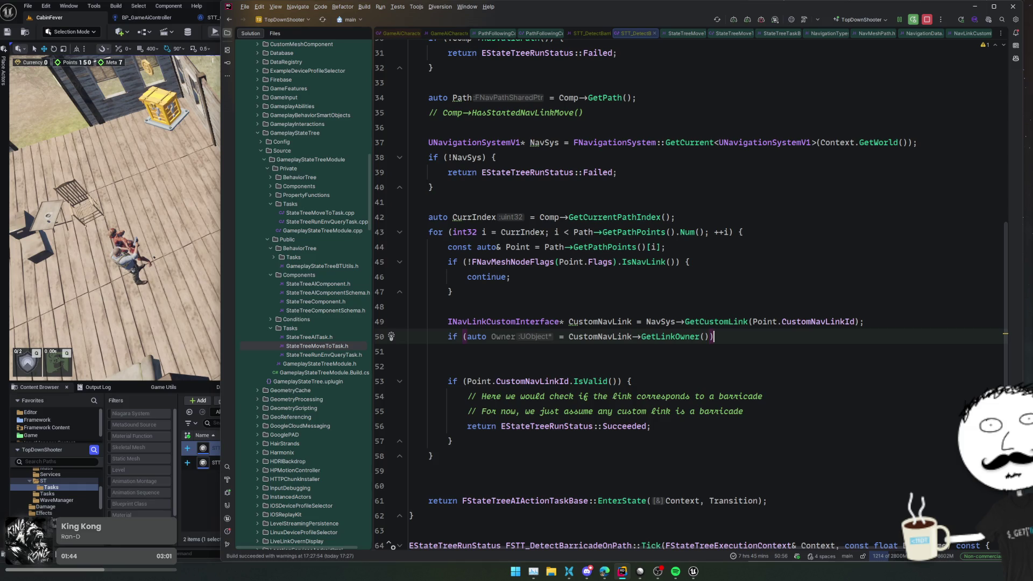
type("{")
key("Return")
type("if (Owner->IsA(")
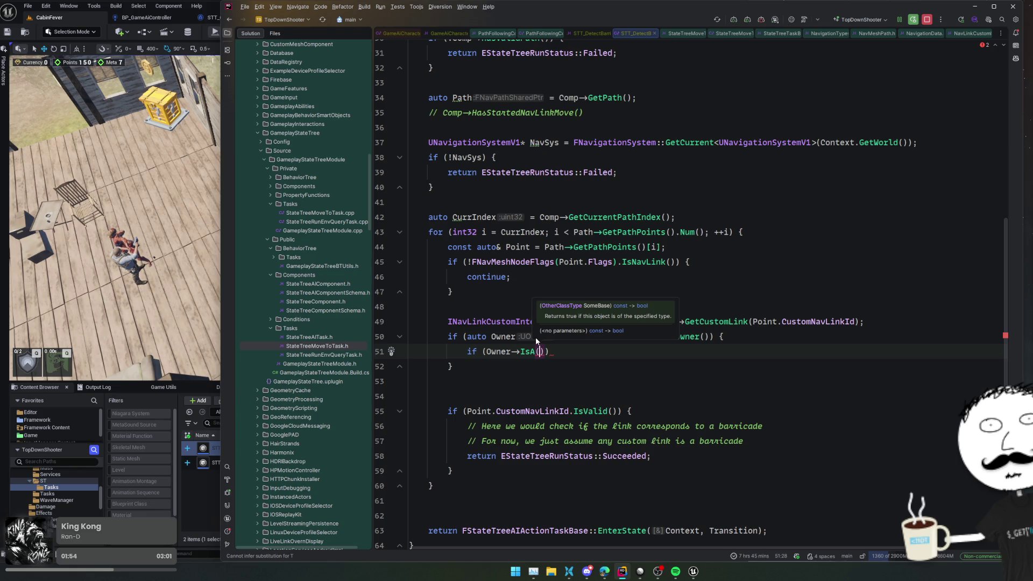
type("UEntranc")
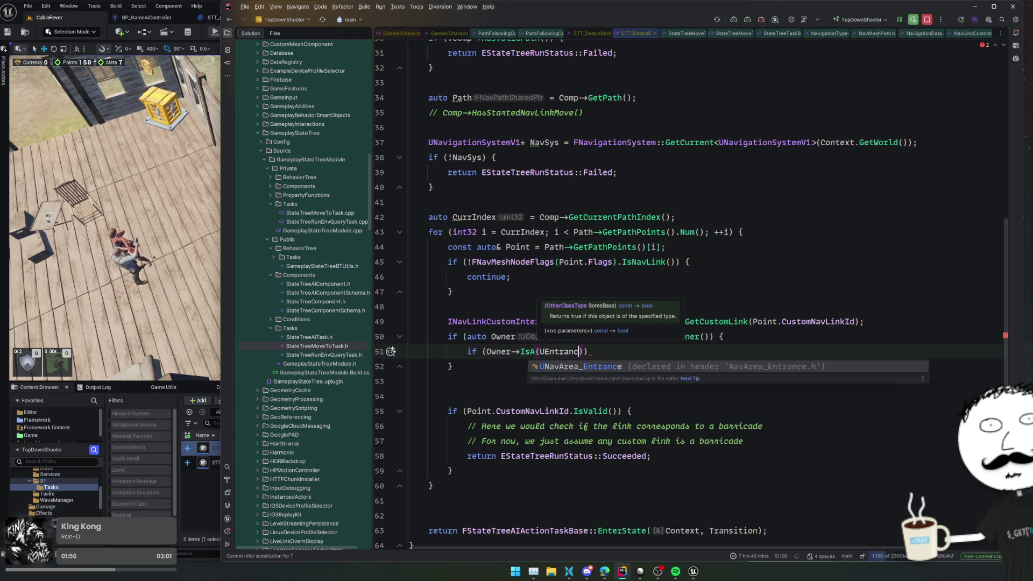
type("e")
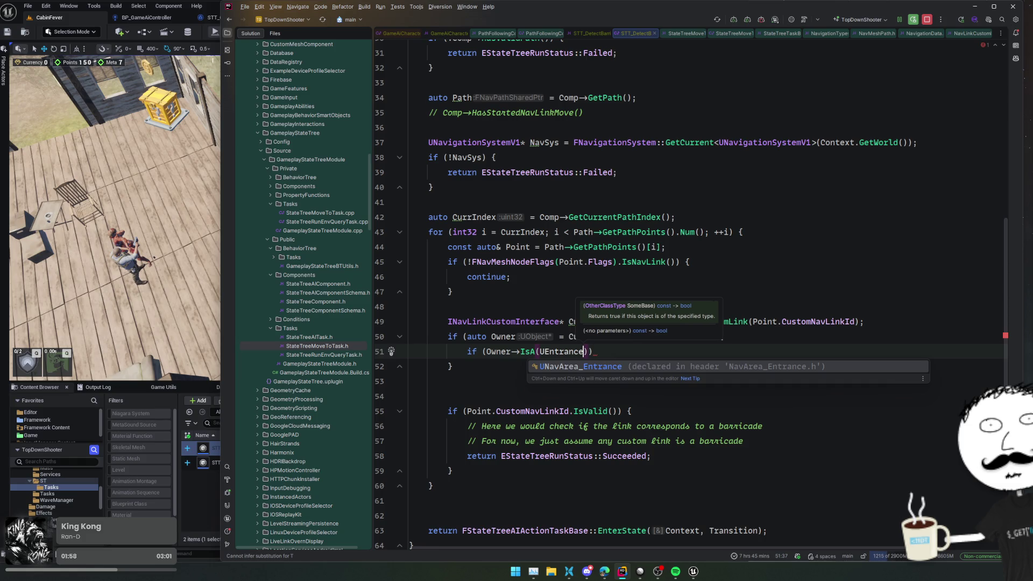
key("alt+Tab")
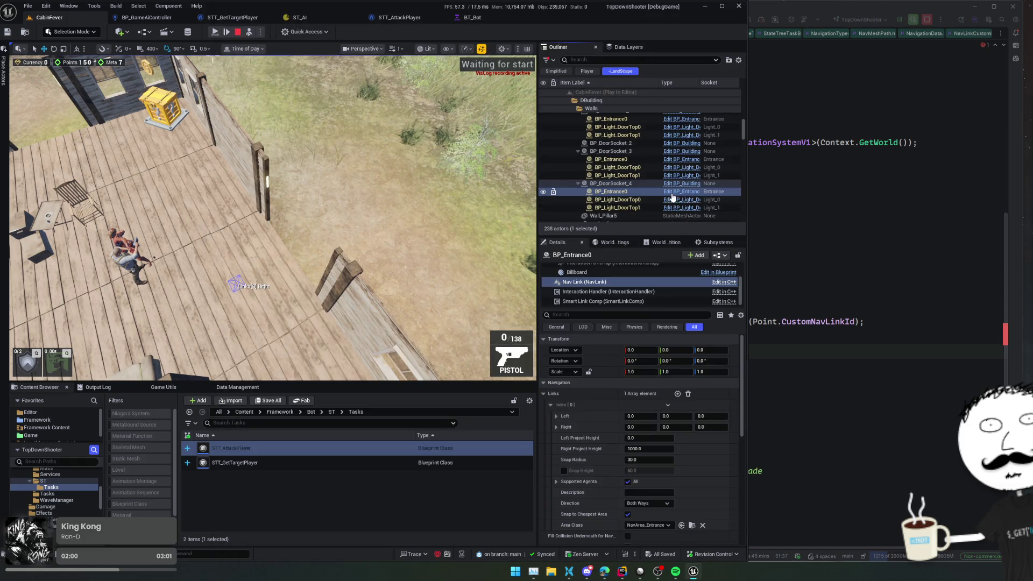
- Confirm BP_Entrance's parent class, then add an IsA(AEntrance::StaticClass()) check that returns Succeeded
left_click(672, 196)
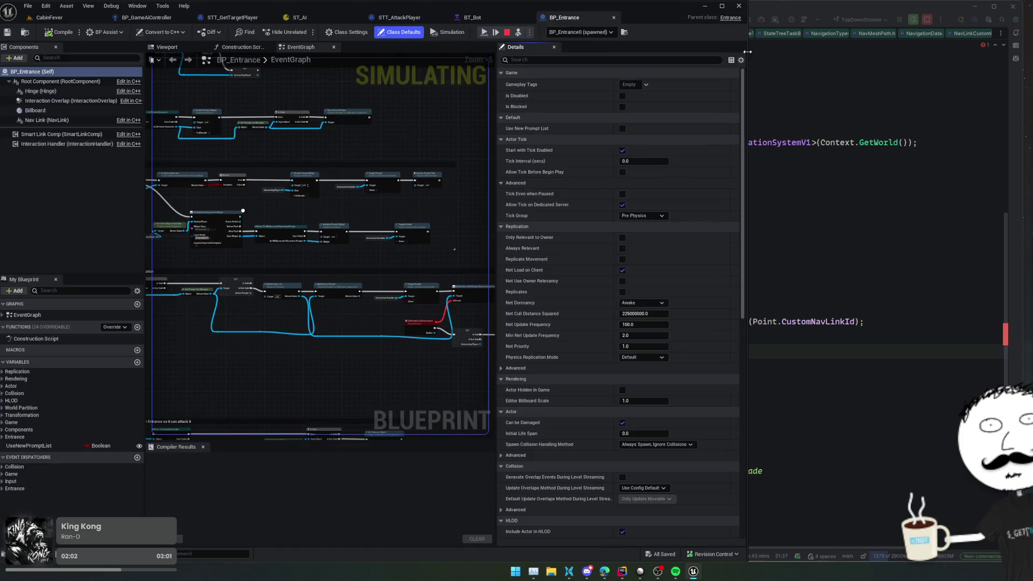
key("alt+Tab")
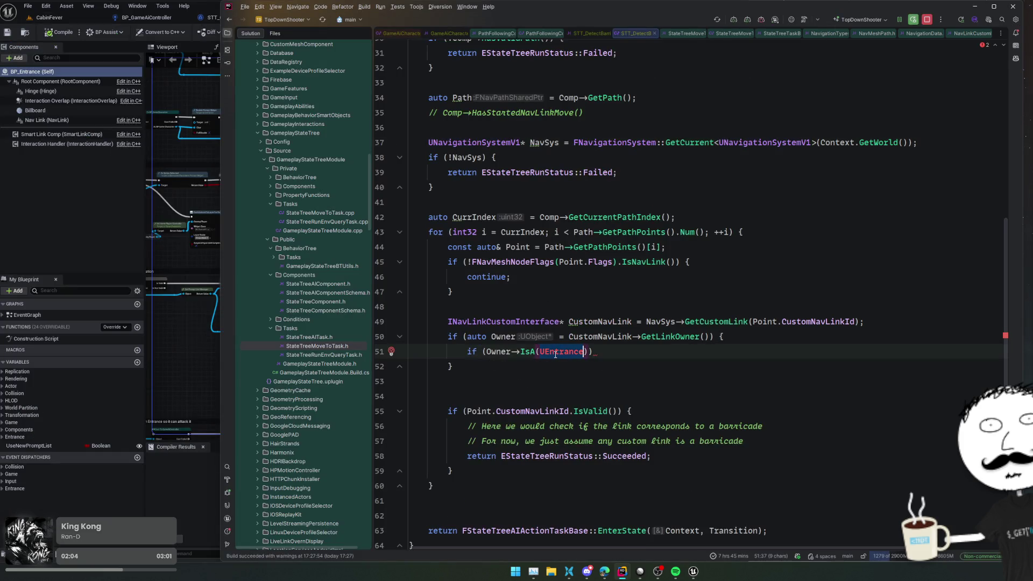
type("AEntrance")
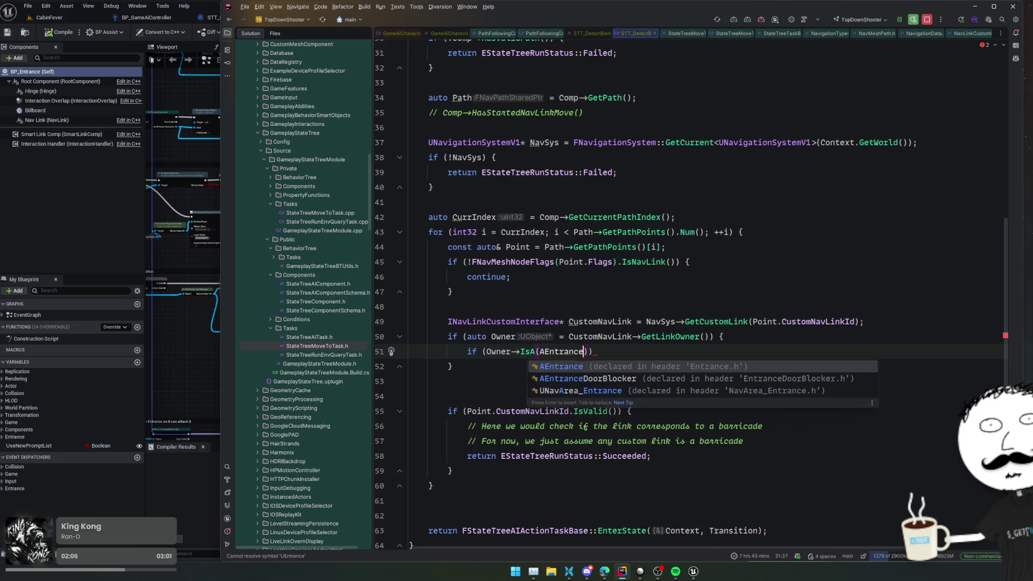
type("::Sta")
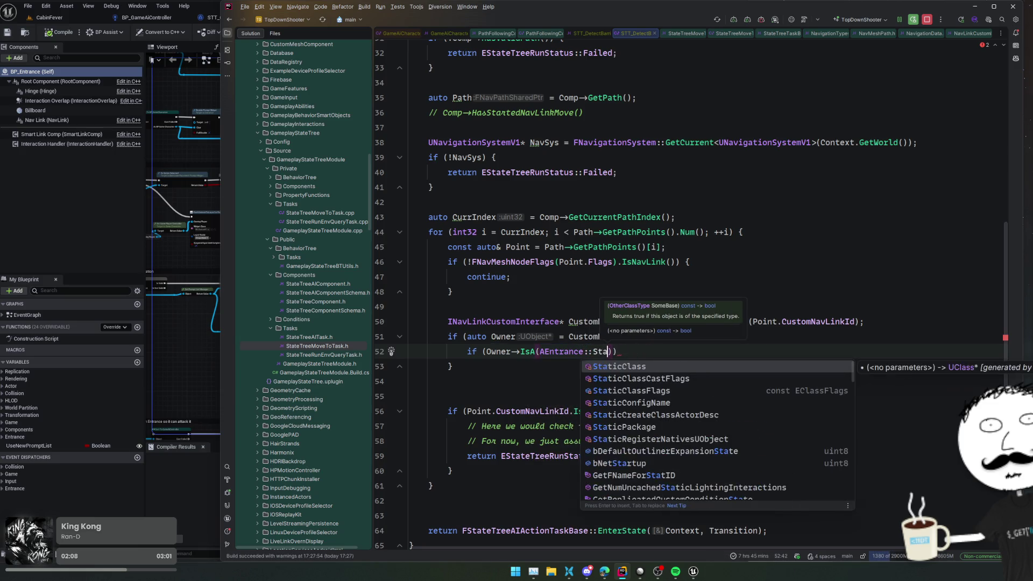
key("Return")
type(") {")
key("Return")
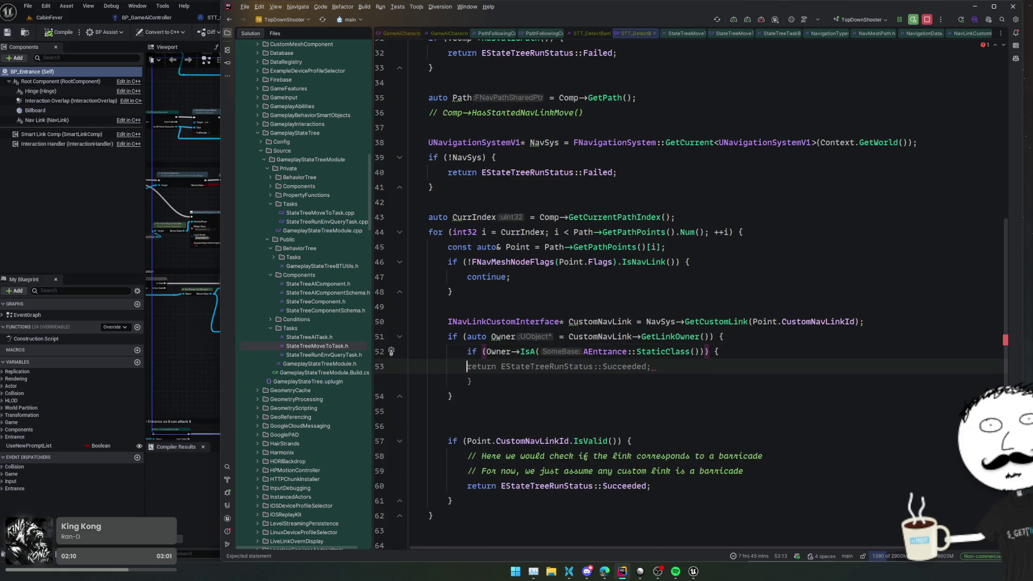
type("re")
key("Return")
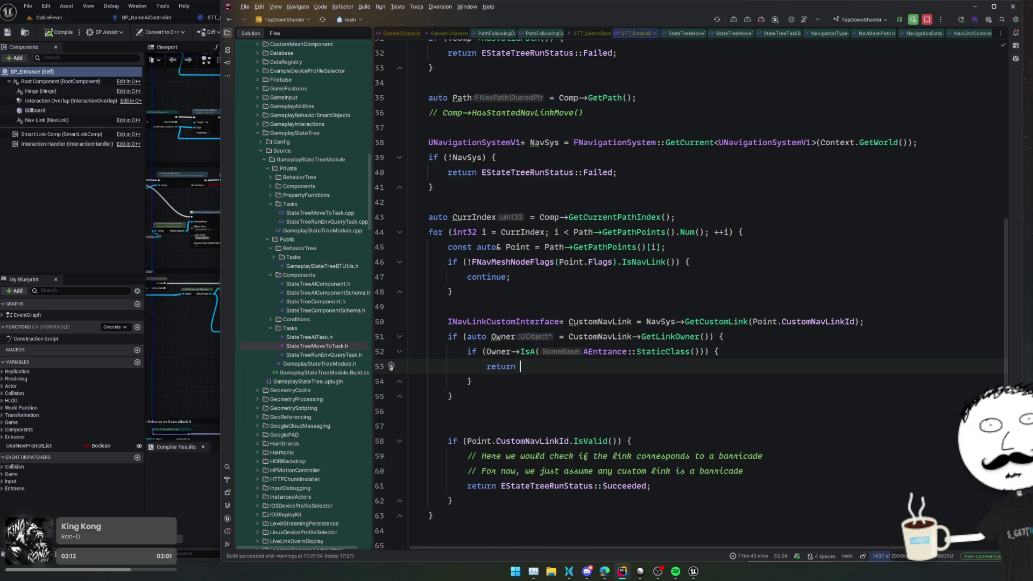
key("Tab")
- Delete the old any-custom-link IsValid block and tidy the surrounding lines
key("Down")
key("Down")
key("Down")
key("shift+Down")
key("shift+Down")
key("shift+Down")
key("BackSpace")
key("BackSpace")
key("BackSpace")
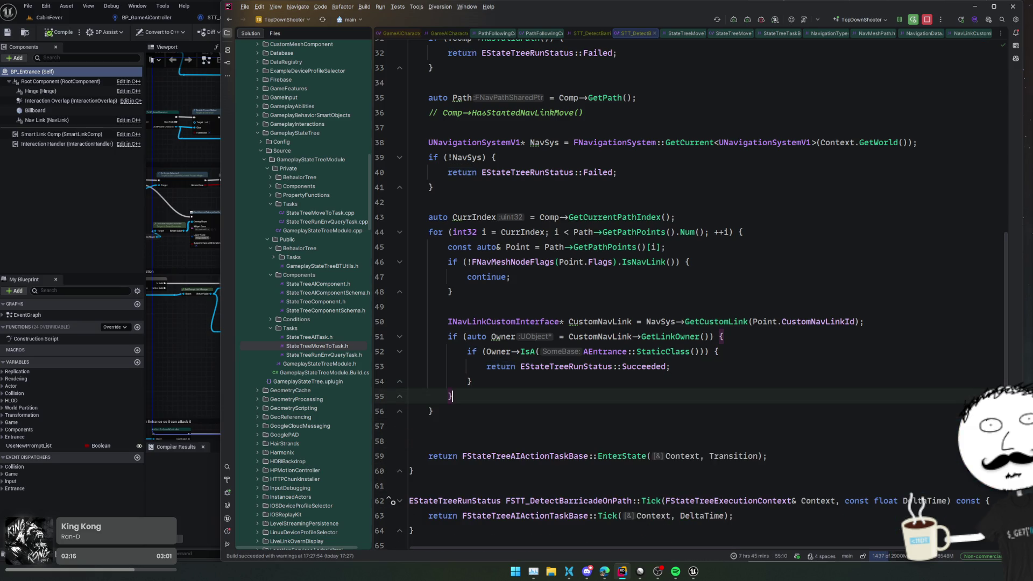
left_click(687, 302)
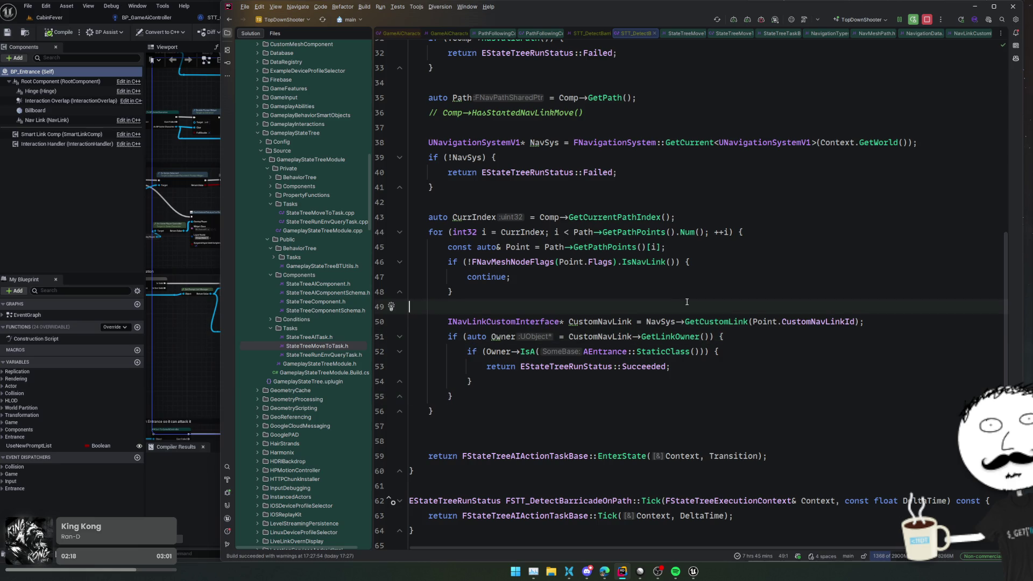
key("Left")
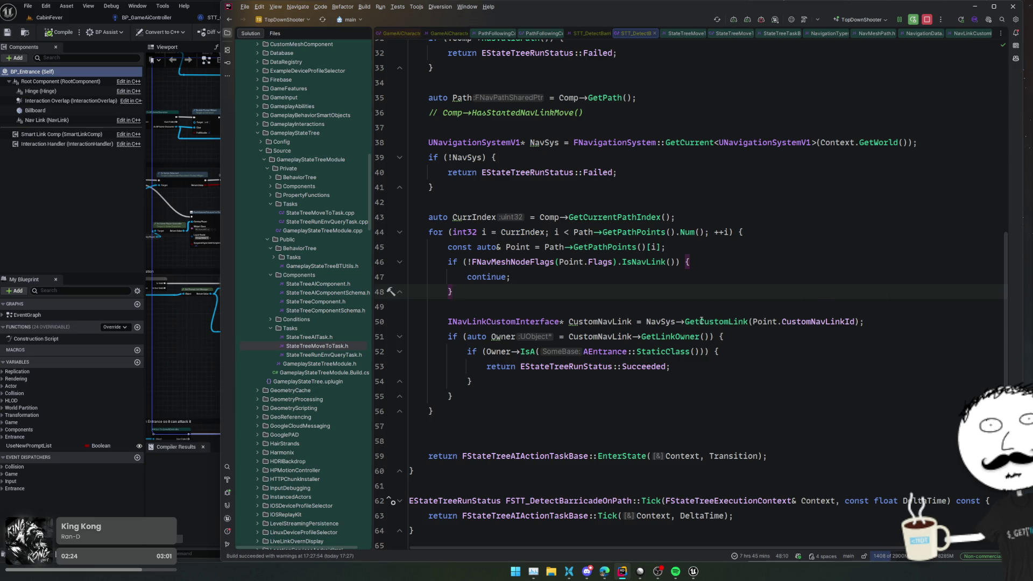
left_click(604, 337)
left_click(705, 365)
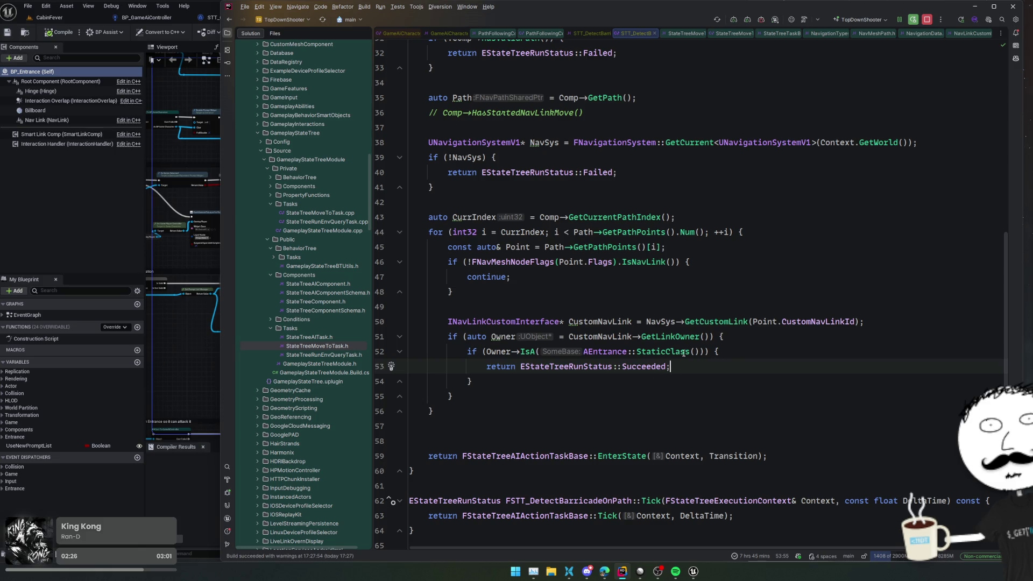
left_click(718, 305)
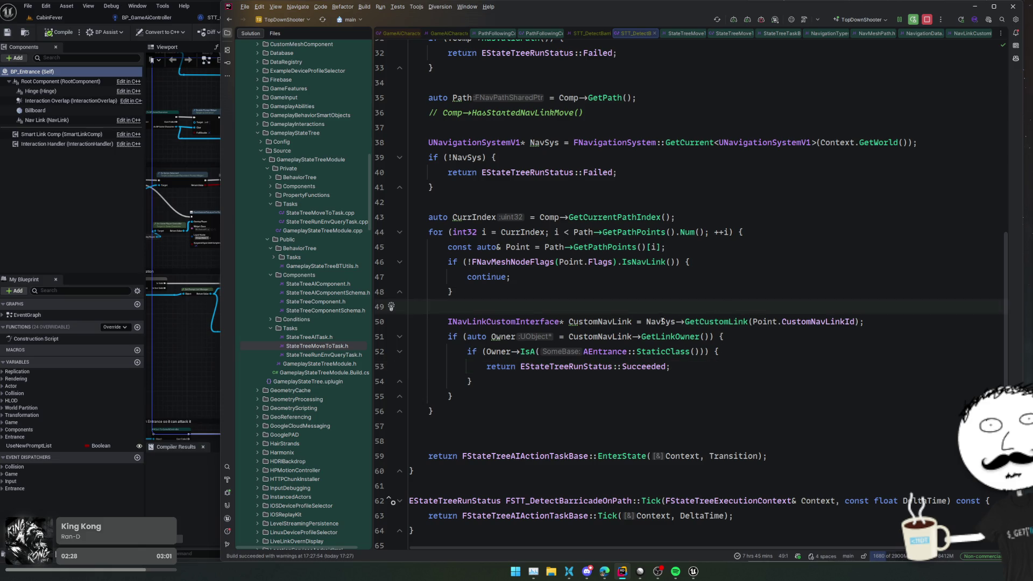
double_click(597, 351)
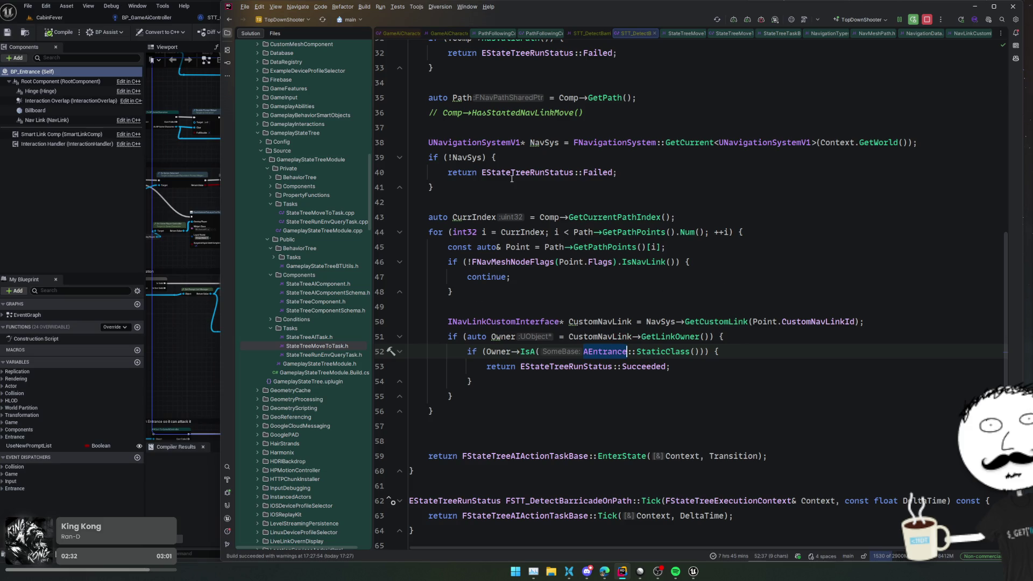
scroll(610, 174, "up", 7)
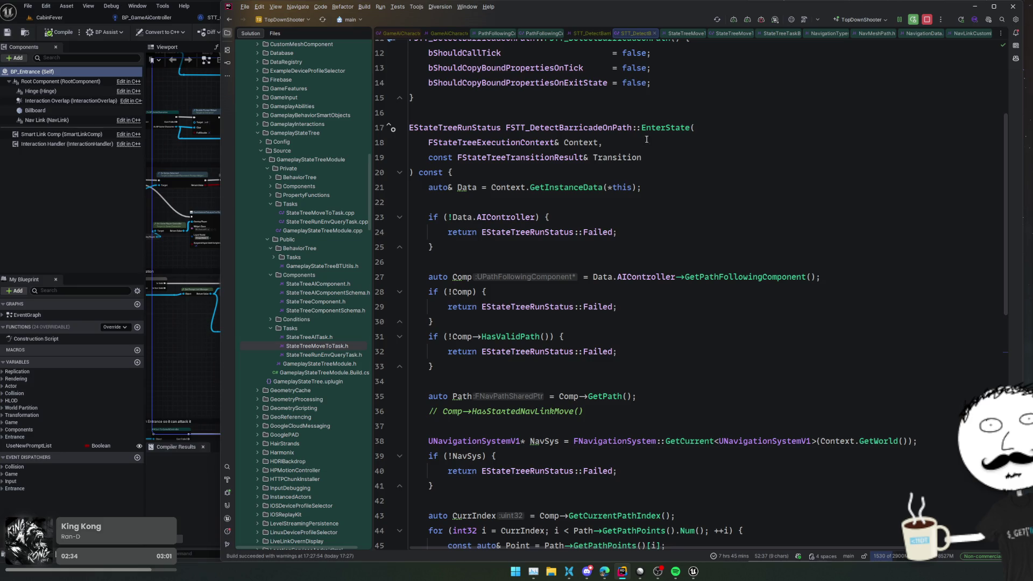
- Duplicate the AIController UPROPERTY in the task's instance data and set its Category to Output
scroll(612, 258, "down", 4)
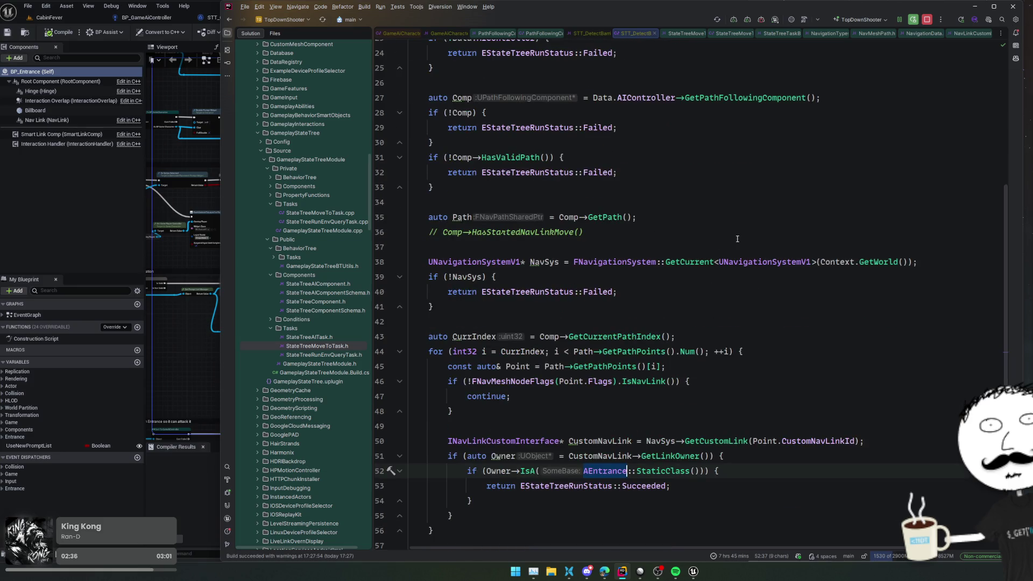
key("alt+Up")
key("alt+Up")
key("ctrl+b")
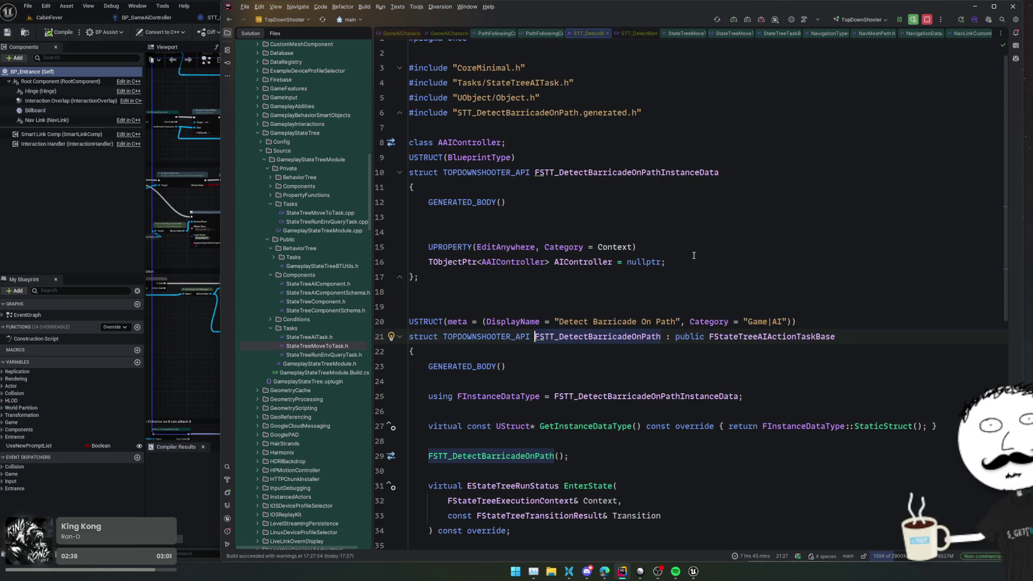
left_click_drag(679, 263, 715, 231)
key("ctrl+d")
left_click(616, 278)
double_click(616, 278)
type("\"Output")
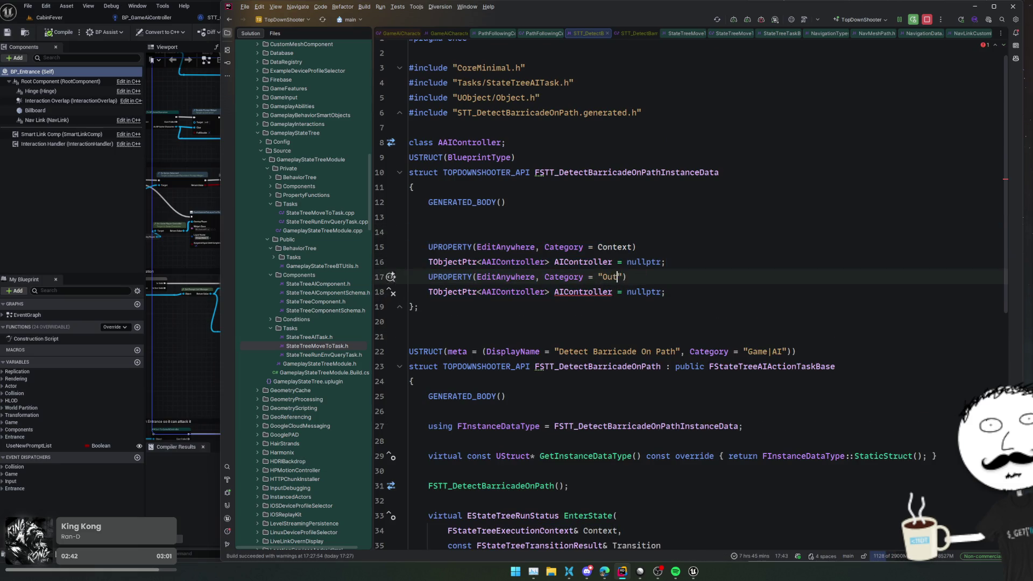
key("ctrl+w")
key("ctrl+w")
type("Output")
- Change the copied property's type to AEntrance* and add a forward declaration for AEntrance
double_click(513, 292)
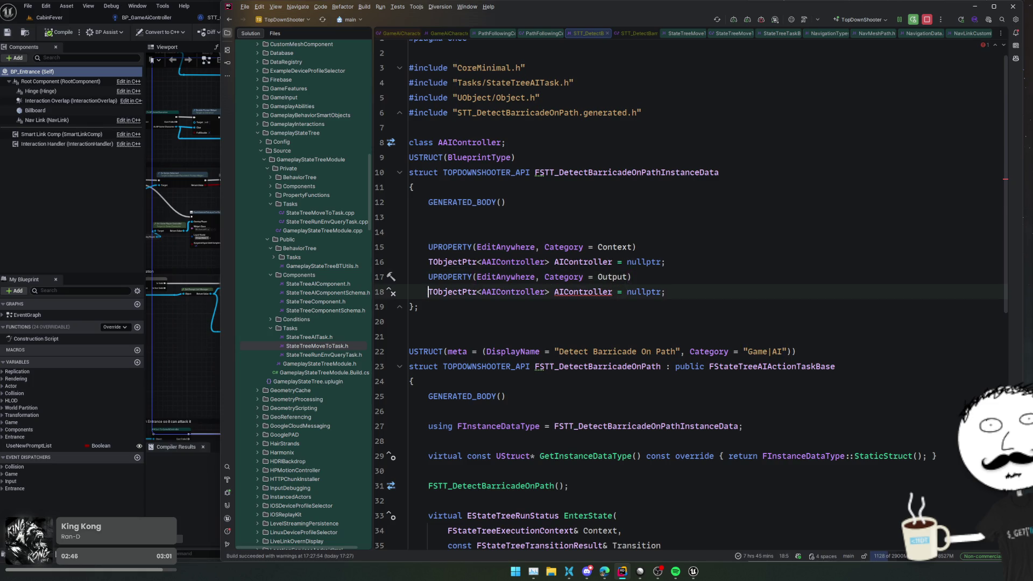
type("AEntrance*")
key("alt+Return")
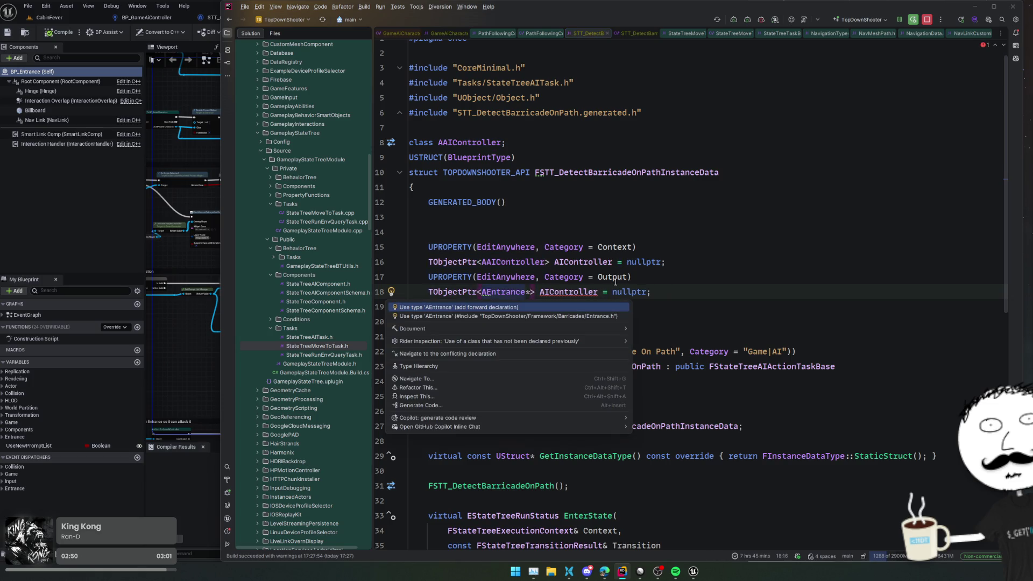
key("Return")
- Rename the new property DetectedEntrance and duplicate it for a second output
key("Right")
key("Right")
key("shift+End")
key("Delete")
key("Tab")
key("Left")
key("Left")
key("Left")
key("shift+Left")
key("shift+Left")
key("shift+Left")
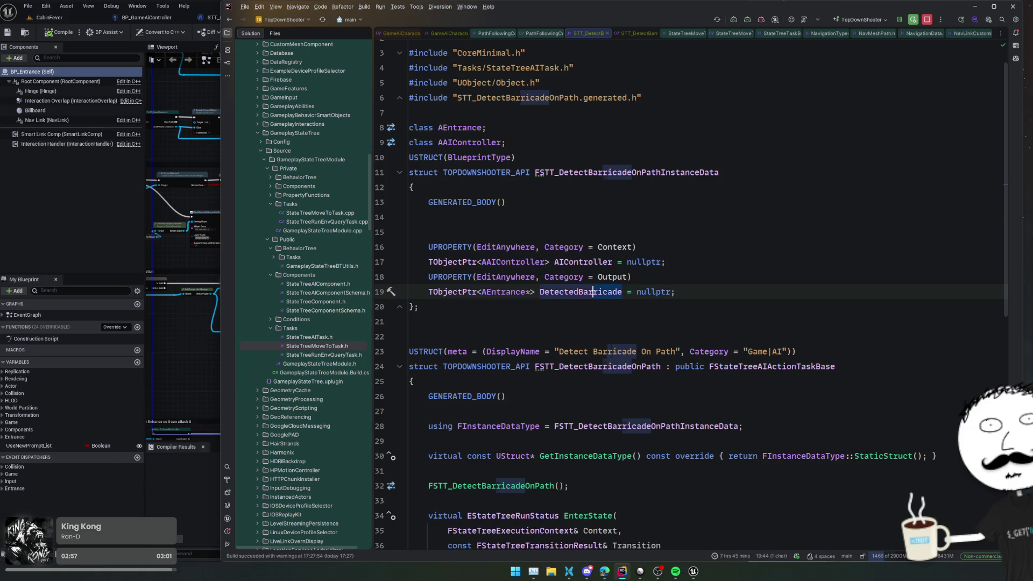
type("Entrance")
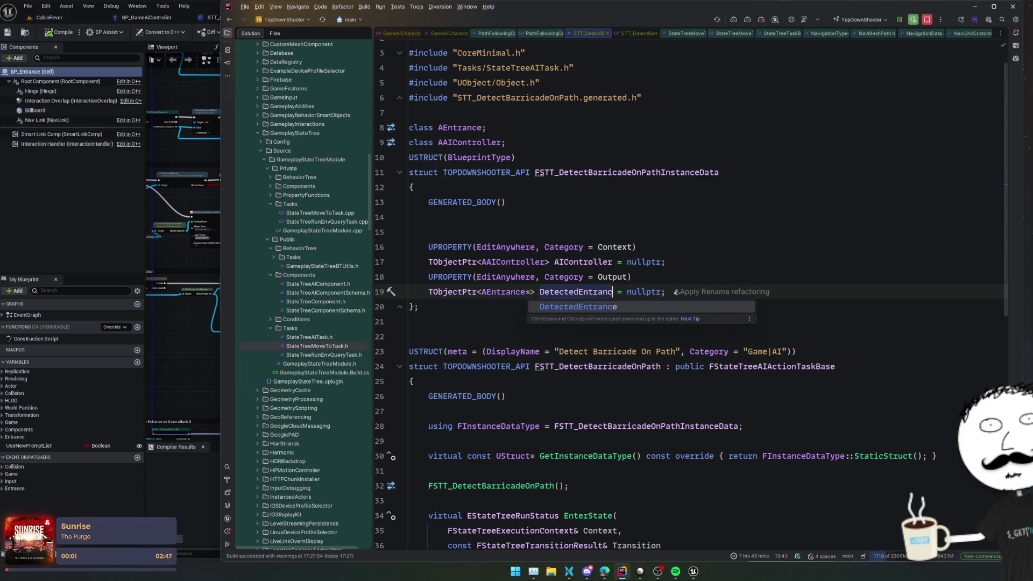
key("End")
key("shift+Up")
key("shift+Up")
key("ctrl+d")
left_click(48, 17)
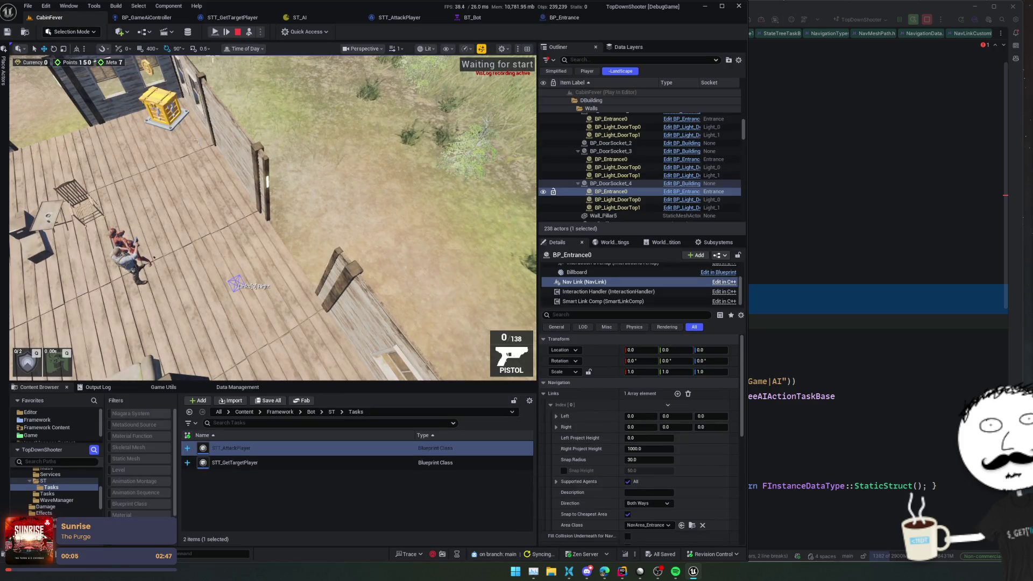
- Select the BP_DoorSocket_4 door frame in the running level, then return to the Rider header
left_click(265, 179)
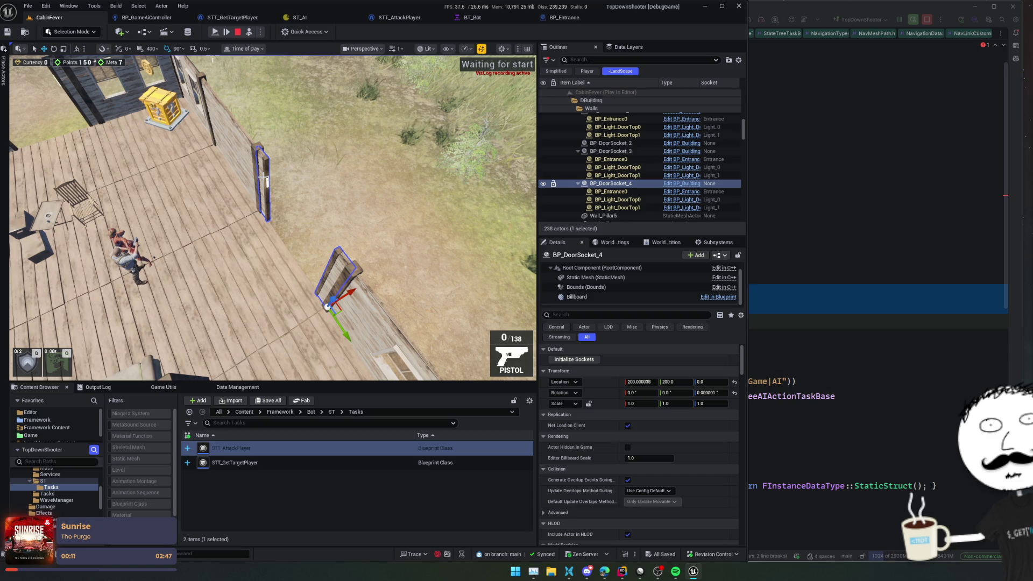
key("alt+Tab")
left_click(713, 321)
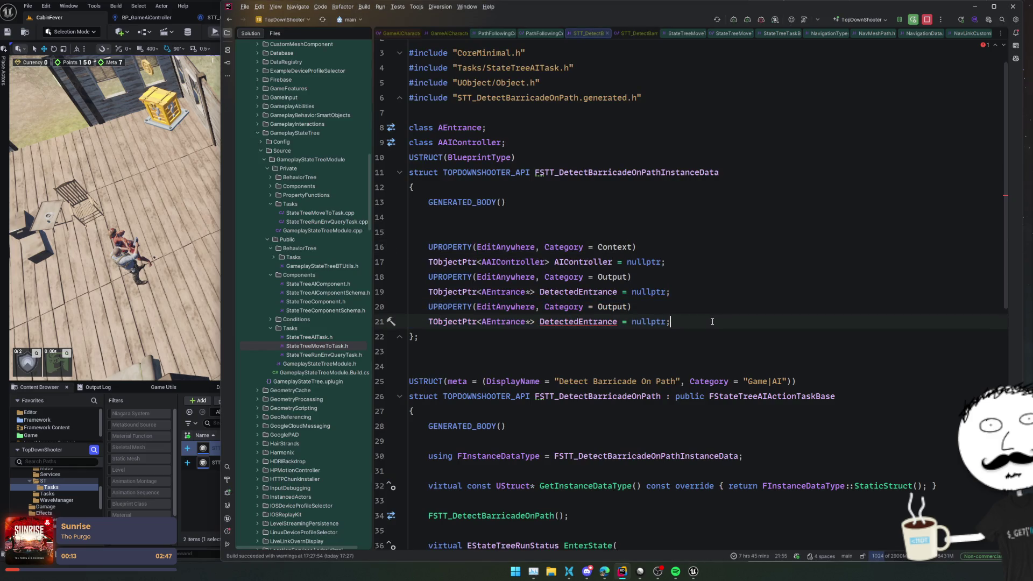
- Rename the duplicate to DetectedBarricade and retype it as ABaseBarricade with a forward declaration
double_click(593, 321)
type("Detec")
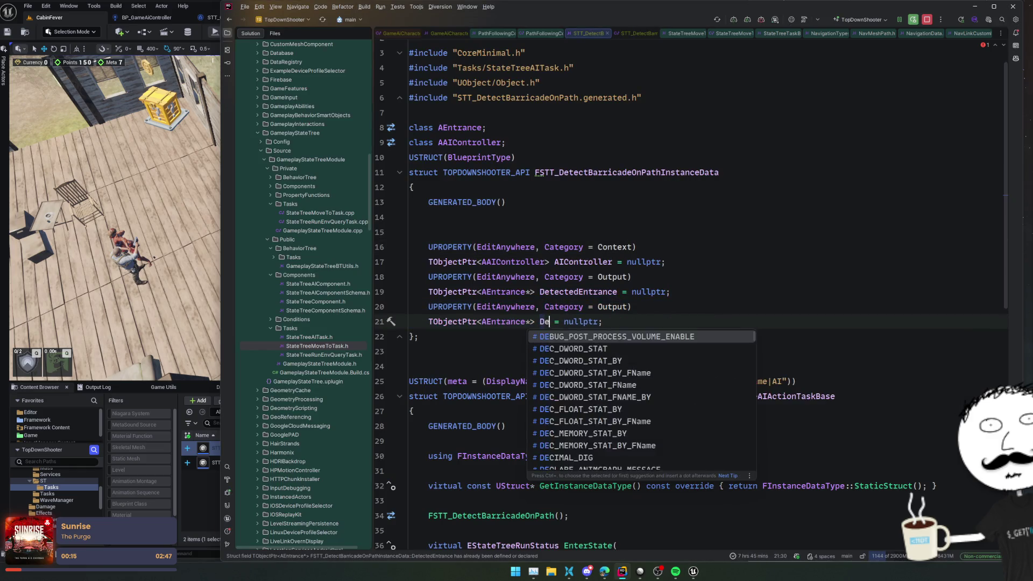
type("tedBarricade")
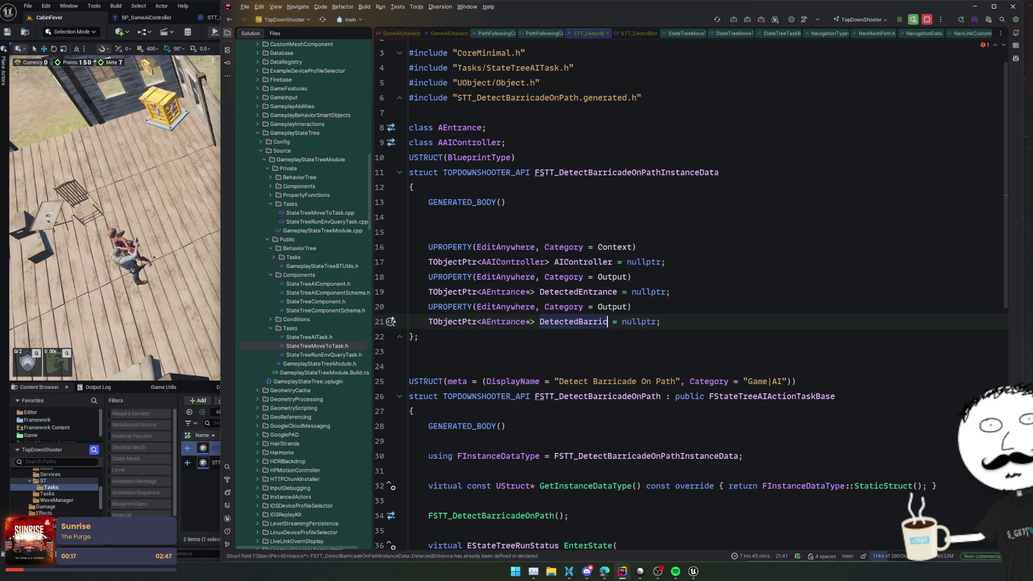
double_click(506, 321)
type("ABar")
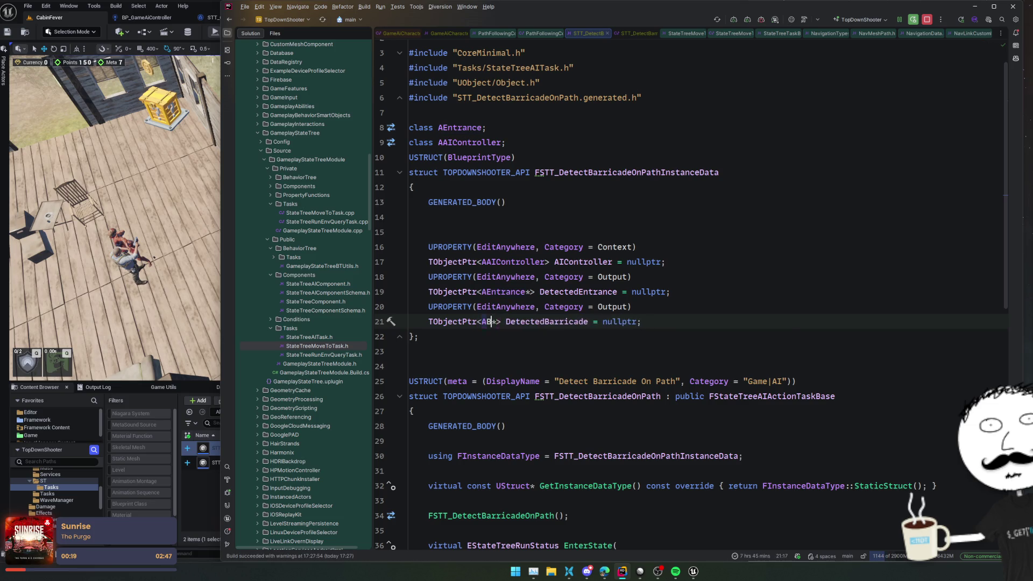
type("ricad")
key("Return")
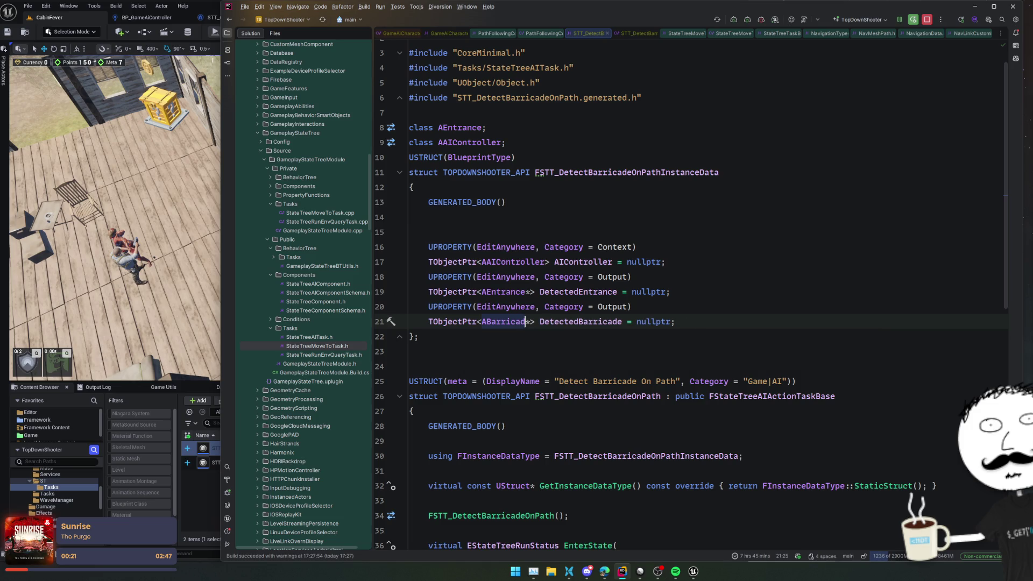
key("Return")
key("Delete")
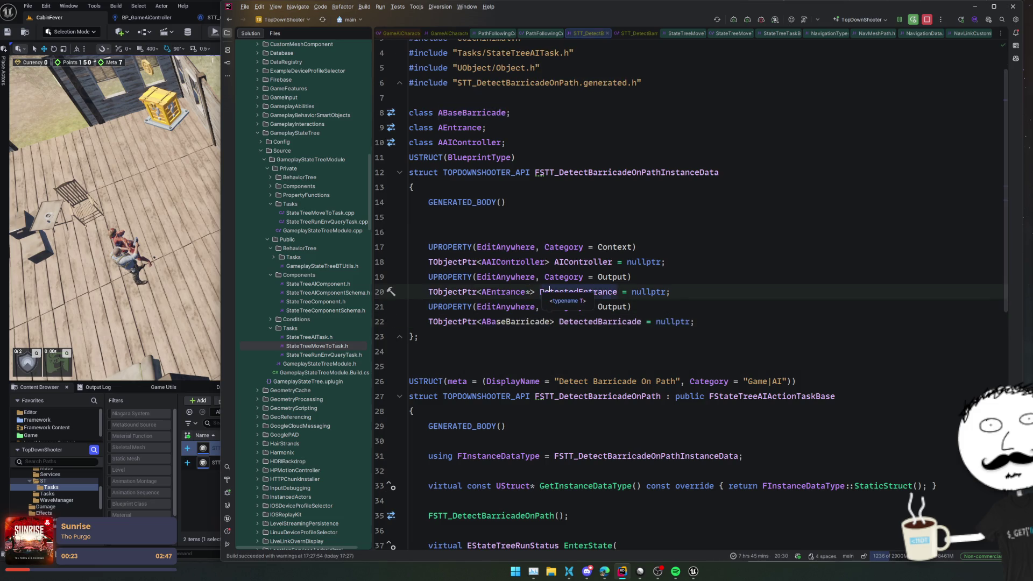
key("BackSpace")
double_click(586, 323)
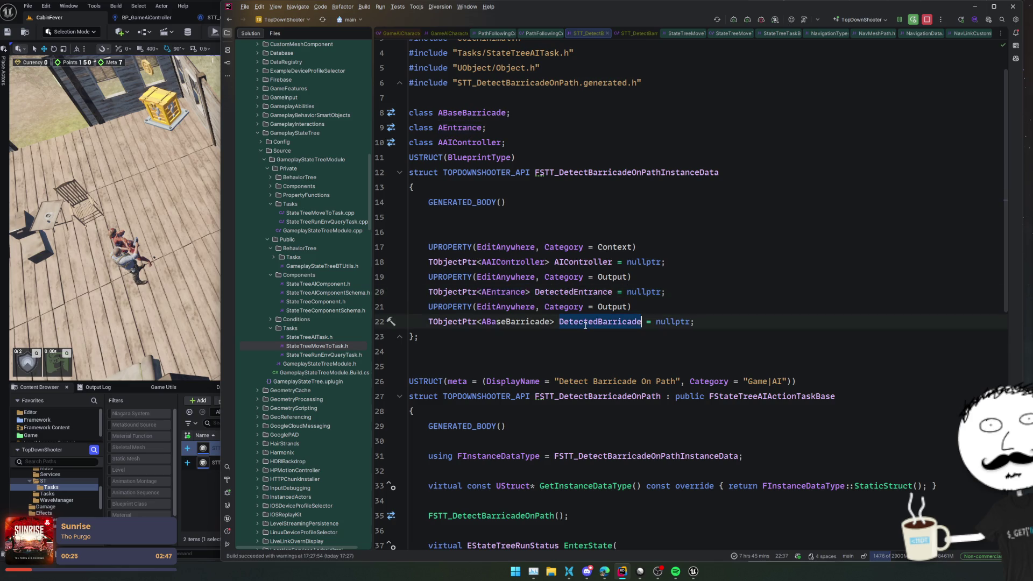
key("ctrl+alt+Home")
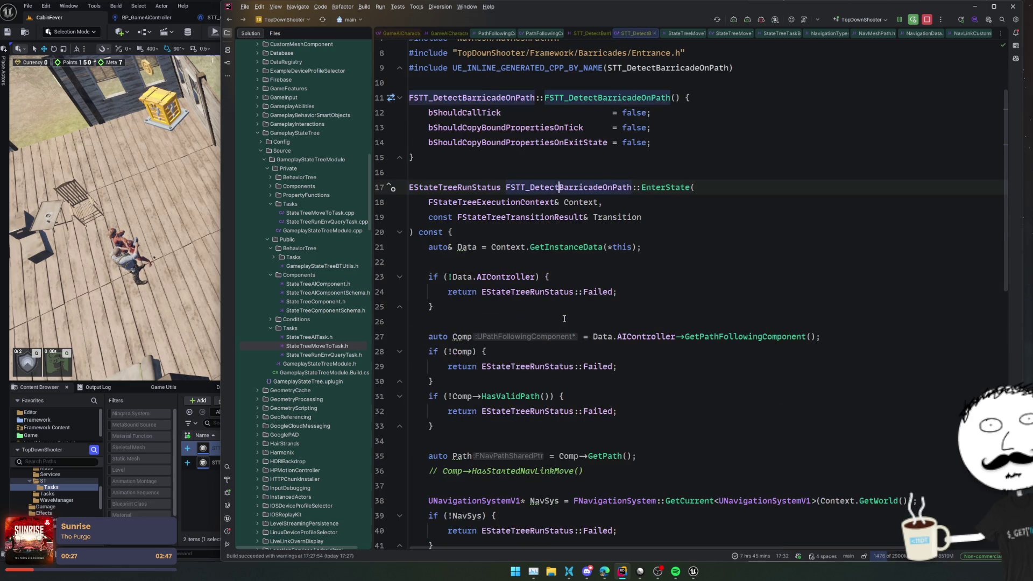
- In the IsA(AEntrance) branch, assign Data.DetectedEntrance = Cast<AEntrance>(Owner)
key("ctrl+shift+BackSpace")
left_click(768, 339)
key("Down")
key("Return")
key("Return")
key("Return")
key("Up")
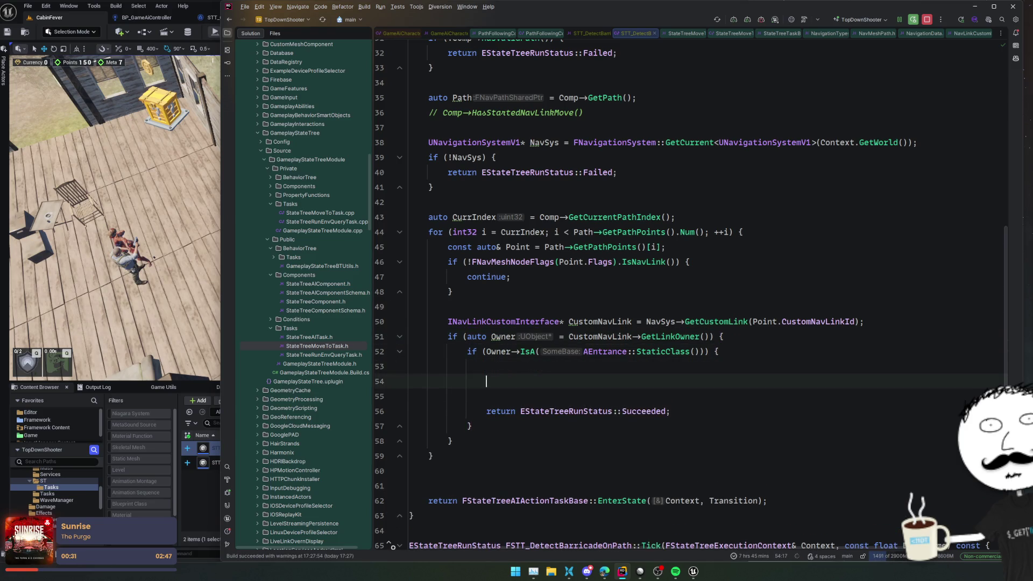
type("Data.")
key("Down")
key("Return")
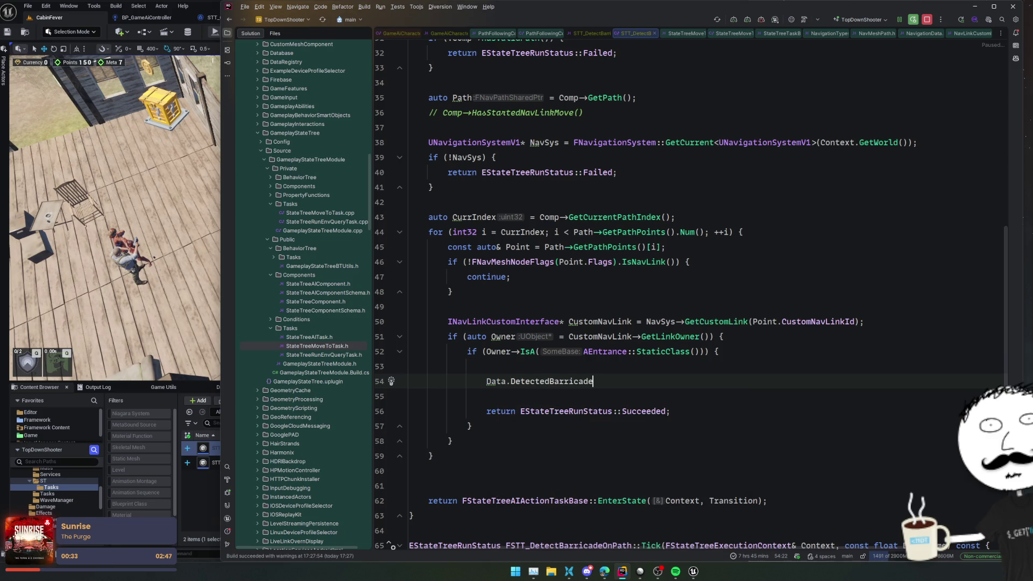
key("ctrl+d")
key("Up")
key("ctrl+shift+Left")
key("BackSpace")
type("Detec")
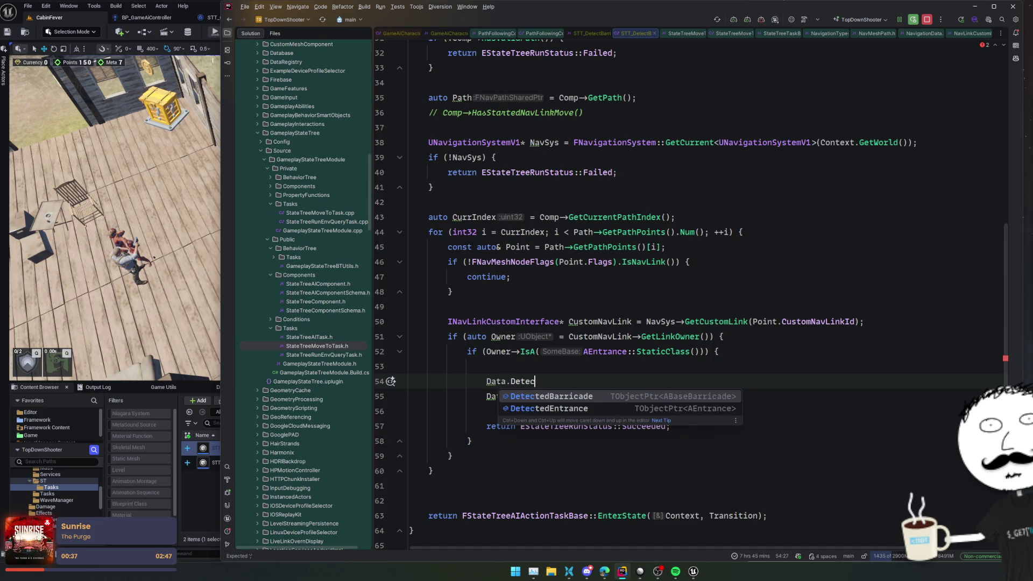
key("Down")
key("Return")
key("Tab")
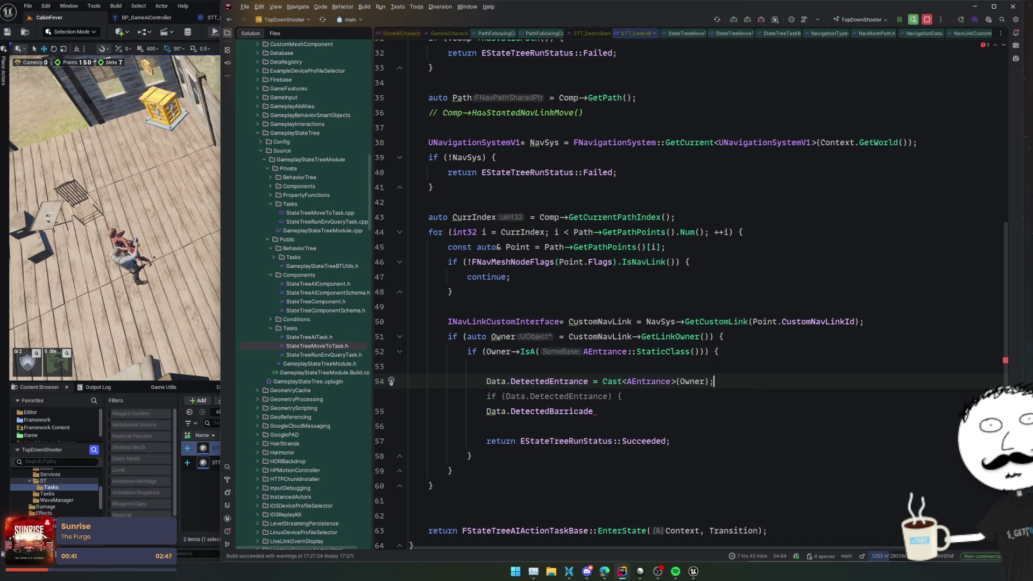
- Assign Data.DetectedBarricade = Data.DetectedEntrance->GetBarricade(); on the following line
left_click(594, 396)
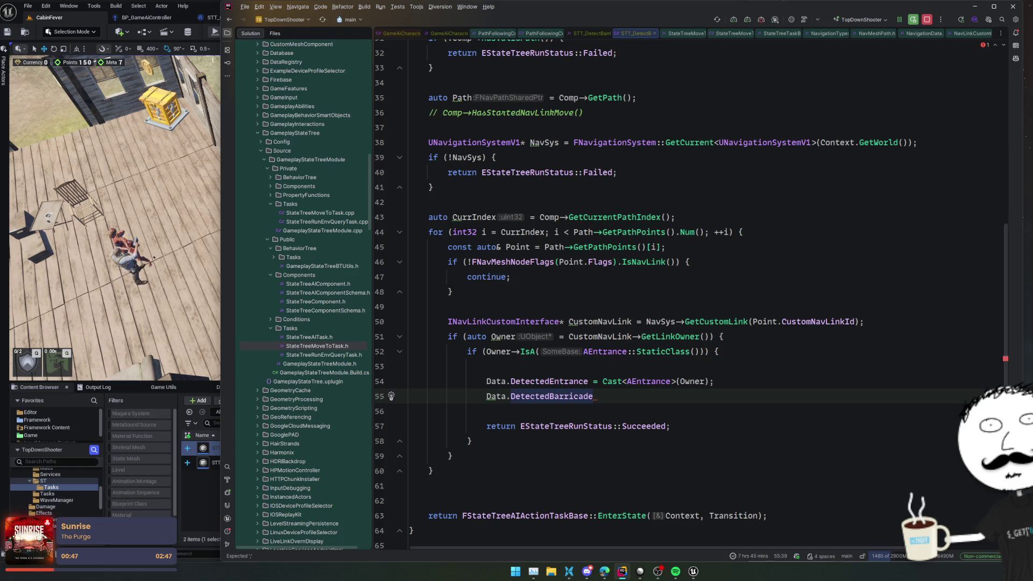
double_click(554, 382)
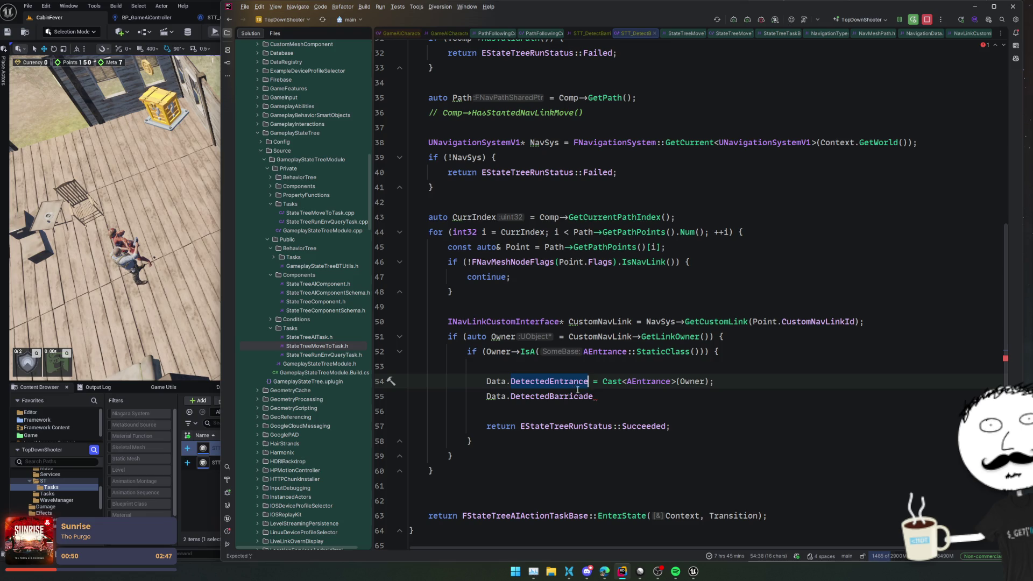
left_click(621, 393)
type("= Data.DetectedEntrance->Get")
key("Return")
type(";")
key("Home")
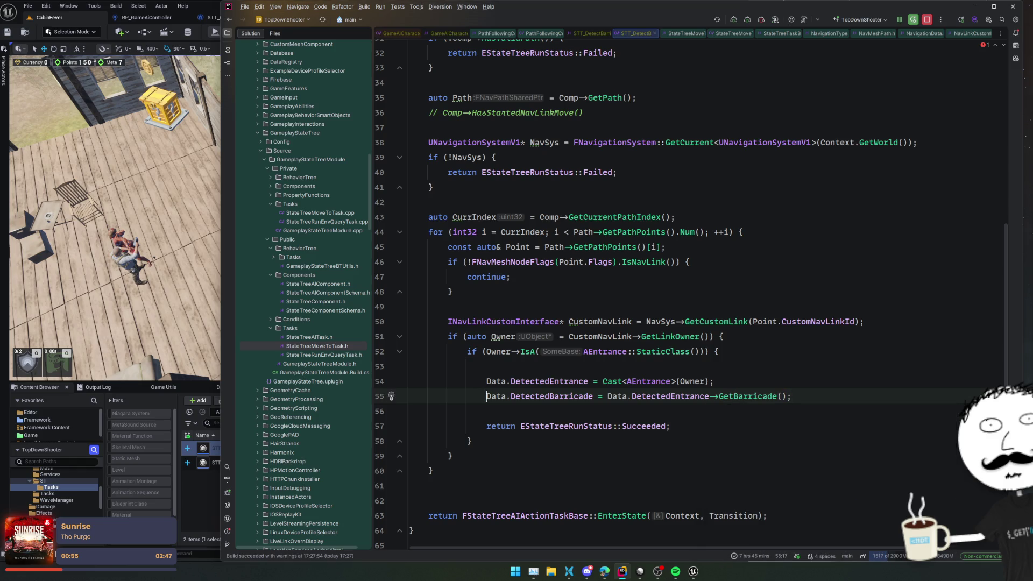
- Inspect GetBarricade and the EnterState declaration to check the new assignments
double_click(743, 394)
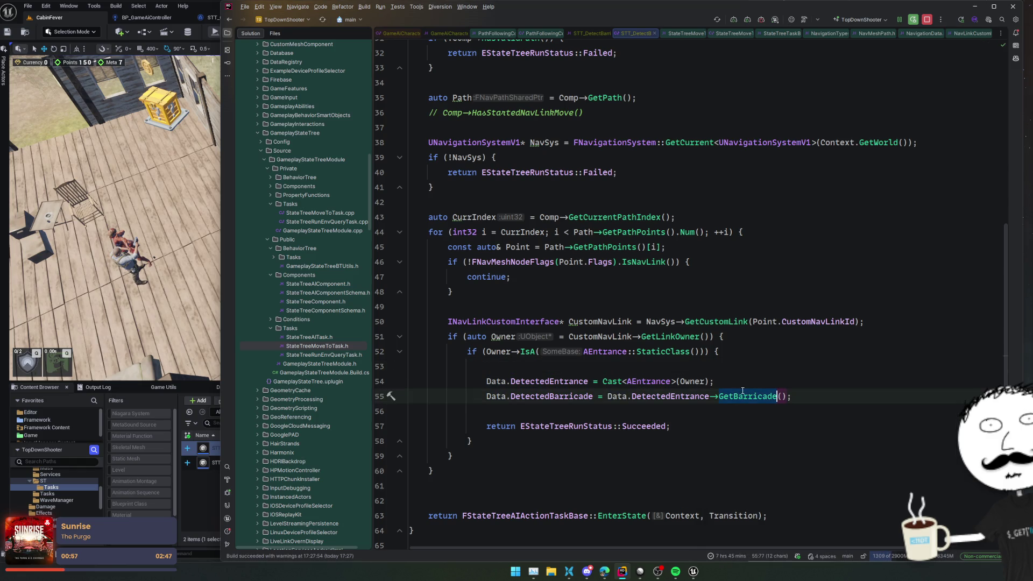
left_click(598, 411)
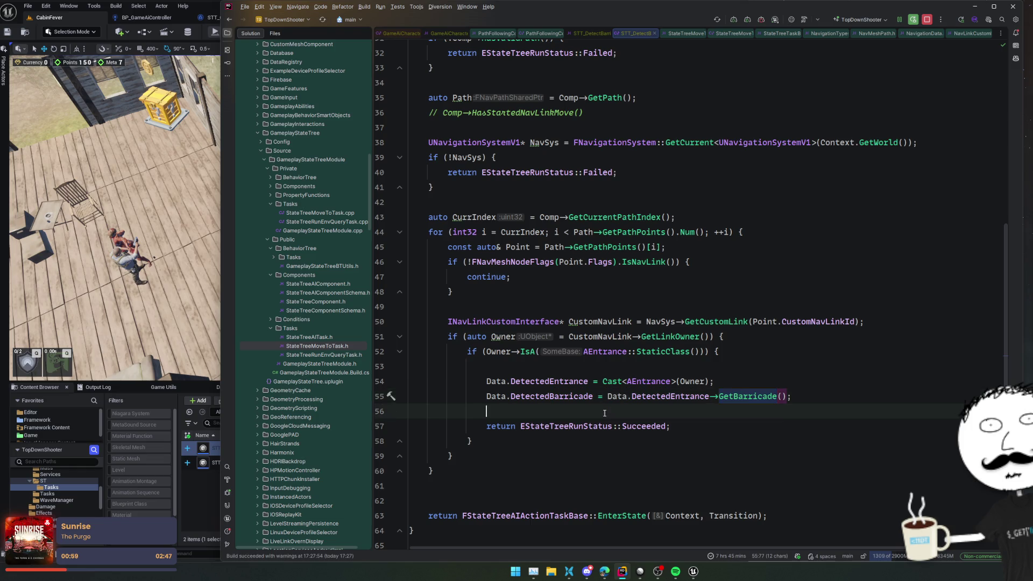
scroll(608, 405, "down", 3)
key("Up")
key("Up")
key("Up")
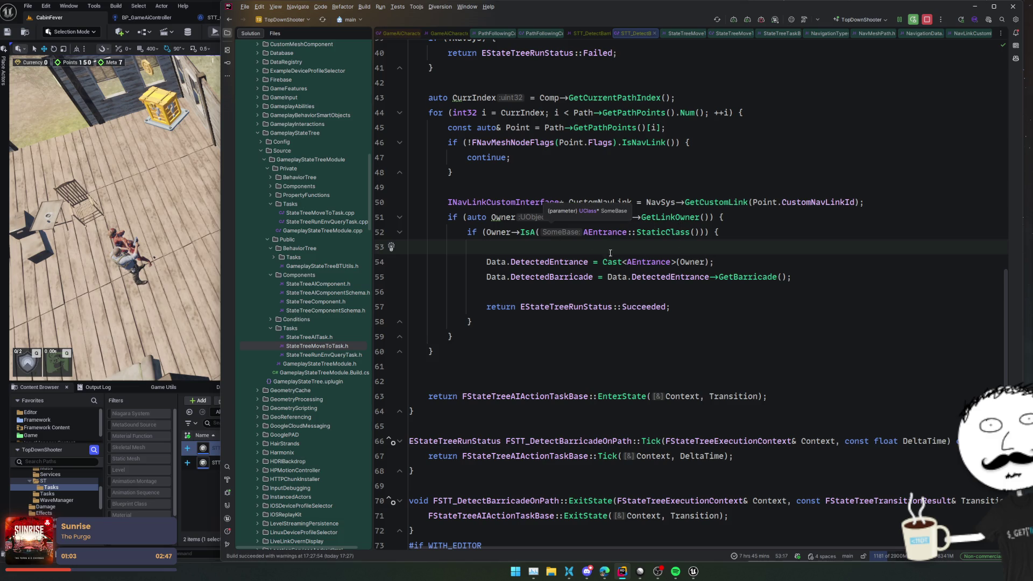
left_click(649, 378)
left_click(634, 398, "ctrl")
key("ctrl+alt+Left")
left_click(572, 369)
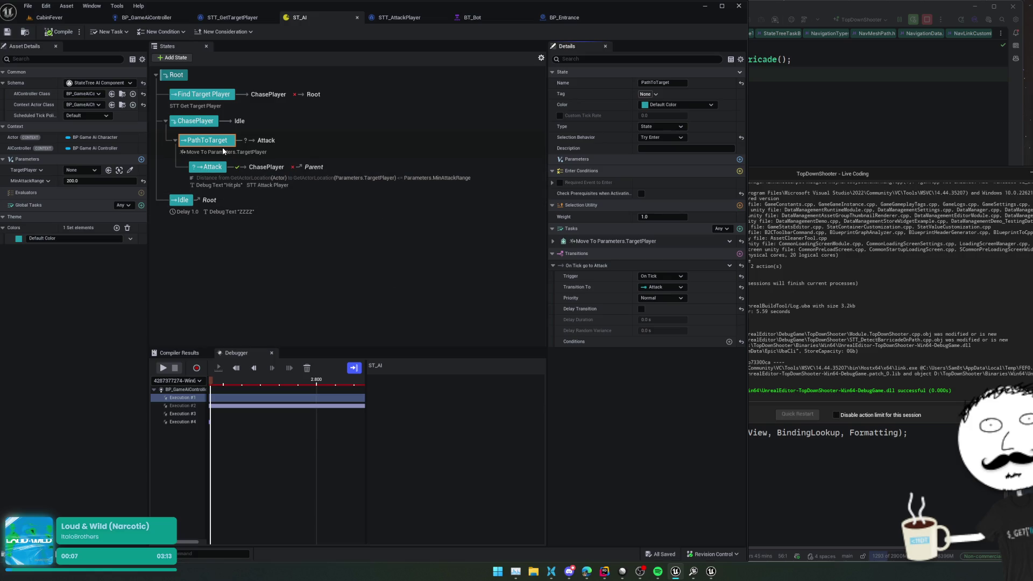
- Add a new state as PathToTarget's first child and name it 'Handle Potential Barricade'
left_click(173, 57)
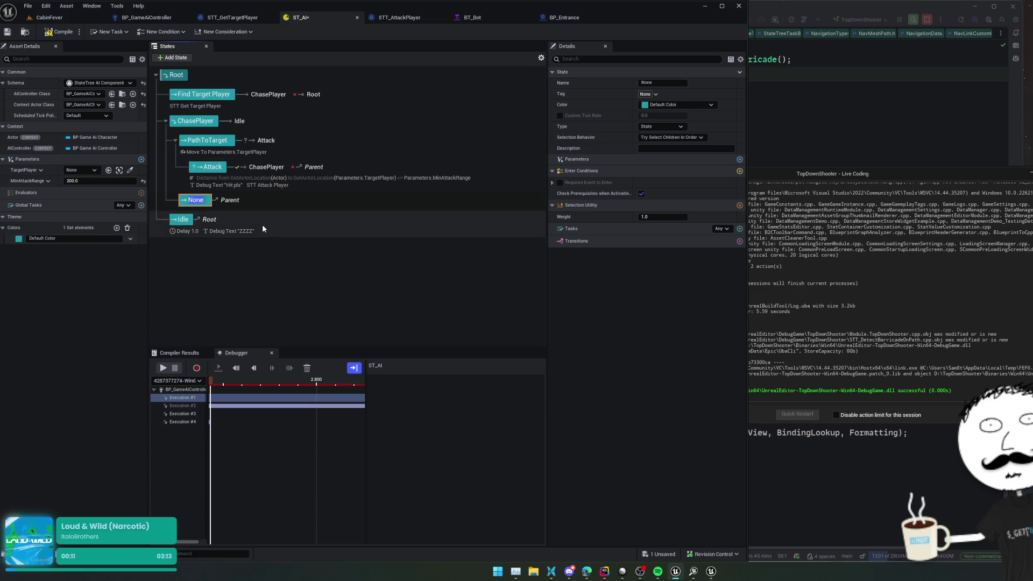
left_click(187, 202)
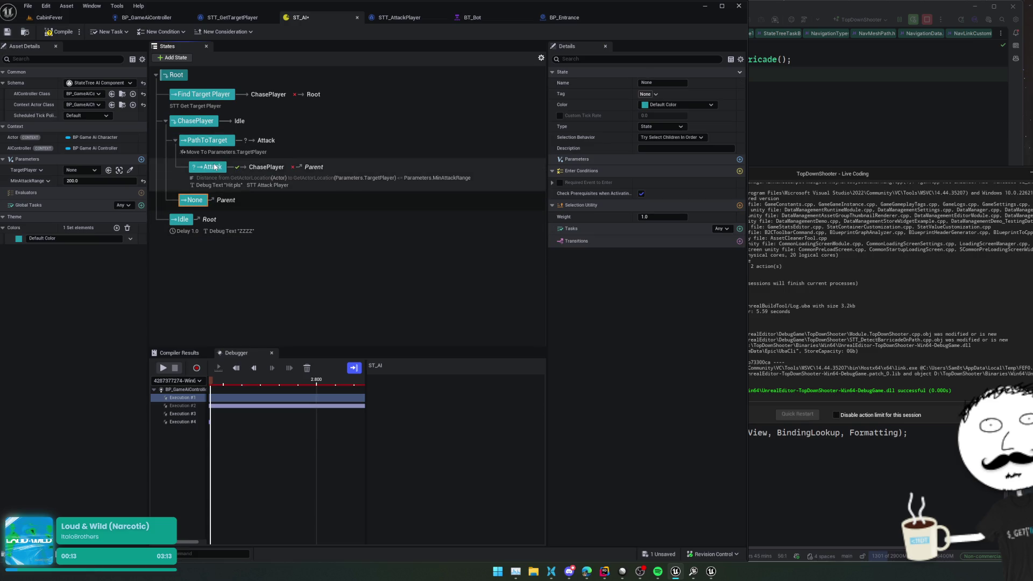
mouse_move(194, 201)
left_mouse_down()
mouse_move(221, 170)
mouse_move(208, 172)
left_mouse_up()
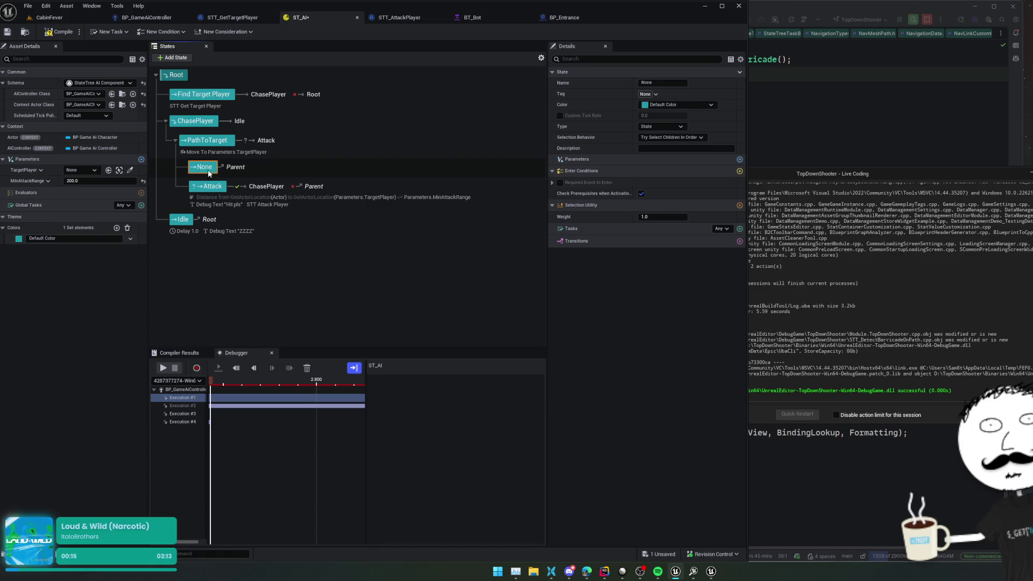
key("F2")
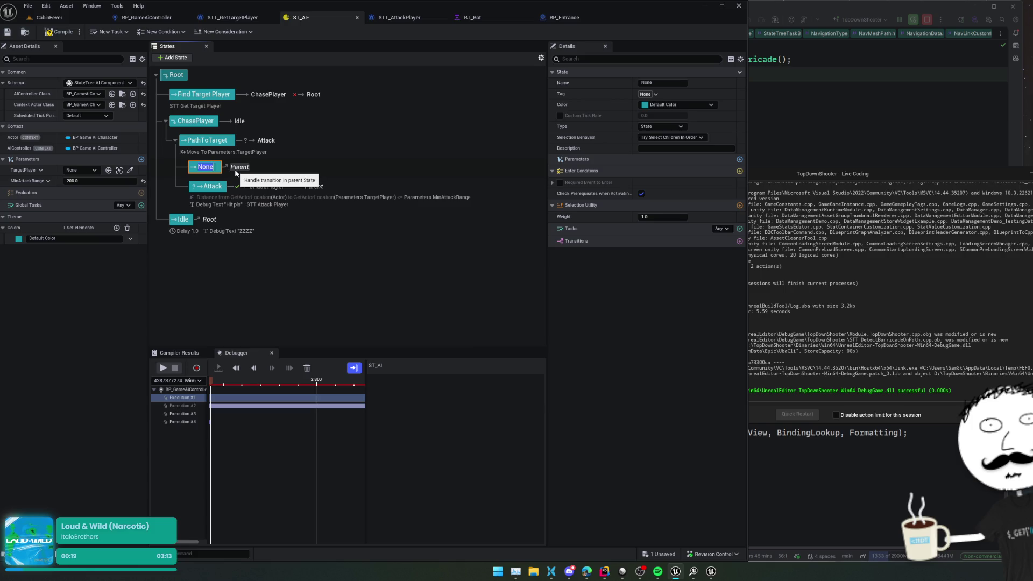
type("Handle Potent")
type("ial Barricade")
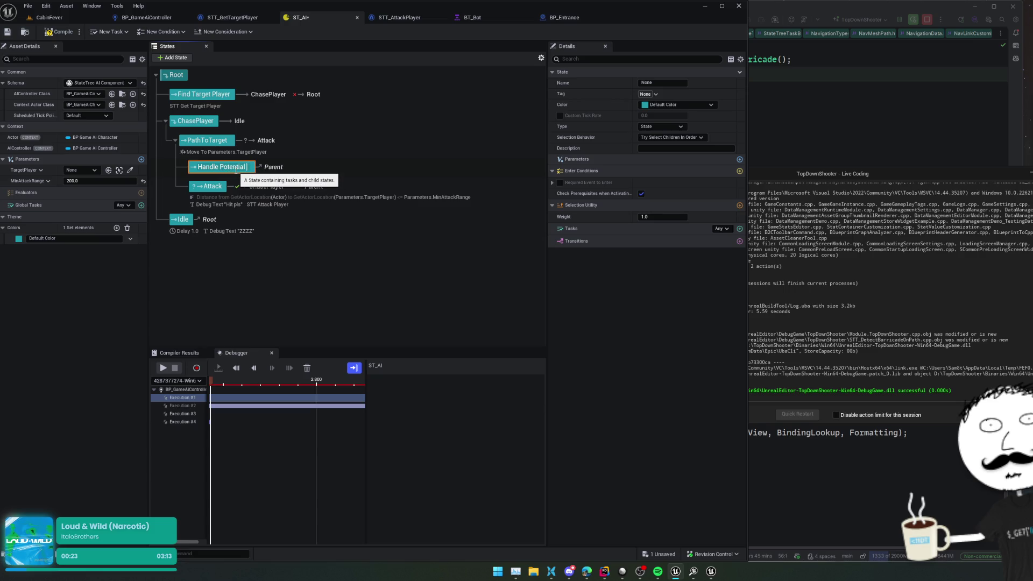
key("Return")
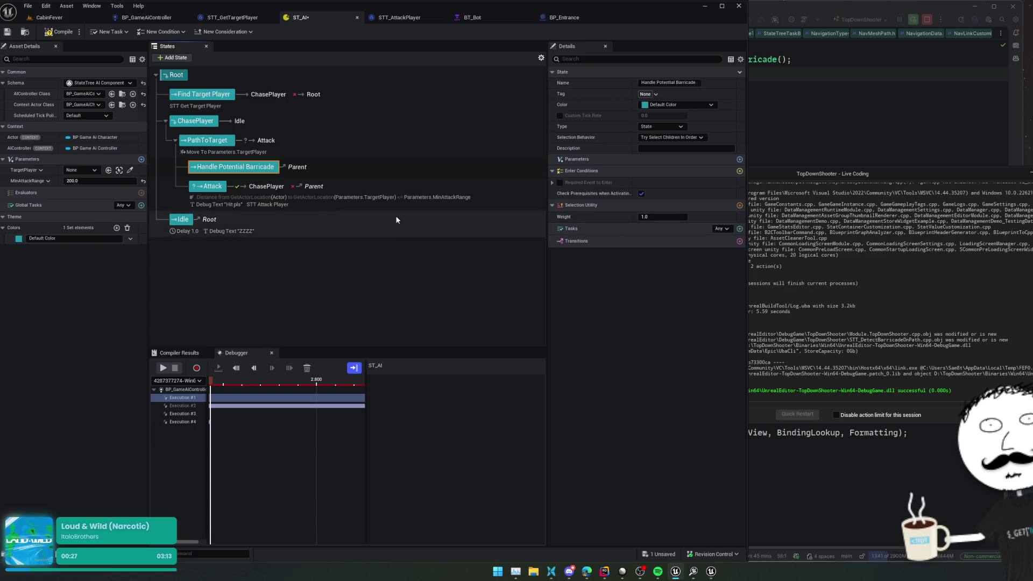
left_click(437, 144)
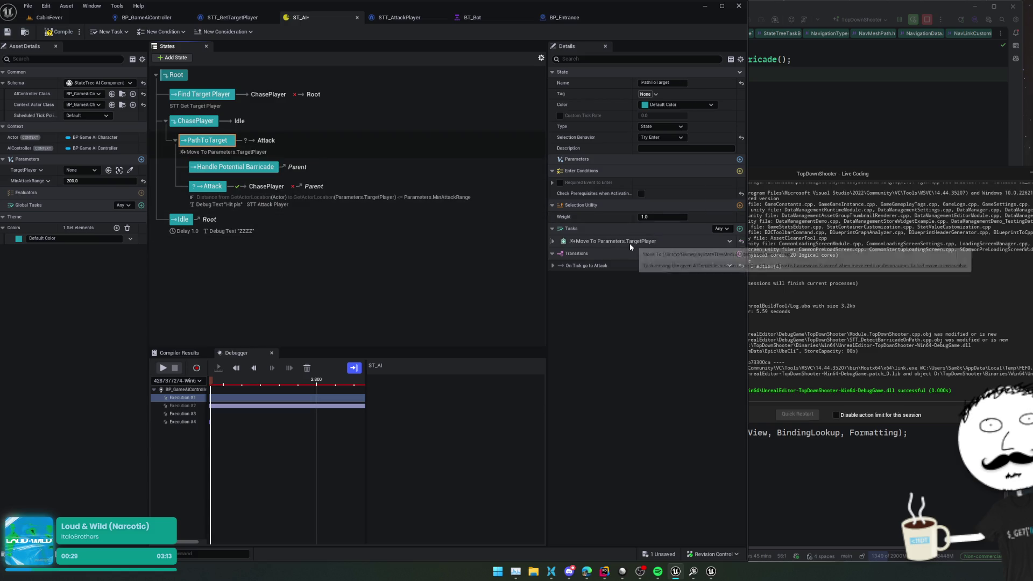
- Expand PathToTarget's Move To task and On Tick go-to-Attack transition, then select Handle Potential Barricade
left_click(553, 241)
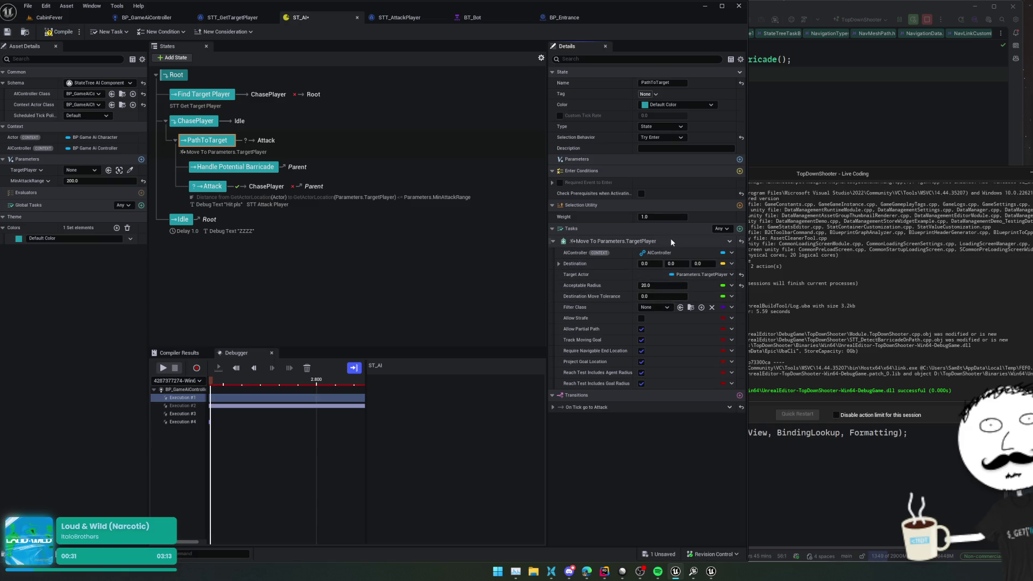
left_click(553, 408)
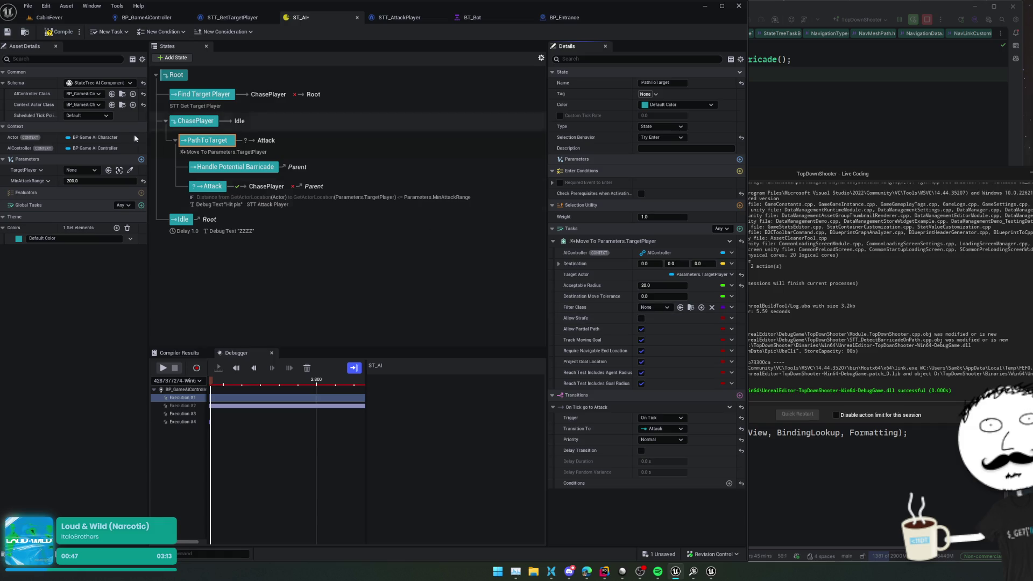
left_click(245, 168)
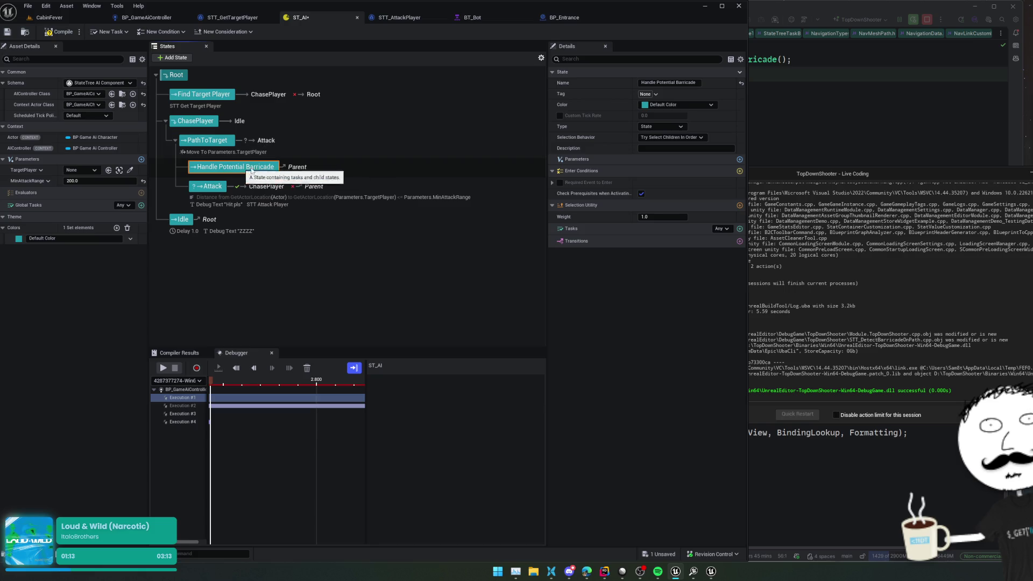
- Add the Detect Barricade On Path task and bind its AIController to the AIController
left_click(640, 171)
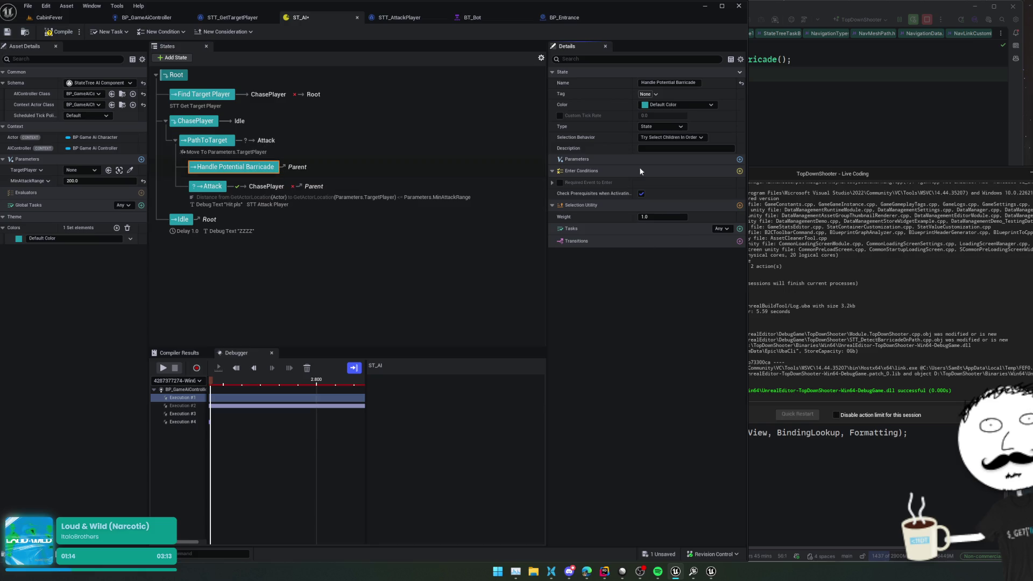
left_click(745, 230)
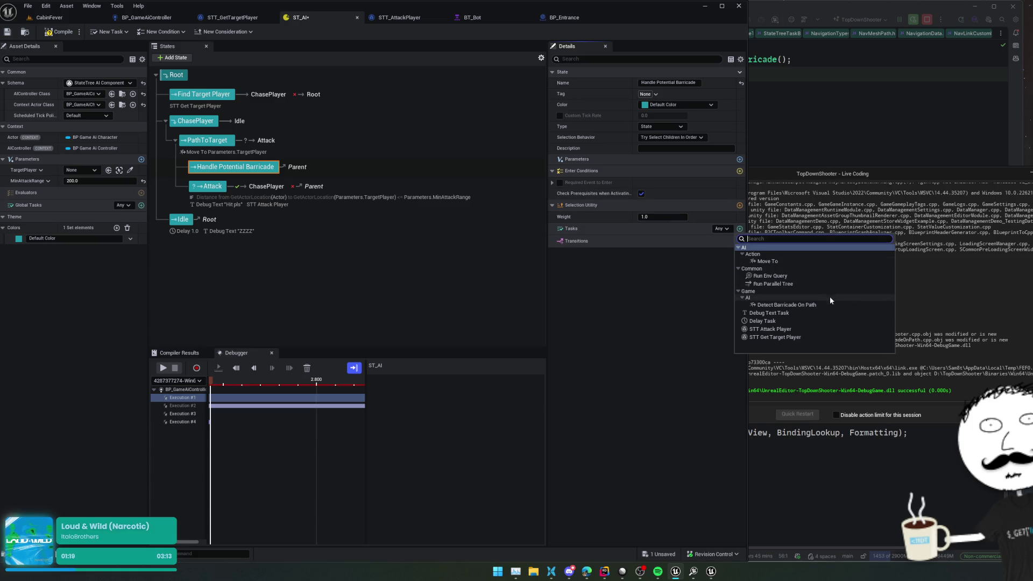
left_click(815, 305)
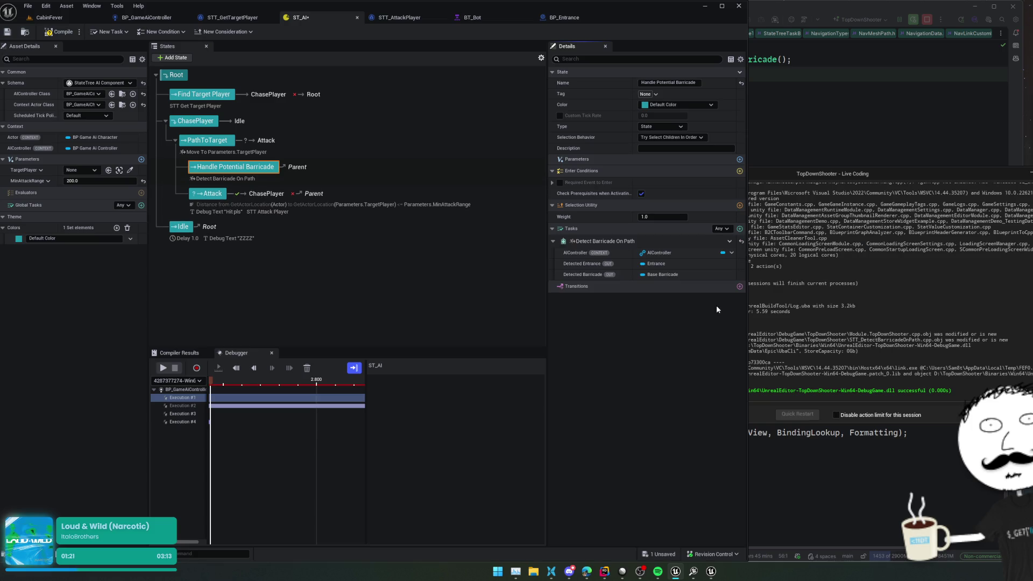
left_click(723, 253)
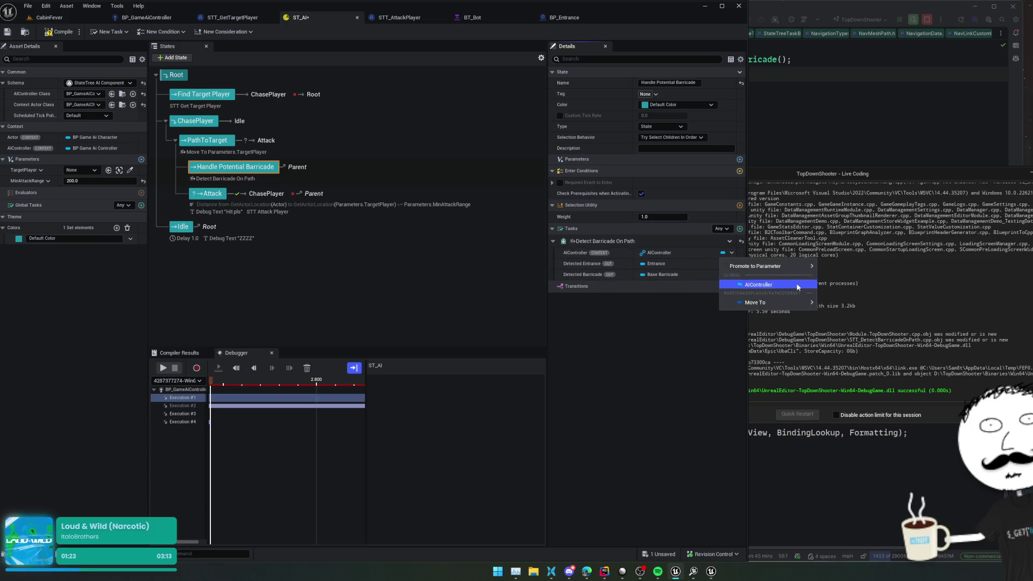
left_click(798, 287)
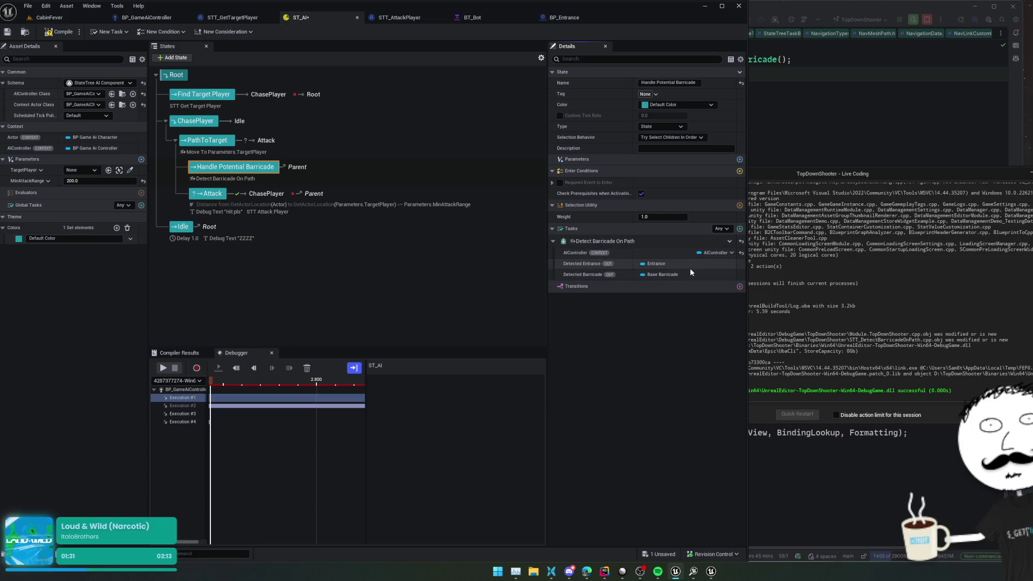
- Check the Detected Entrance property options, compile the StateTree, and bring up the task's header in Rider
right_click(654, 265)
right_click(615, 273)
right_click(603, 270)
left_click(660, 262)
left_click(60, 32)
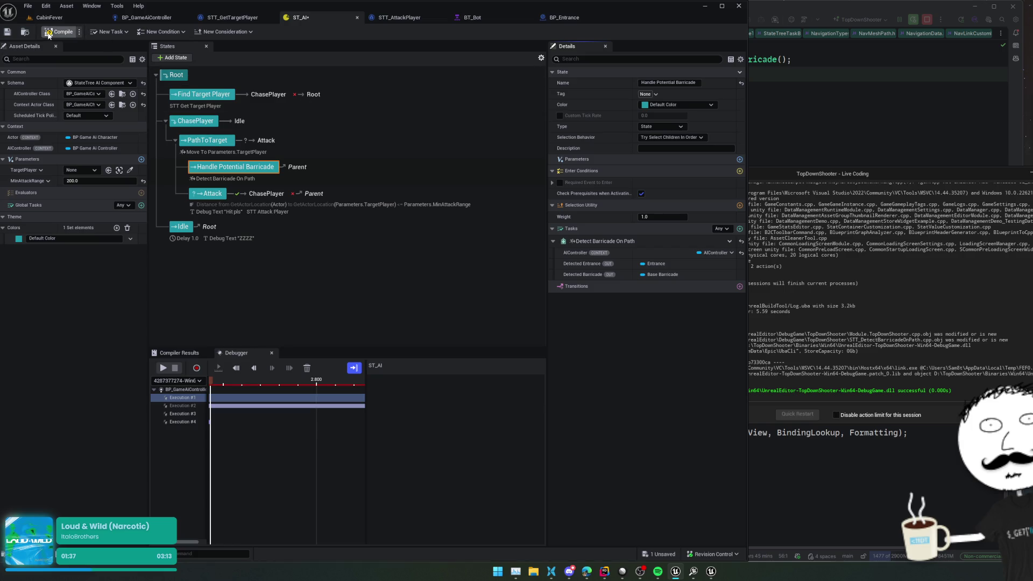
left_click(869, 68)
left_click(641, 209, "ctrl")
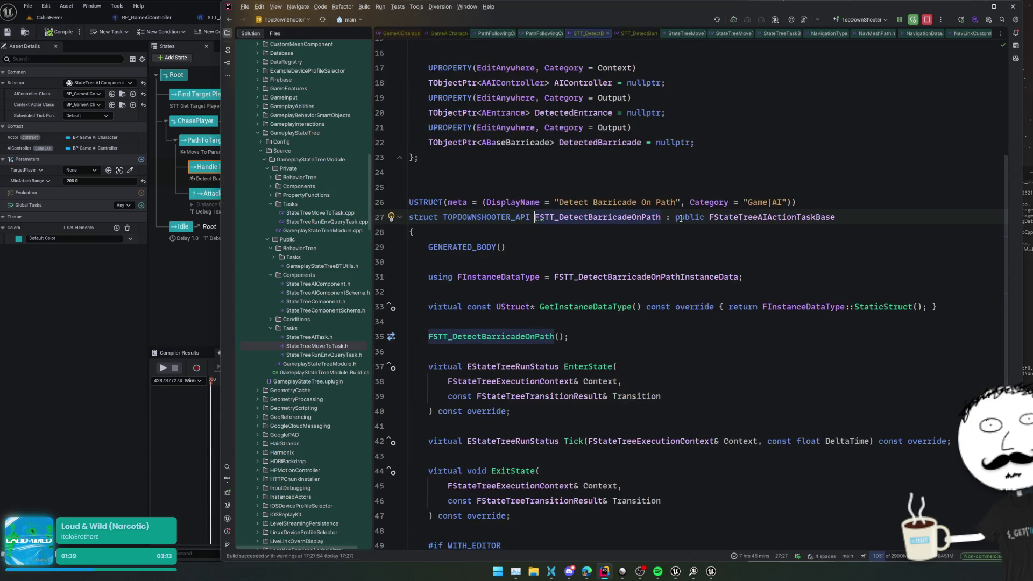
- Switch DetectedEntrance and DetectedBarricade from Category Output to Context, save, and run Live Coding
double_click(610, 305)
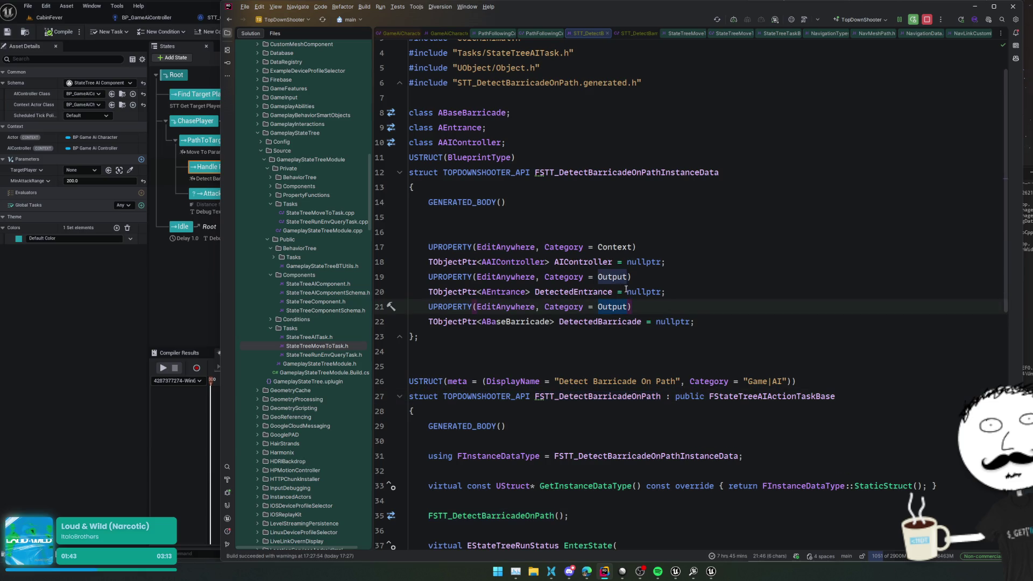
left_click(608, 249)
left_click(613, 276)
key("Down")
key("Down")
key("Down")
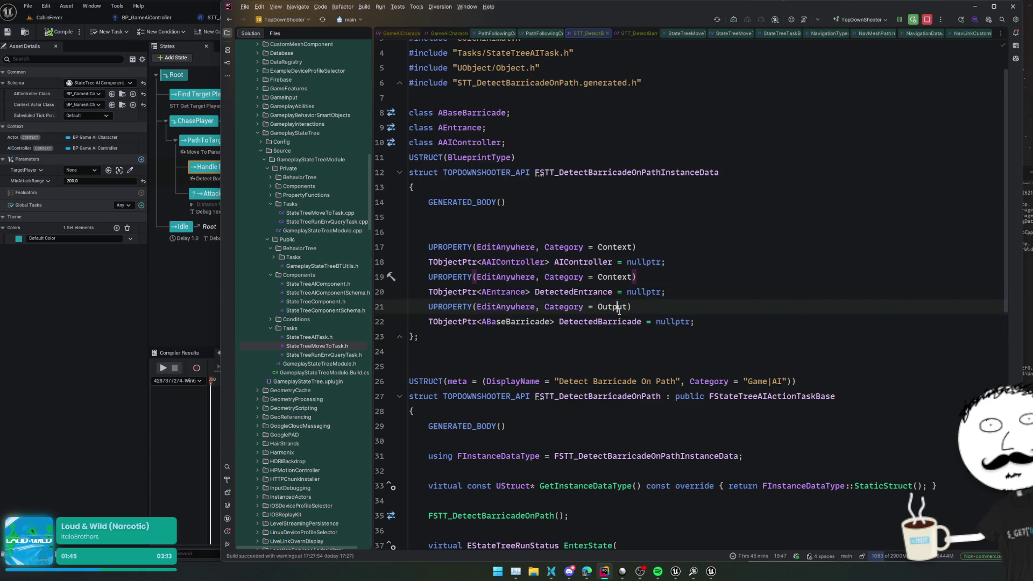
key("ctrl+alt+F11")
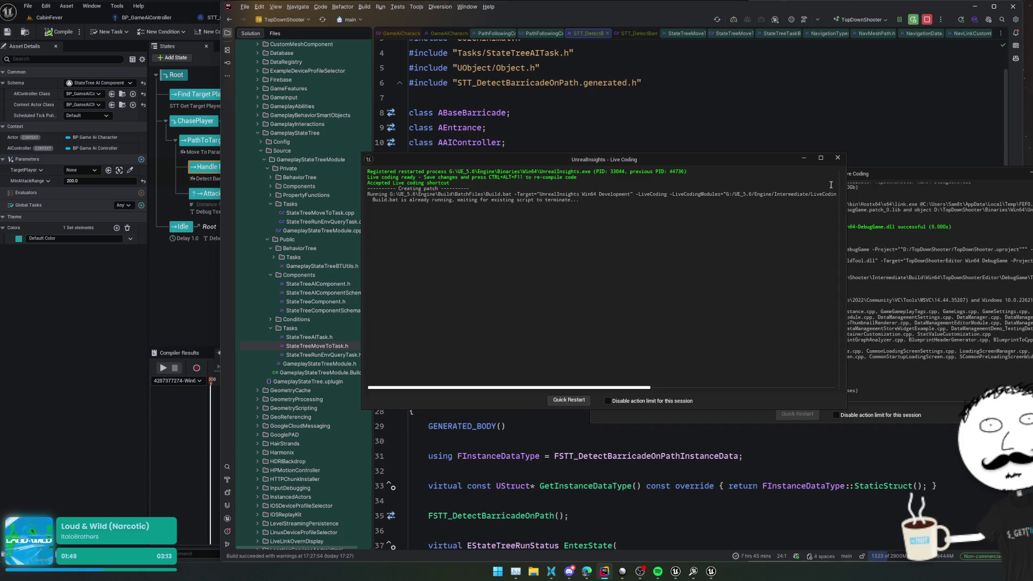
left_click(838, 158)
mouse_move(693, 570)
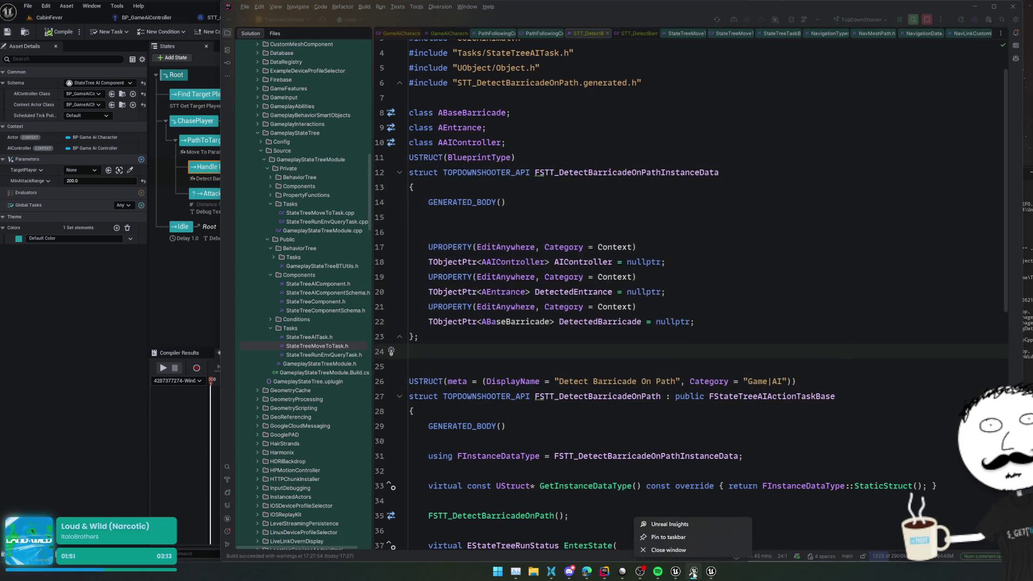
left_click(700, 549)
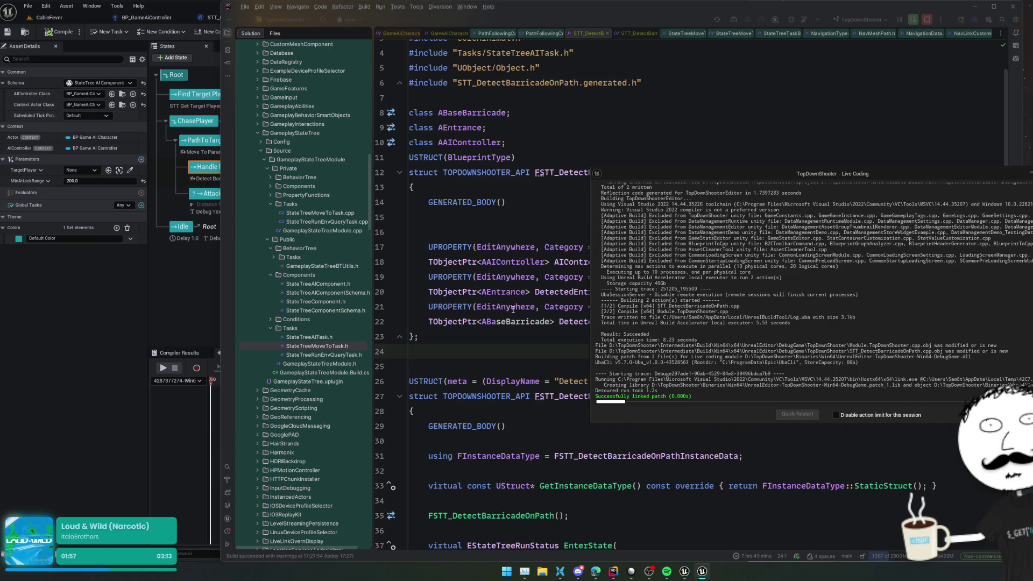
- Compile ST_AI, then delete and re-add the Detect Barricade On Path task
left_click(179, 299)
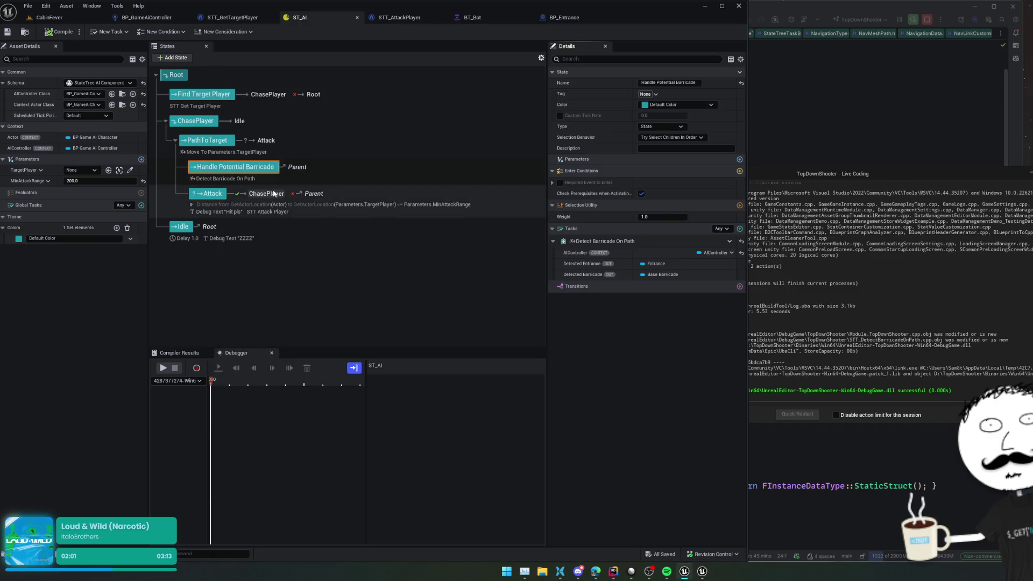
left_click(66, 35)
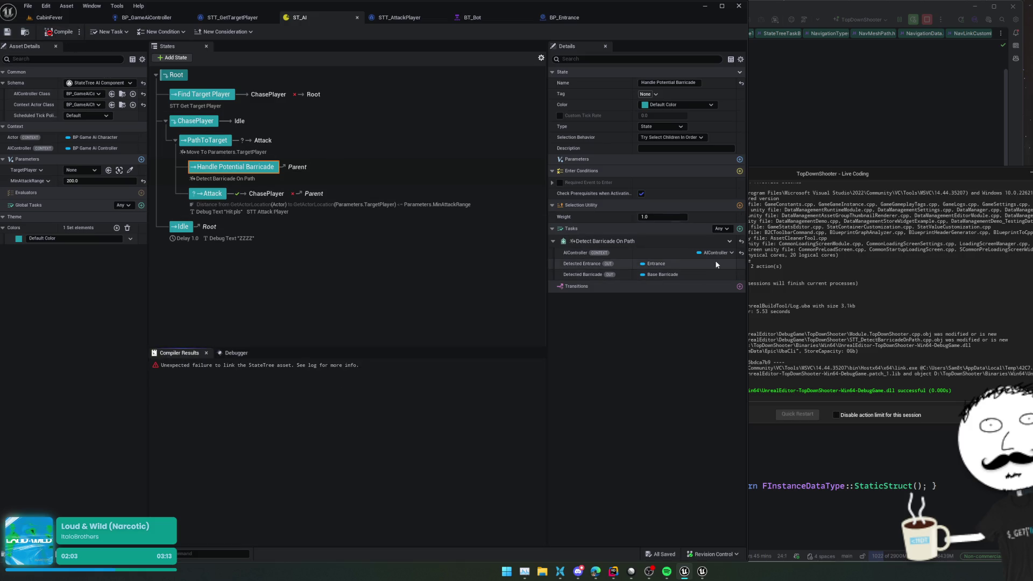
left_click(730, 241)
mouse_move(748, 273)
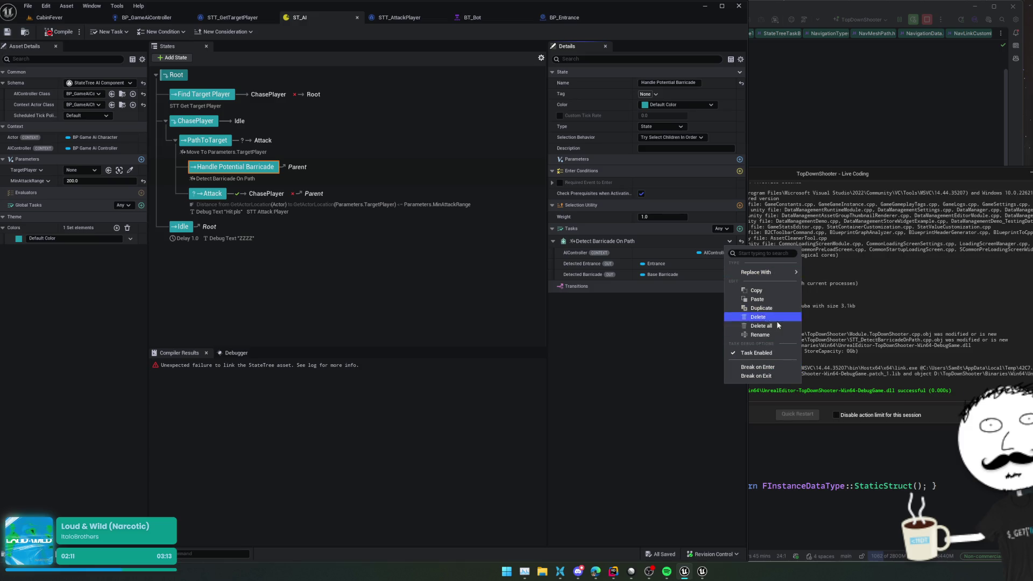
left_click(777, 322)
left_click(740, 228)
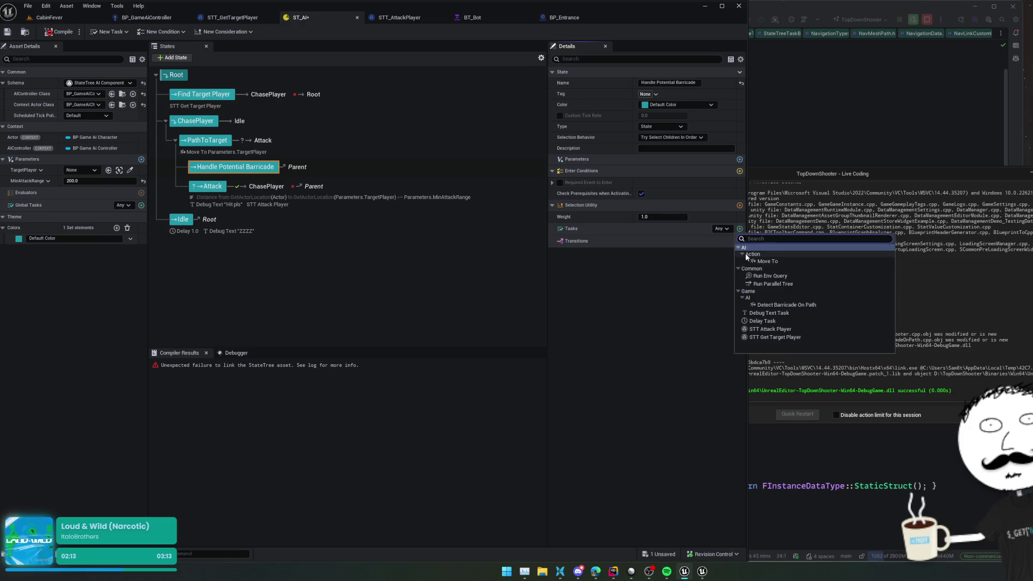
left_click(787, 305)
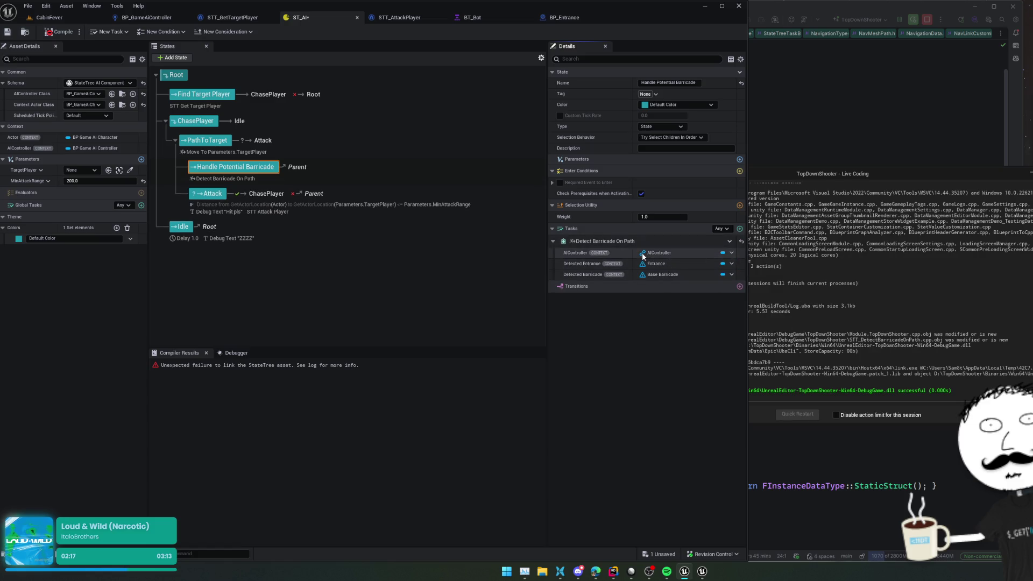
- Promote the task's Detected Entrance and Detected Barricade outputs to StateTree parameters
mouse_move(642, 256)
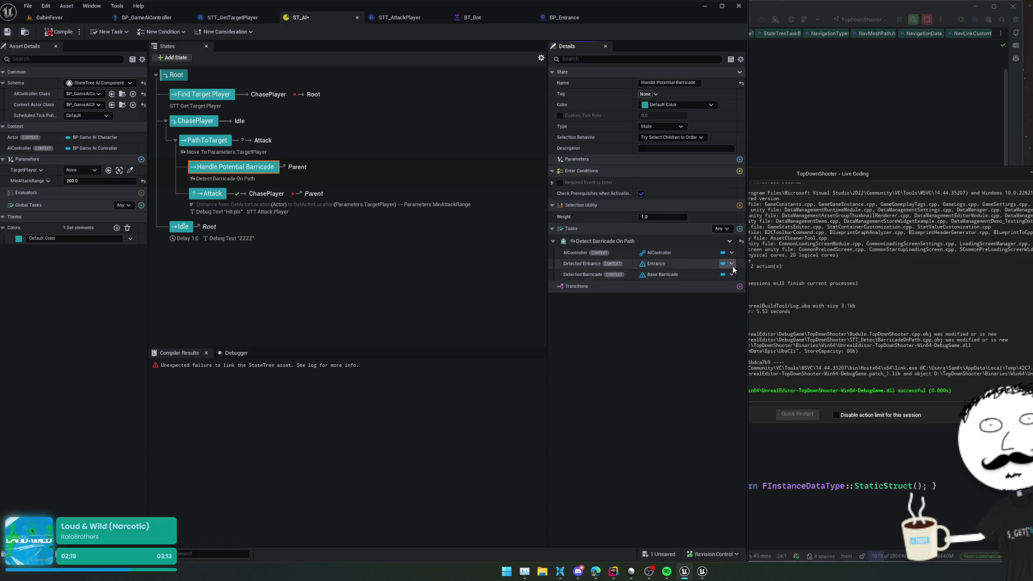
left_click(731, 265)
mouse_move(775, 277)
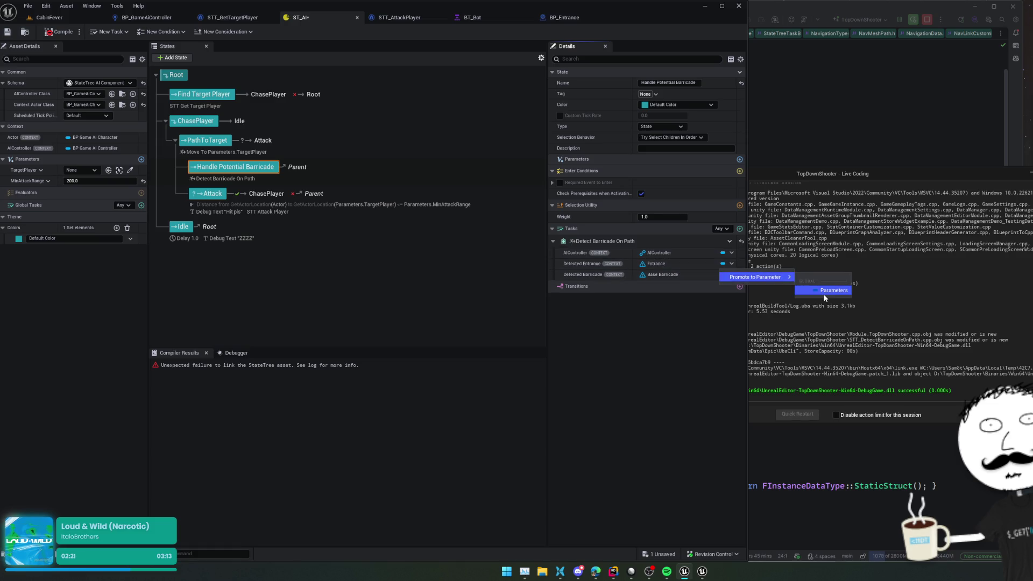
left_click(829, 291)
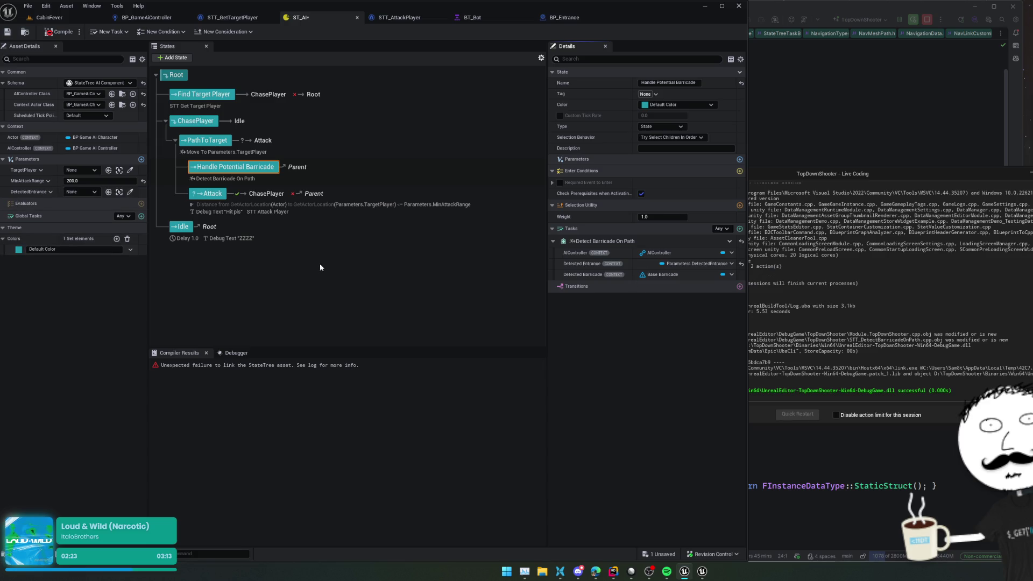
left_click(731, 274)
mouse_move(779, 295)
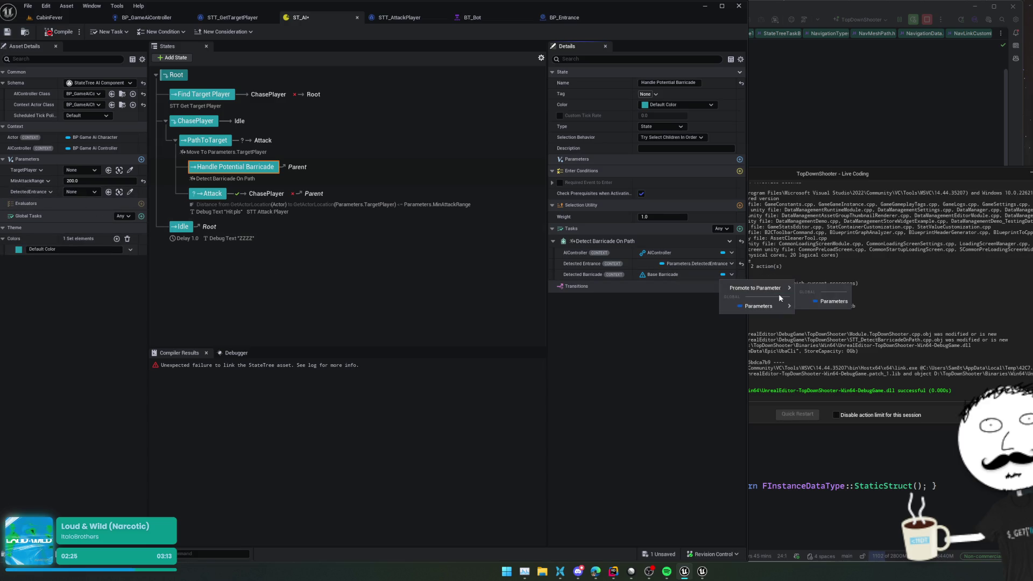
left_click(831, 301)
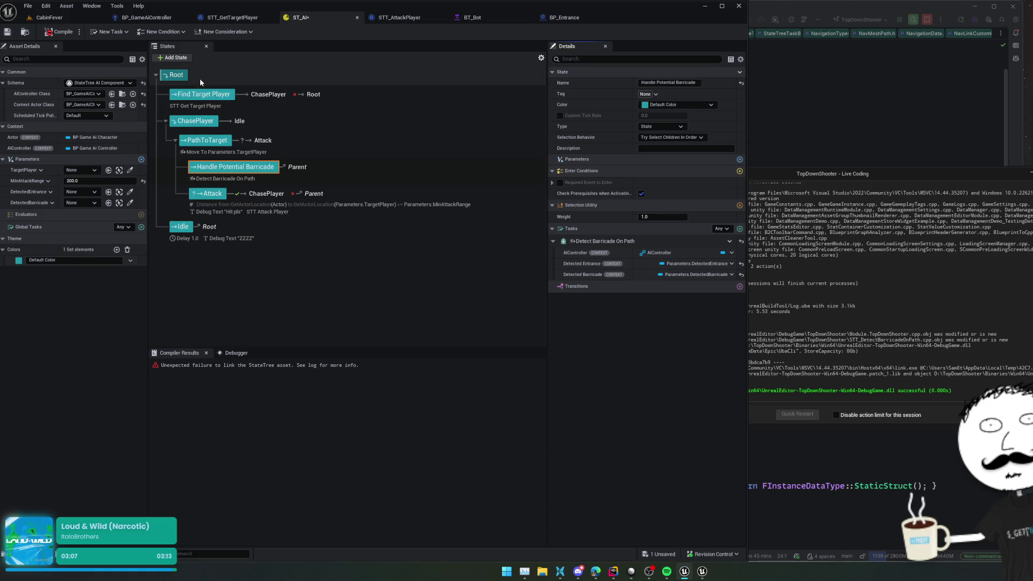
left_click(172, 58)
- Nest the None state under Handle Potential Barricade and rename it Pls
left_click(295, 192)
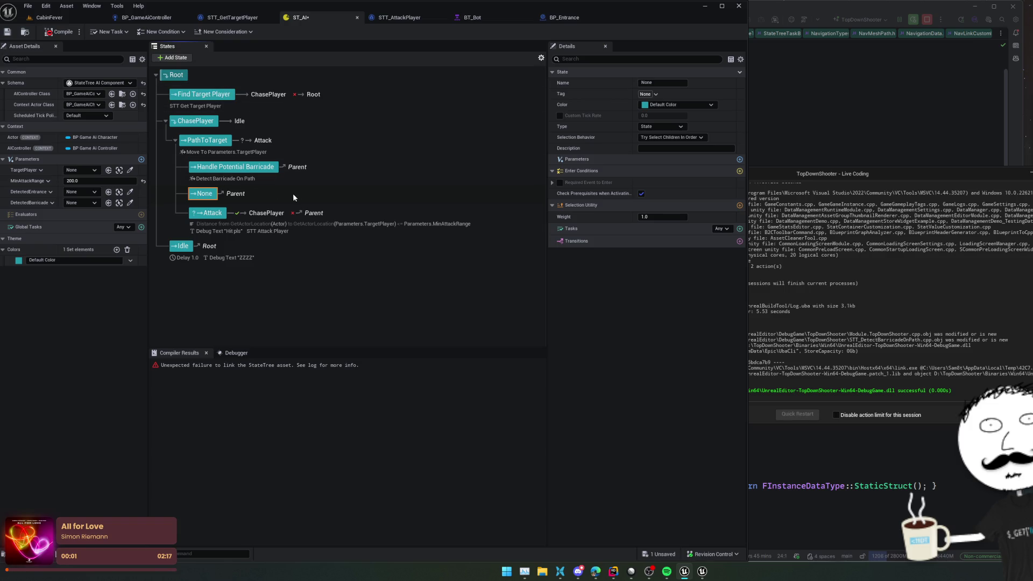
left_click_drag(209, 197, 222, 171)
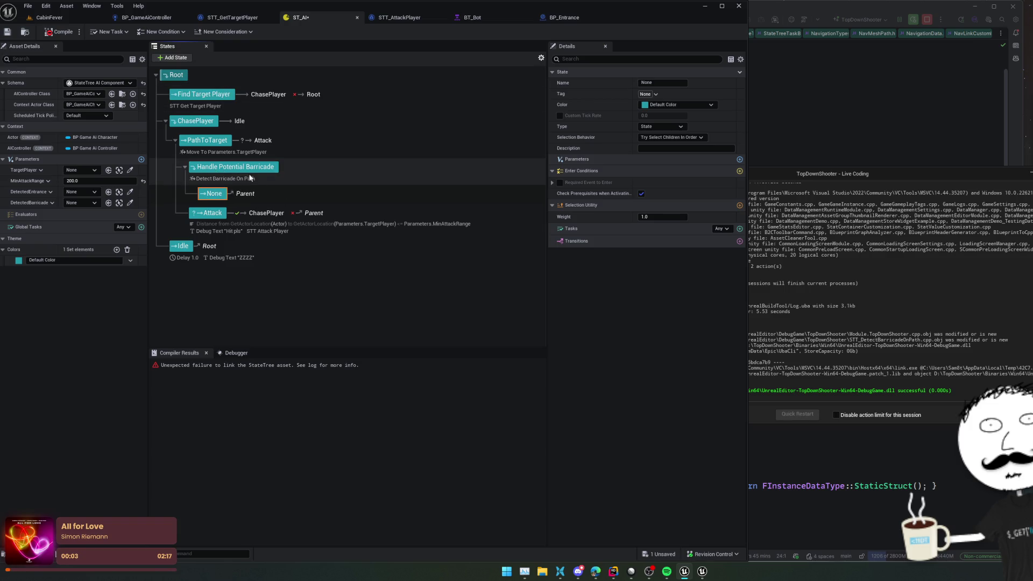
key("F2")
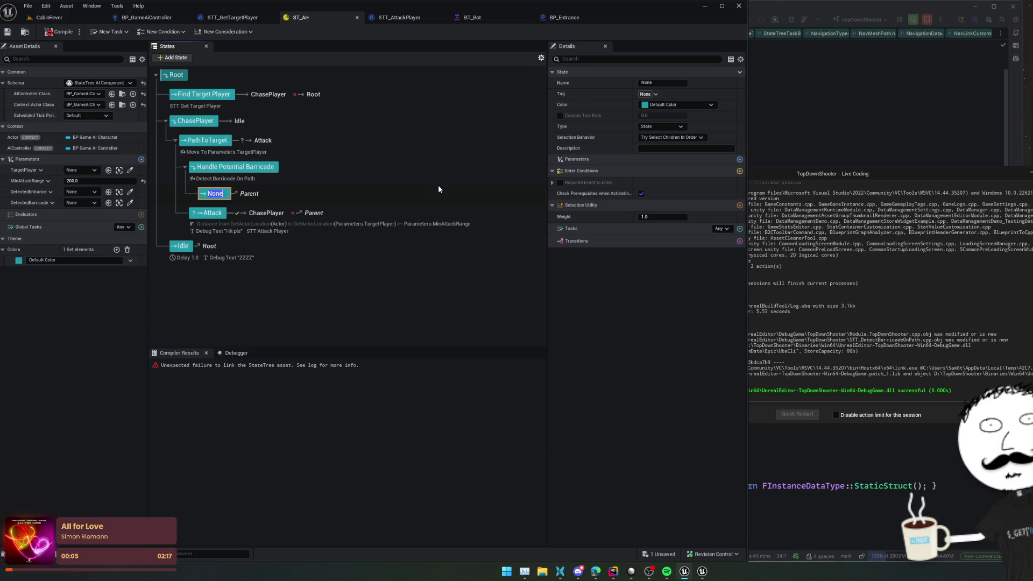
type("Pls")
key("Return")
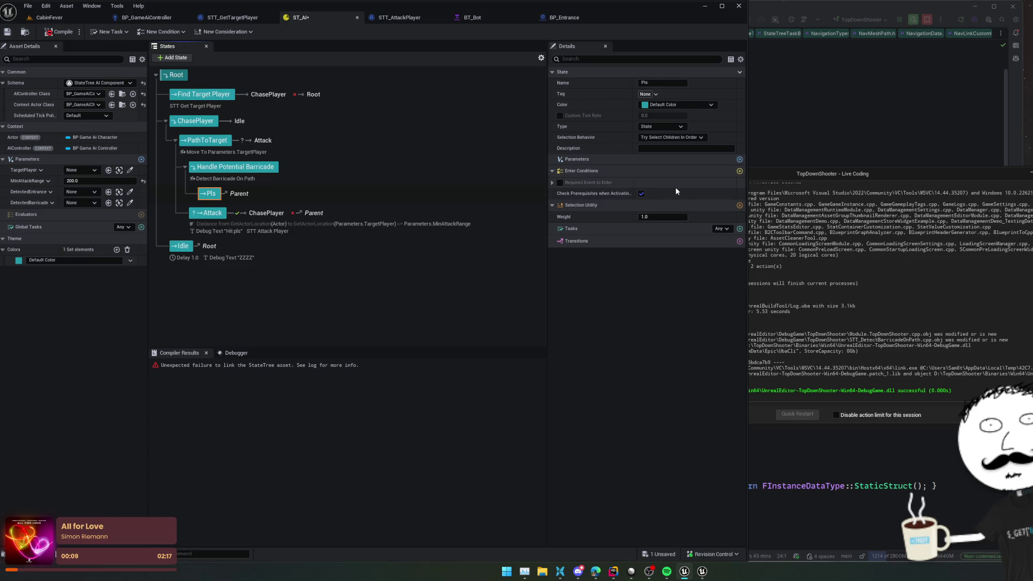
left_click(244, 169)
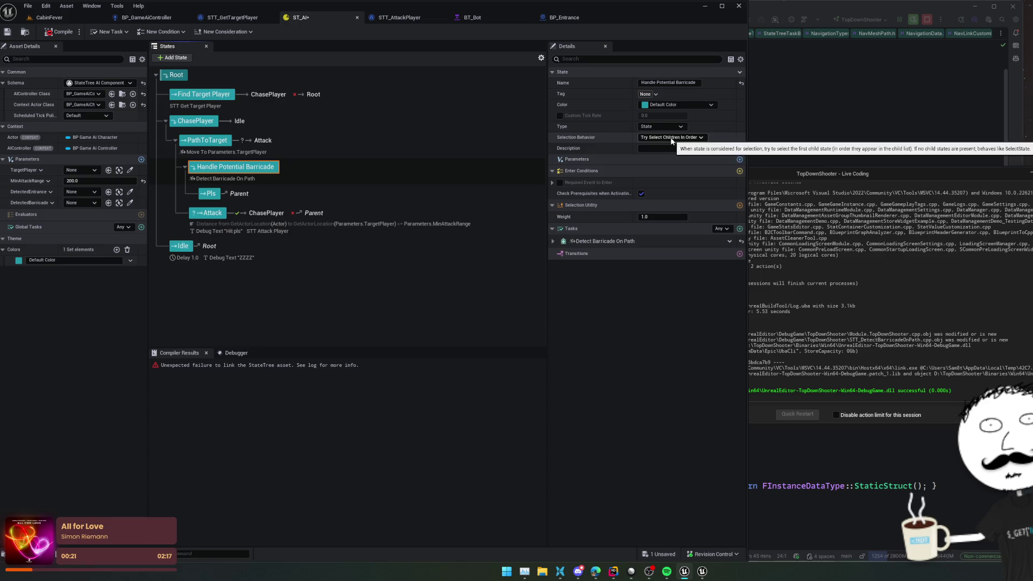
- Add a Debug Text task to Pls with the message 'Barricade is in the way!'
left_click(210, 193)
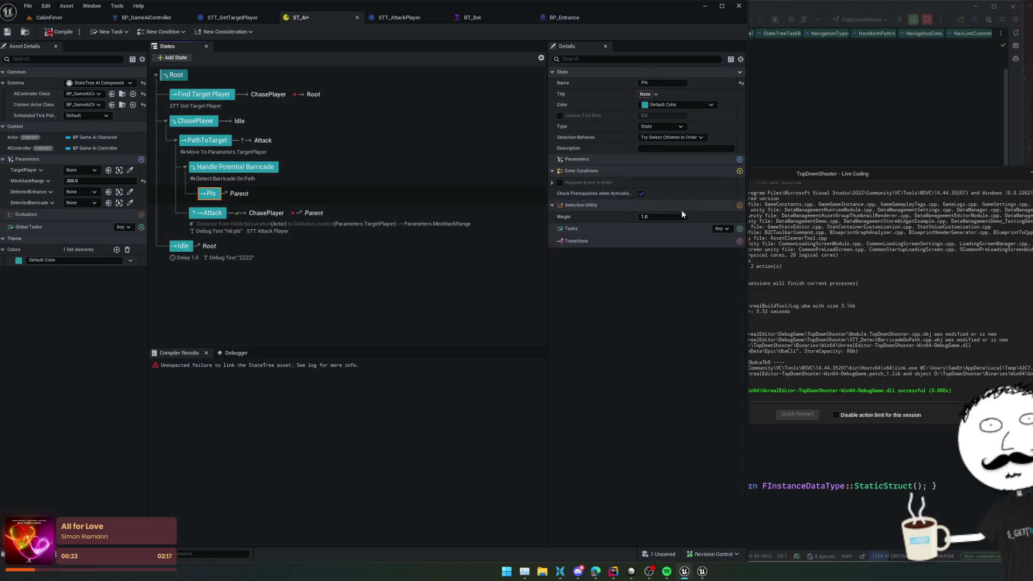
left_click(740, 228)
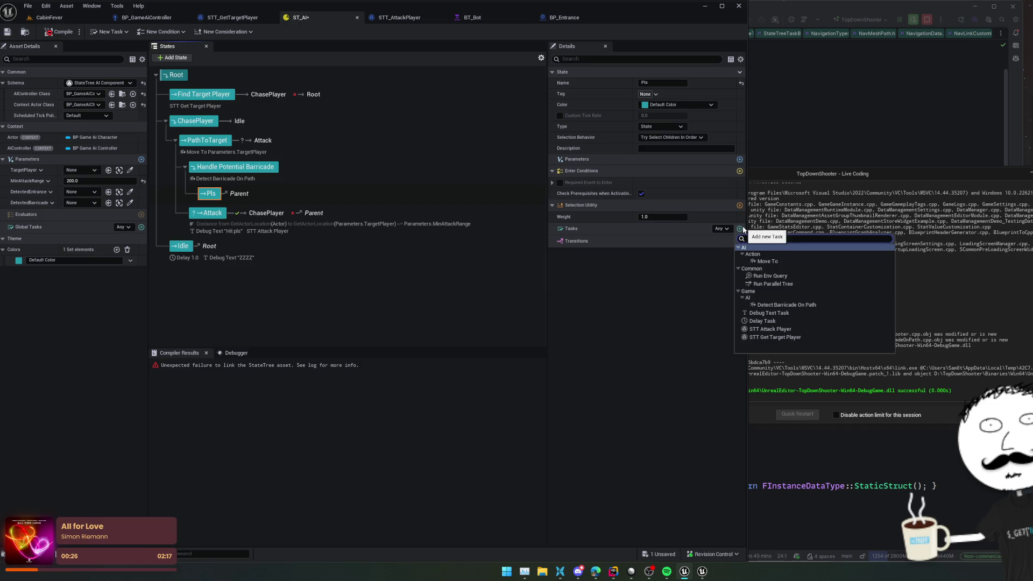
left_click(796, 313)
left_click(673, 253)
type("Barricade is in the way")
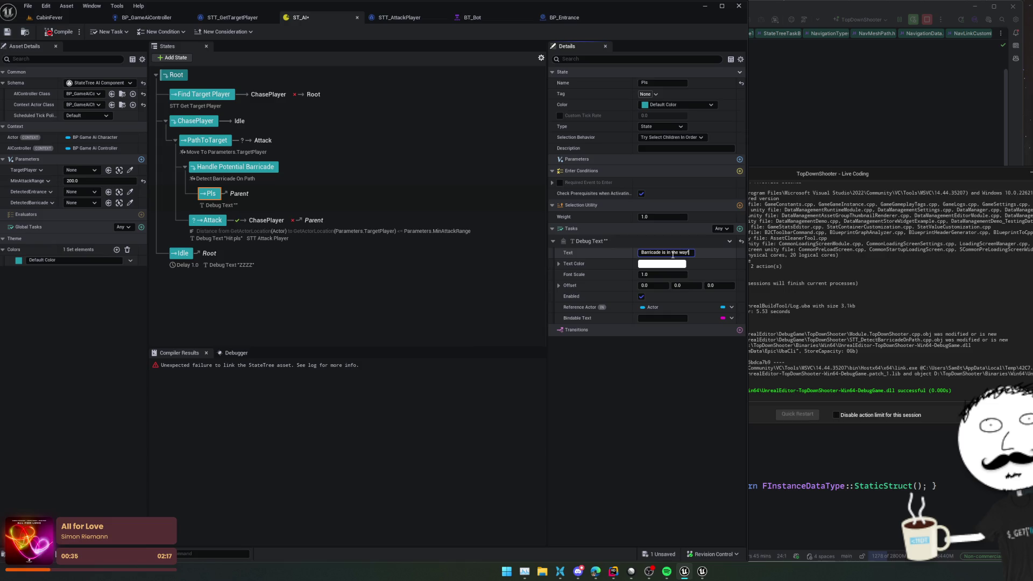
key("Return")
- Set the Debug Text task's text colour to red
left_click(661, 264)
left_click(752, 323)
mouse_move(751, 322)
left_mouse_down()
mouse_move(748, 309)
mouse_move(751, 321)
left_mouse_up()
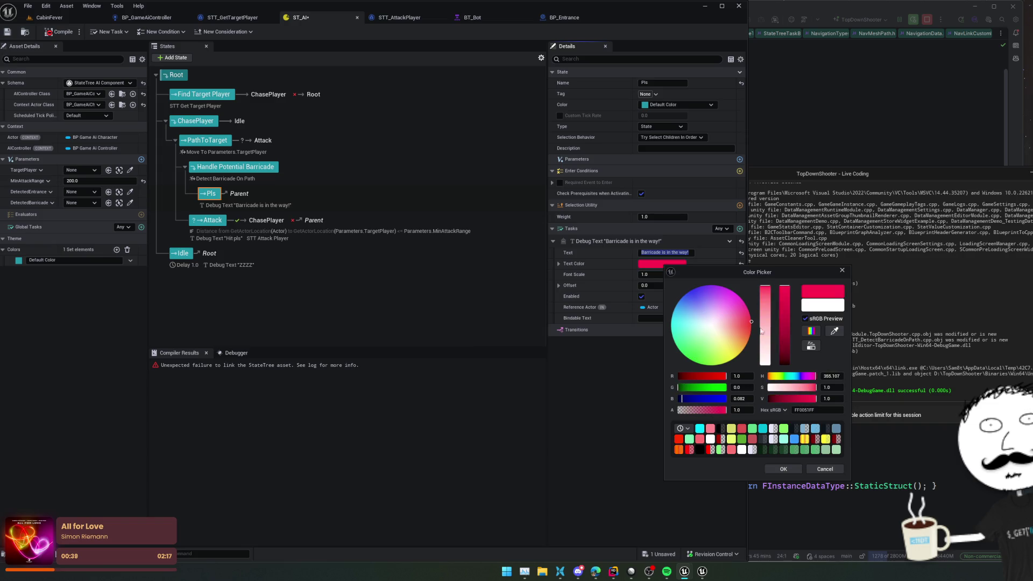
left_click(786, 470)
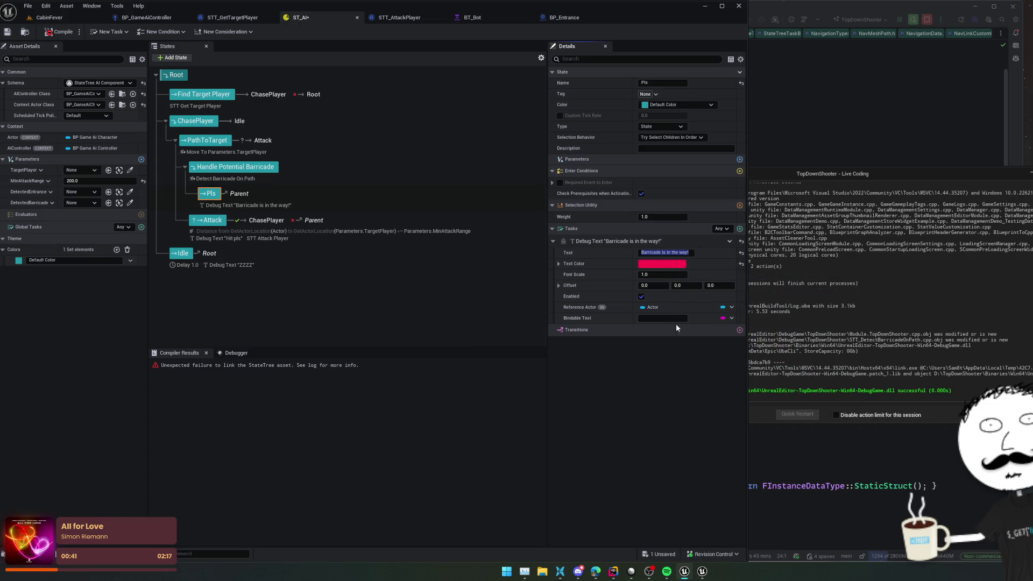
left_click(731, 308)
mouse_move(796, 387)
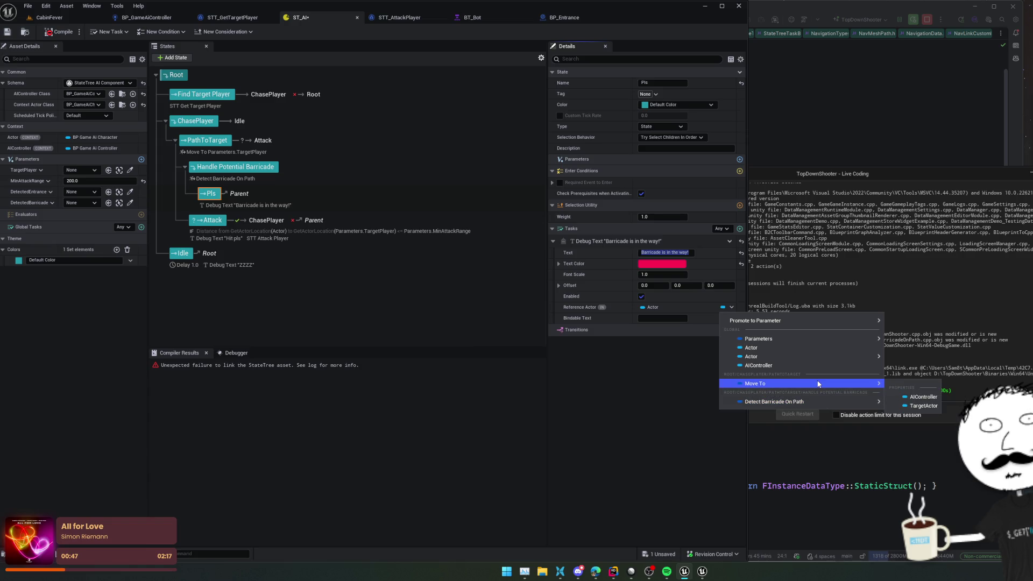
- Bind Reference Actor and a new Is Object Valid enter condition to Parameters.DetectedBarricade
mouse_move(819, 339)
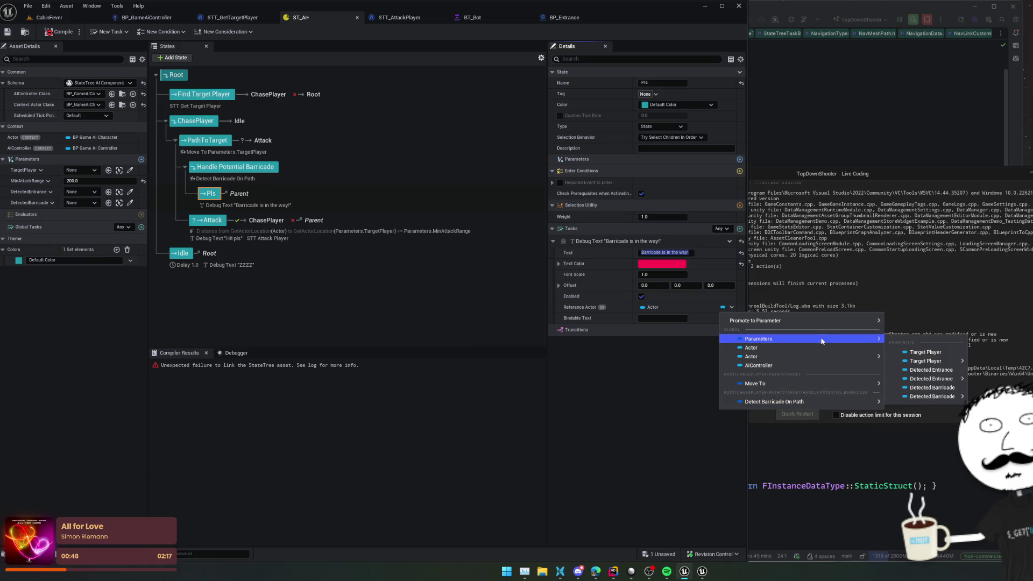
left_click(954, 388)
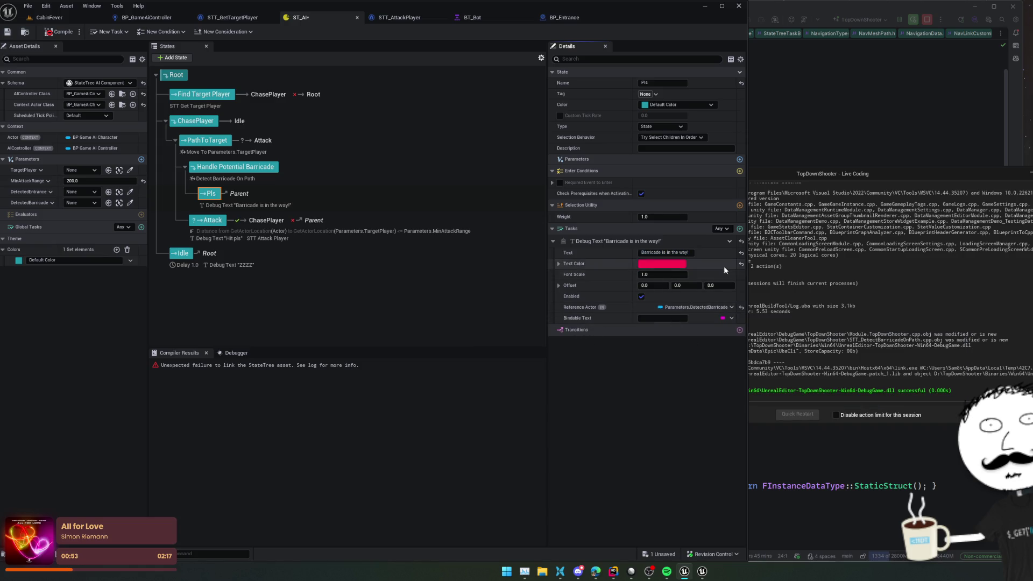
left_click(740, 171)
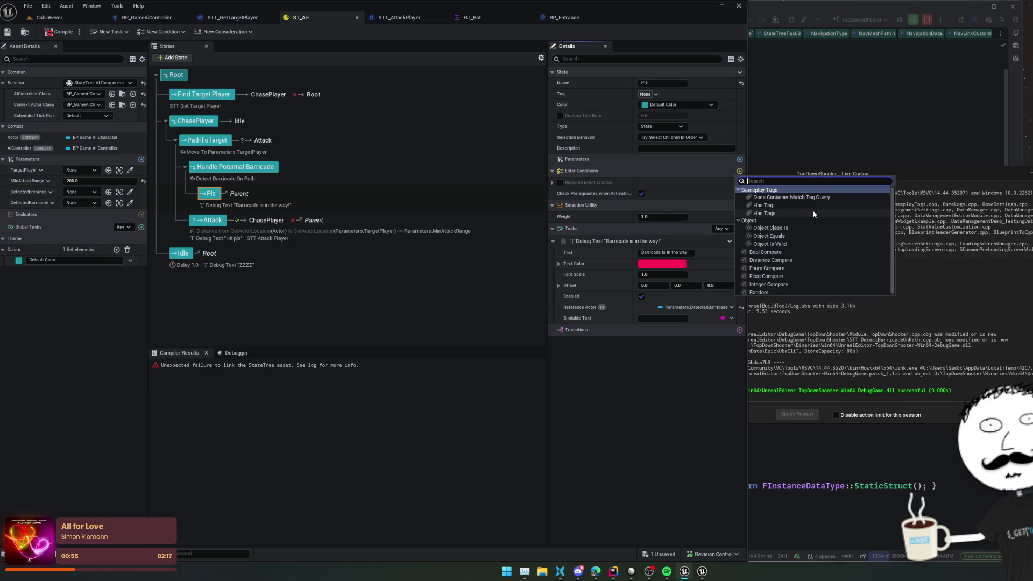
left_click(799, 245)
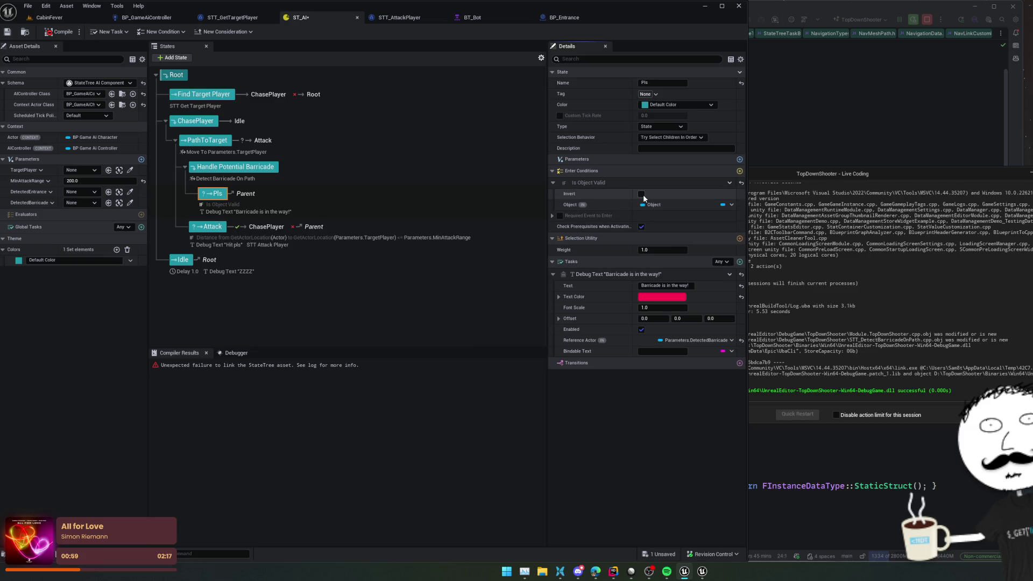
left_click(732, 204)
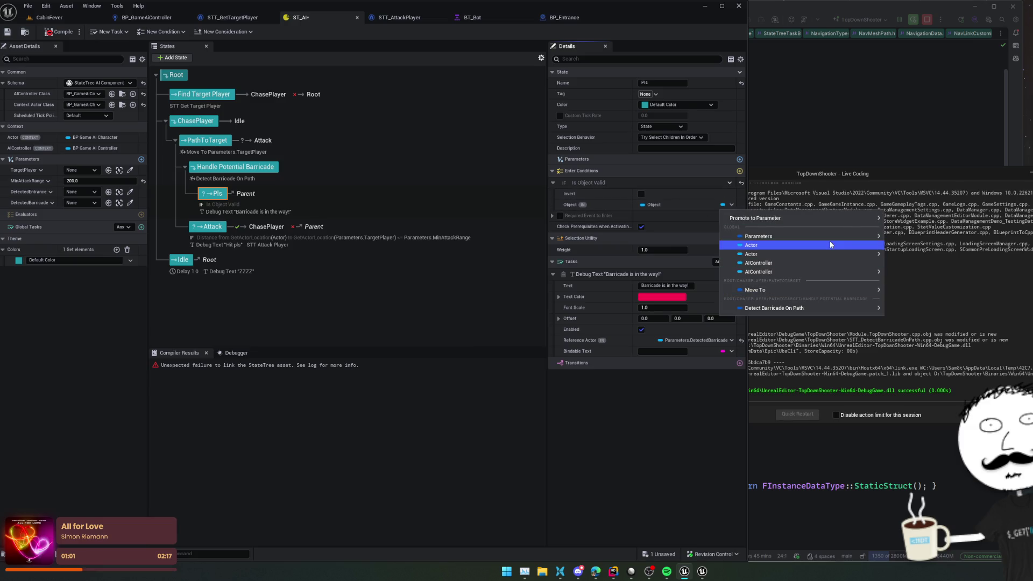
mouse_move(844, 241)
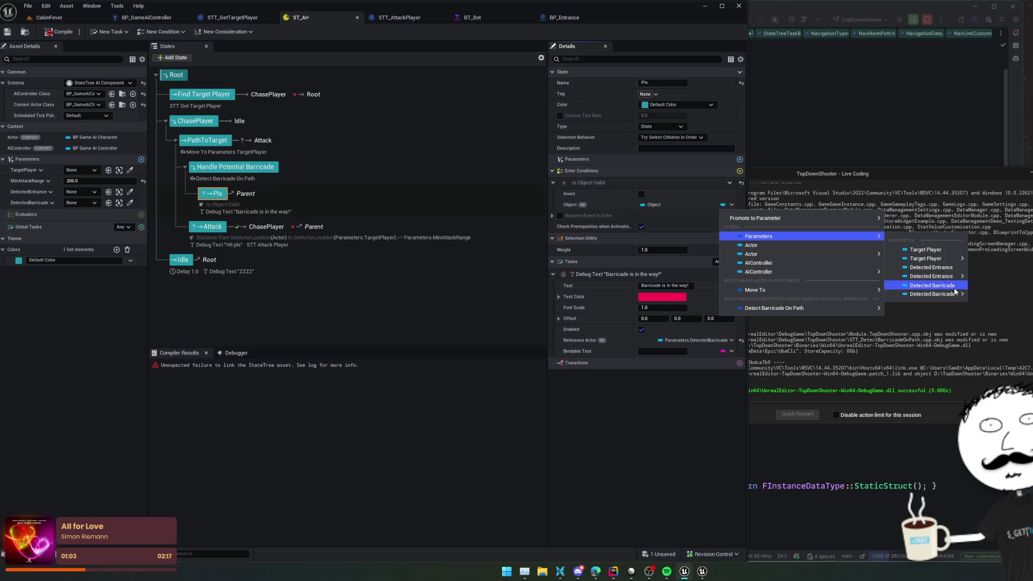
left_click(933, 286)
scroll(677, 377, "down", 2)
scroll(662, 372, "up", 2)
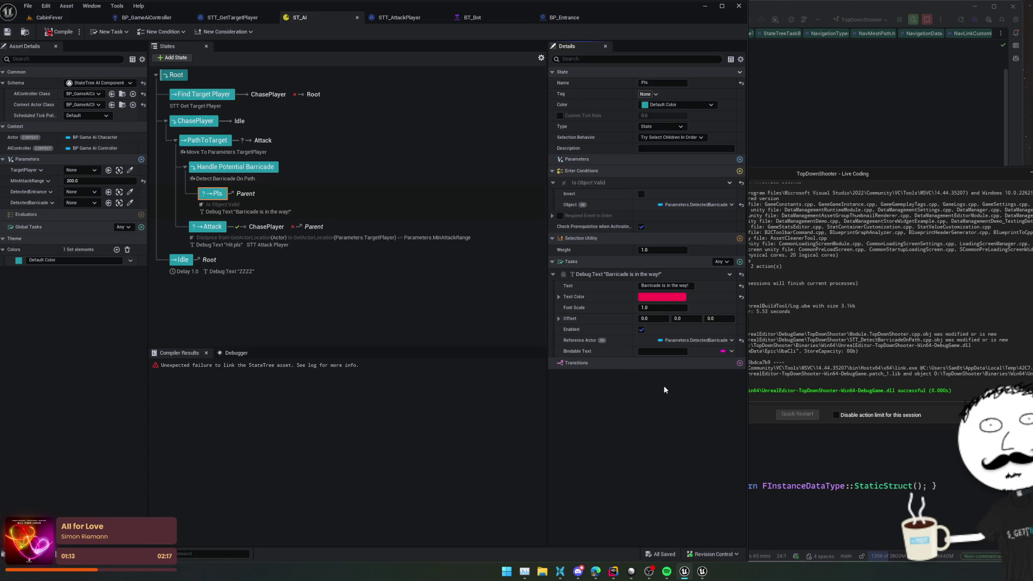
- Review the Handle Potential Barricade and Attack states, compile, and return to CabinFever
left_click(246, 165)
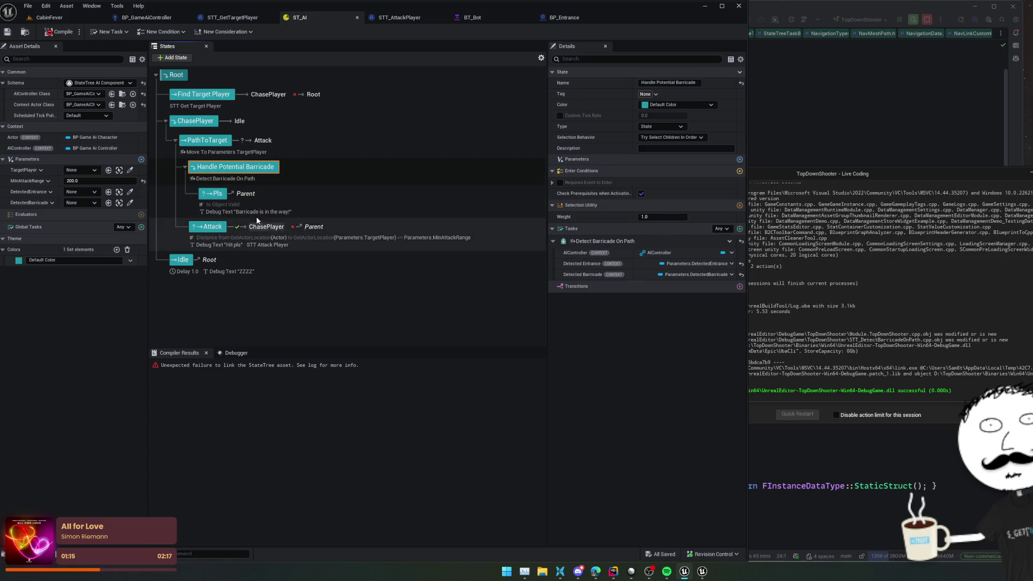
left_click(211, 226)
left_click(63, 30)
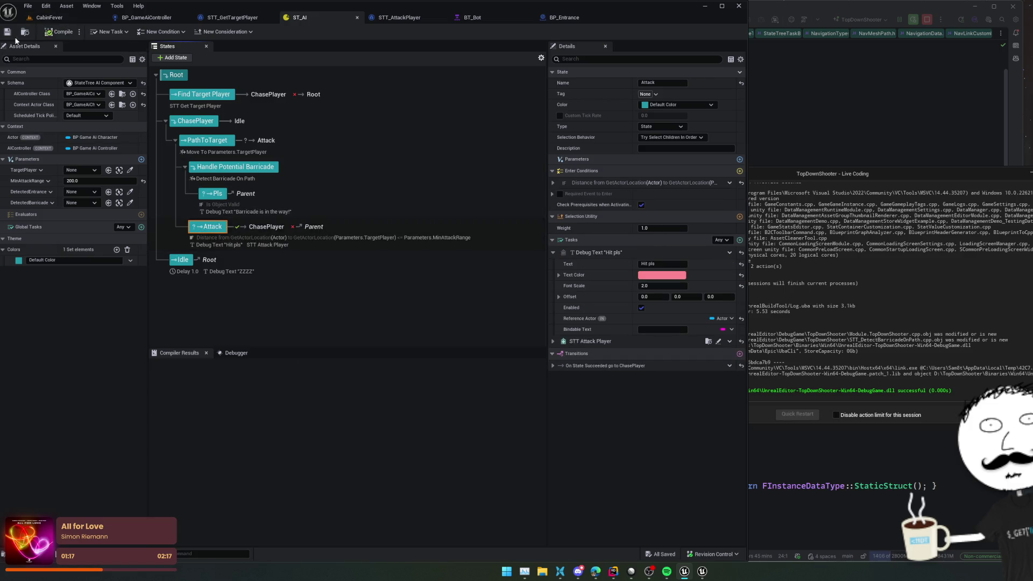
left_click(83, 17)
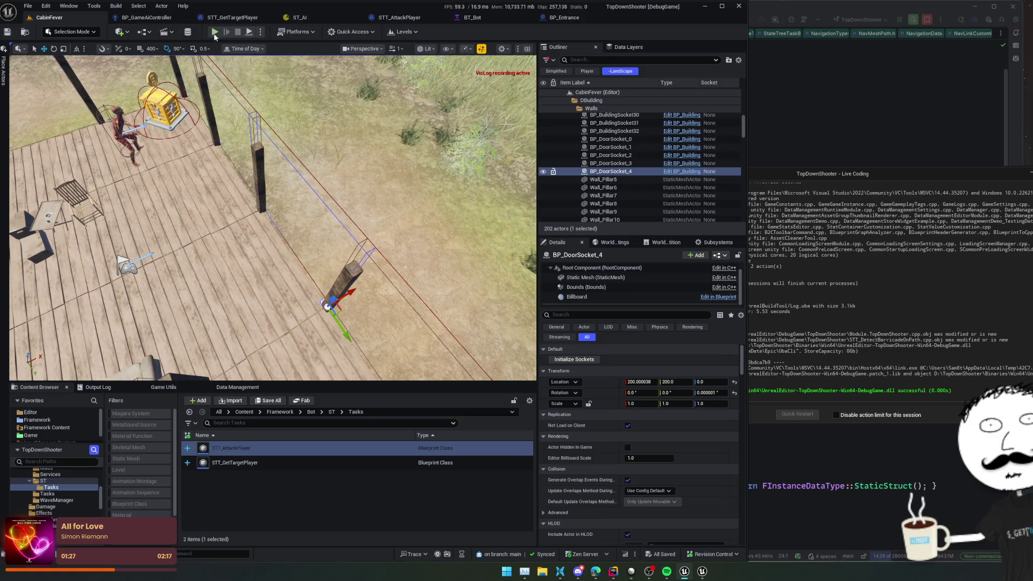
- Open the Visual Logger from the command search, then close it
left_click(365, 503)
key("ctrl+shift+p")
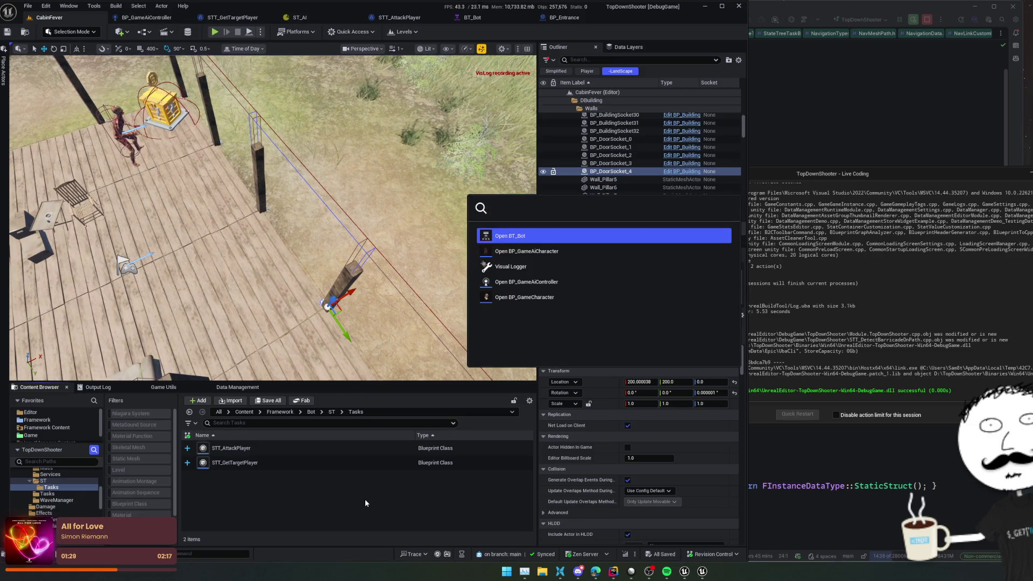
key("Down")
key("Down")
key("Return")
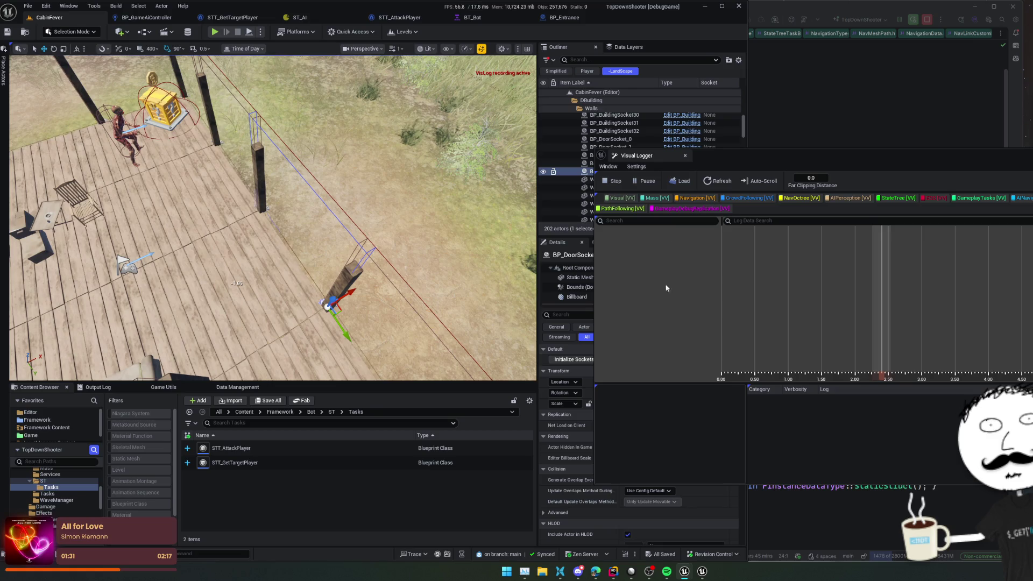
left_click(685, 156)
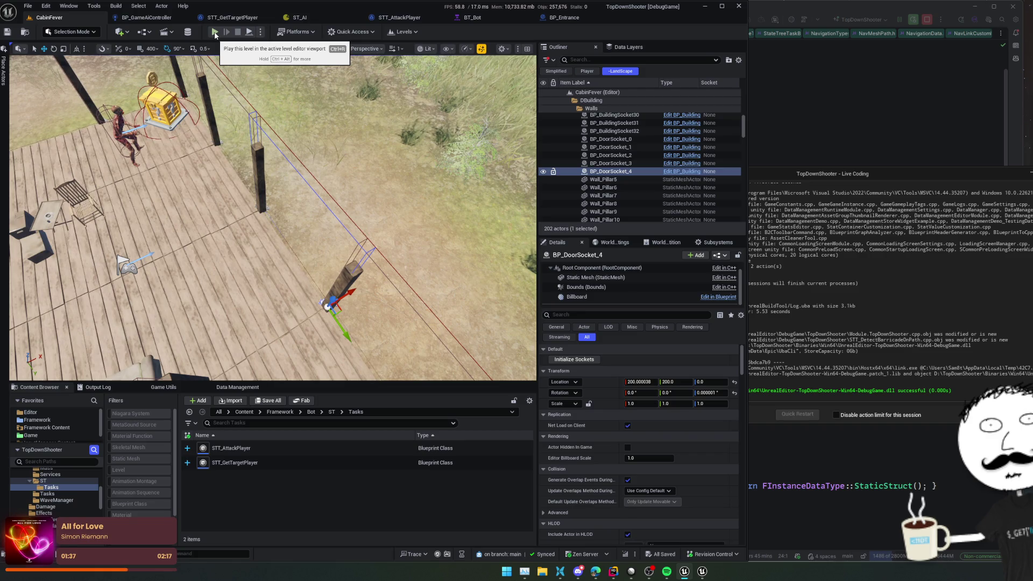
- Play the level, walk the character in third-person to the barricade, and switch to ST_AI
left_click(215, 32)
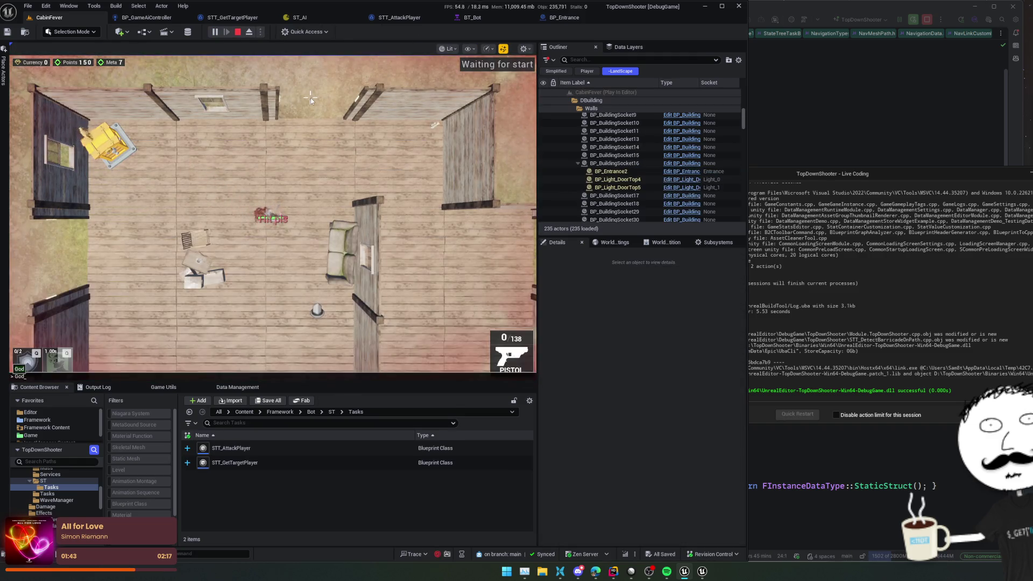
key("w")
key("w")
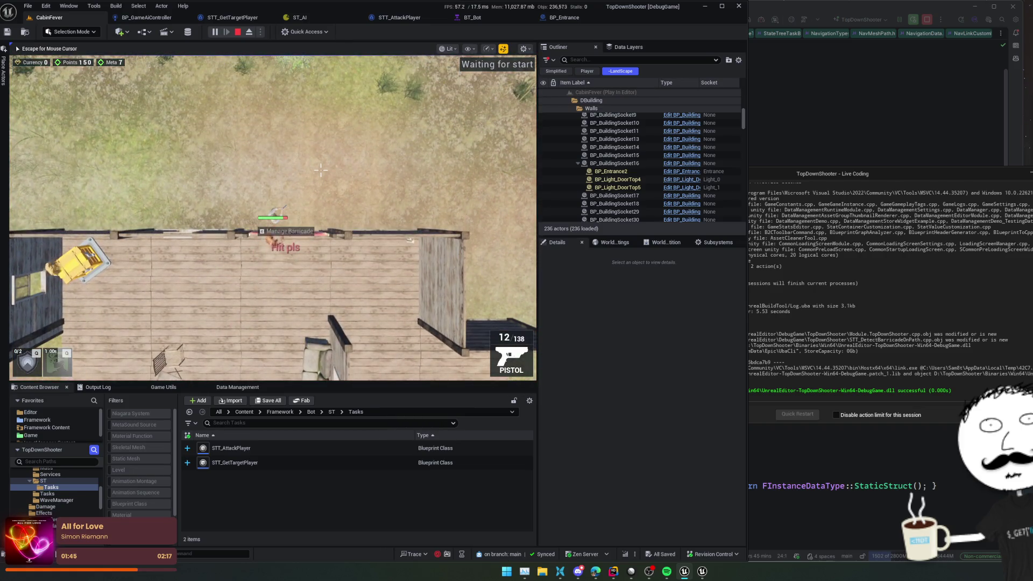
key("s")
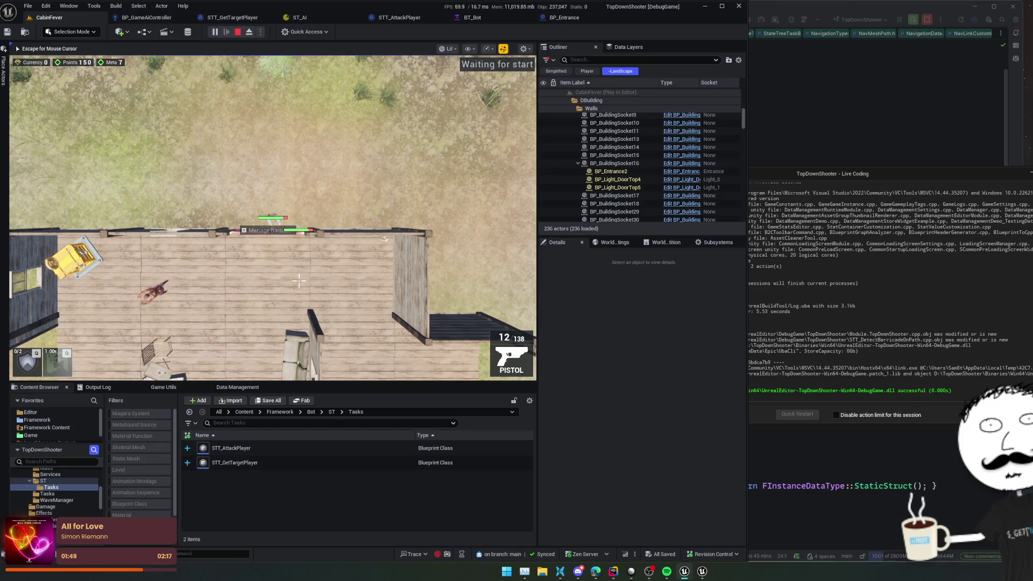
key("v")
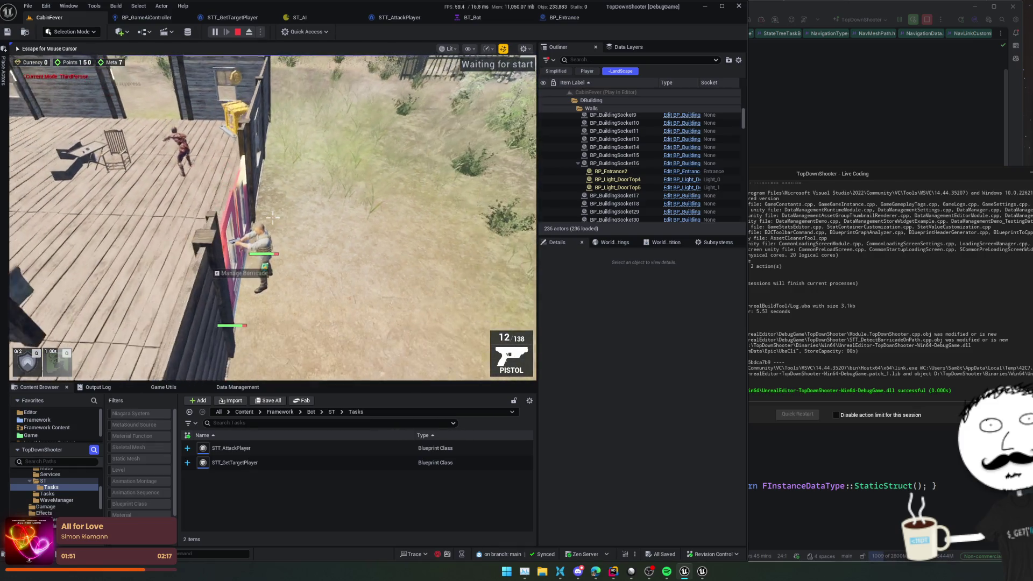
key("d")
key("a")
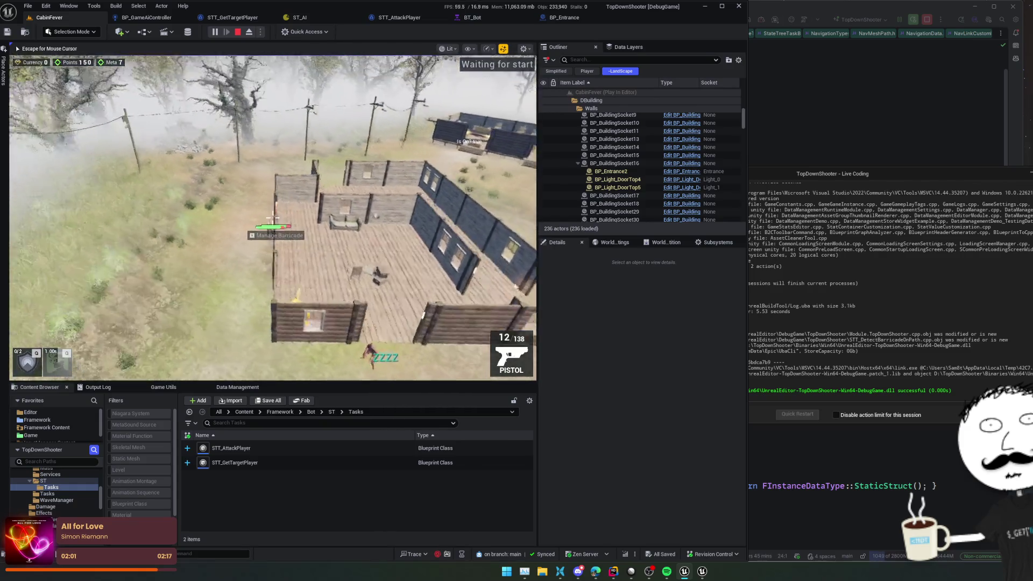
key("Escape")
left_click(318, 18)
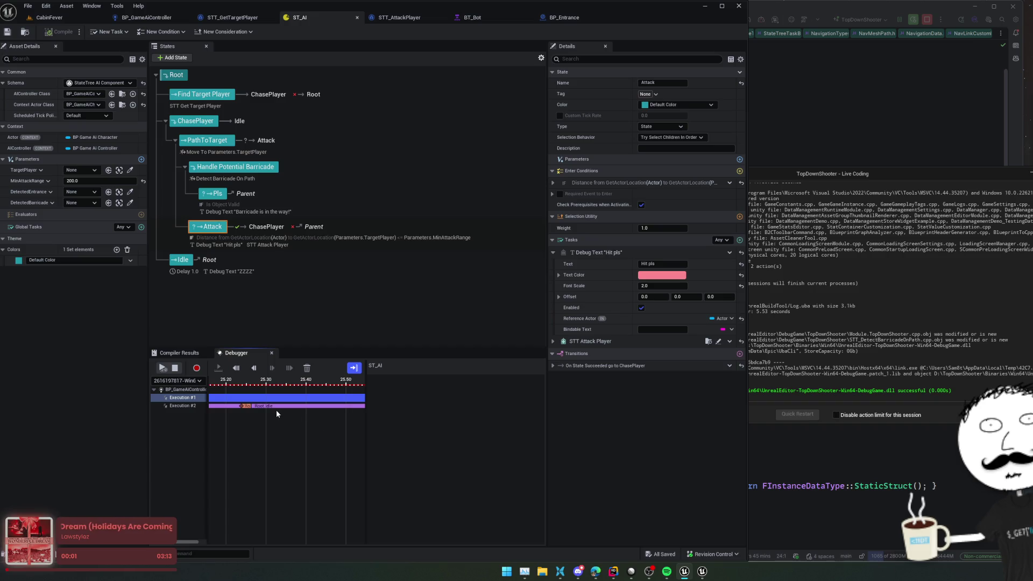
- Select Execution #2 in the StateTree Debugger and scrub its timeline
scroll(247, 409, "up", 3)
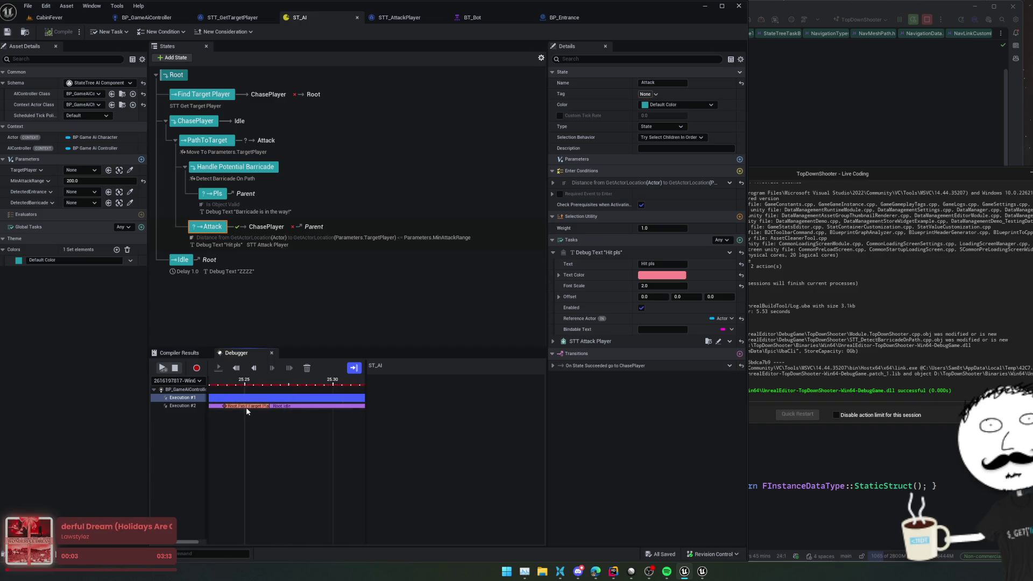
left_click(246, 408)
left_click(187, 406)
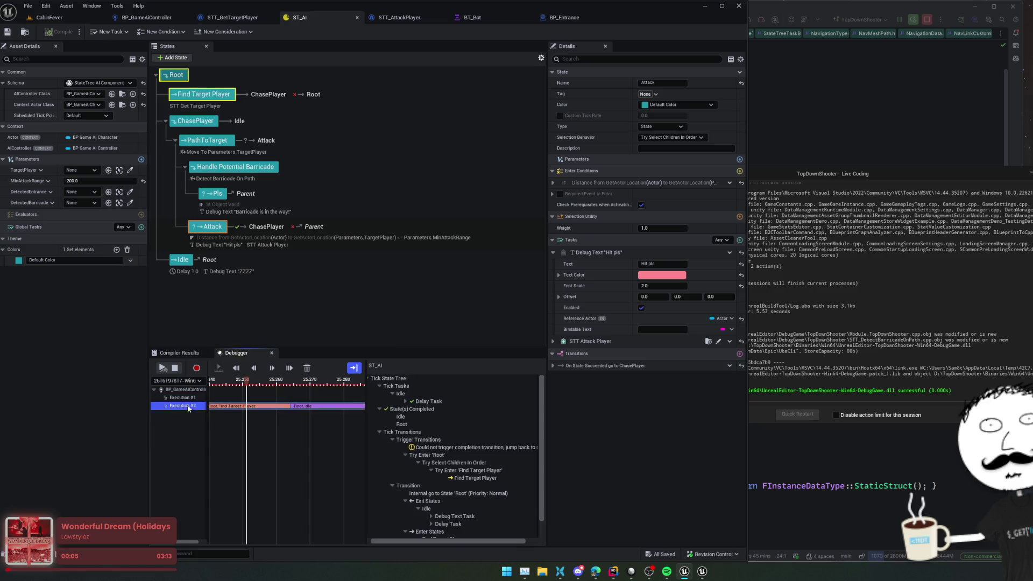
mouse_move(253, 381)
left_mouse_down()
mouse_move(235, 381)
mouse_move(302, 385)
left_mouse_up()
scroll(453, 436, "down", 1)
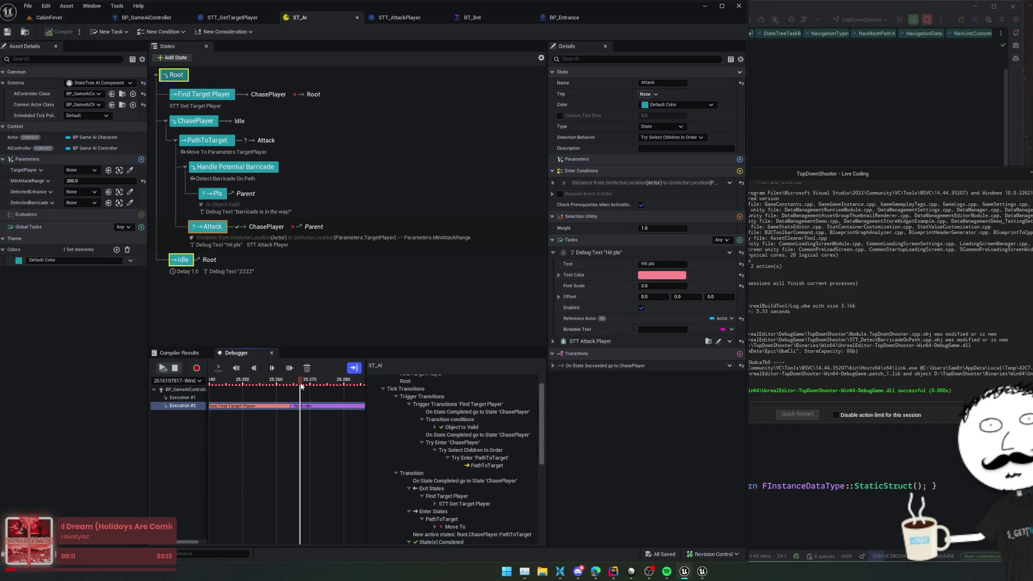
- Expand the Move To task and scroll through its destination and movement properties
left_click(434, 527)
scroll(476, 519, "down", 5)
scroll(504, 516, "down", 2)
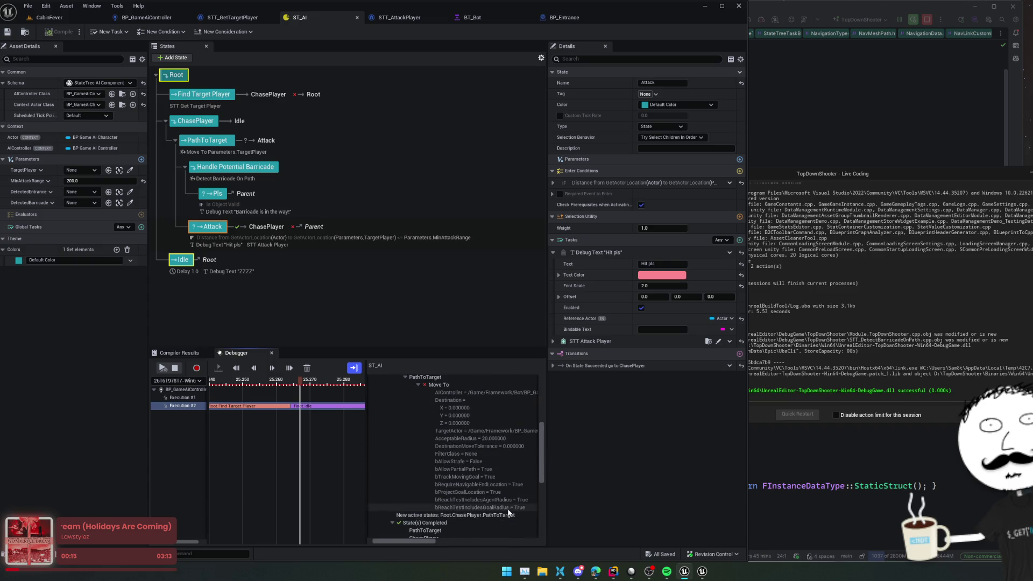
scroll(506, 501, "down", 6)
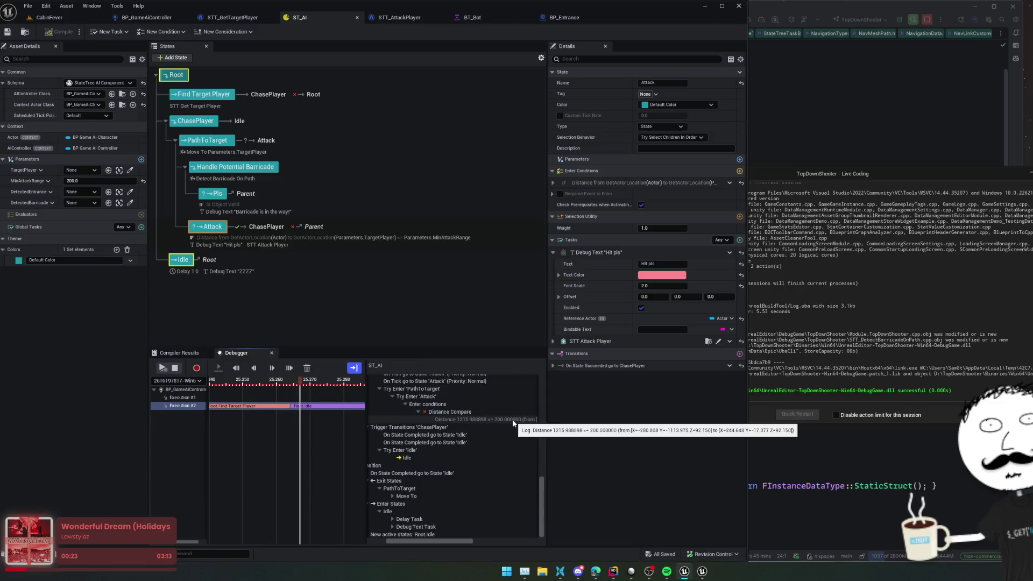
scroll(512, 422, "up", 4)
scroll(512, 423, "up", 2)
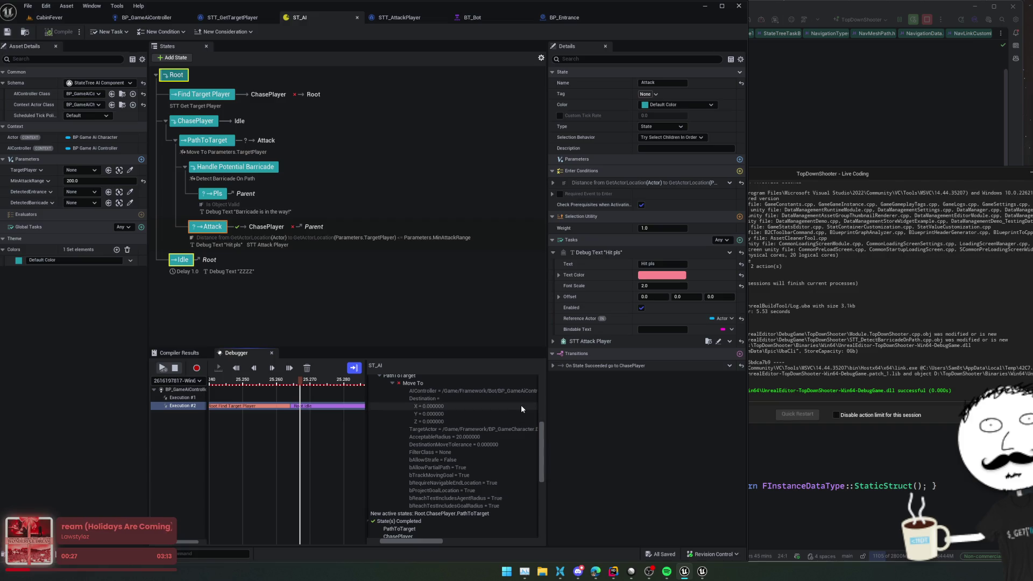
key("alt+Tab")
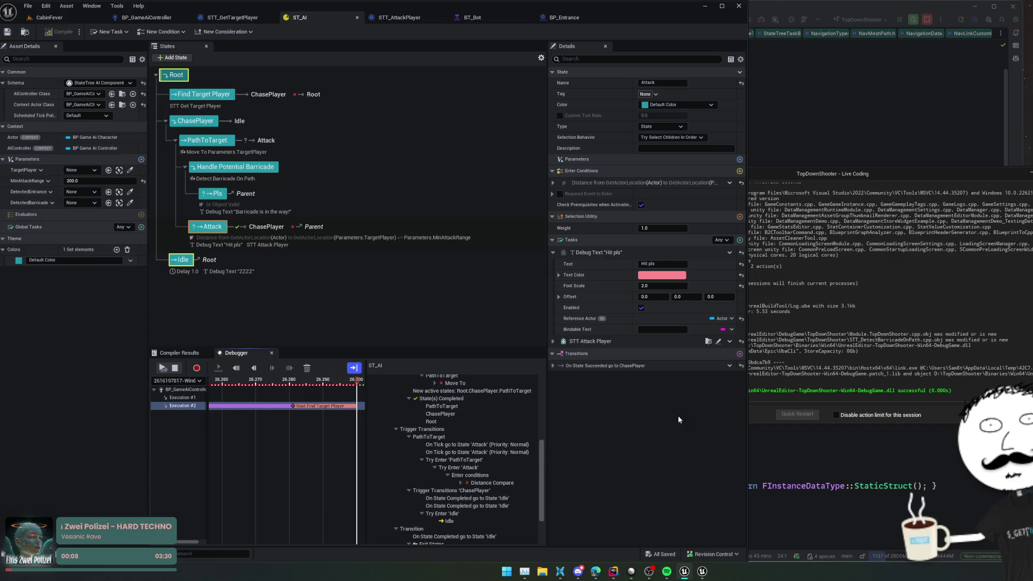
- Scrub back to Find Target Player and inspect the 'Could not trigger completion transition' row
left_click_drag(323, 394, 296, 394)
scroll(480, 436, "down", 1)
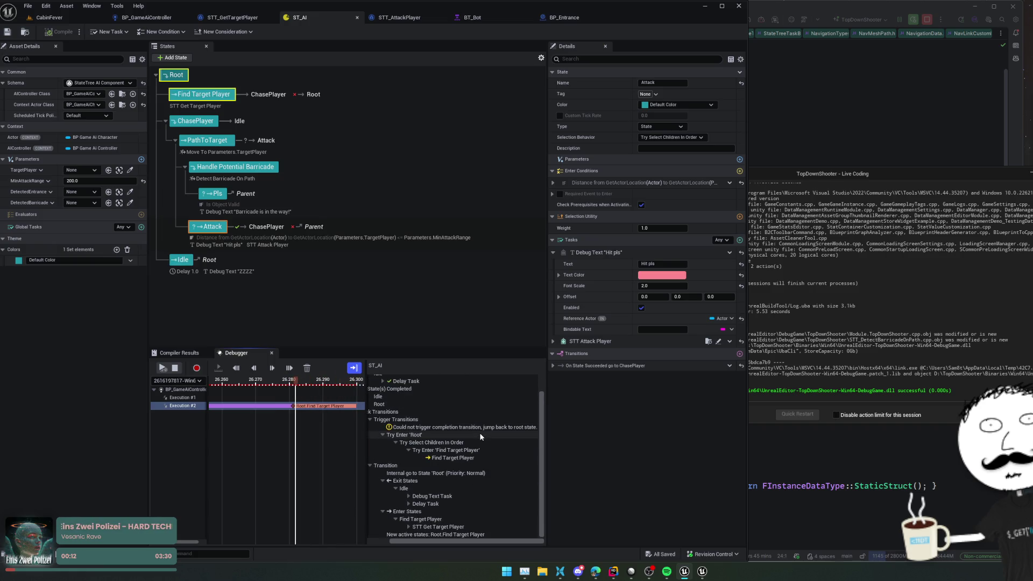
scroll(481, 434, "up", 1)
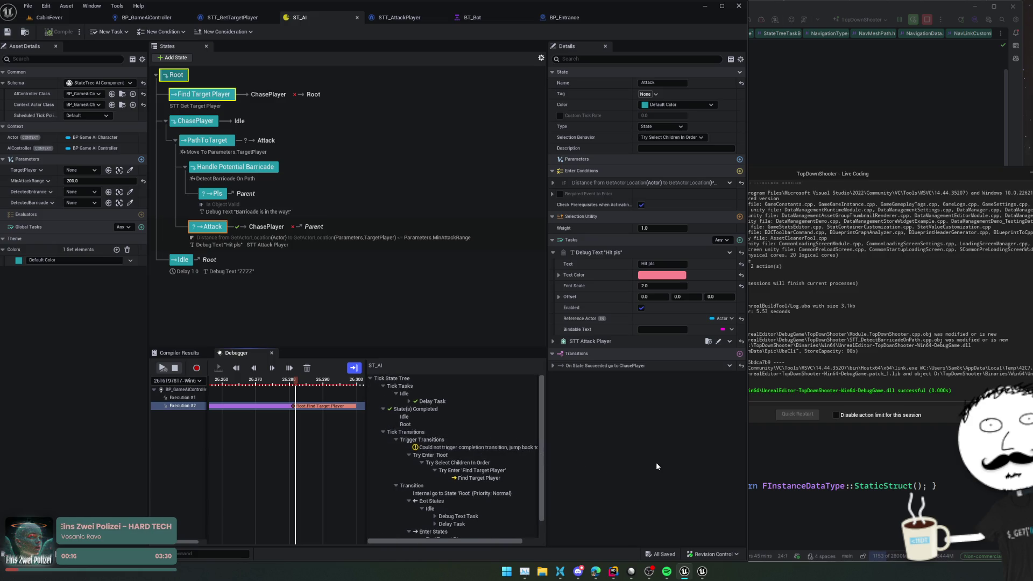
left_click(489, 448)
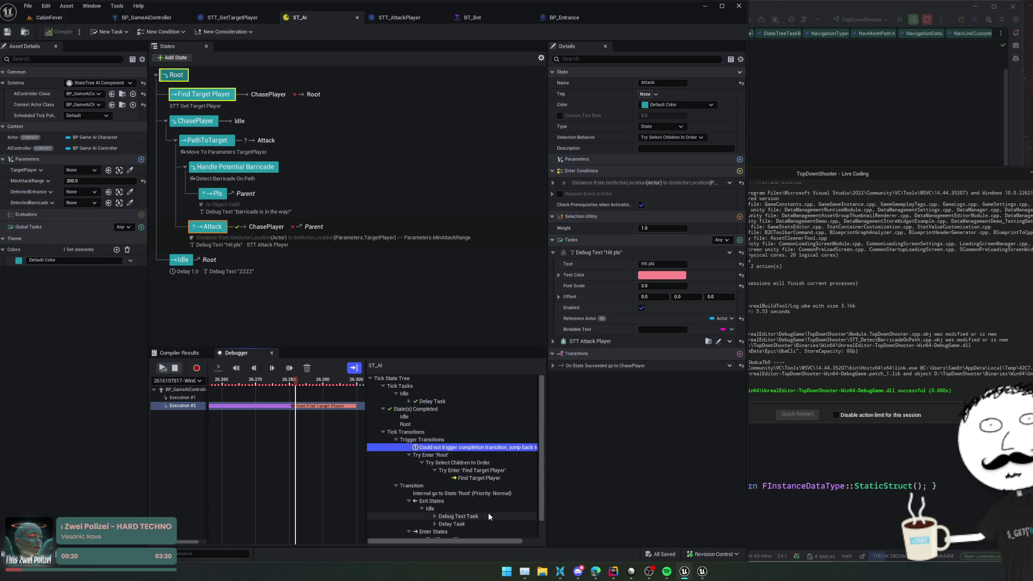
scroll(488, 512, "down", 2)
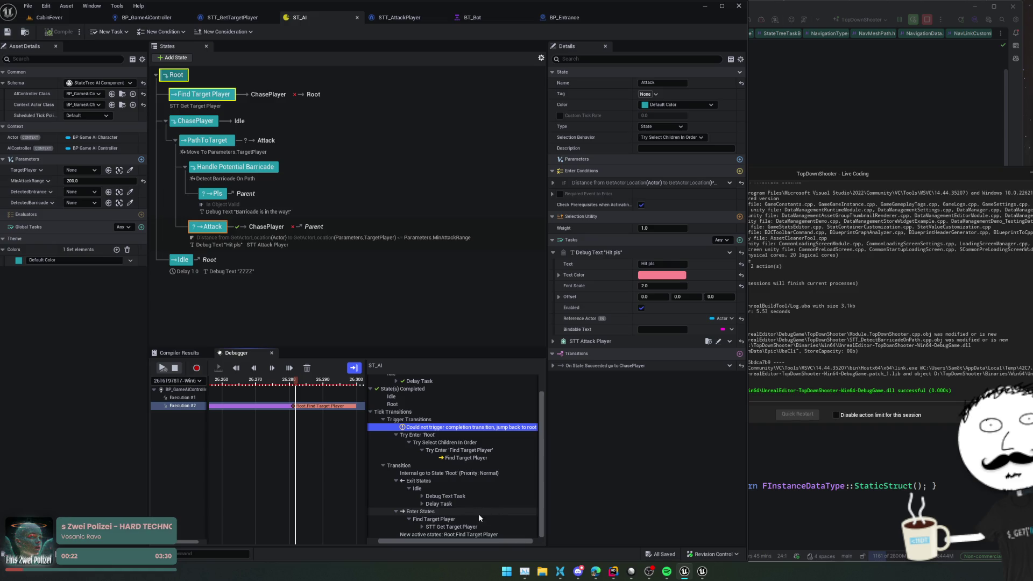
mouse_move(424, 505)
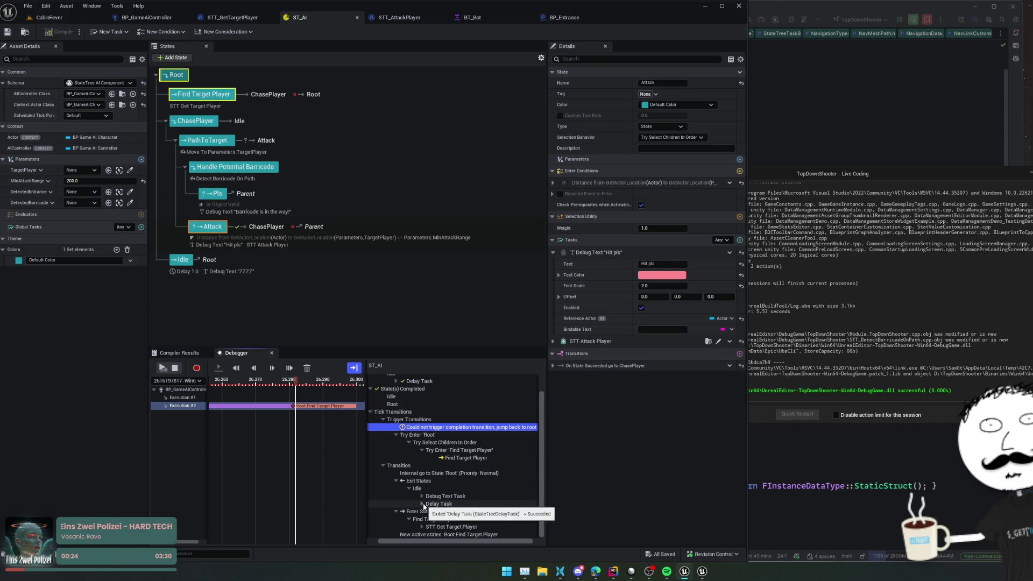
scroll(536, 502, "right", 1)
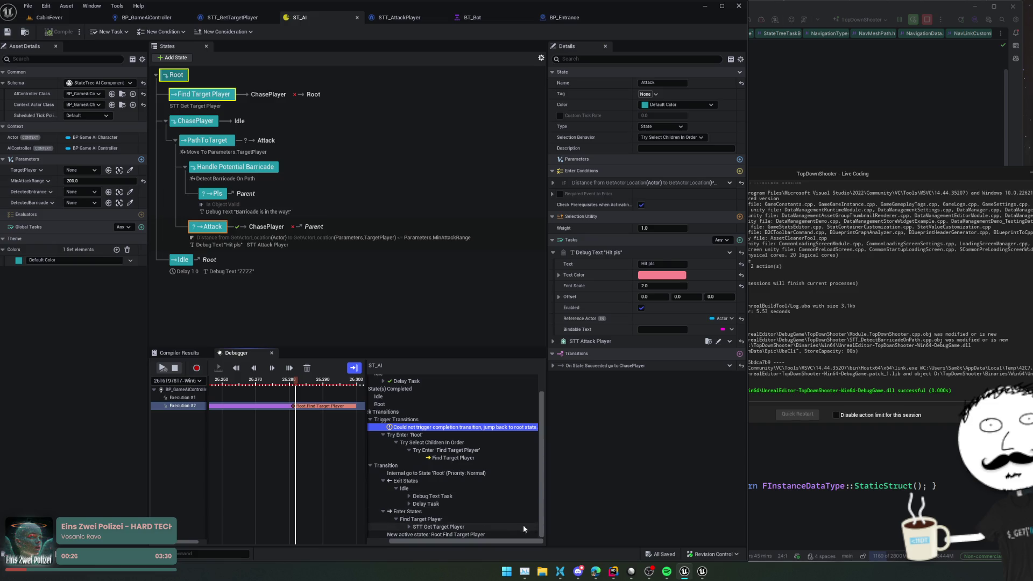
scroll(532, 517, "up", 2)
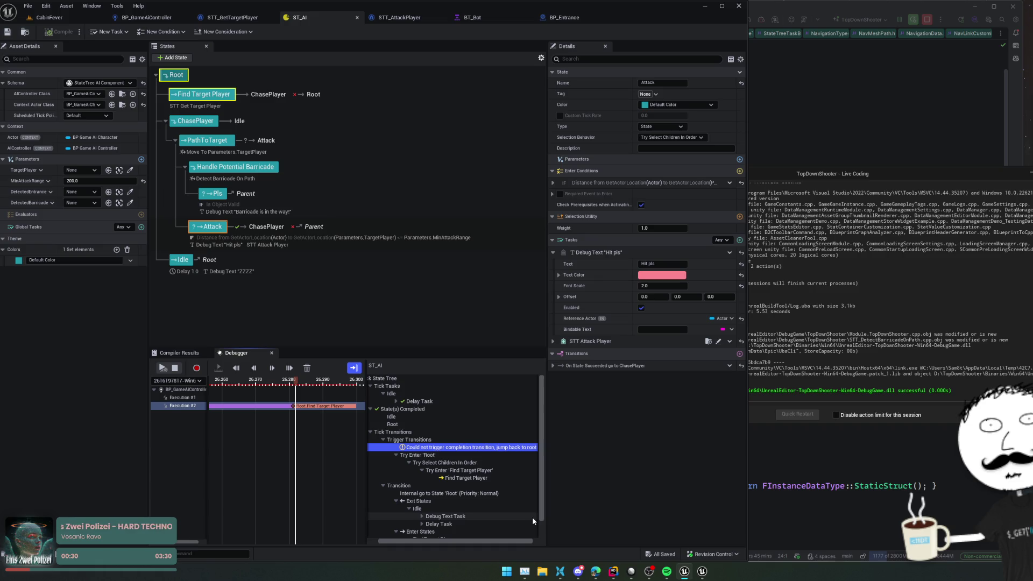
- Inspect the Try Enter entry for Find Target Player
left_click(494, 473)
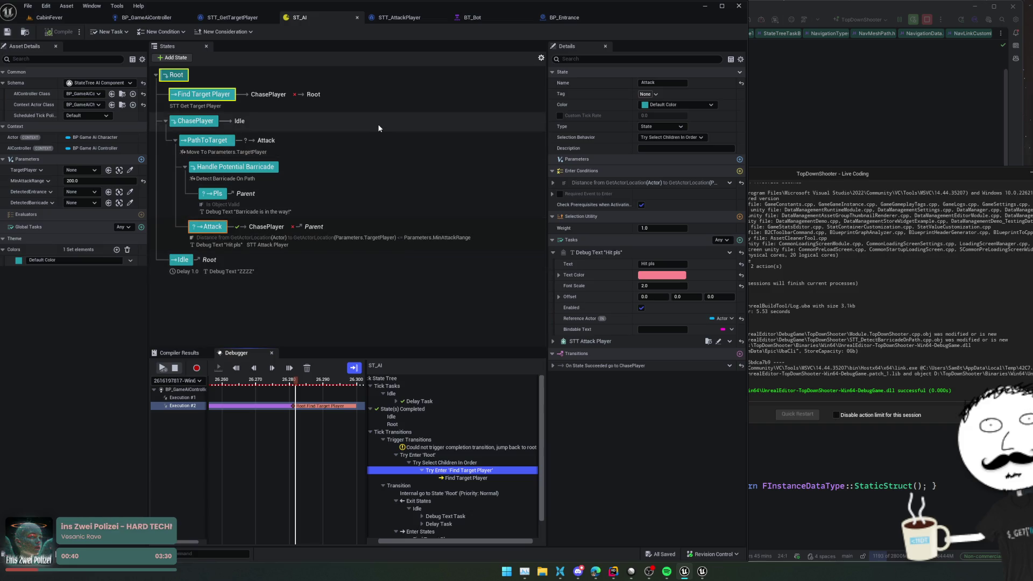
scroll(499, 428, "down", 1)
scroll(499, 428, "up", 1)
scroll(499, 429, "left", 2)
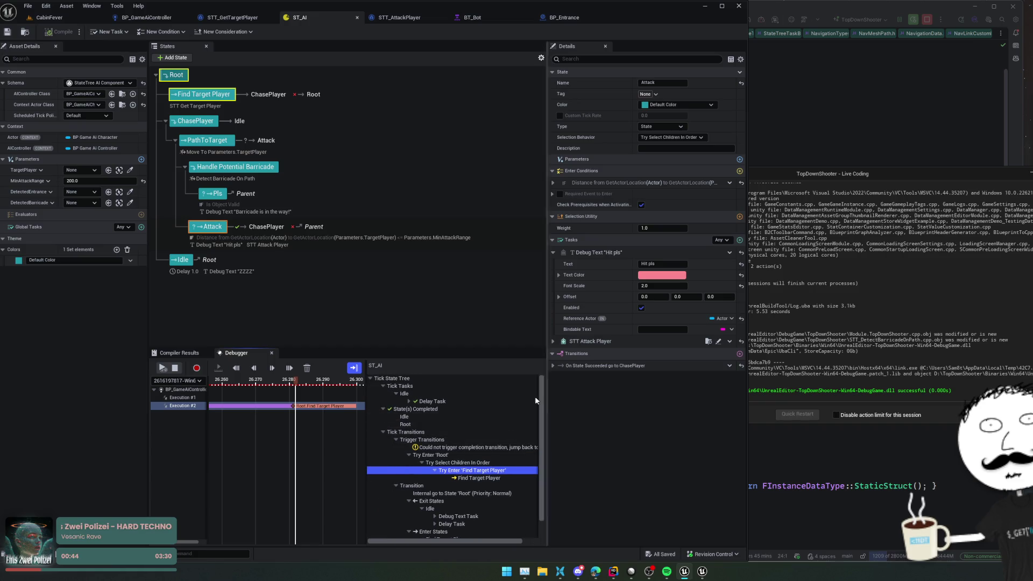
- Jump to the end of the execution, expand Move To, and return to CabinFever
left_click_drag(301, 382, 379, 380)
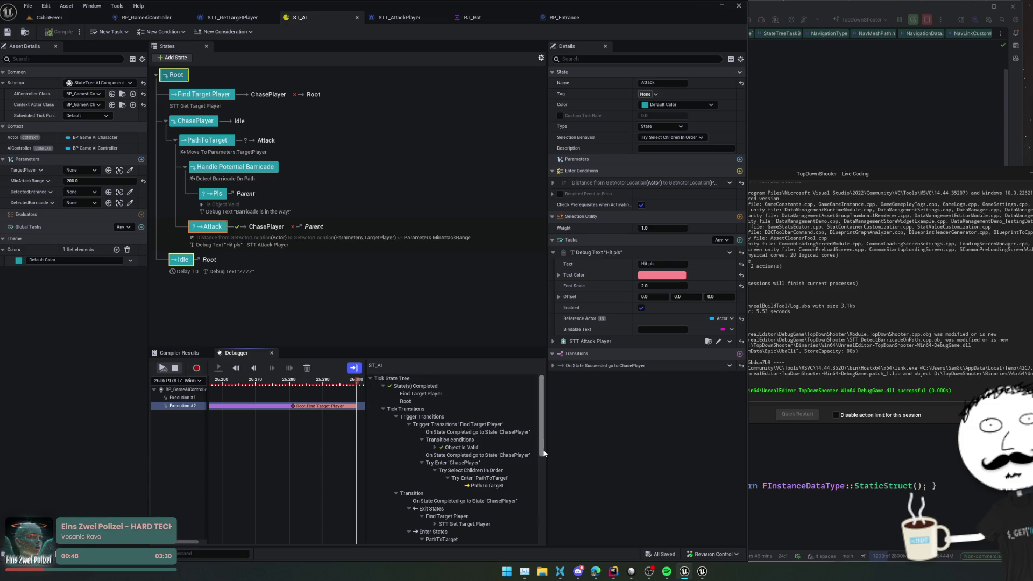
scroll(544, 465, "down", 2)
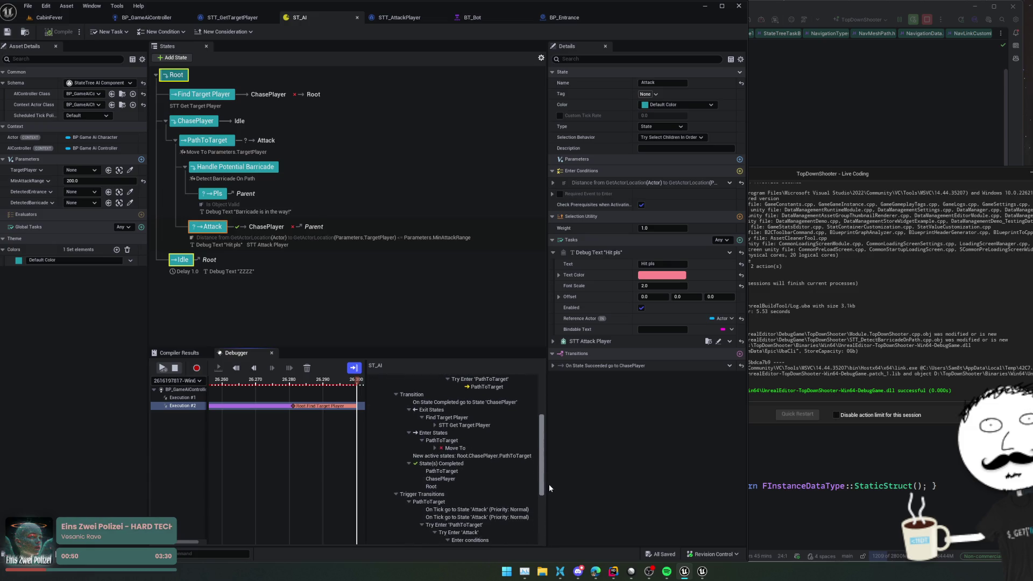
double_click(458, 450)
left_click(457, 450)
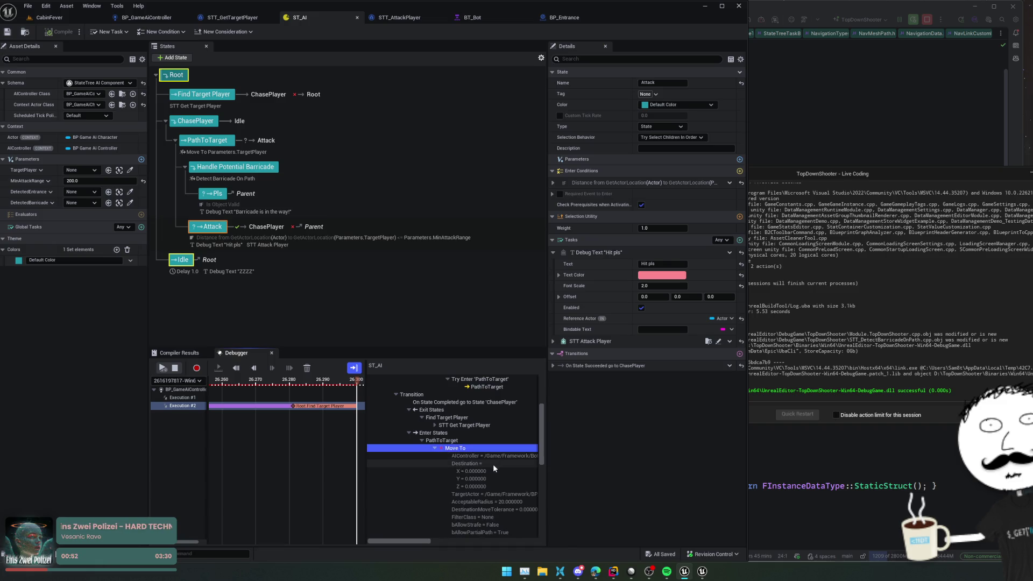
scroll(457, 450, "down", 5)
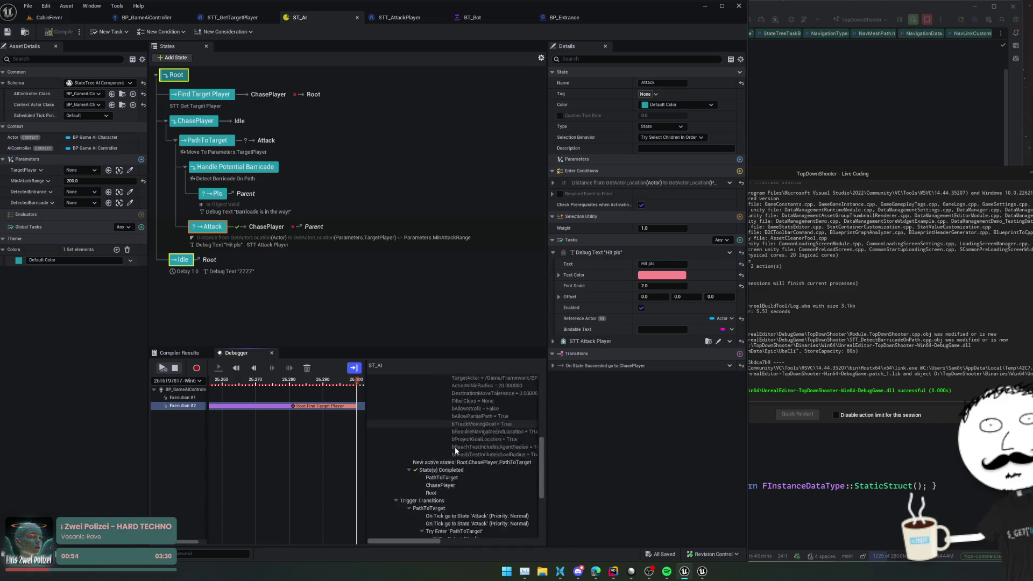
left_click(70, 21)
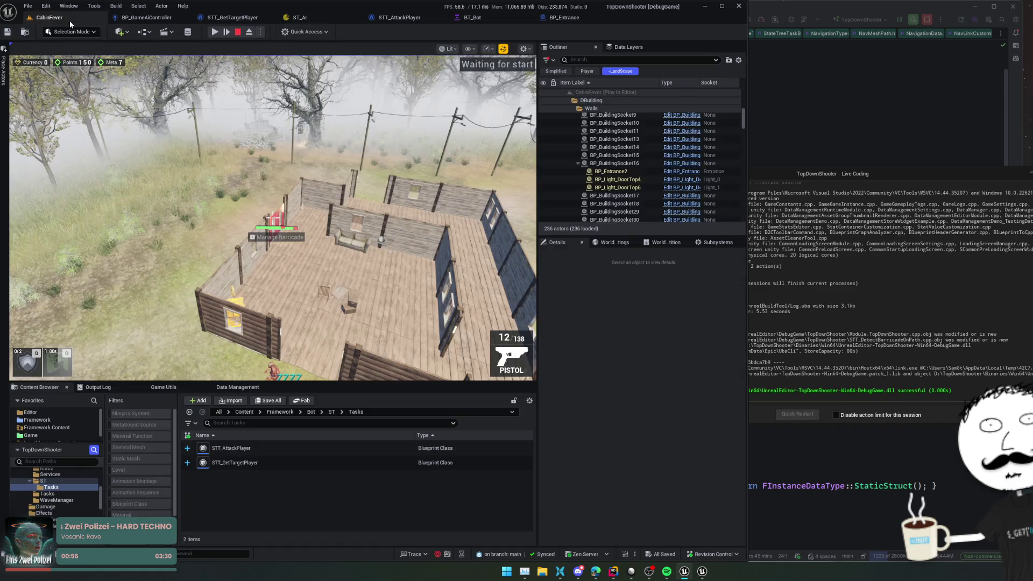
- Open the Visual Logger via a 'visu' search, start recording, and resume the play session
key("ctrl+p")
type("visu")
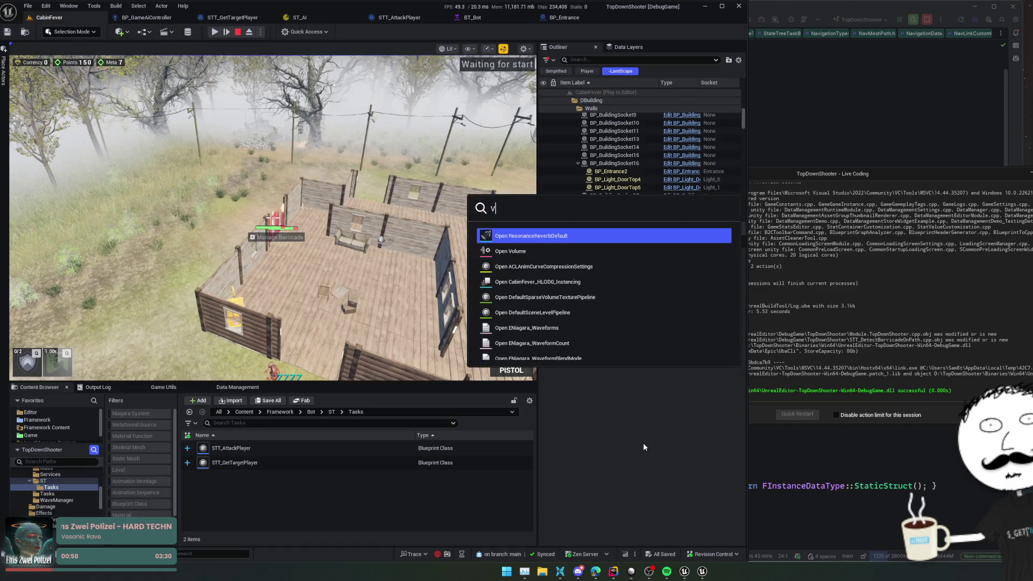
key("Down")
key("Down")
key("Down")
key("Return")
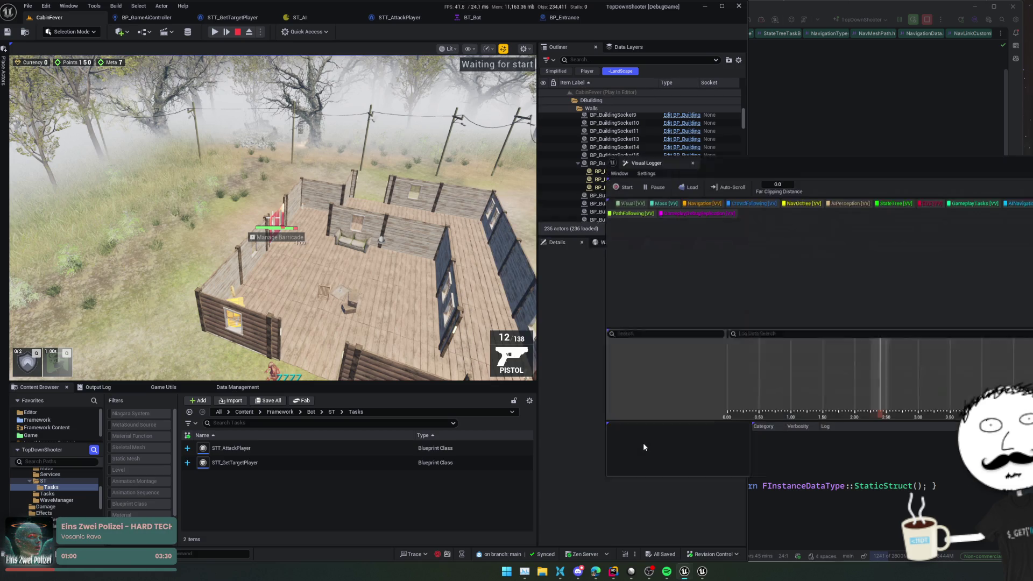
left_click(613, 181)
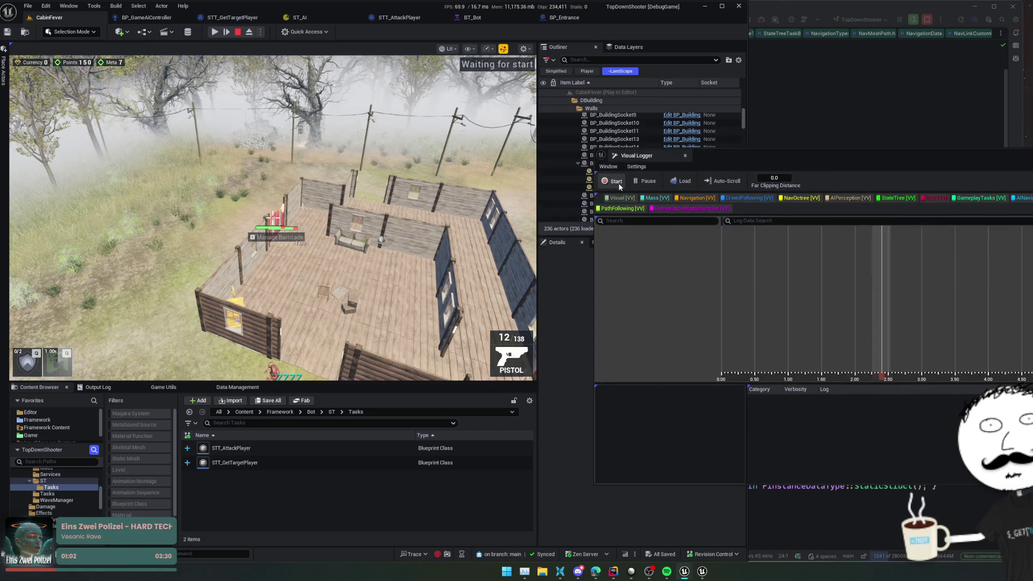
left_click(214, 32)
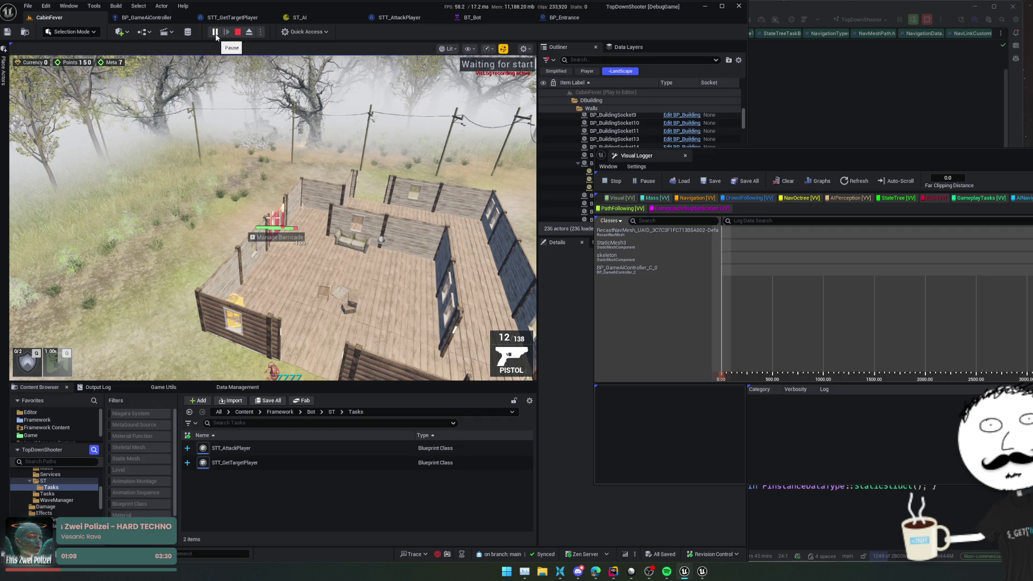
left_click(269, 216)
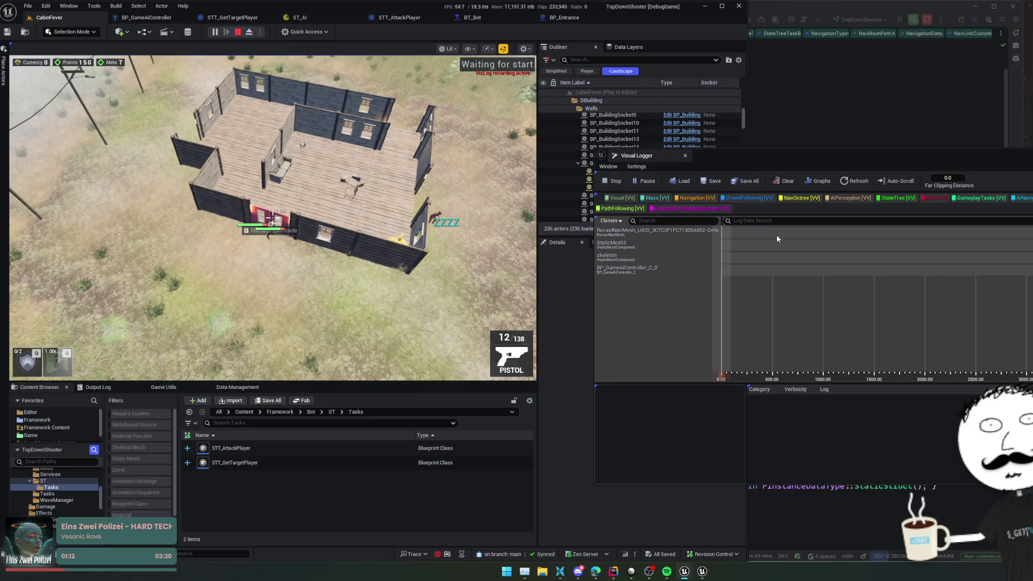
- Select BP_GameAiController_C_0 in the Visual Logger and inspect its LogEQS RunQuery entry
left_click(673, 267)
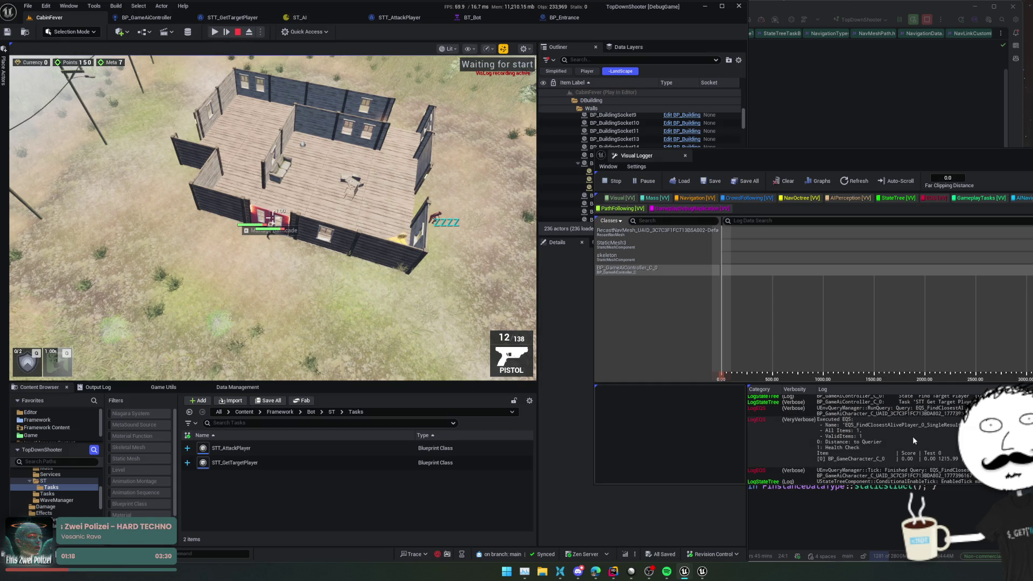
left_click(620, 220)
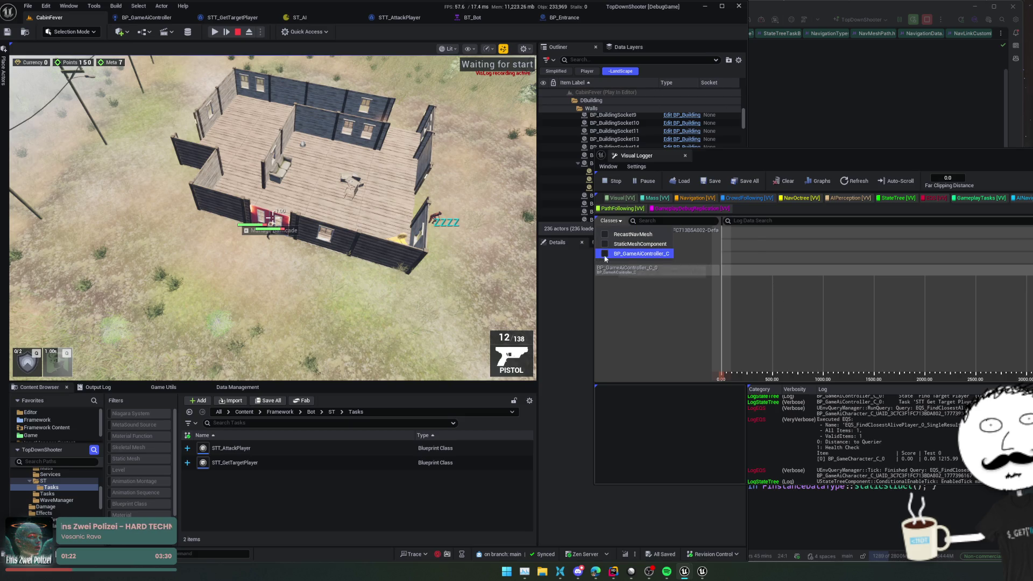
left_click(686, 293)
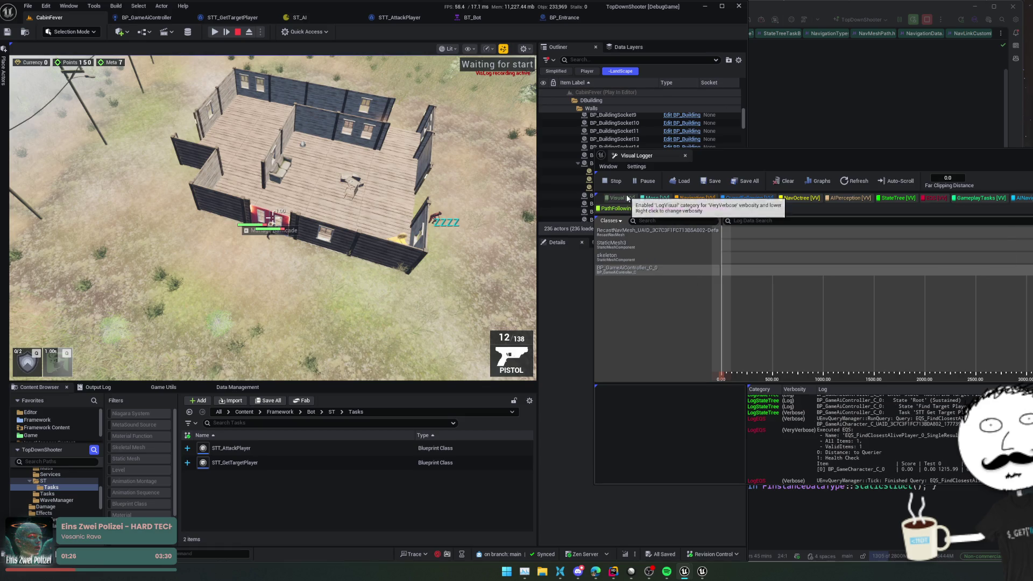
left_click(861, 421)
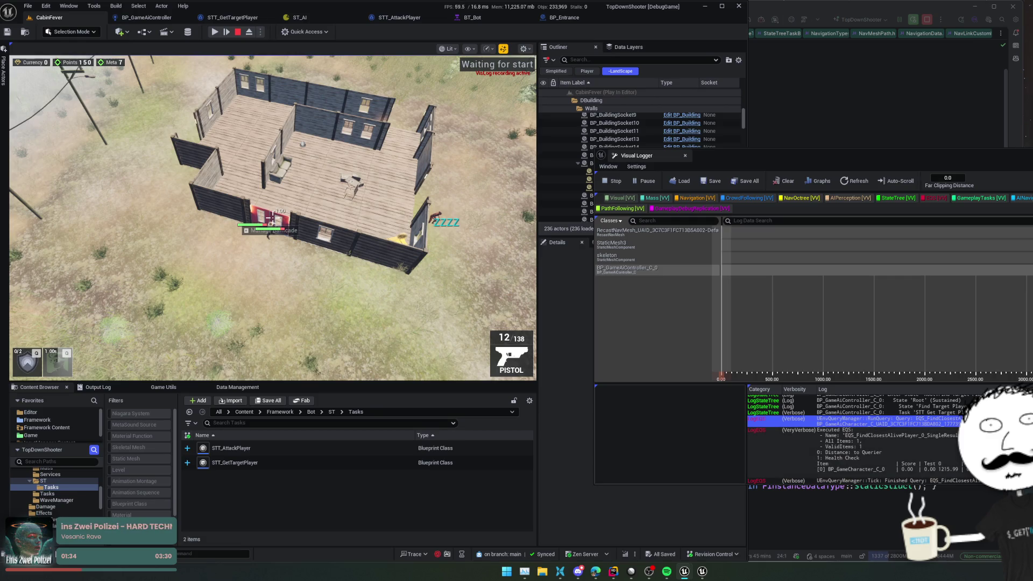
scroll(855, 436, "up", 2)
scroll(856, 439, "up", 3)
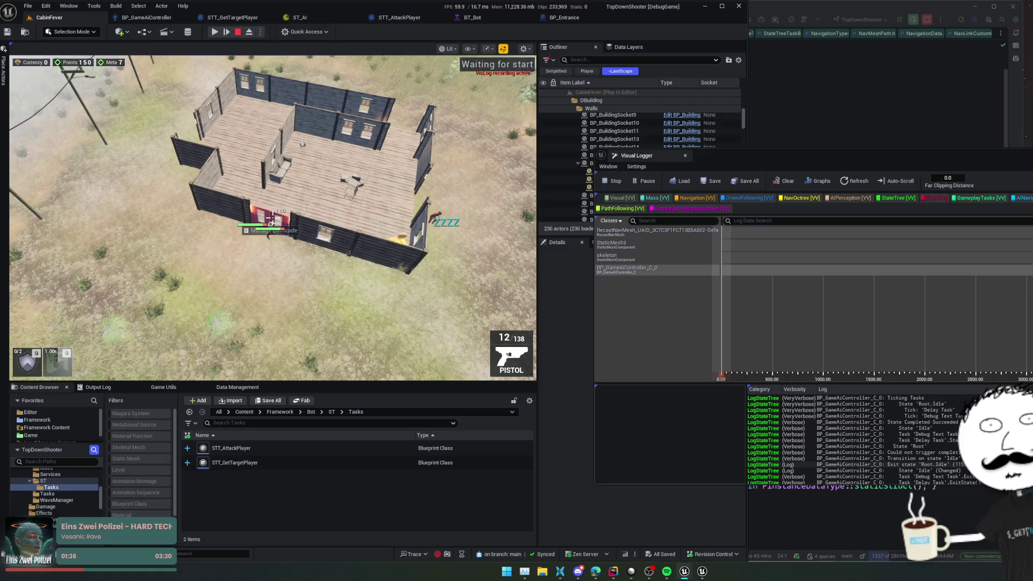
scroll(856, 438, "down", 4)
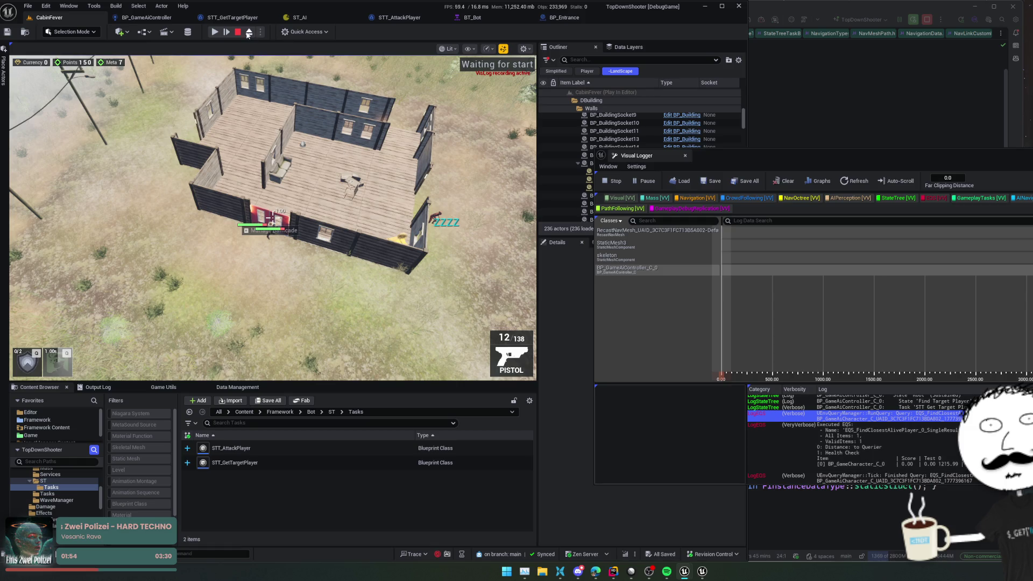
- Restart the play session, walk the player to the barricade, and pause the game
left_click(239, 34)
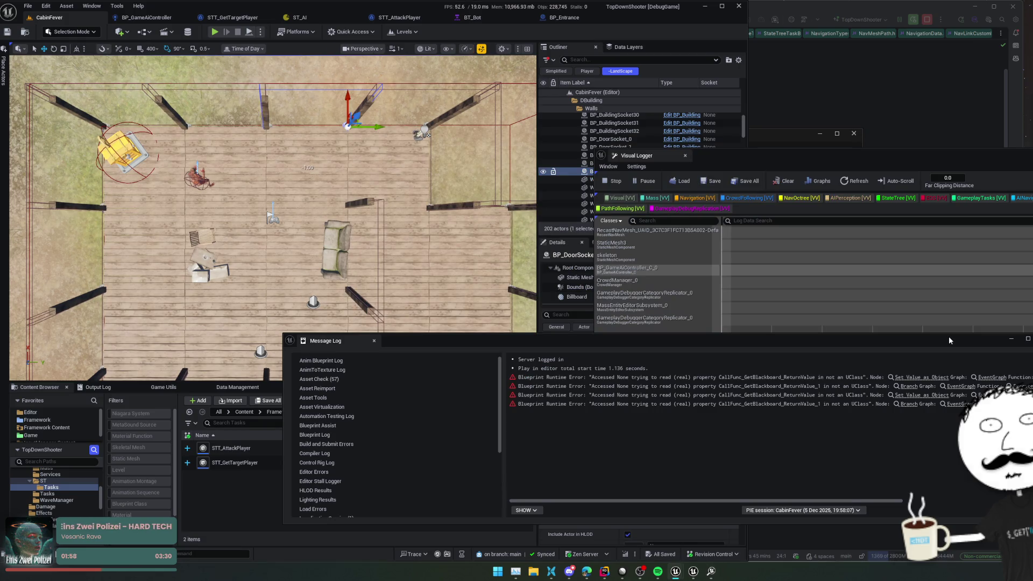
left_click_drag(680, 501, 724, 501)
left_click(435, 123)
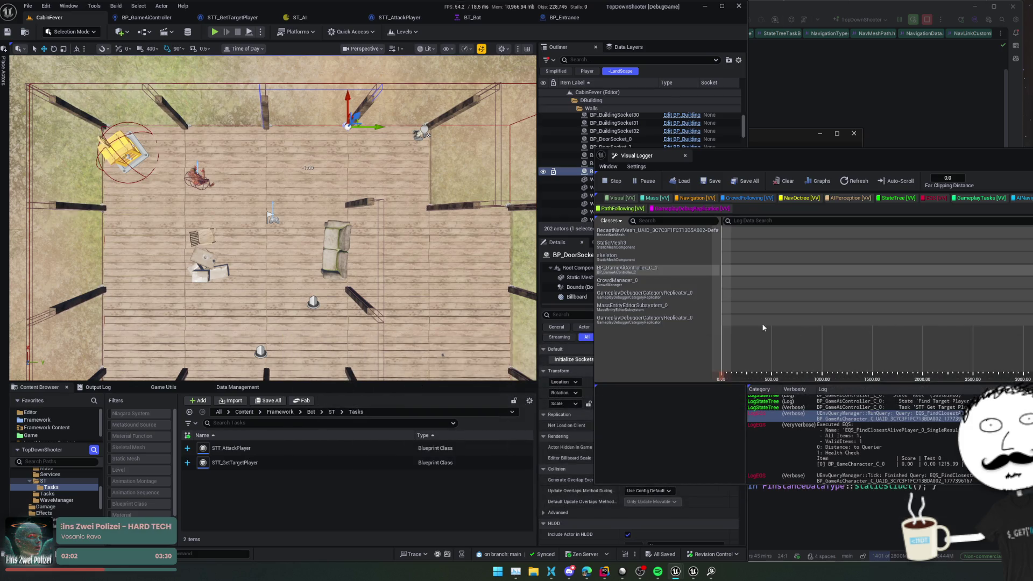
left_click(215, 33)
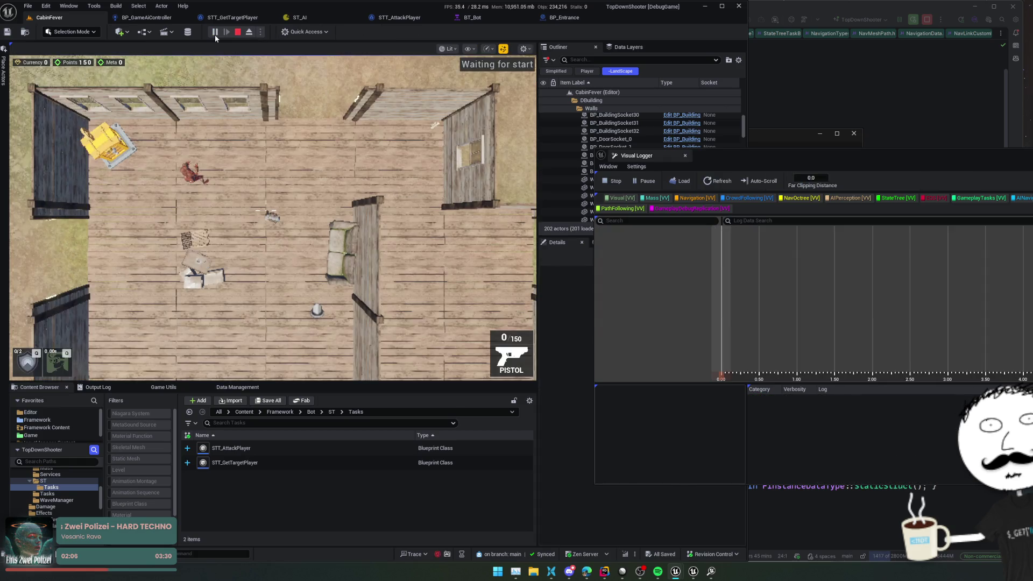
key("w")
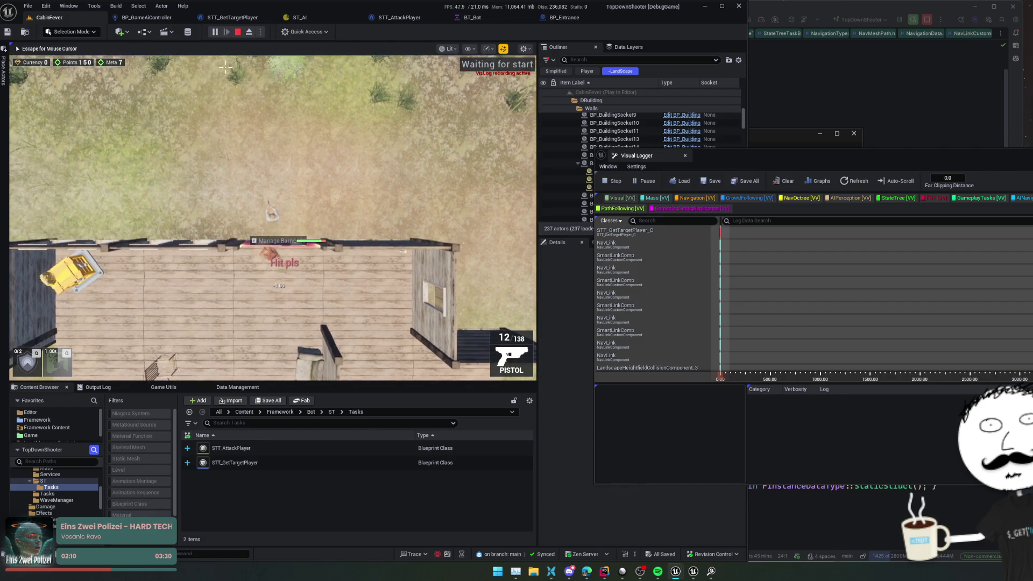
key("d")
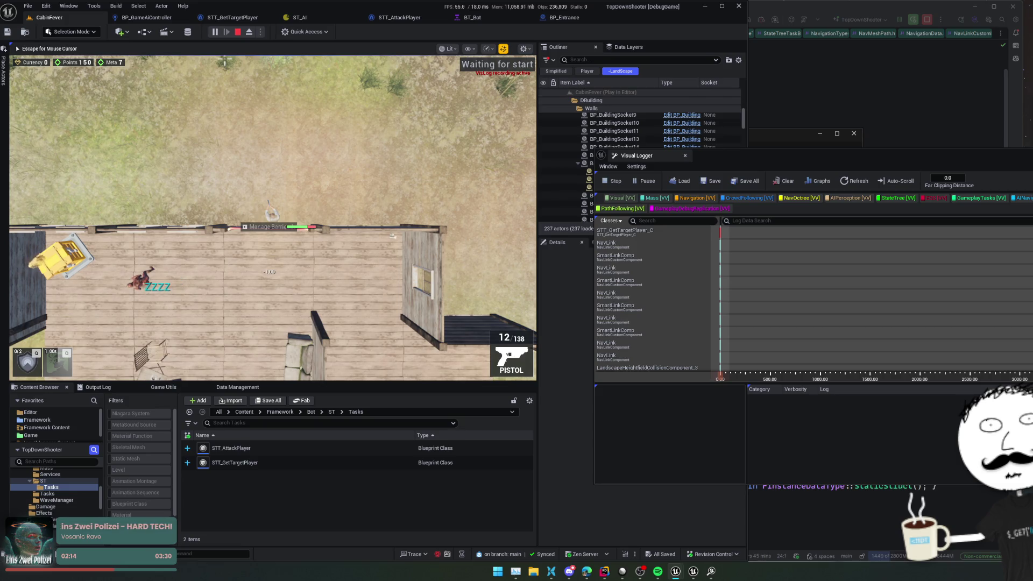
left_click(215, 32)
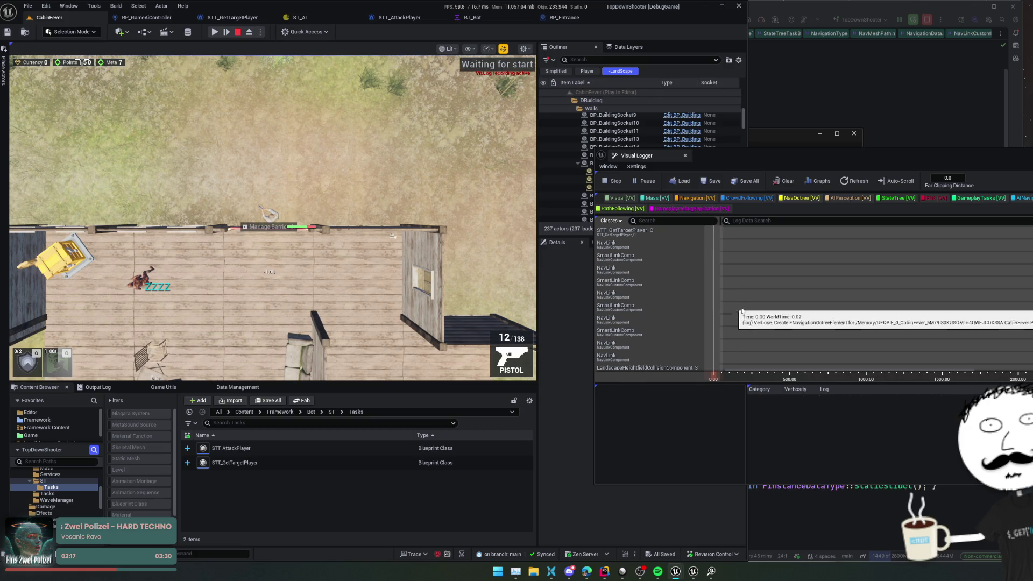
- Inspect the NavLink entry's log lines in the Visual Logger
scroll(894, 319, "up", 2)
left_click(805, 299)
scroll(852, 307, "down", 2)
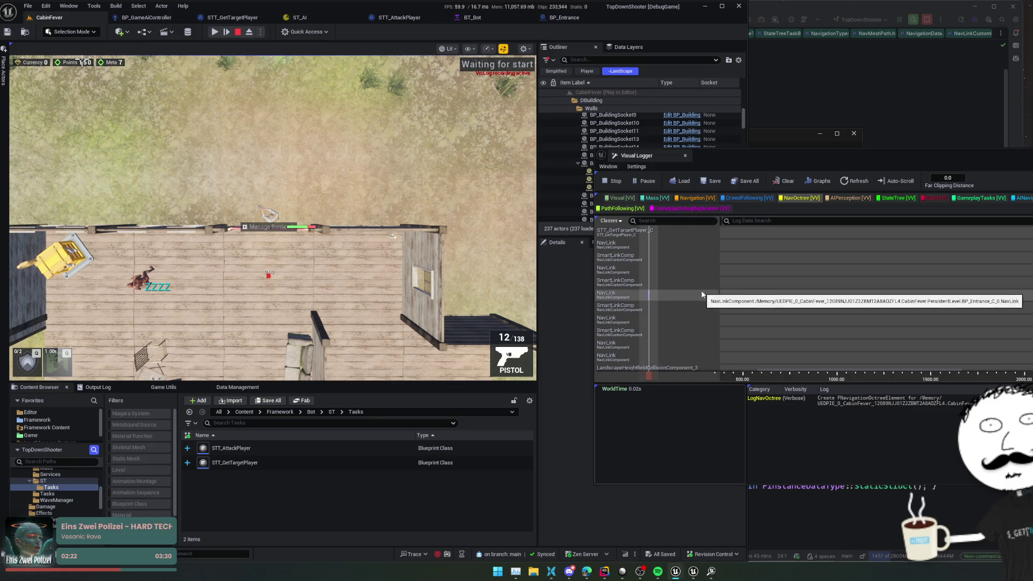
scroll(766, 299, "up", 2)
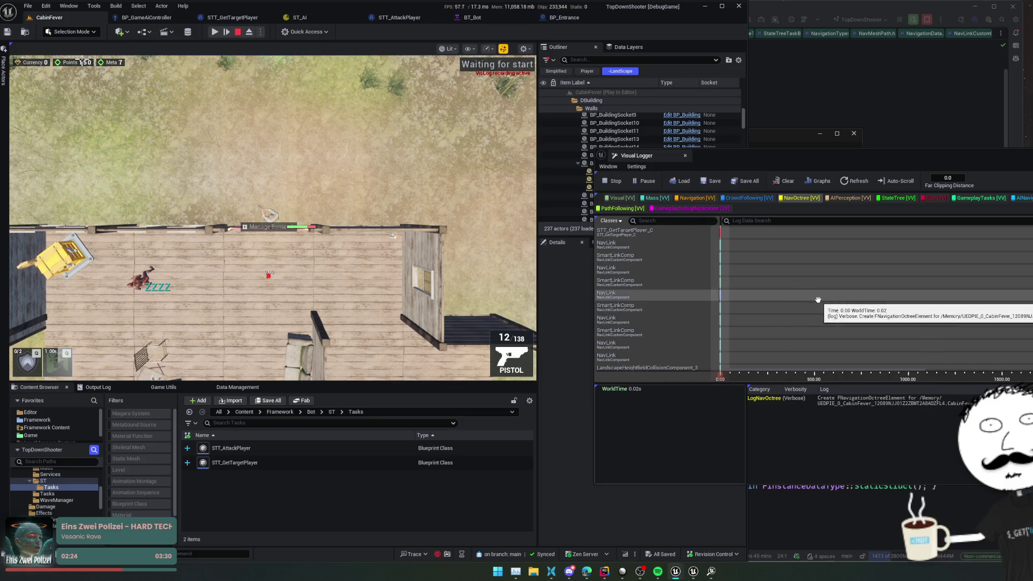
scroll(718, 296, "up", 2)
scroll(720, 299, "up", 3)
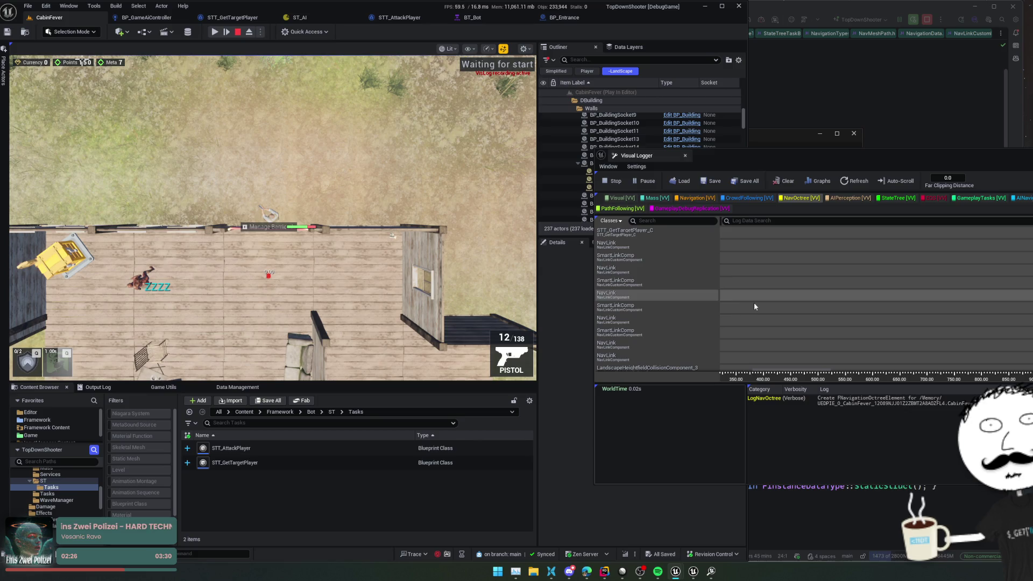
scroll(720, 309, "up", 3)
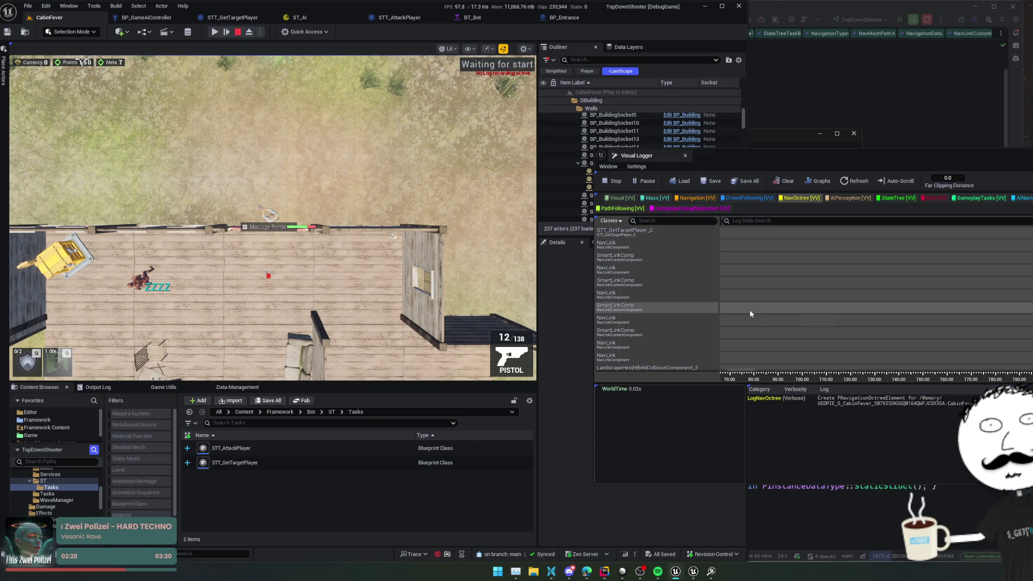
- Turn off the NavOctree category filter in the Visual Logger log
scroll(714, 312, "up", 3)
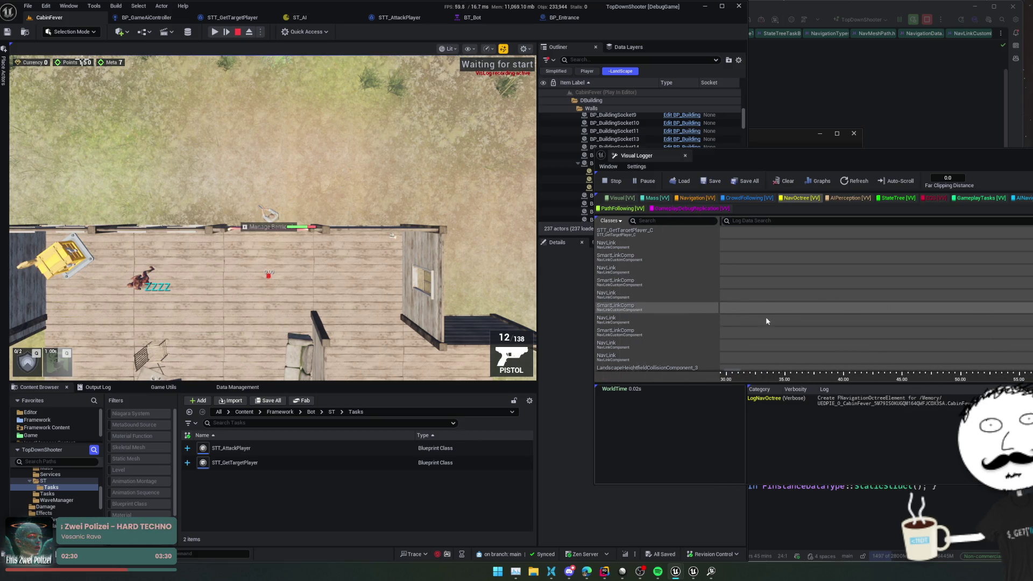
scroll(769, 317, "up", 5)
scroll(786, 327, "up", 2)
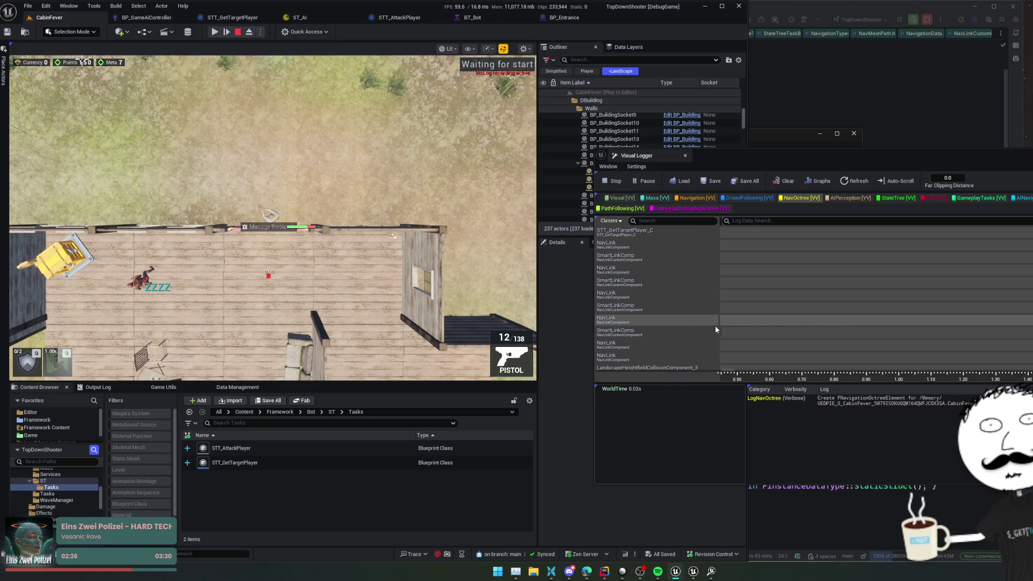
scroll(714, 325, "up", 2)
scroll(818, 318, "down", 5)
scroll(818, 323, "down", 5)
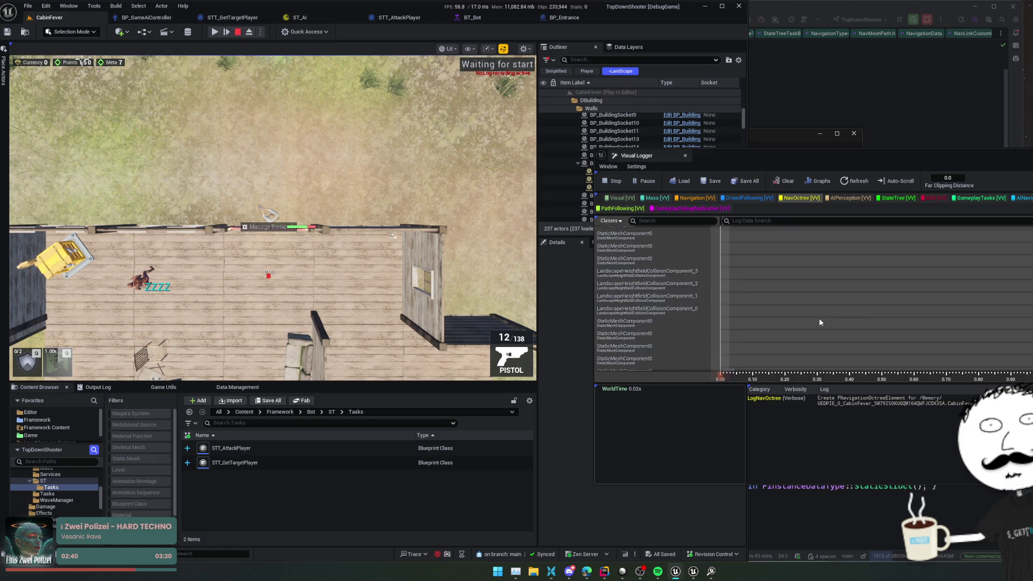
left_click(802, 198)
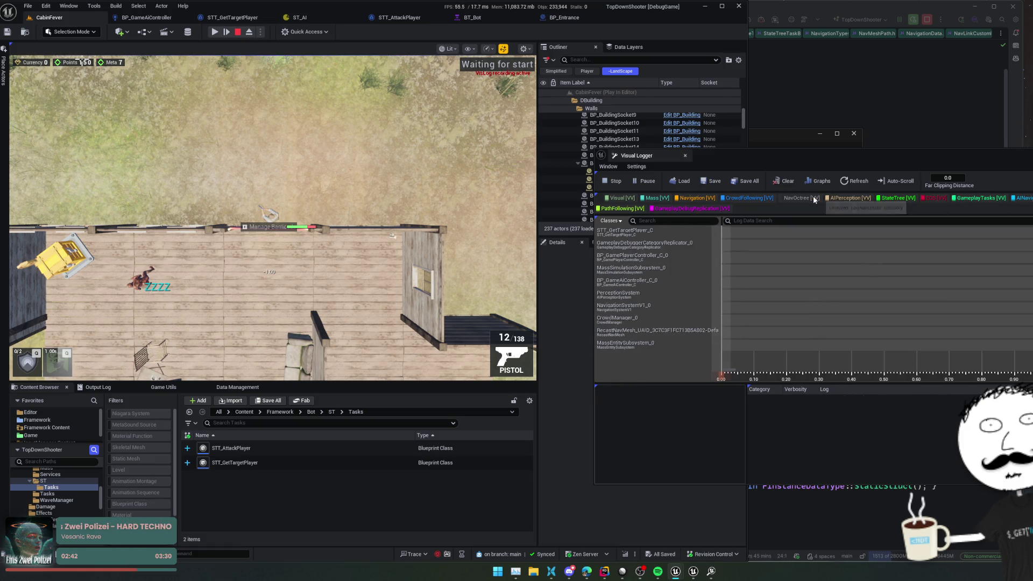
- Browse the MassSimulationSubsystem_0 and GameplayDebuggerCategoryReplicator_0 rows, then select BP_GameAiController_C_0
left_click(820, 270)
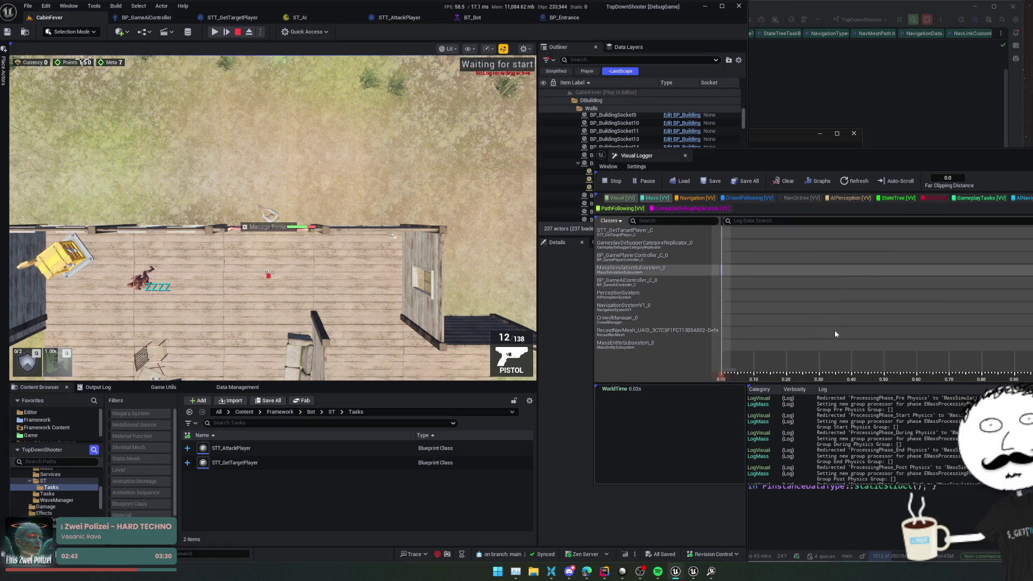
left_click(677, 245)
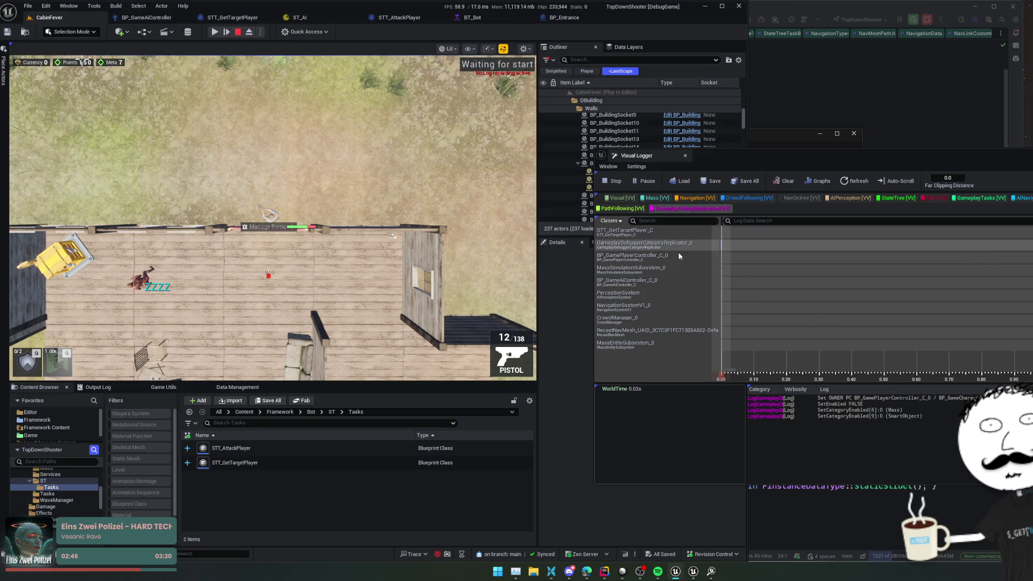
left_click(681, 272)
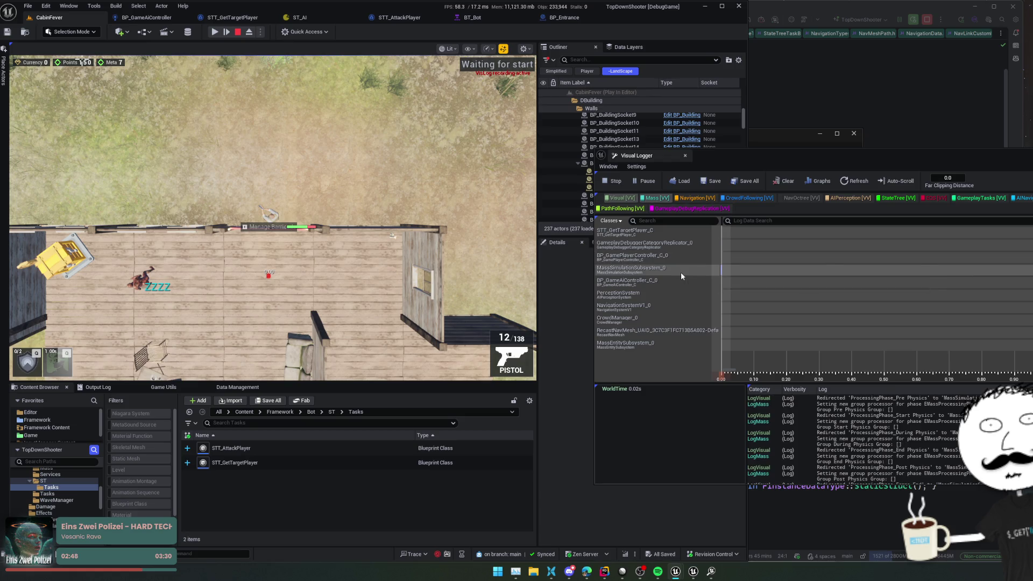
left_click(691, 287)
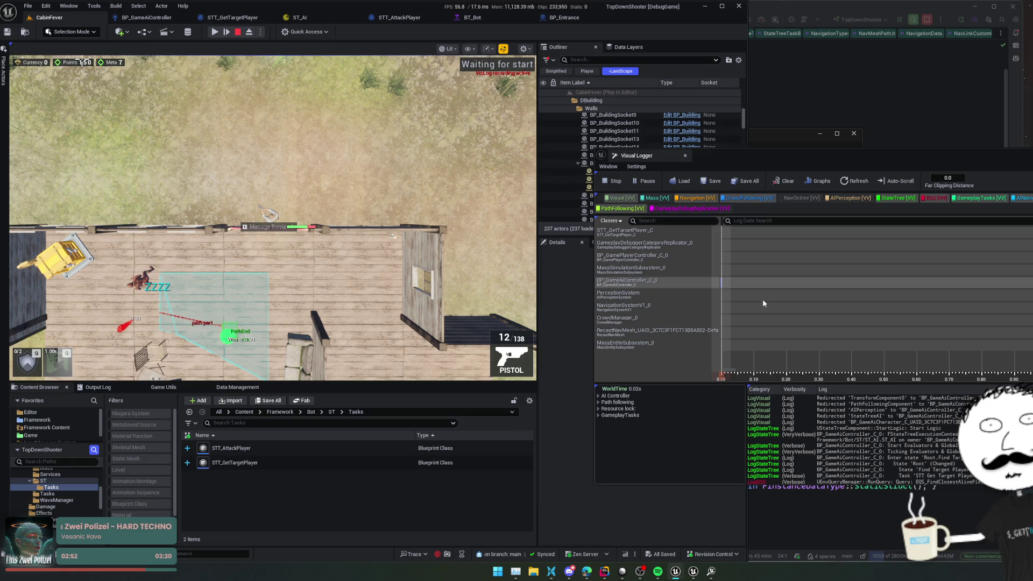
- Check the NavigationSystemV1_0 log entries, then return to the BP_GameAiController_C_0 recording
mouse_move(763, 303)
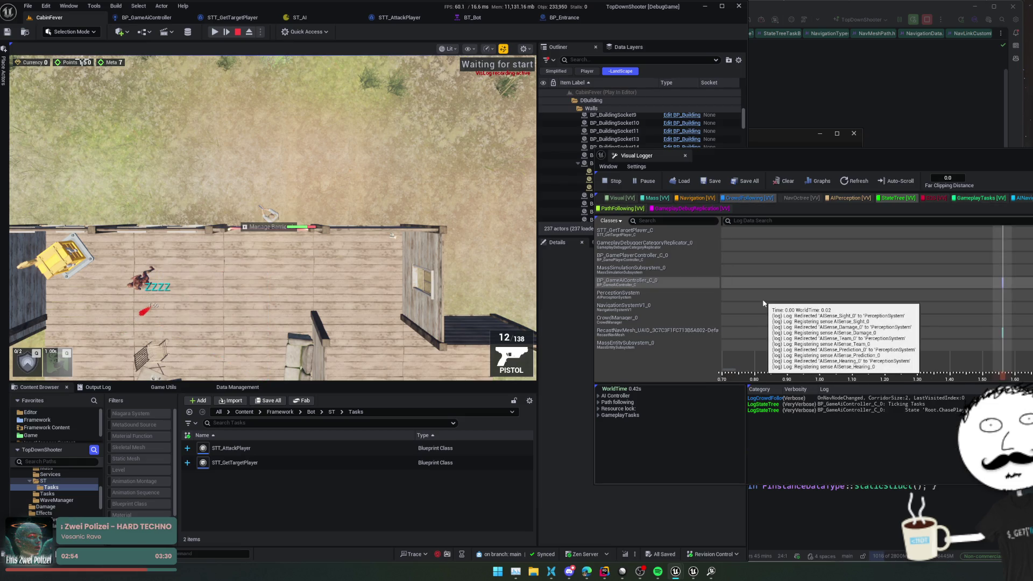
scroll(775, 304, "down", 5)
scroll(789, 305, "down", 3)
left_click(835, 311)
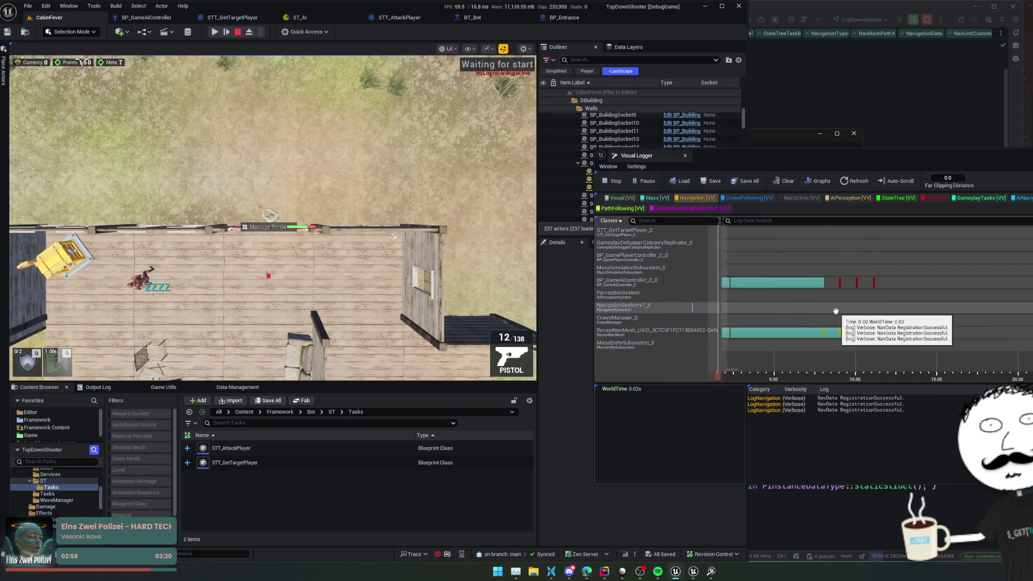
left_click(746, 284)
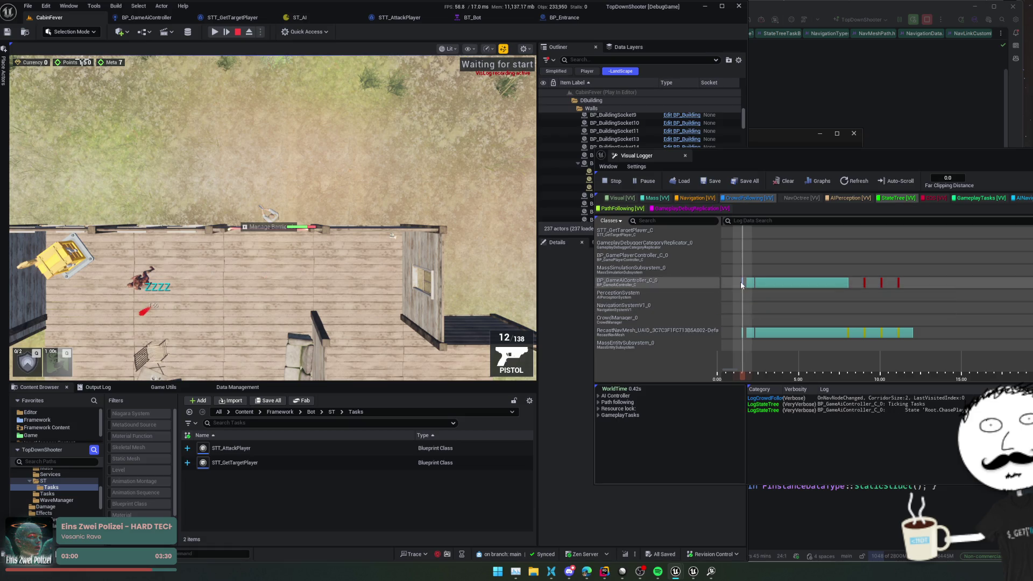
- Step the controller's log frame by frame to about 9s, through PathToTarget and back to Idle
key("Right")
key("Right")
key("Right")
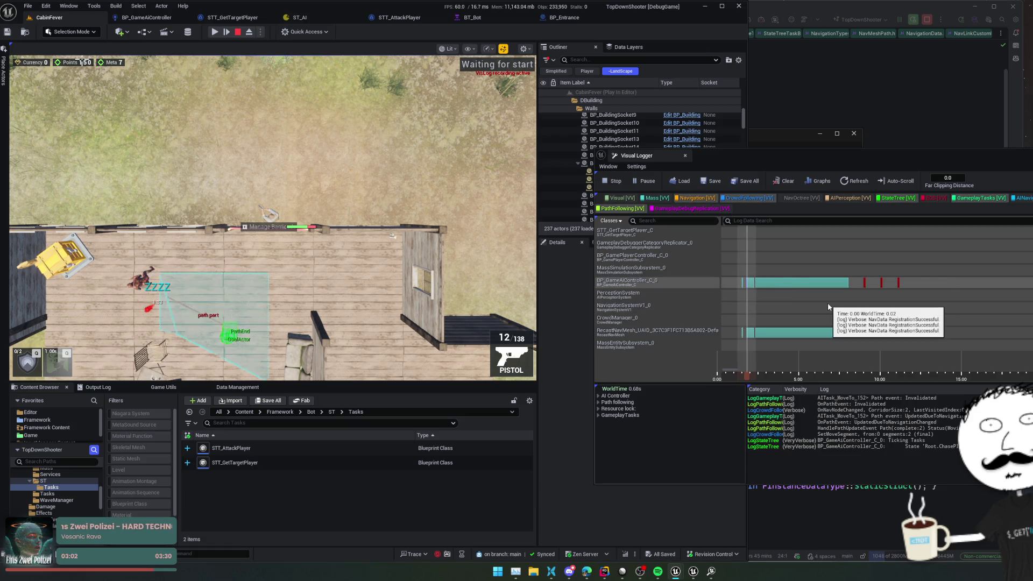
key("Right")
key("Right")
key("Right")
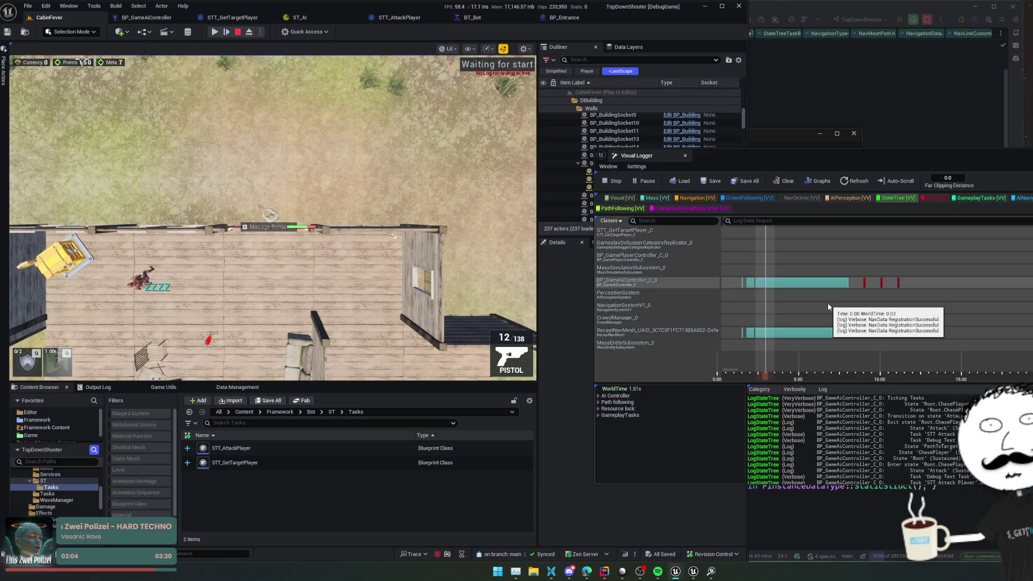
key("Right")
key("Right")
key("Right")
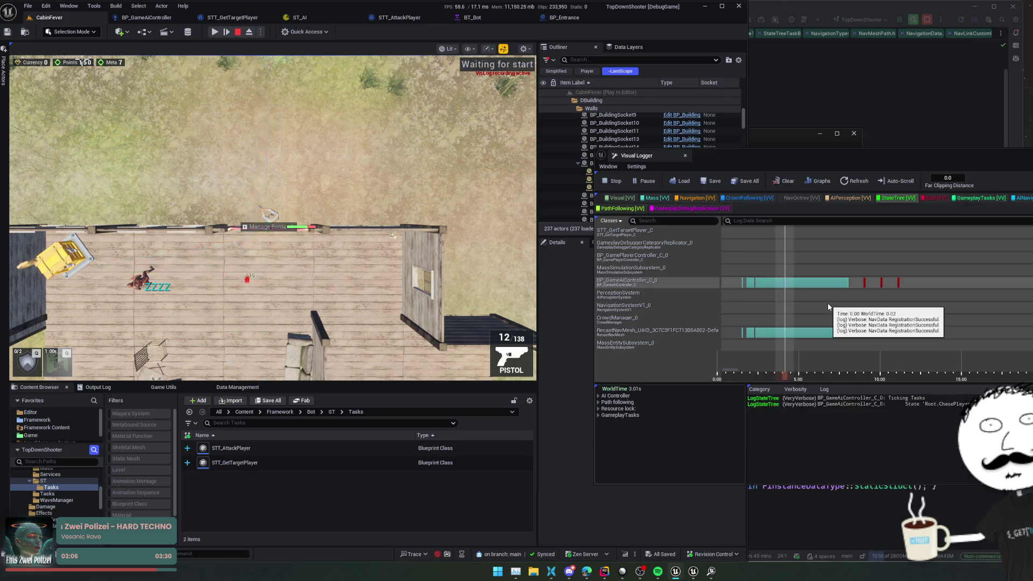
key("Right")
key("Right")
key("Right")
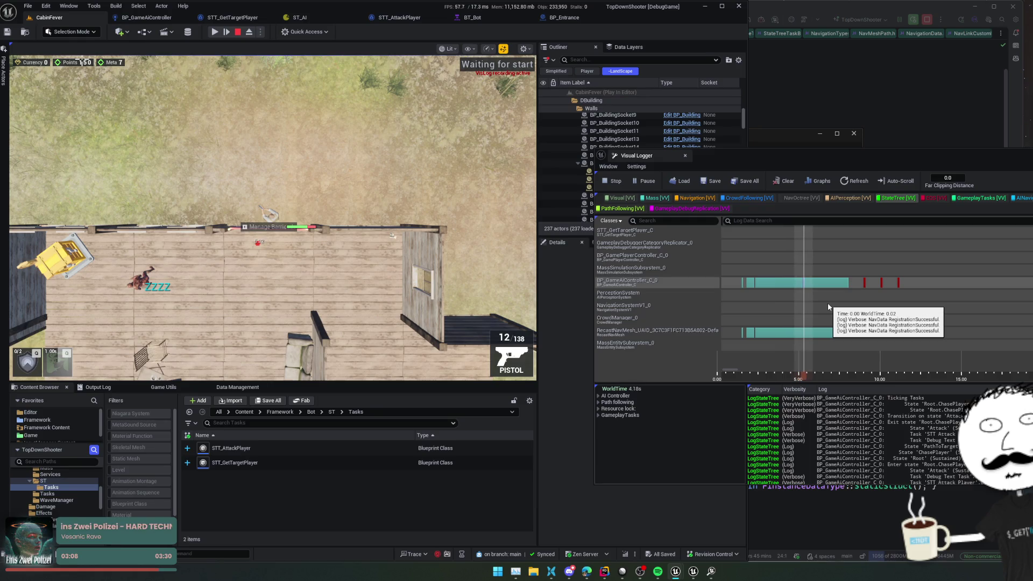
key("Right")
key("Right")
key("Right")
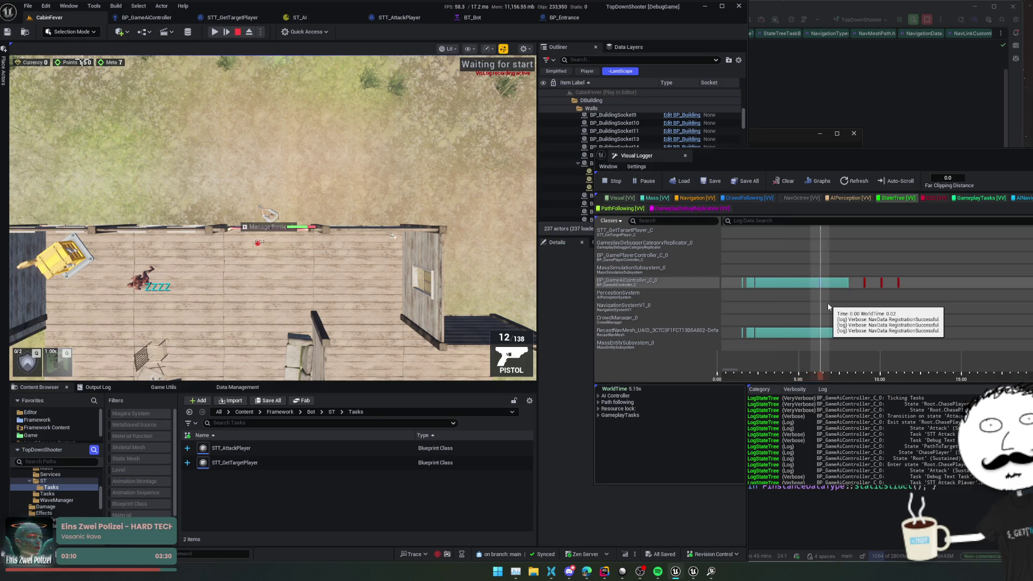
key("Right")
key("Right")
key("Right")
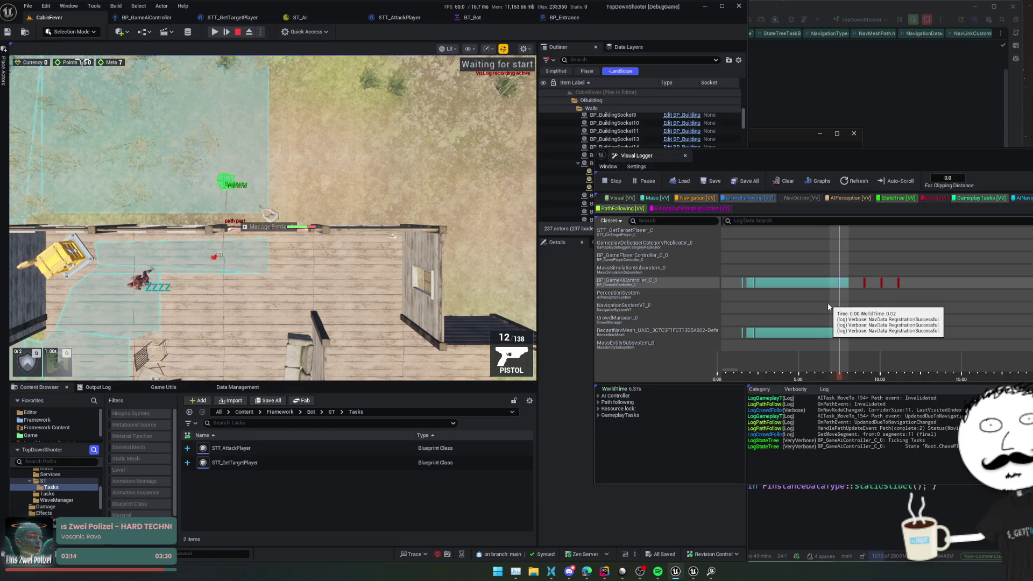
key("Left")
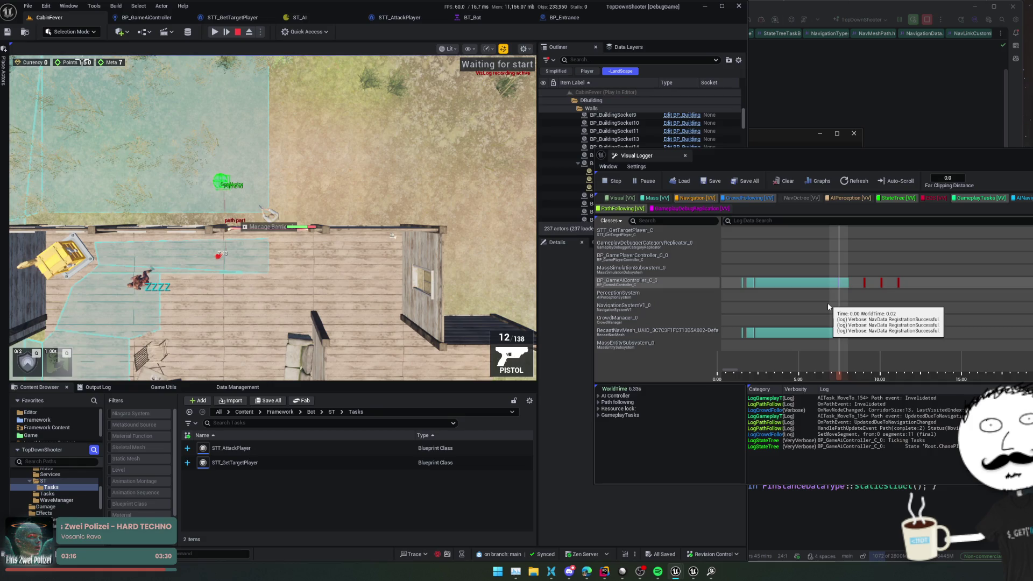
key("Right")
key("Right")
key("Right")
key("Right")
key("Right")
key("Right")
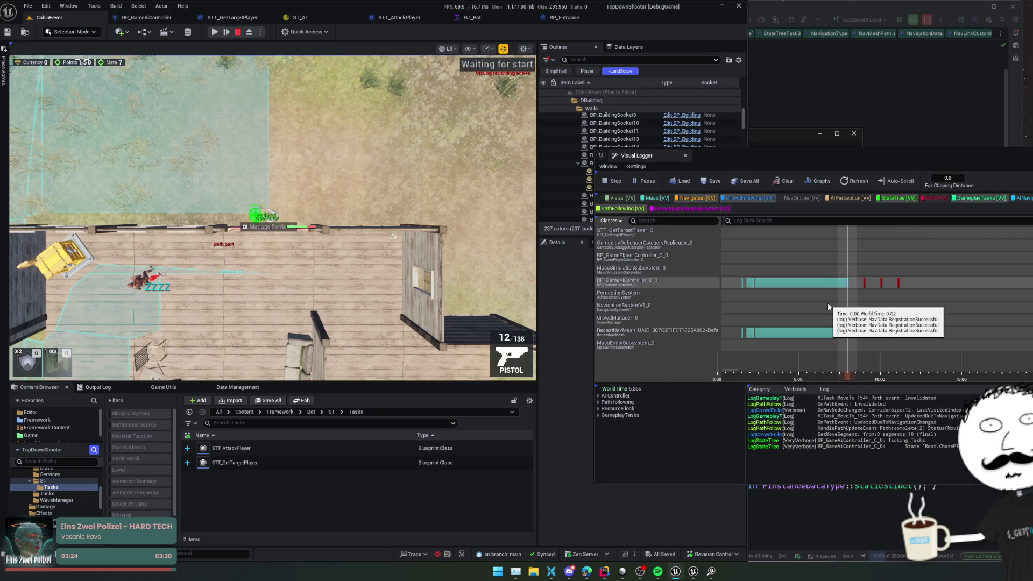
key("Right")
key("Right")
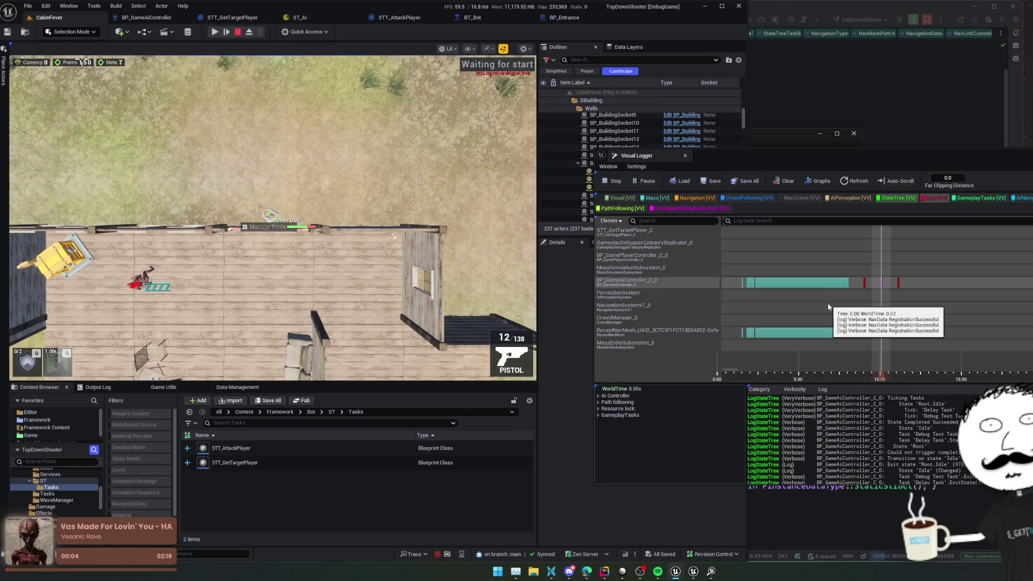
- Back at the red event, inspect the LogAINavigation error, MoveTo activation and ProcessTaskEvents entries
key("Left")
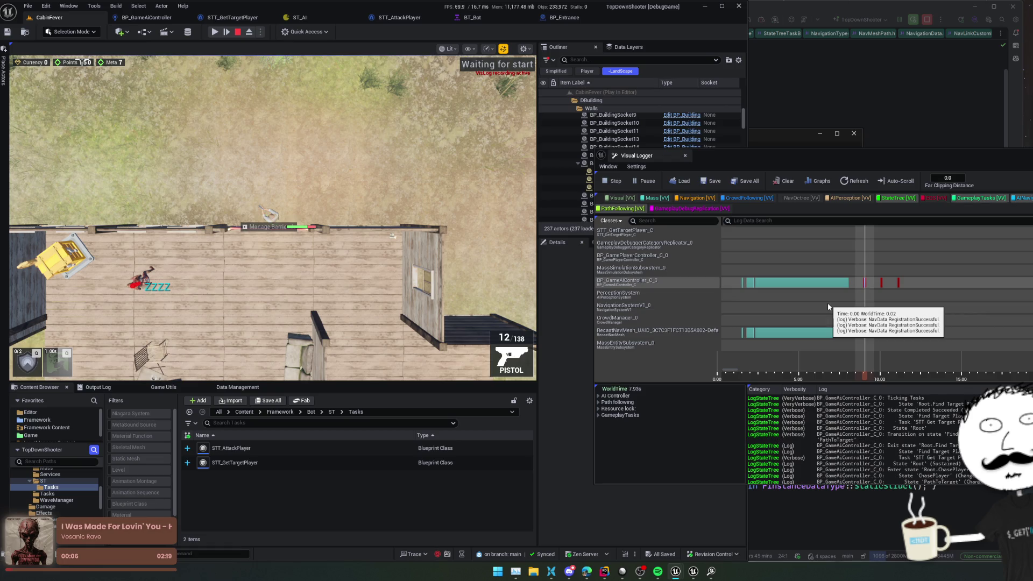
scroll(931, 445, "down", 2)
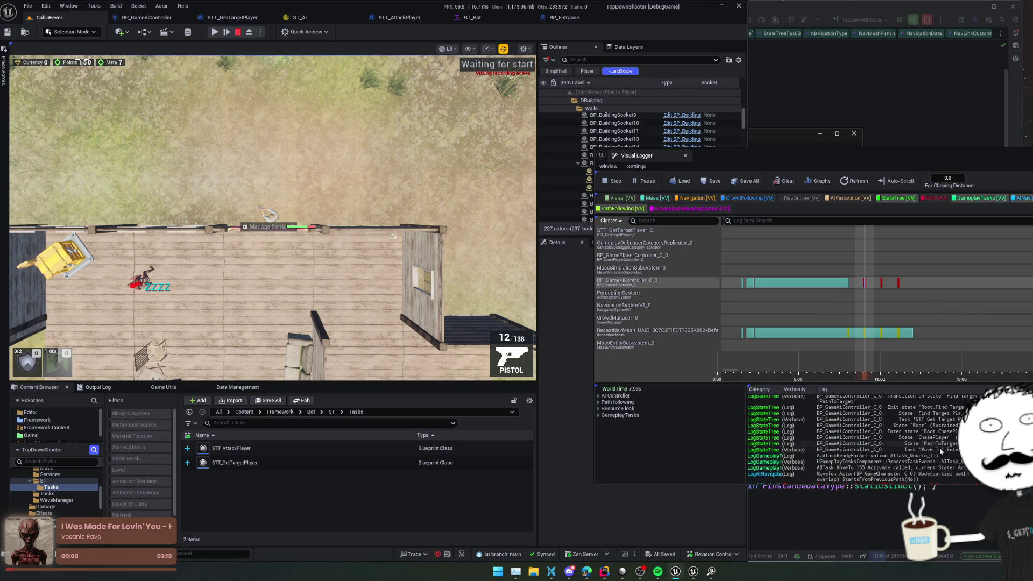
scroll(861, 438, "down", 3)
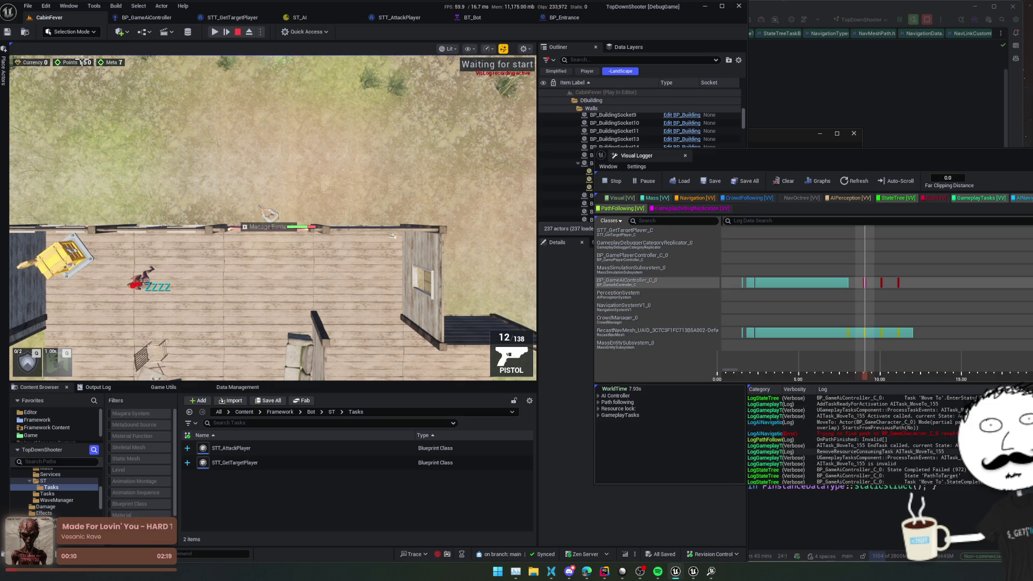
left_click(850, 434)
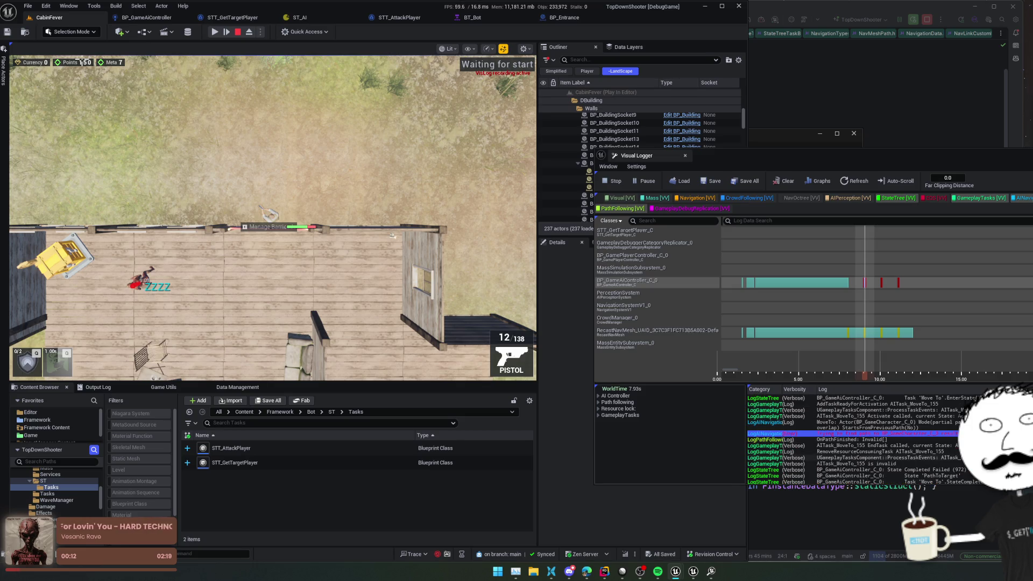
key("Up")
key("Up")
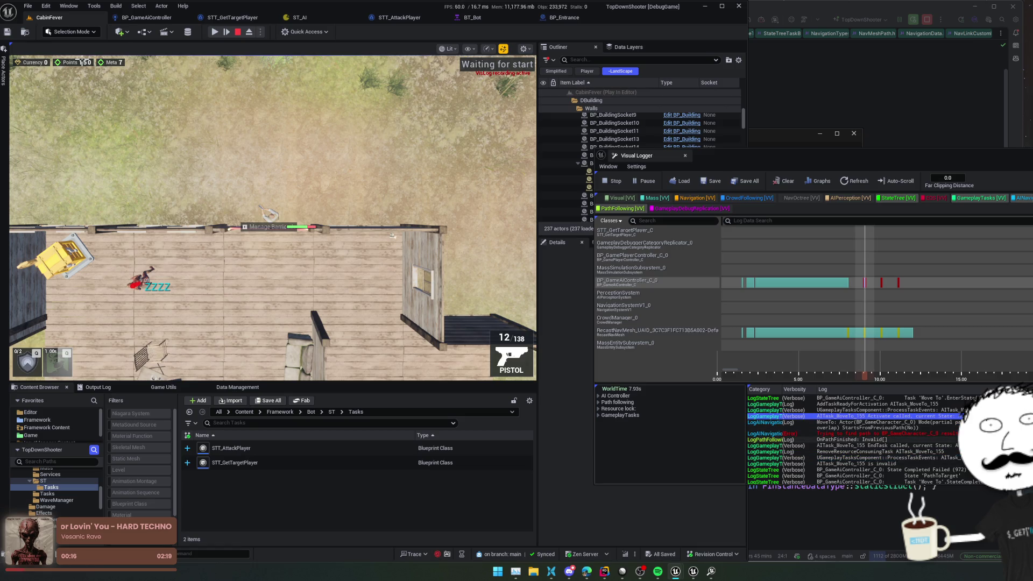
scroll(861, 438, "down", 2)
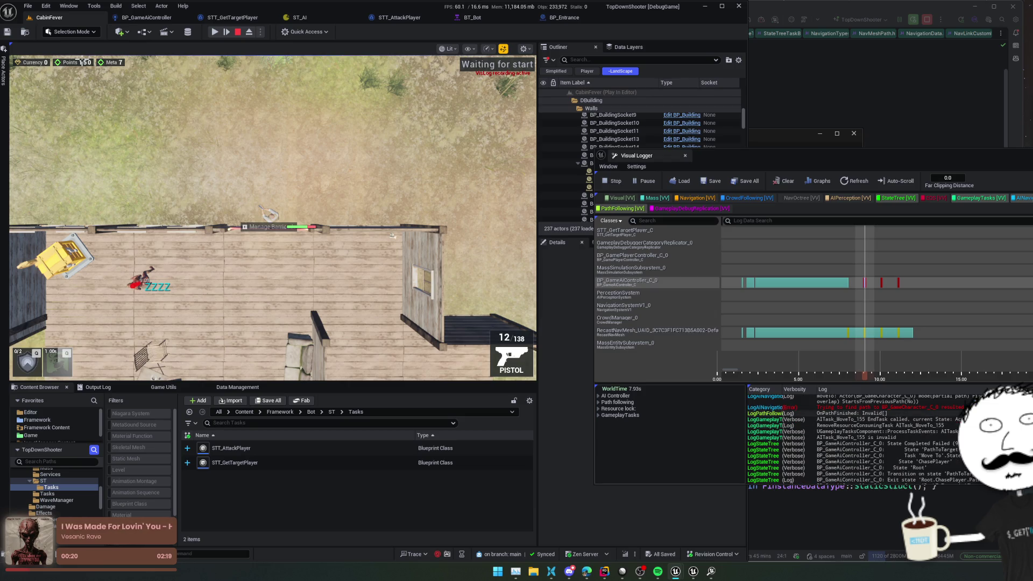
left_click(774, 431)
- Step through the Idle/EQS entries to the 6.86s path frame, then eject to a free camera
scroll(861, 439, "down", 4)
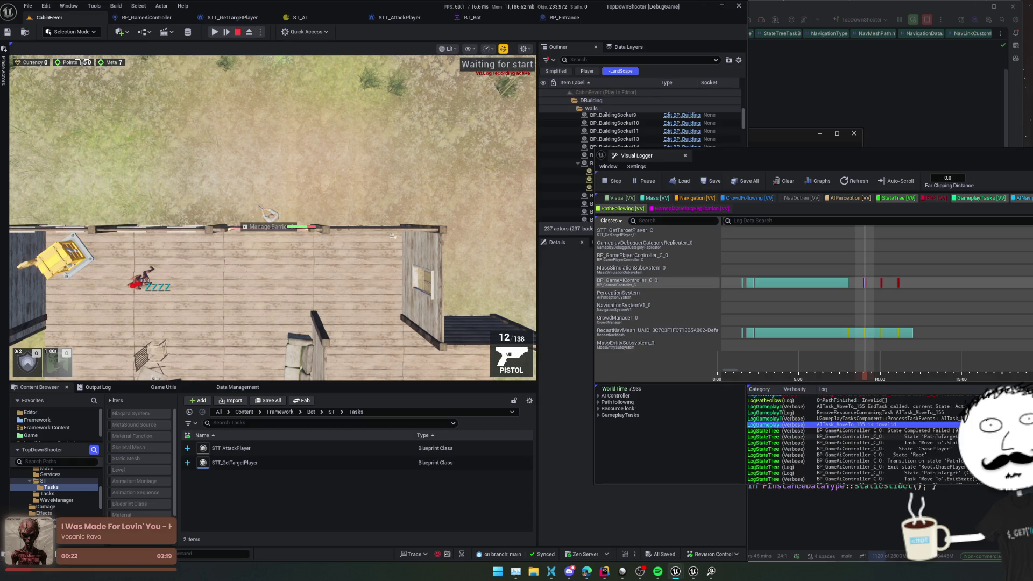
scroll(861, 439, "down", 5)
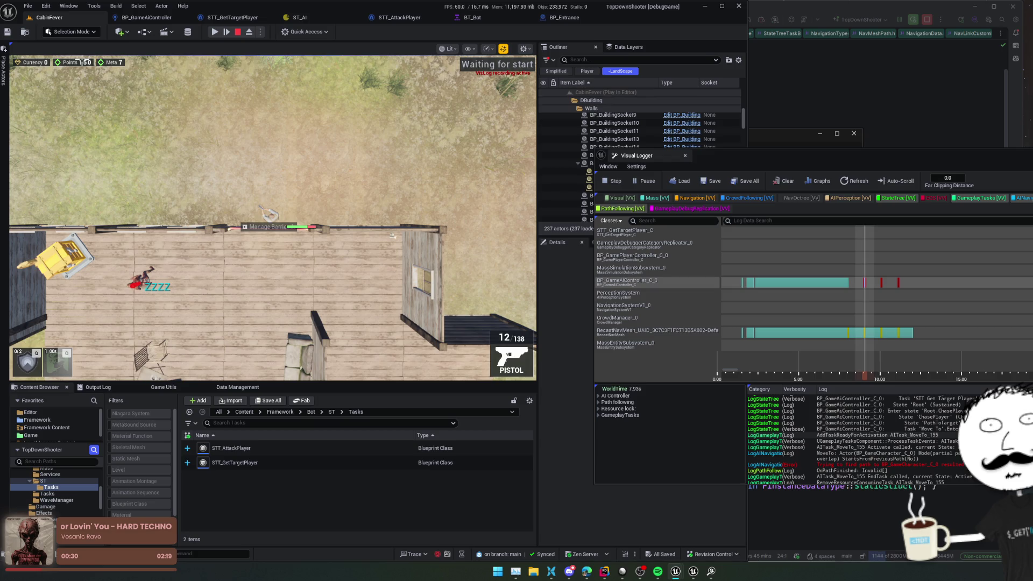
left_click(859, 283)
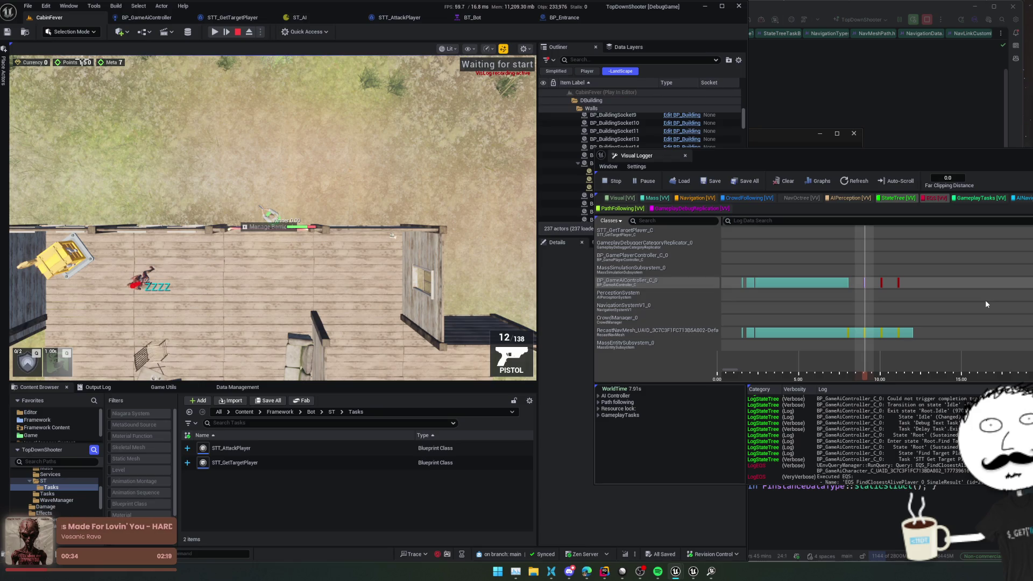
key("Right")
key("Right")
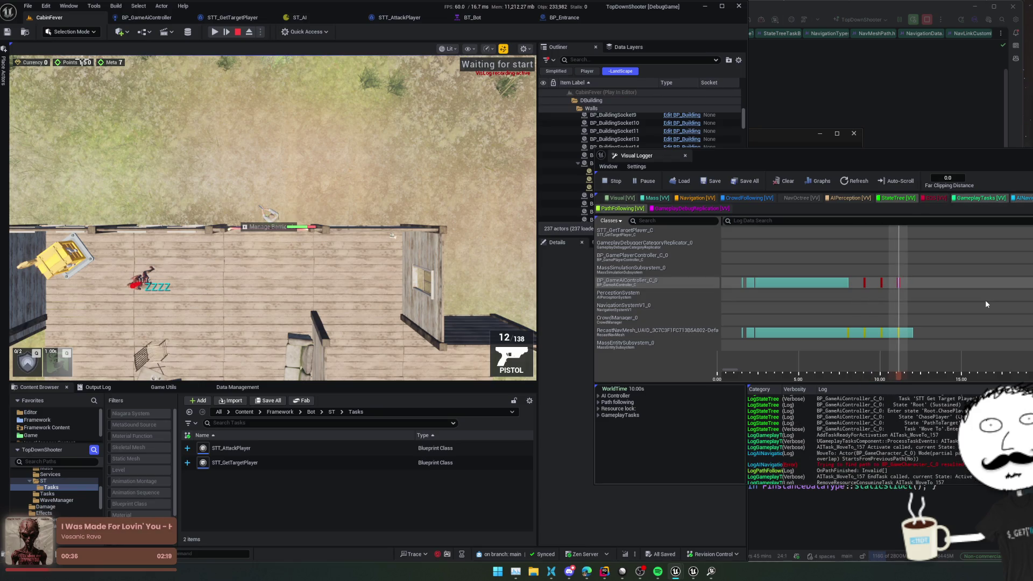
key("Left")
key("Left")
key("Left")
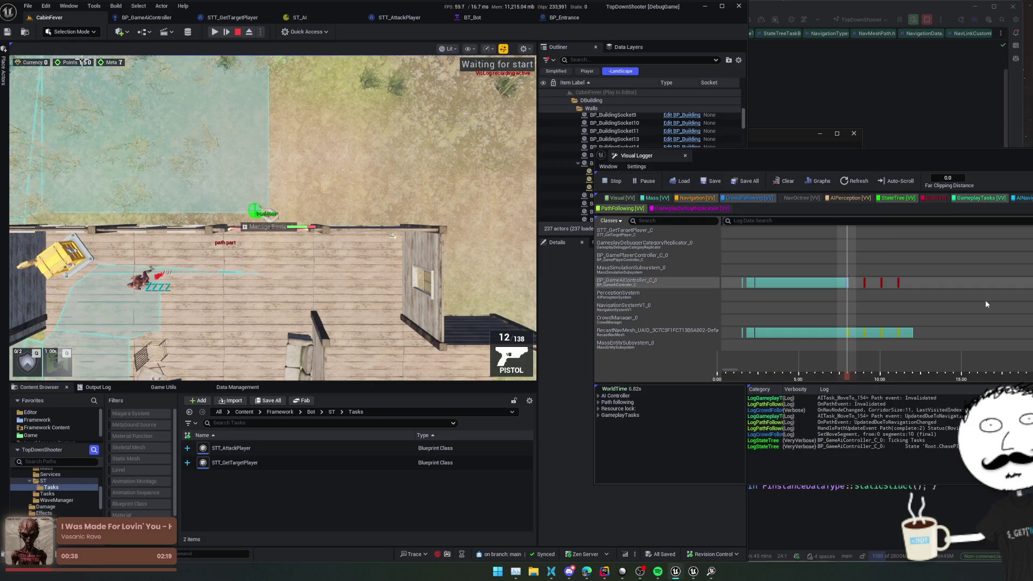
key("Right")
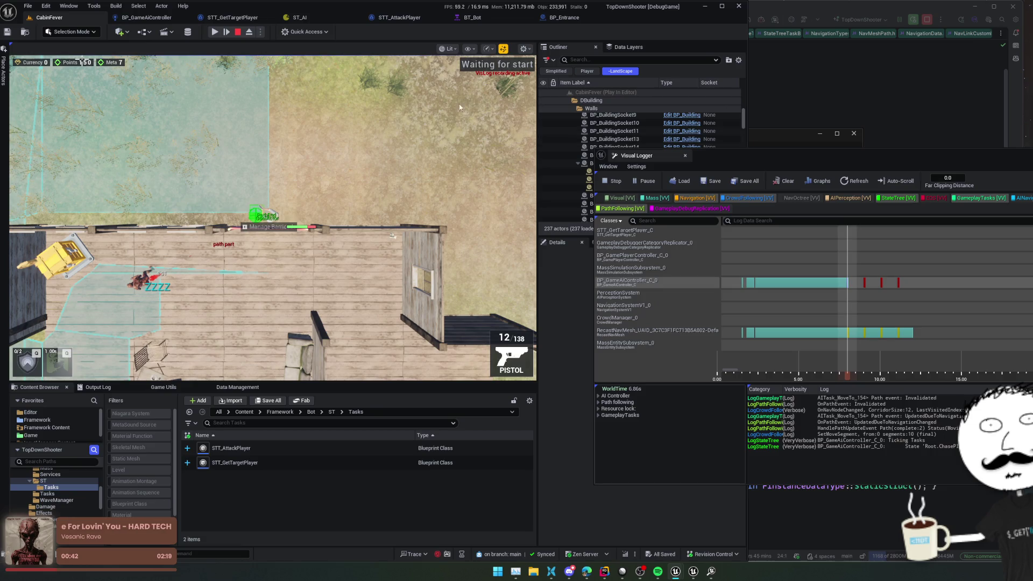
key("F8")
left_click_drag(81, 62, 81, 62)
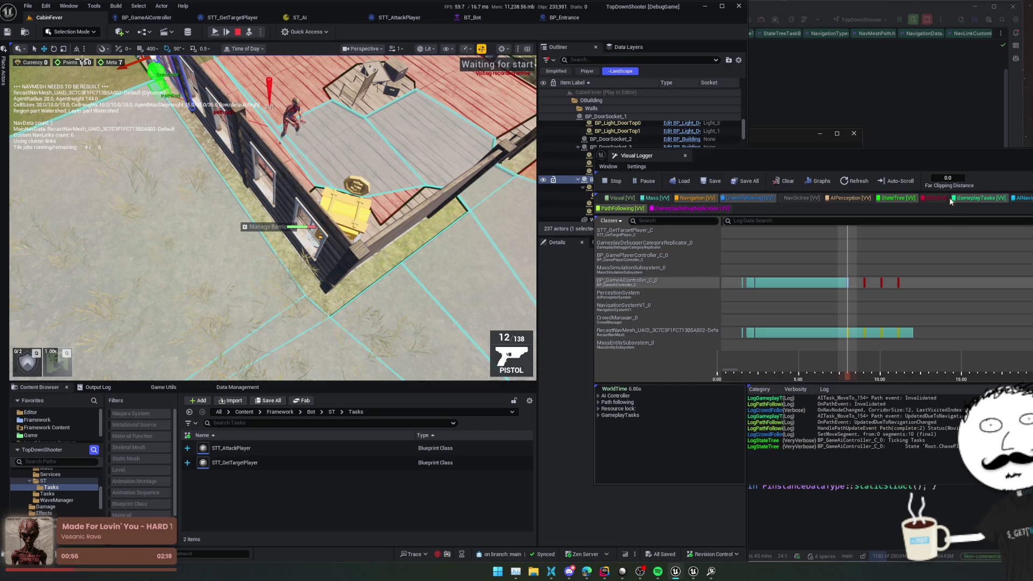
- Move the Visual Logger aside, close Unreal Insights, and open Project Settings from the Edit menu
mouse_move(869, 159)
left_mouse_down()
mouse_move(920, 33)
mouse_move(954, 27)
left_mouse_up()
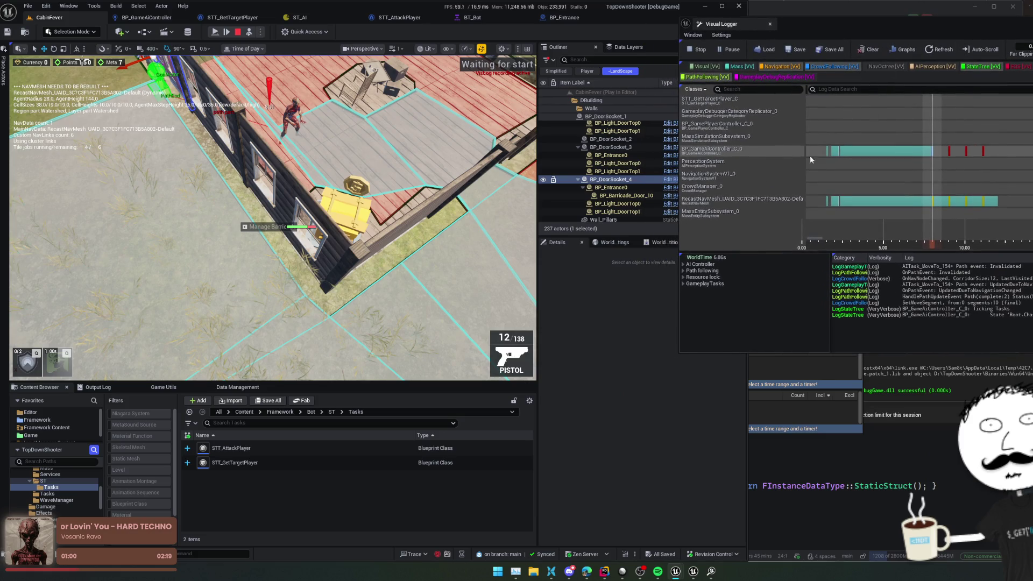
left_click(805, 371)
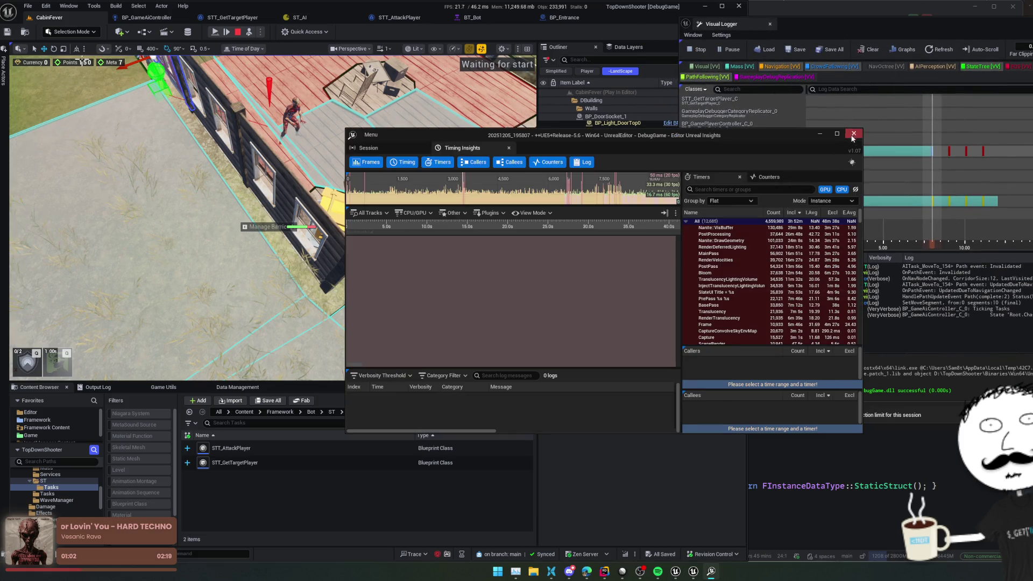
left_click(853, 133)
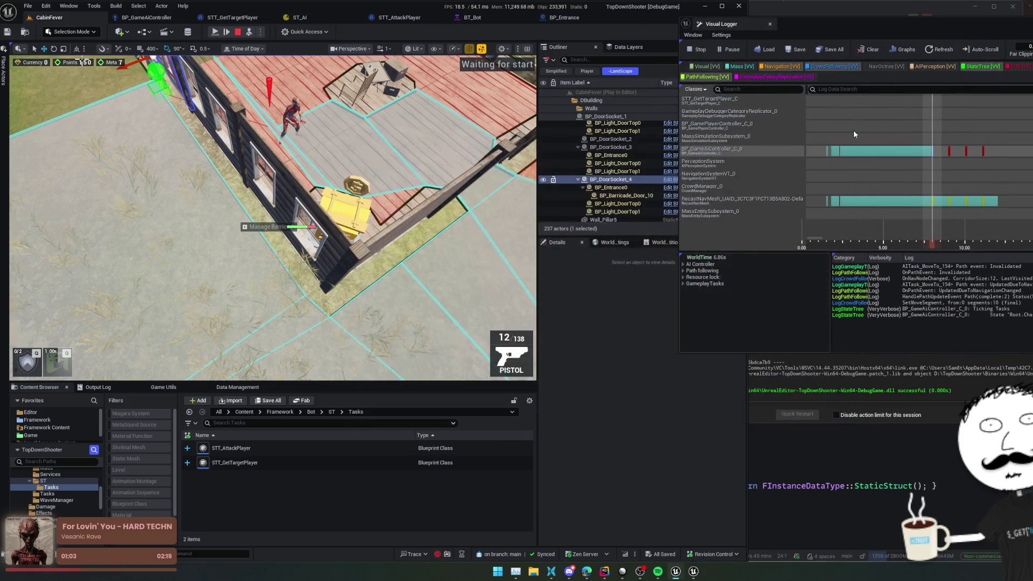
left_click(46, 6)
left_click(91, 135)
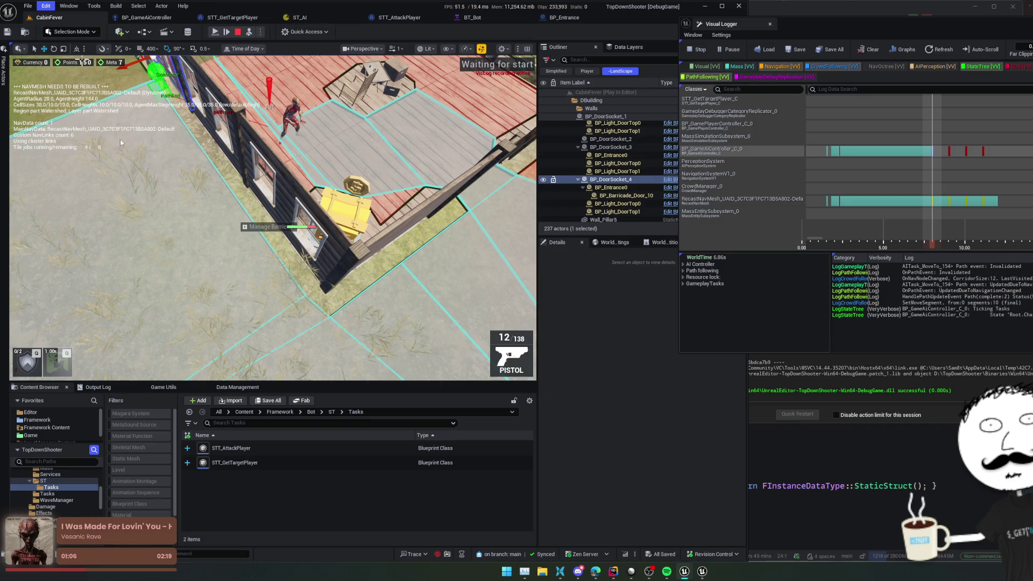
- Show Engine > Navigation System and check the Default agent's radius 28.0 and height 144.0
scroll(826, 301, "down", 5)
scroll(844, 299, "up", 3)
scroll(843, 335, "down", 8)
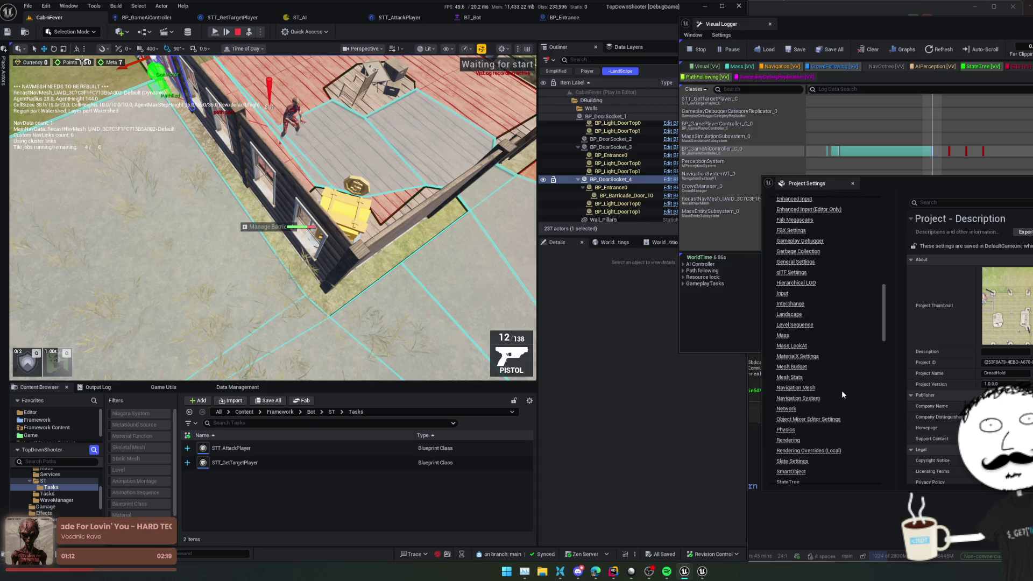
scroll(841, 390, "down", 1)
left_click(774, 392)
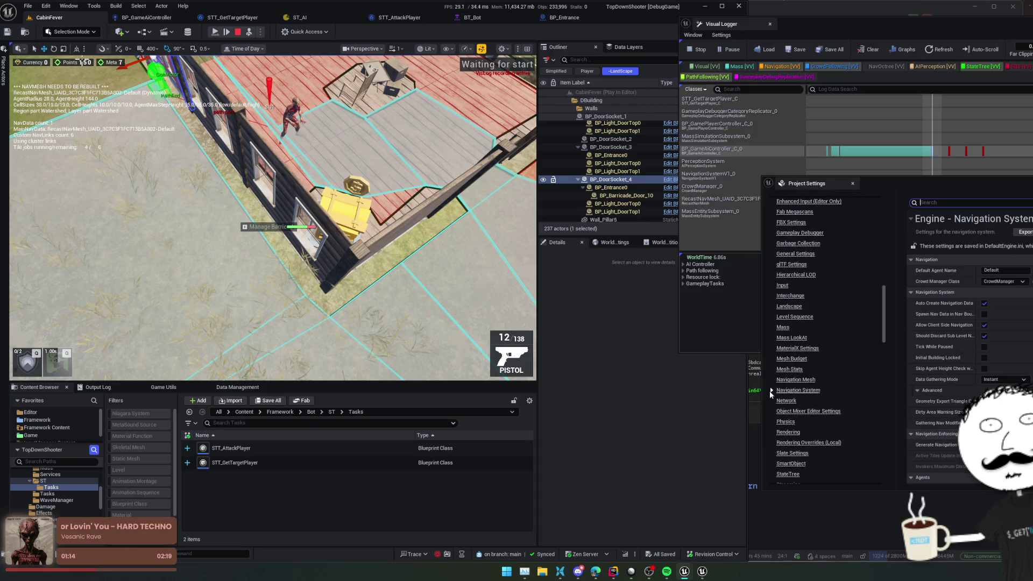
left_click_drag(818, 184, 683, 183)
scroll(810, 305, "down", 2)
scroll(811, 306, "down", 3)
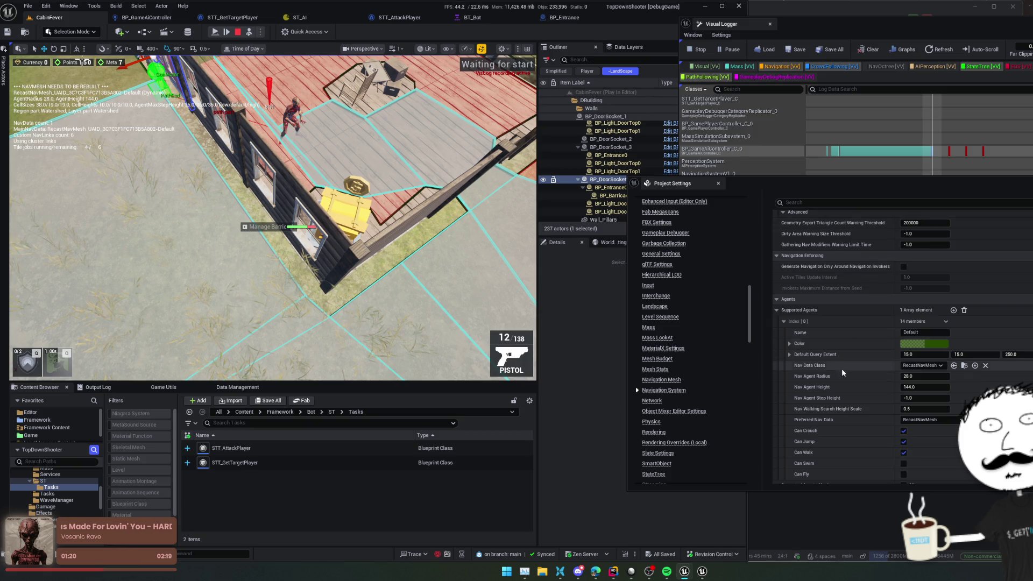
scroll(825, 234, "down", 2)
scroll(825, 234, "up", 2)
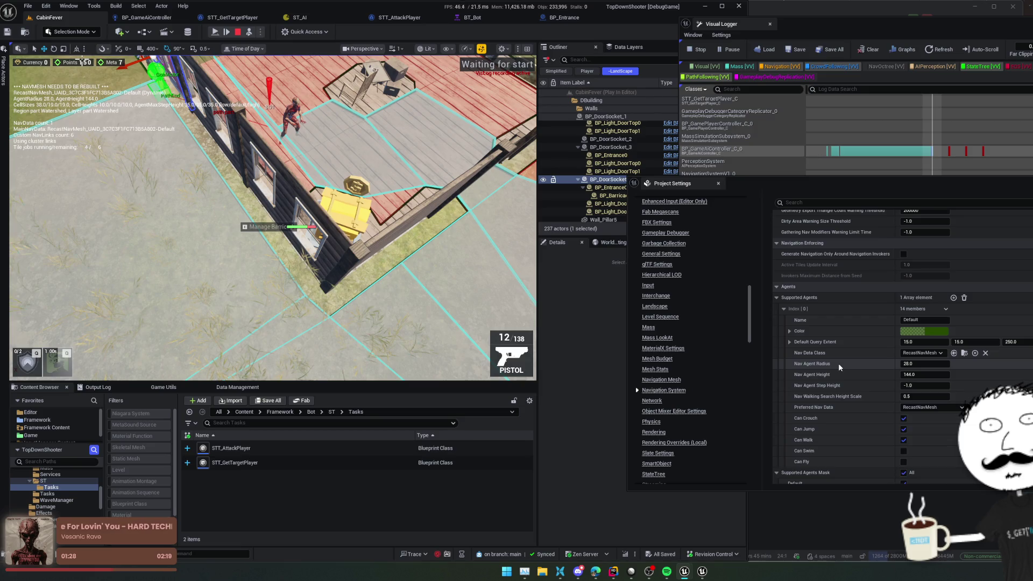
scroll(836, 322, "up", 2)
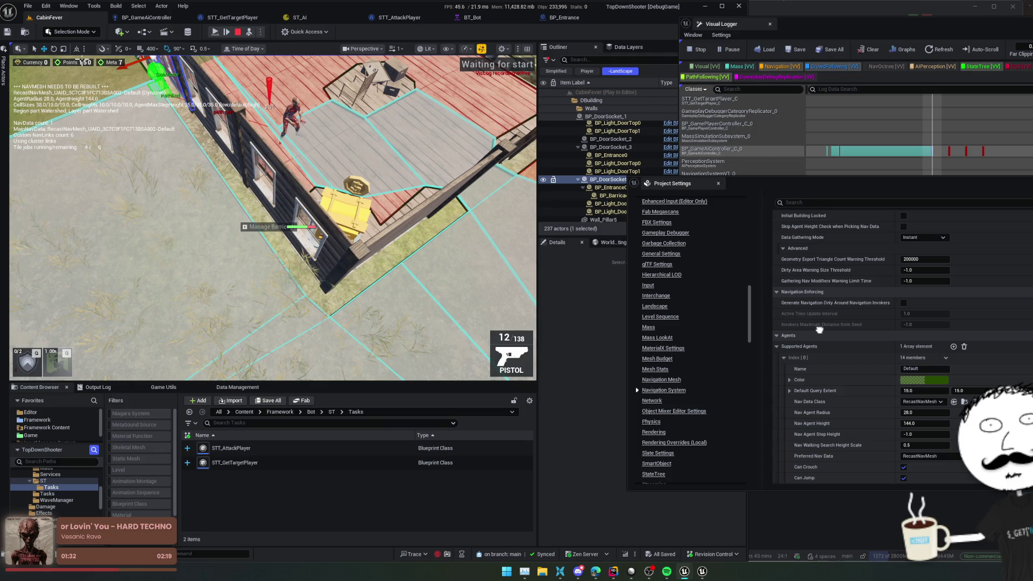
scroll(819, 330, "up", 5)
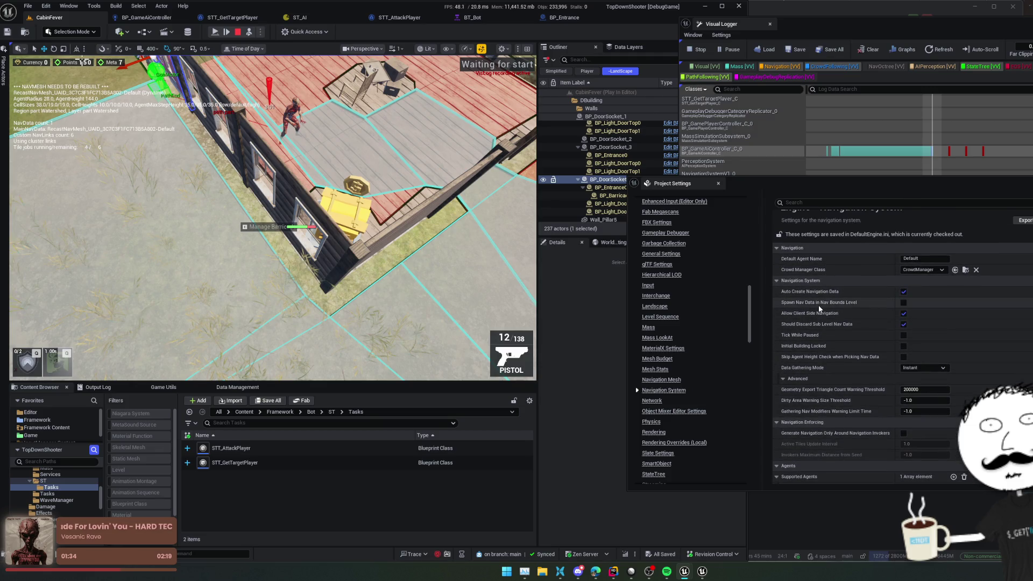
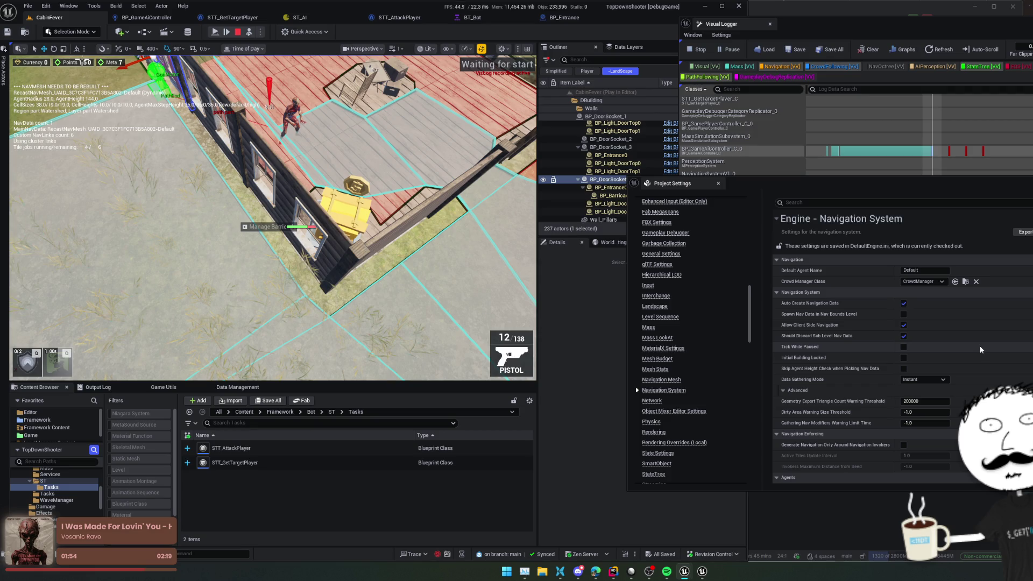
- Review the Navigation Mesh settings: Agent Radius 15, Agent Height 144, Runtime Generation Dynamic
left_click(652, 380)
scroll(960, 339, "down", 10)
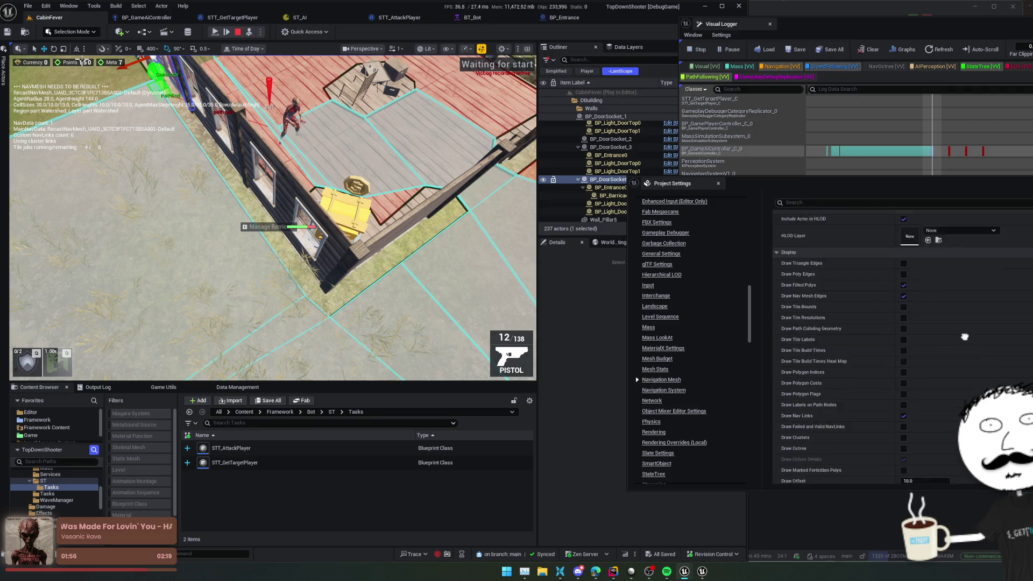
scroll(960, 248, "down", 8)
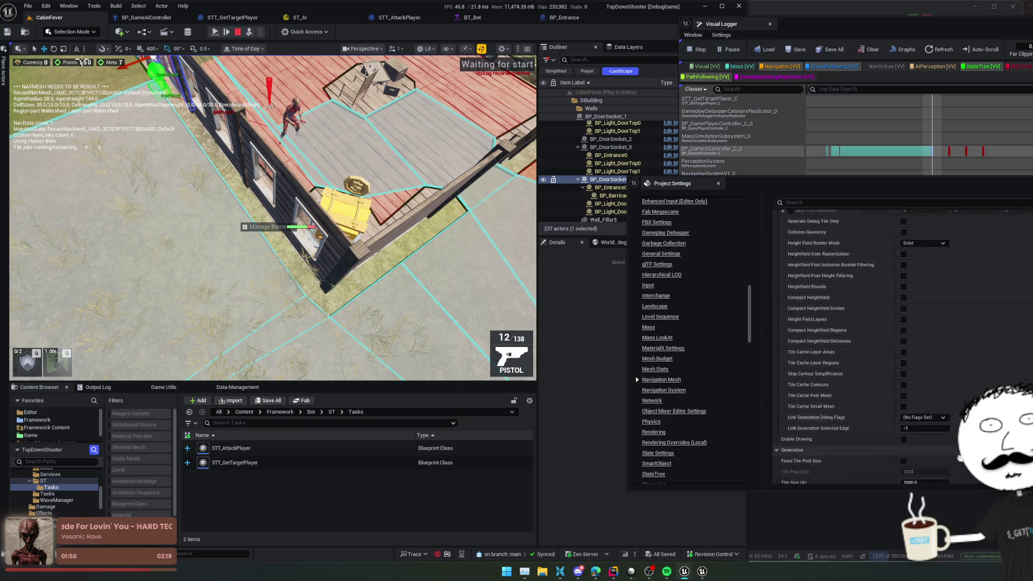
scroll(961, 247, "down", 3)
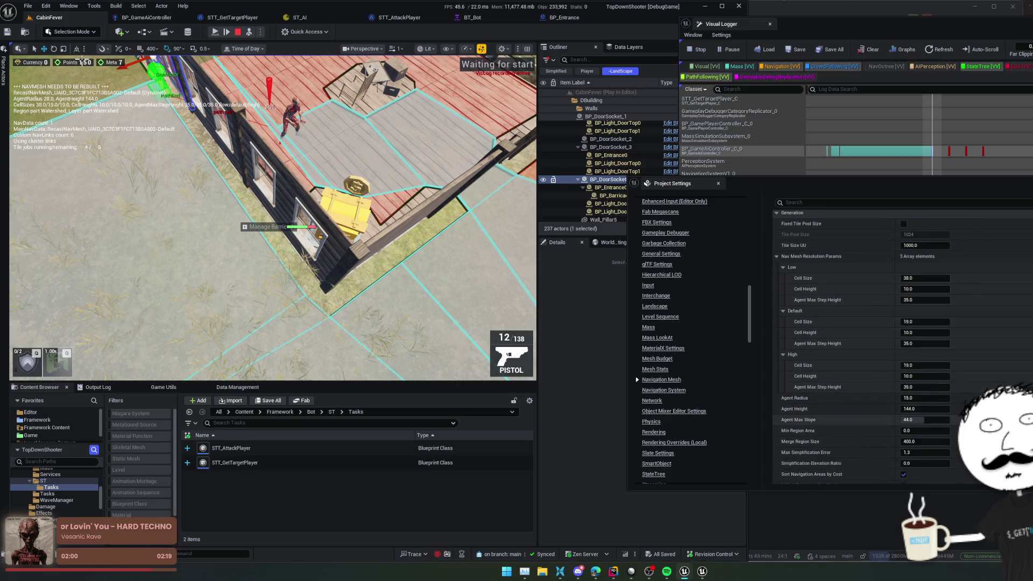
scroll(995, 375, "down", 1)
scroll(994, 374, "down", 9)
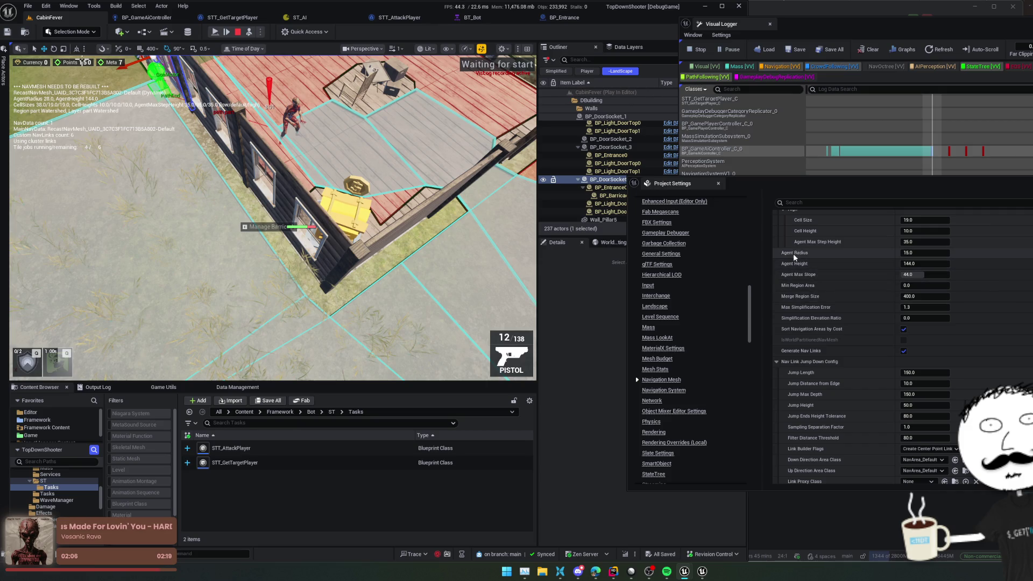
mouse_move(794, 257)
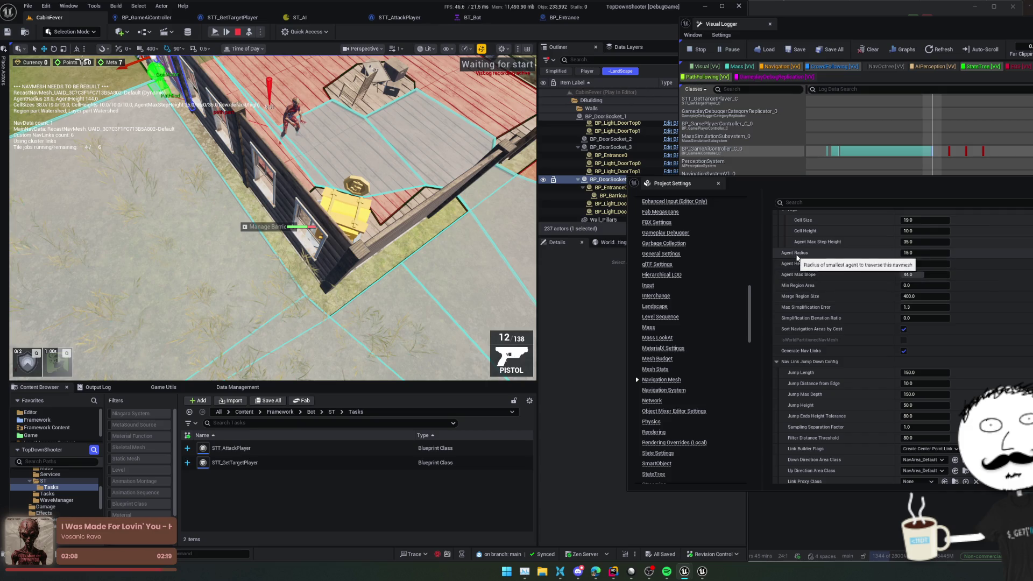
scroll(835, 267, "down", 1)
scroll(835, 266, "down", 4)
scroll(834, 267, "down", 15)
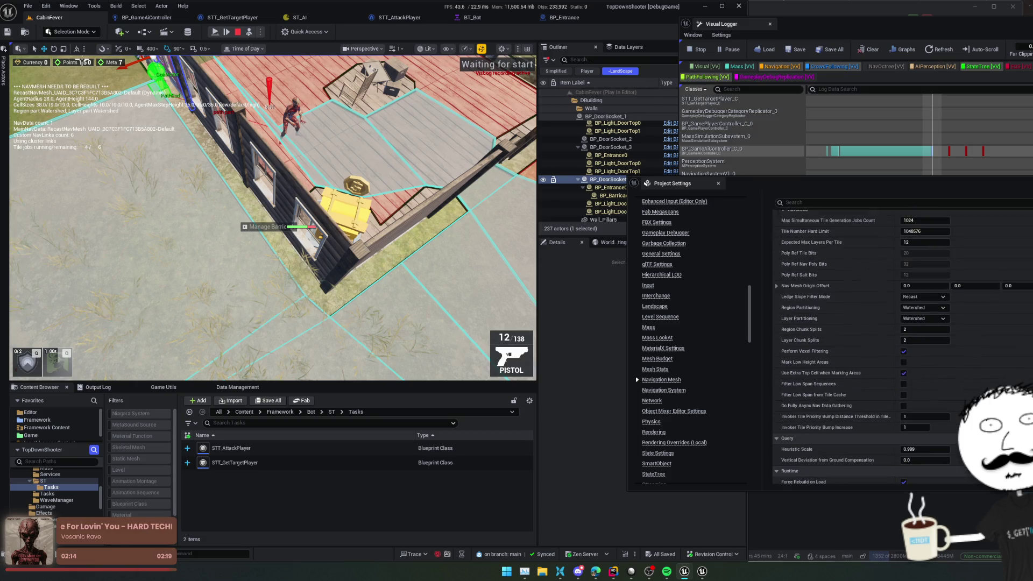
scroll(834, 267, "down", 9)
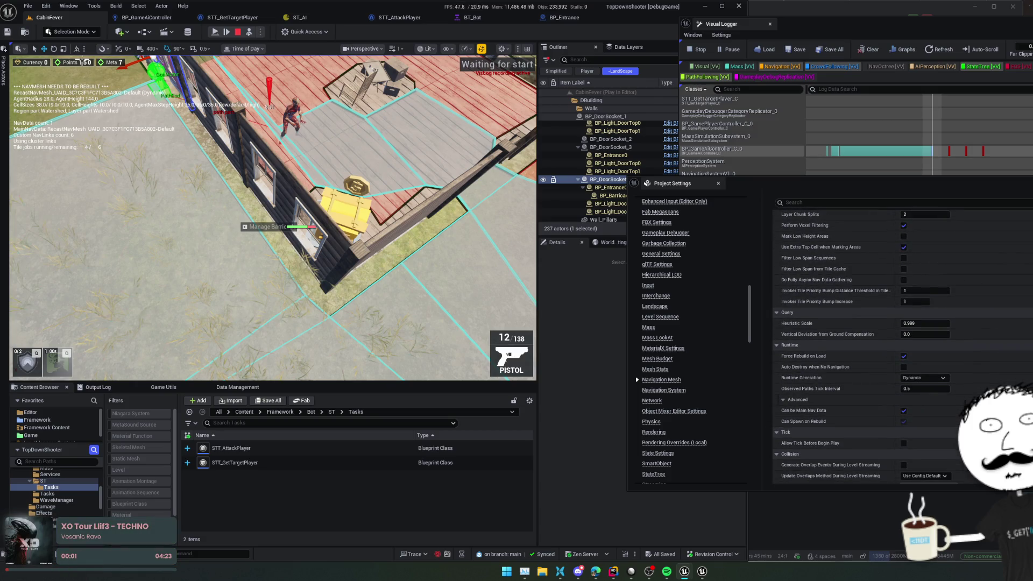
left_click_drag(754, 192, 832, 215)
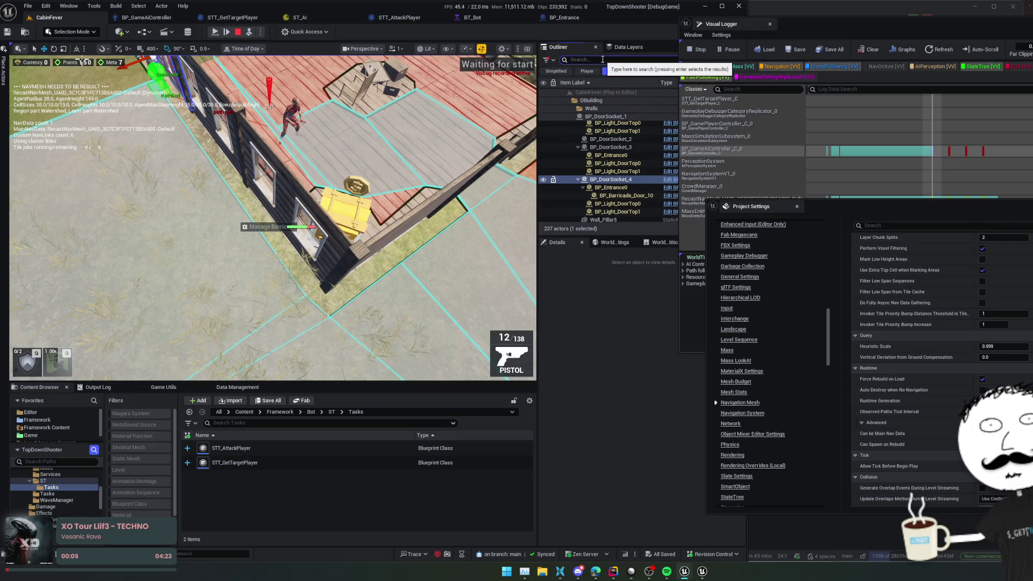
- Show Navigation System settings with supported agent radius 28, and move the Visual Logger aside
left_click(748, 414)
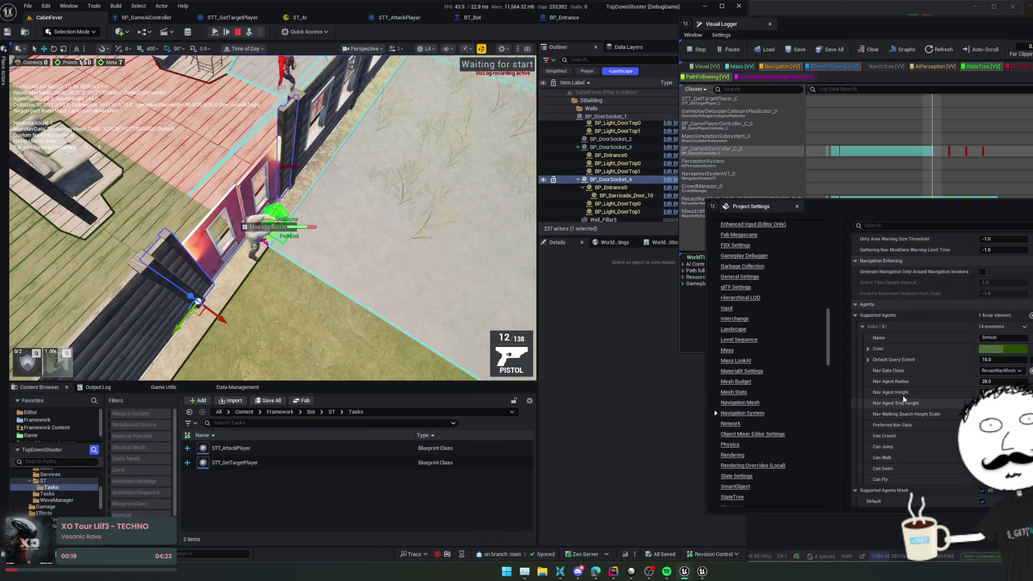
left_click_drag(839, 33, 901, 28)
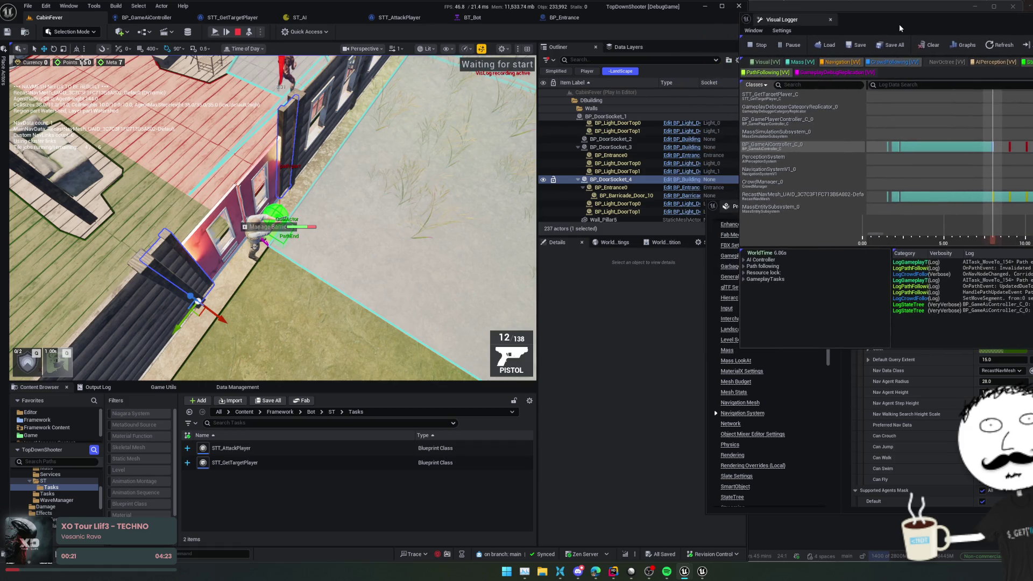
- Filter the Outliner by 'ai' and select BP_GameAiCharacter
scroll(585, 183, "up", 10)
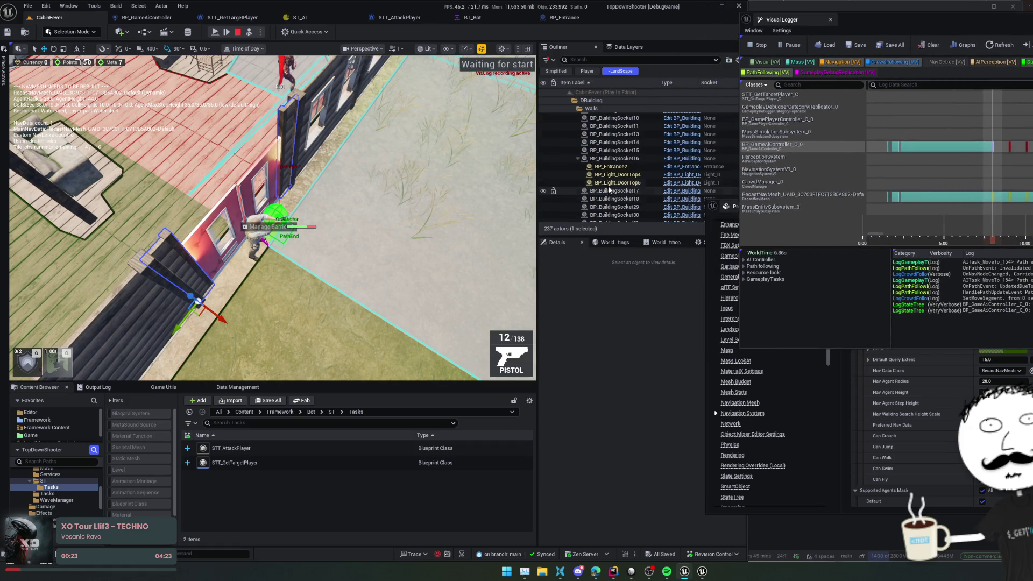
left_click(627, 59)
type("ai")
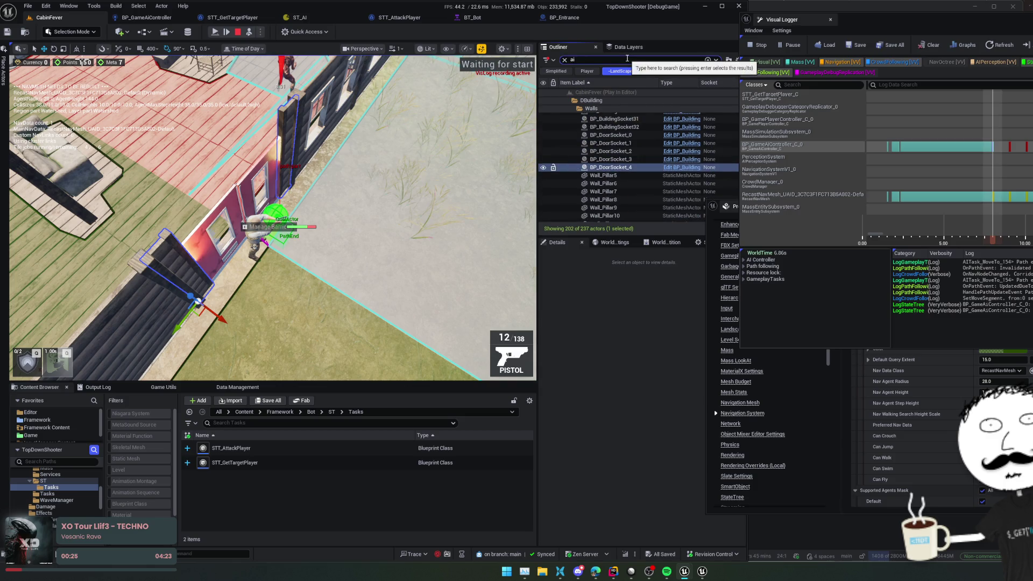
scroll(611, 177, "up", 15)
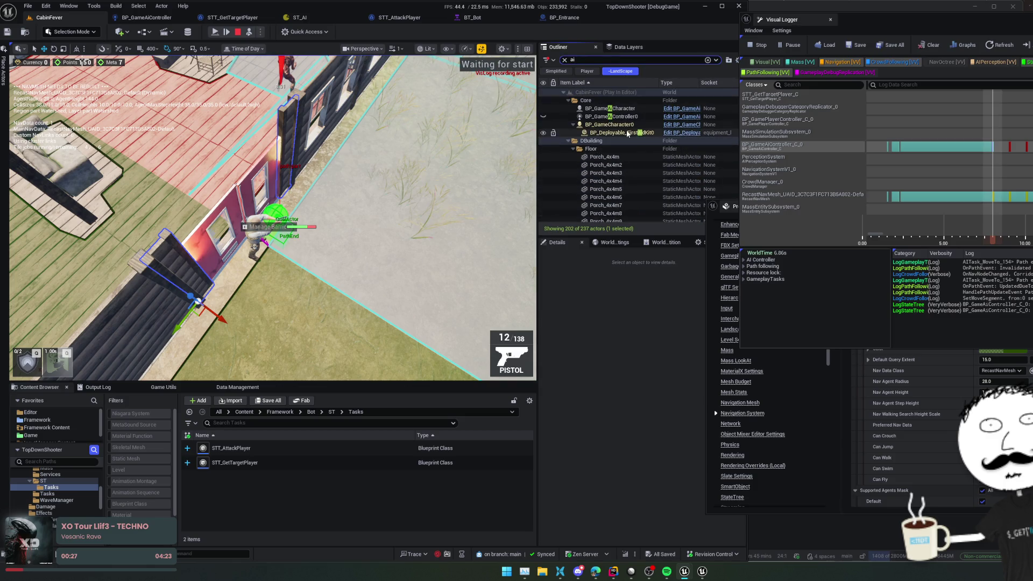
left_click(619, 108)
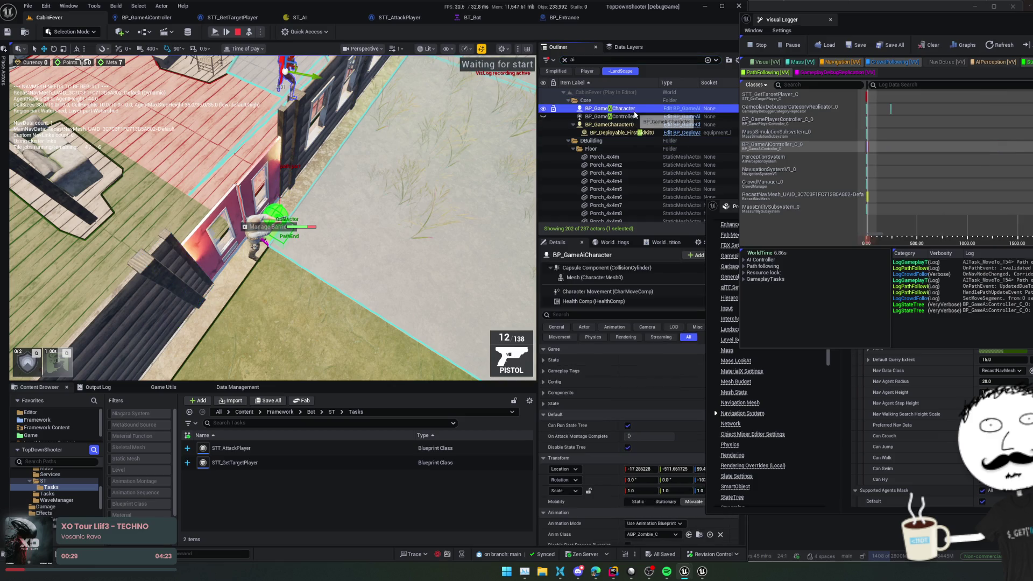
- Inspect Character Movement nav settings: Nav Agent Radius 39.104851, Nav Agent Height 180.0
left_click(607, 291)
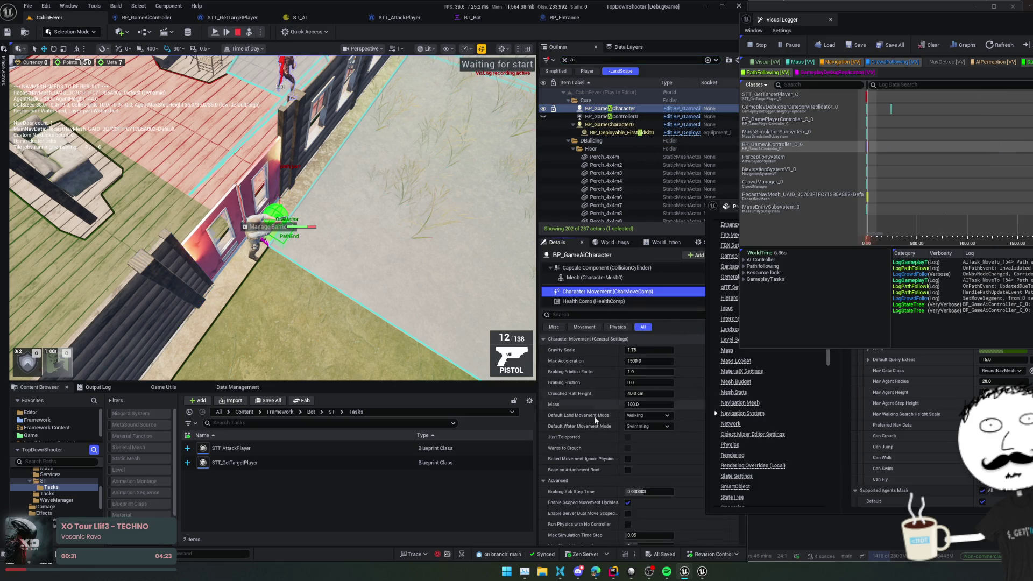
scroll(584, 405, "down", 10)
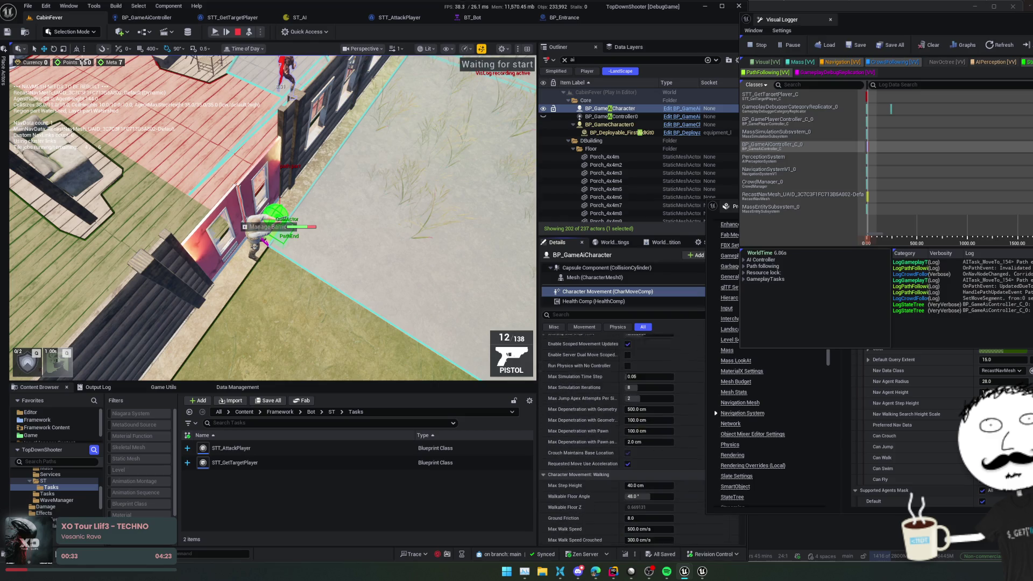
scroll(566, 477, "down", 2)
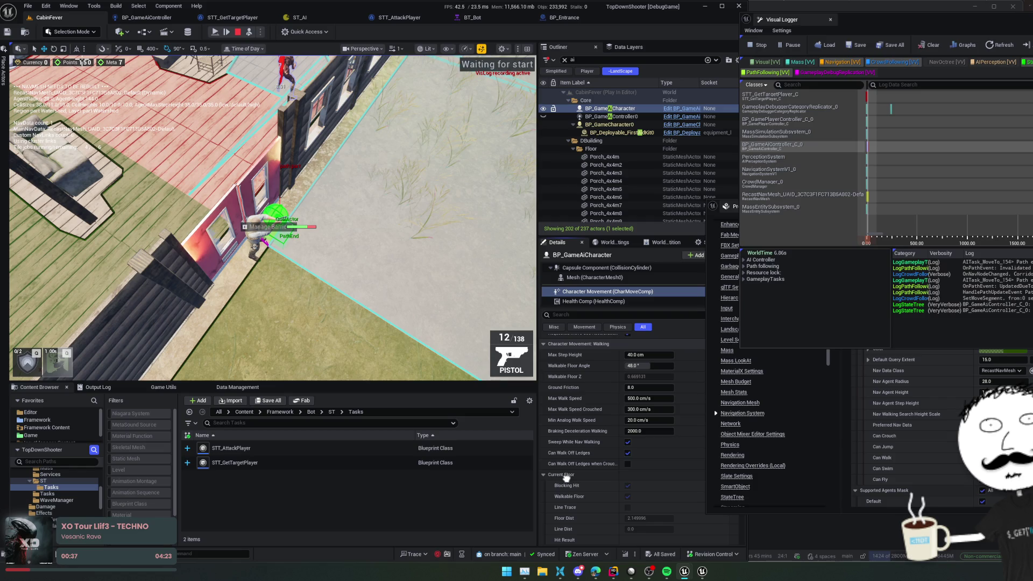
scroll(566, 477, "down", 1)
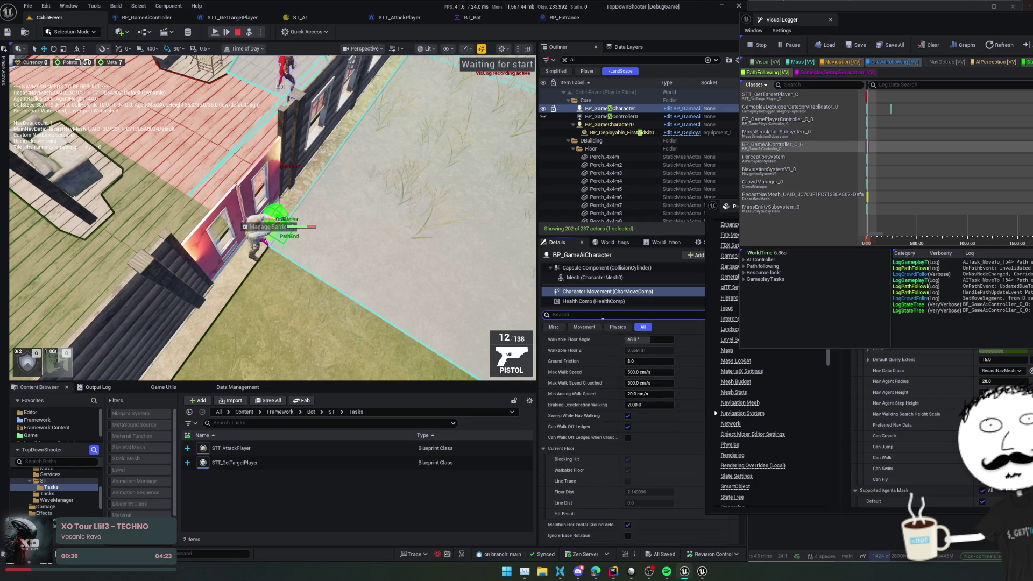
scroll(576, 465, "up", 4)
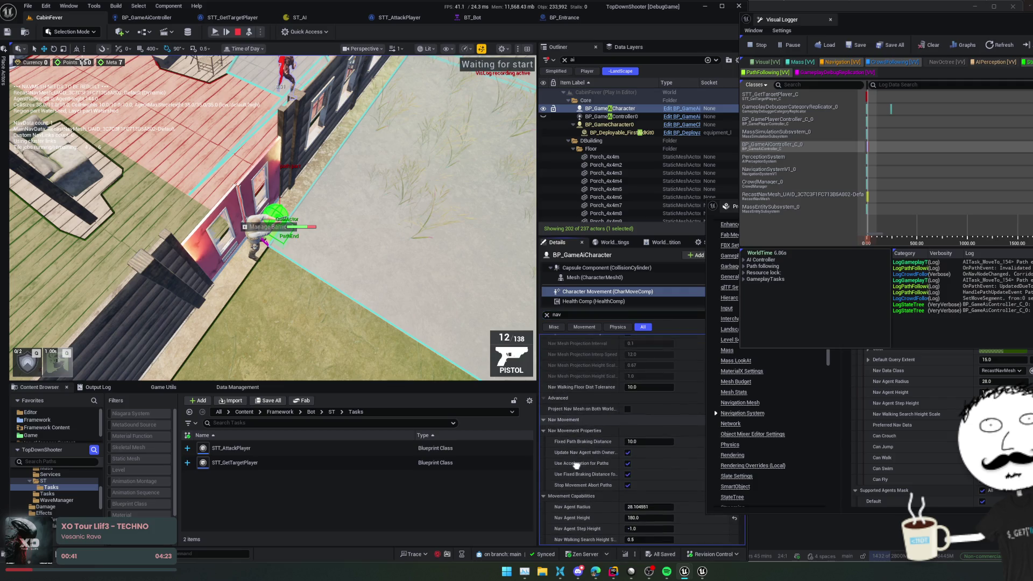
scroll(576, 465, "up", 2)
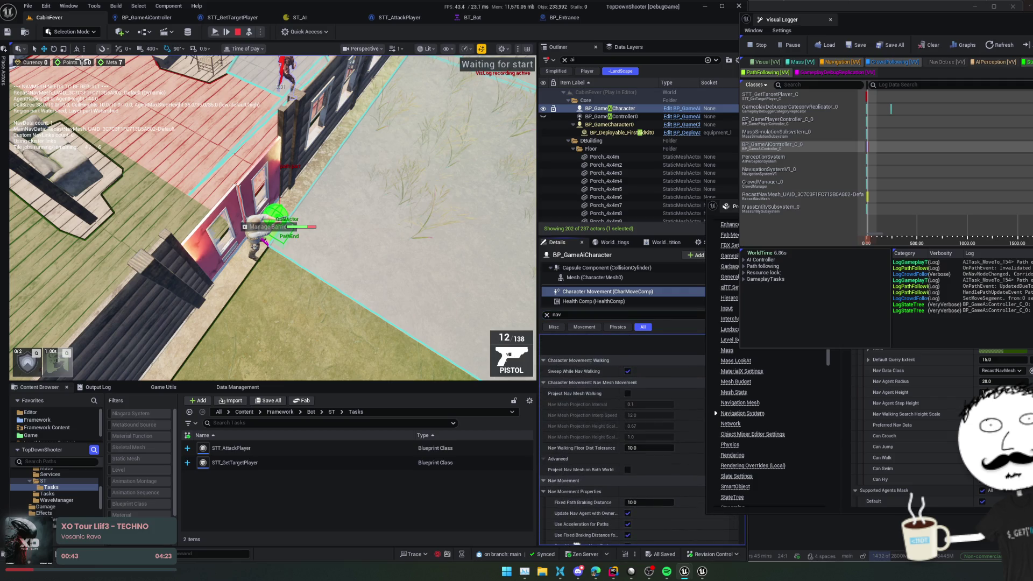
scroll(577, 501, "down", 4)
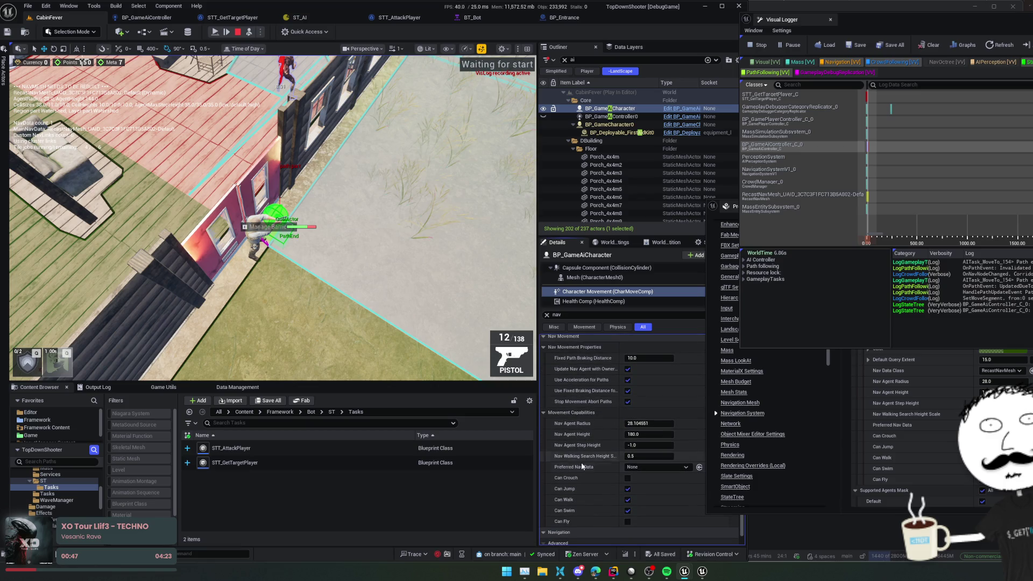
scroll(567, 432, "down", 1)
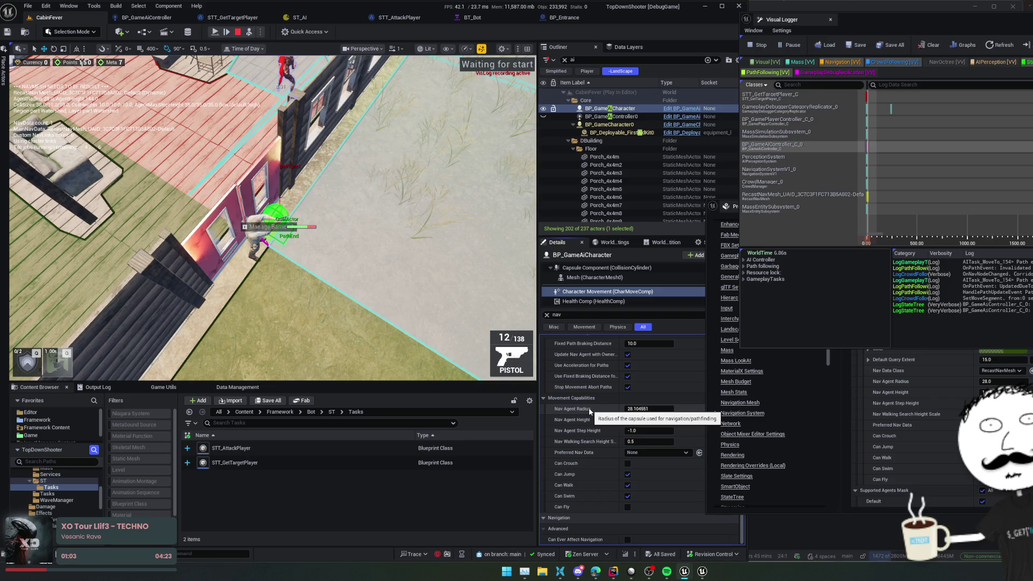
double_click(596, 59)
type("nav")
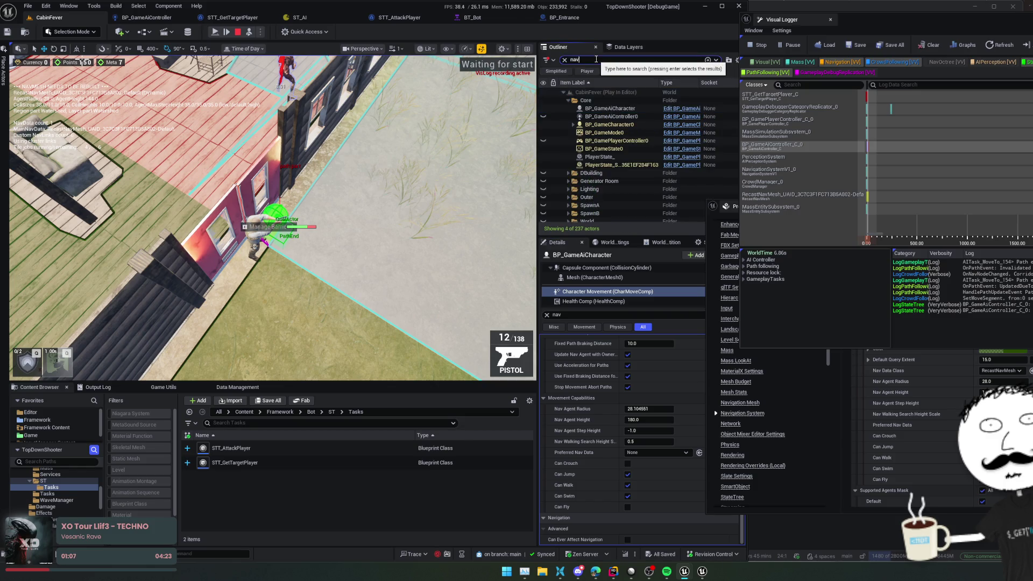
- Select RecastNavMesh-Default and view its Agent Radius 28.0, Height 144.0, Max Slope 44.0
left_click(622, 133)
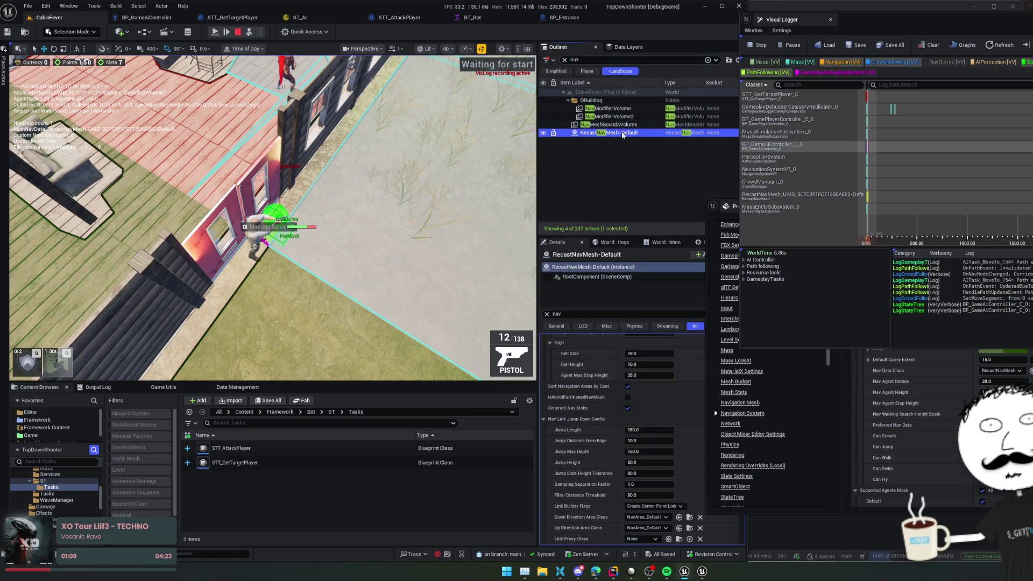
scroll(563, 394, "up", 1)
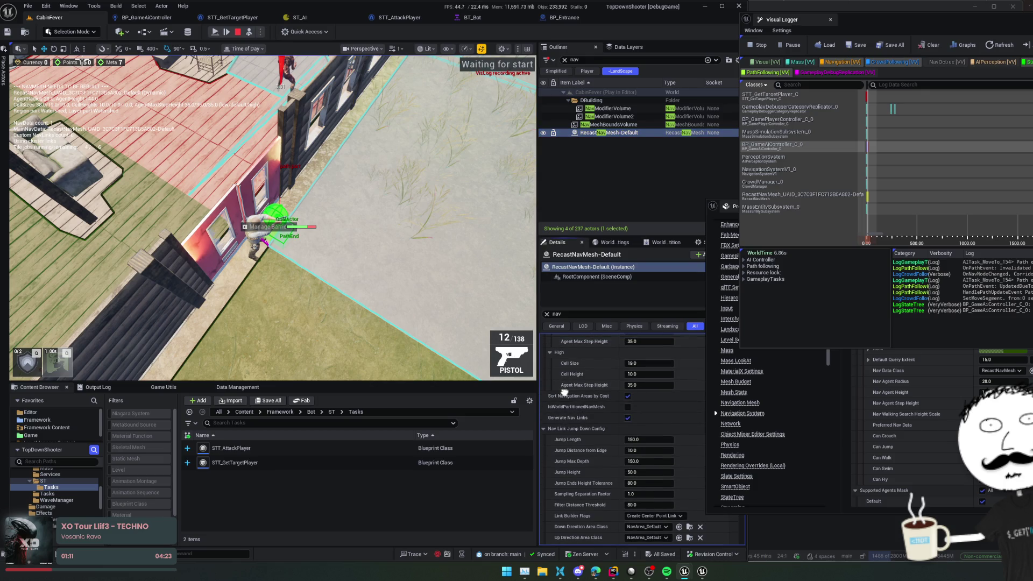
scroll(564, 393, "up", 5)
scroll(563, 520, "down", 5)
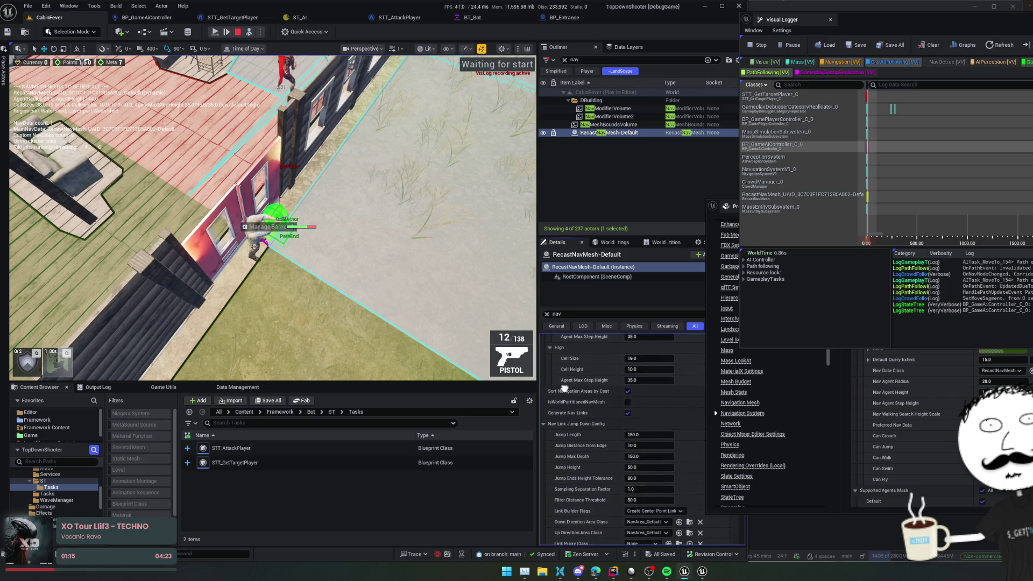
scroll(563, 389, "down", 2)
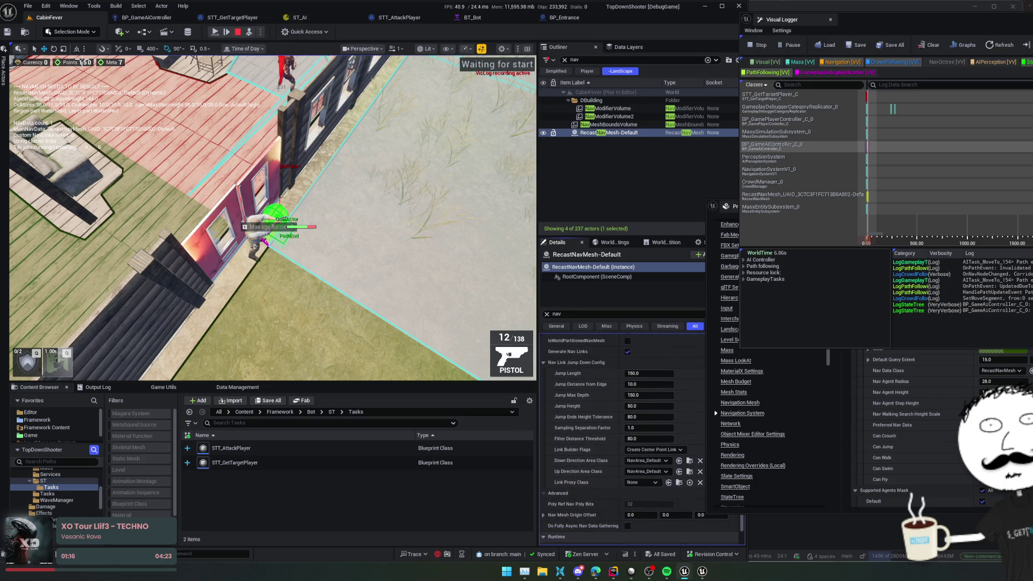
left_click(542, 362)
scroll(566, 403, "down", 1)
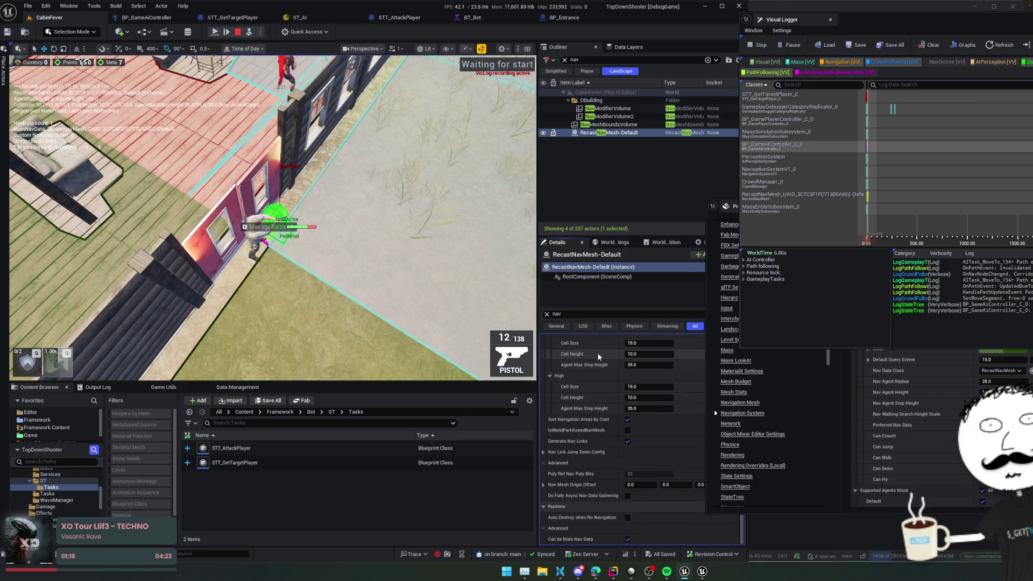
left_click(548, 315)
scroll(573, 454, "down", 10)
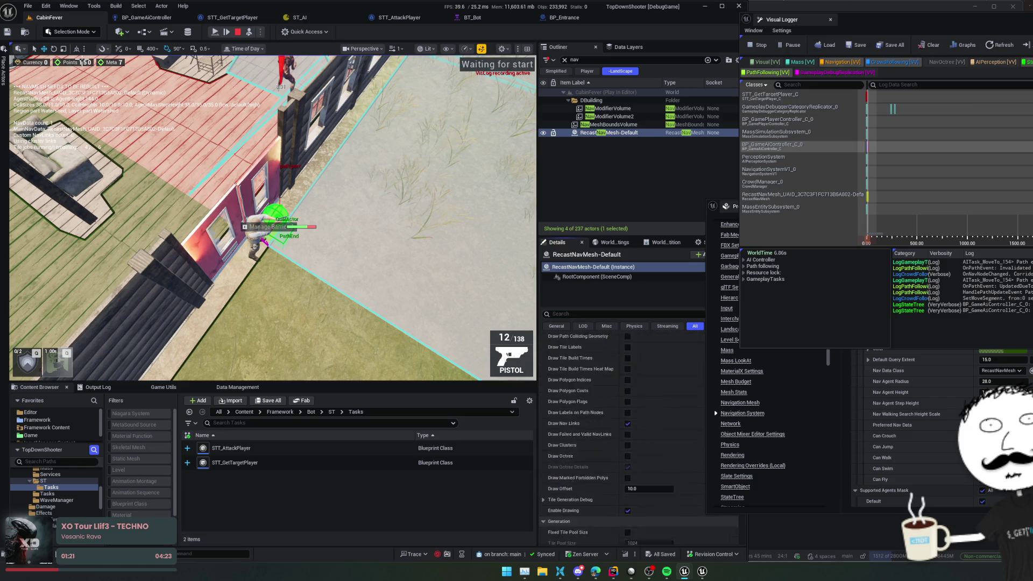
scroll(567, 509, "down", 3)
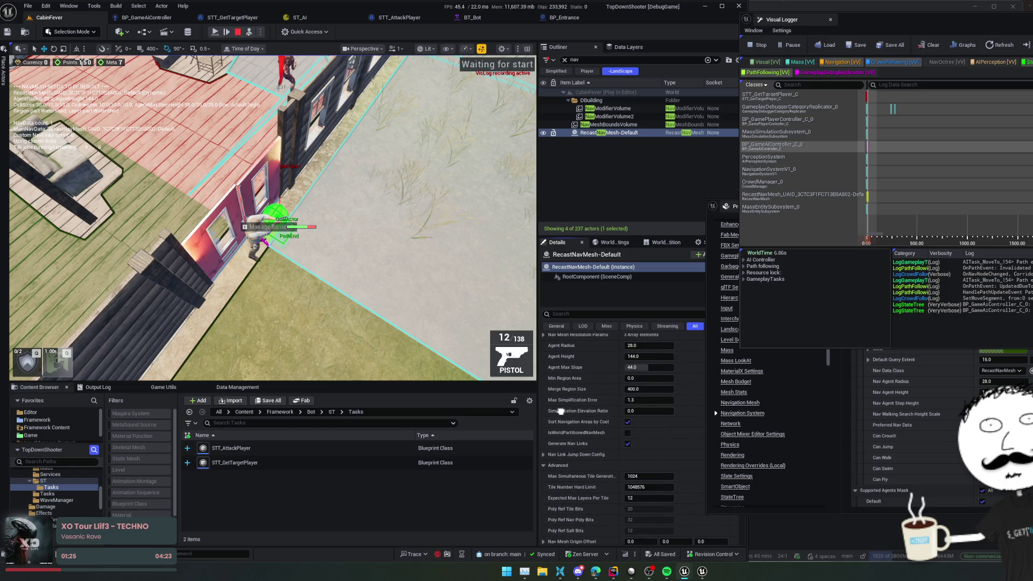
scroll(561, 412, "up", 2)
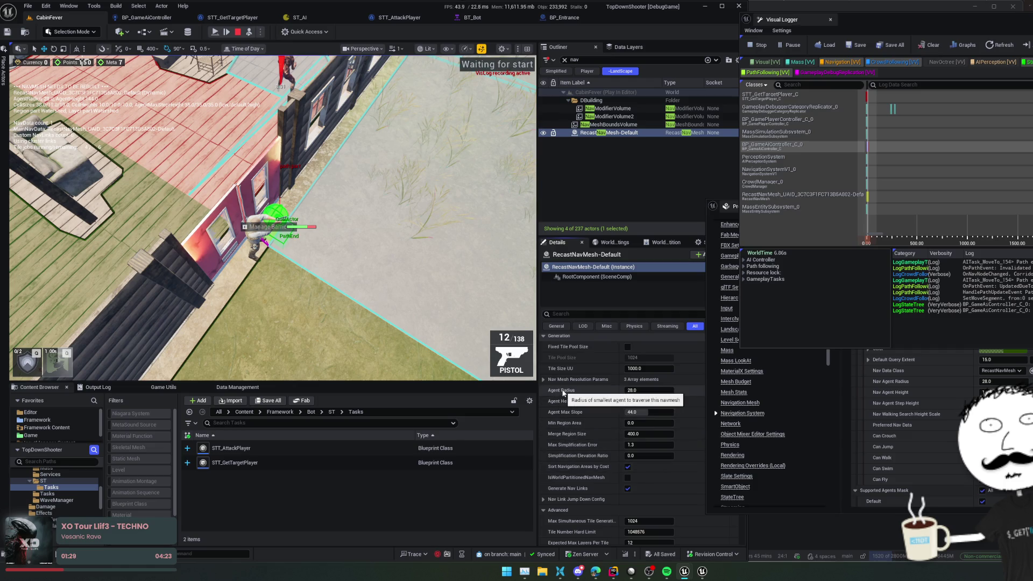
- Stop play-in-editor, reselect RecastNavMesh-Default and scroll through its navmesh generation settings
left_click(237, 32)
left_click(633, 132)
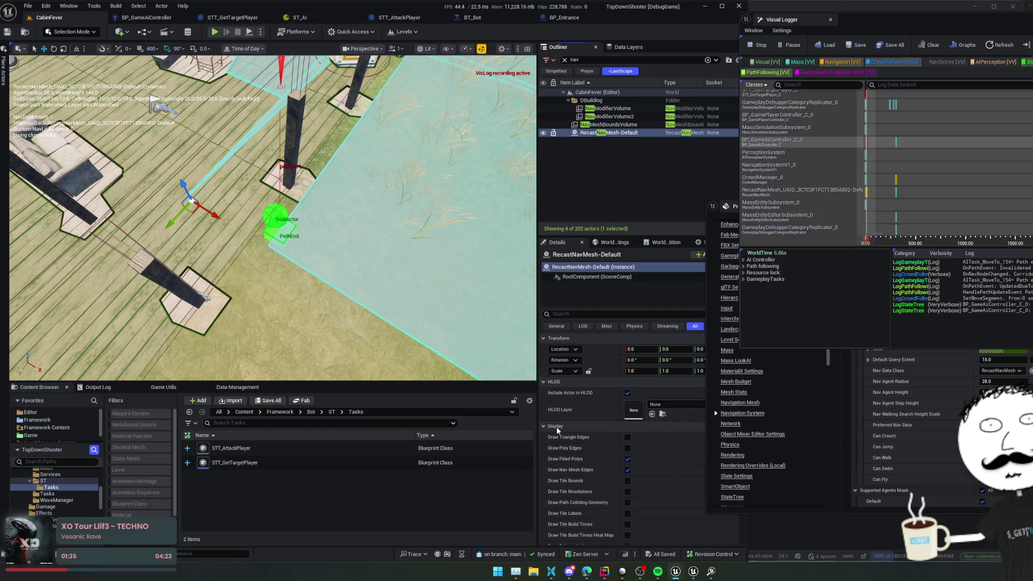
scroll(577, 446, "down", 5)
scroll(551, 378, "down", 6)
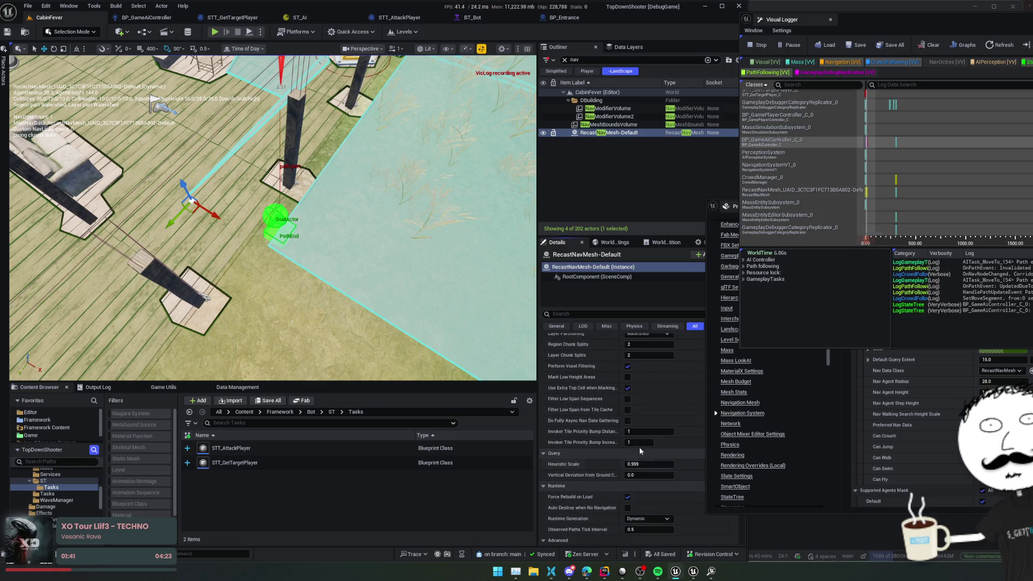
scroll(557, 490, "down", 3)
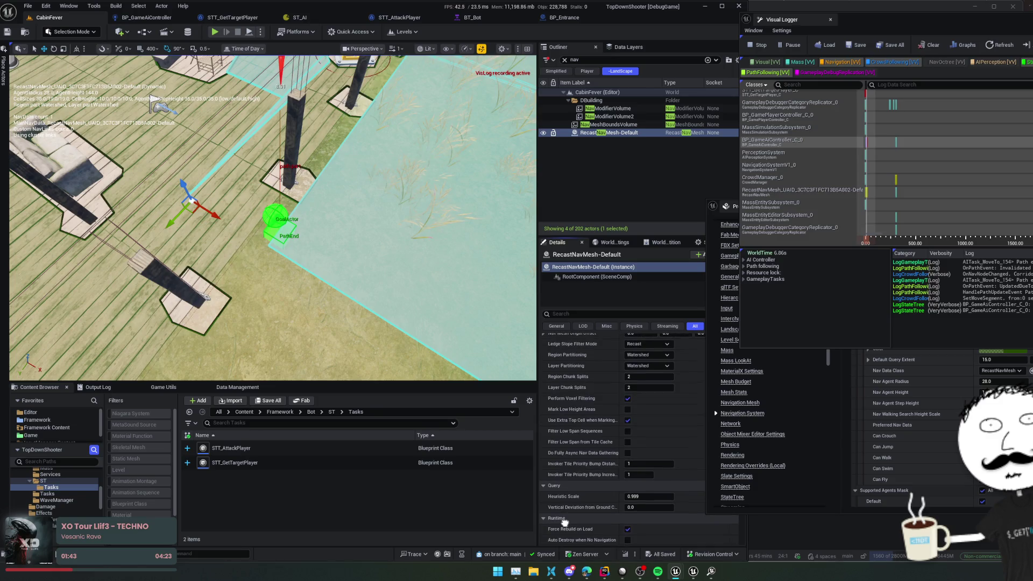
scroll(559, 447, "down", 1)
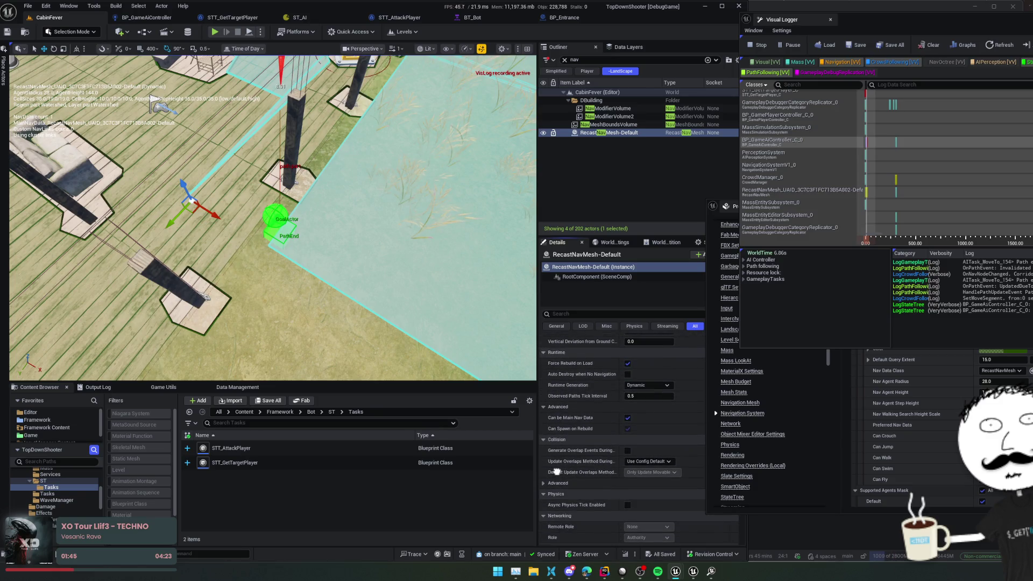
scroll(557, 466, "down", 8)
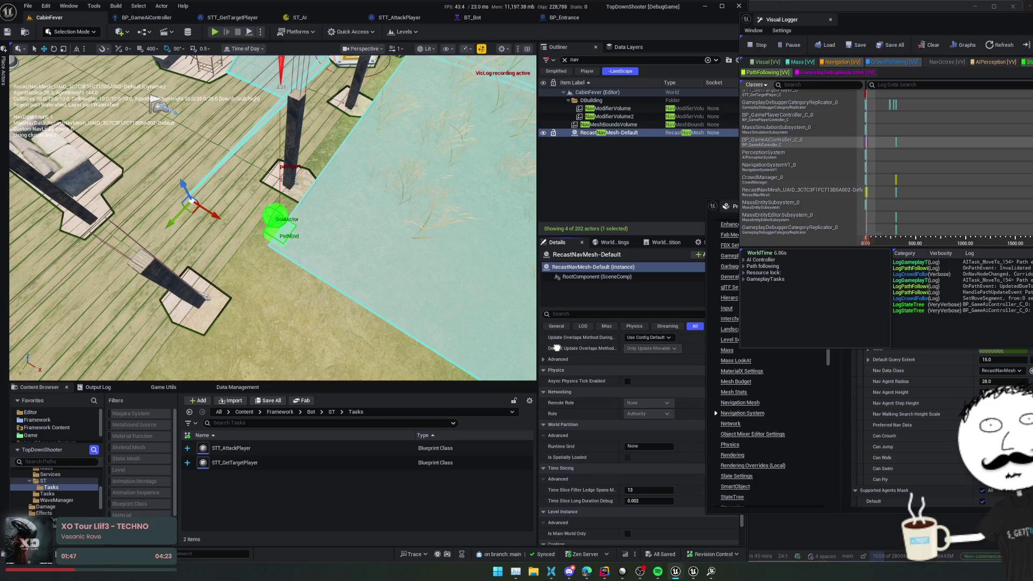
scroll(552, 506, "up", 10)
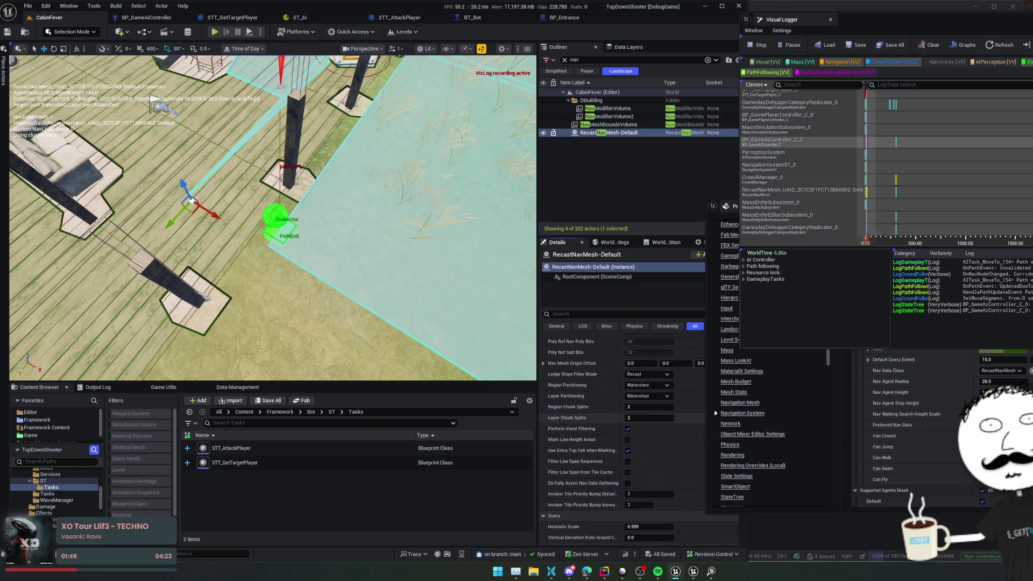
scroll(543, 461, "up", 2)
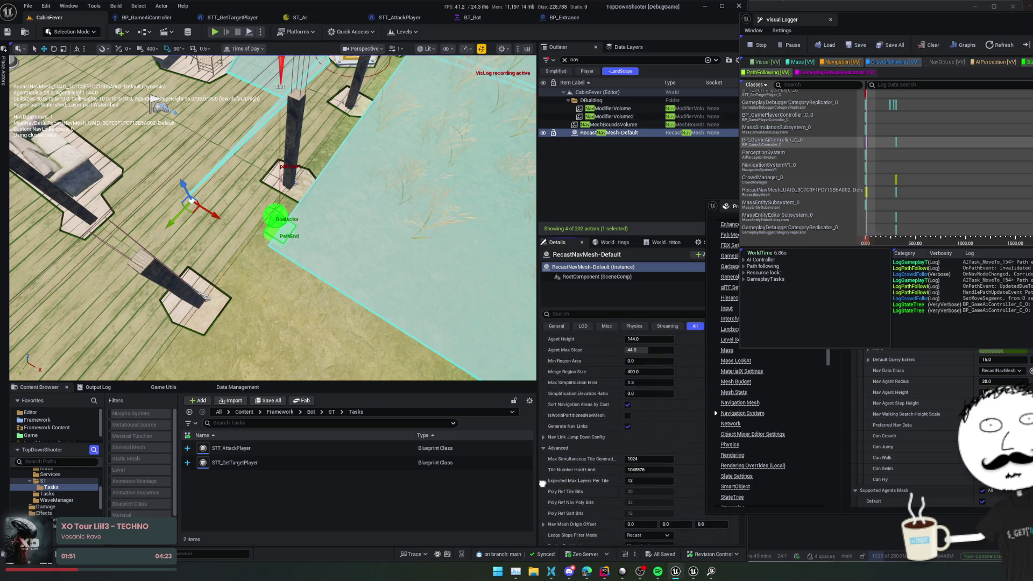
scroll(543, 486, "up", 1)
type("1")
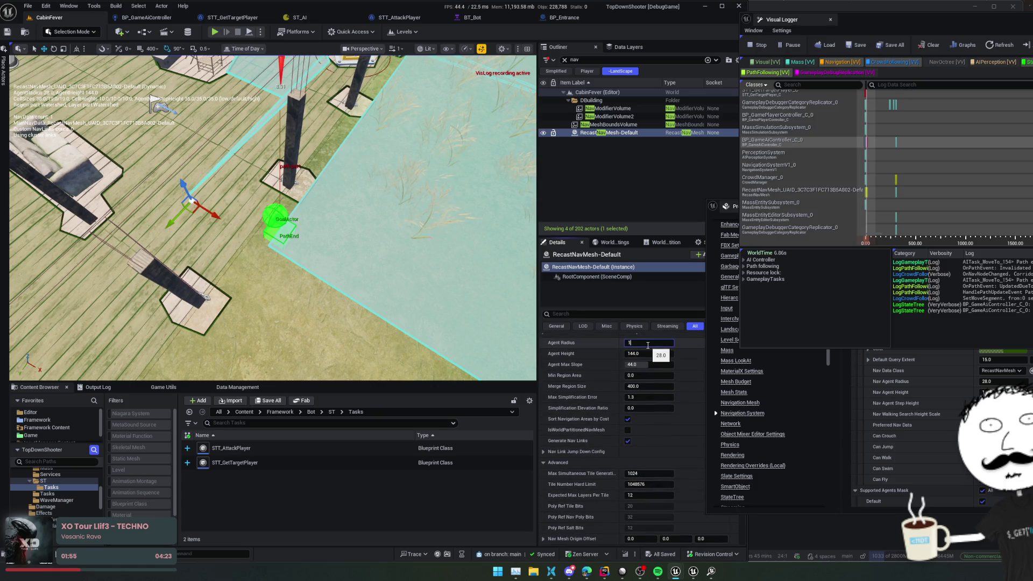
- Try several Agent Radius values on RecastNavMesh-Default and watch the navmesh rebuild
type("5")
key("Return")
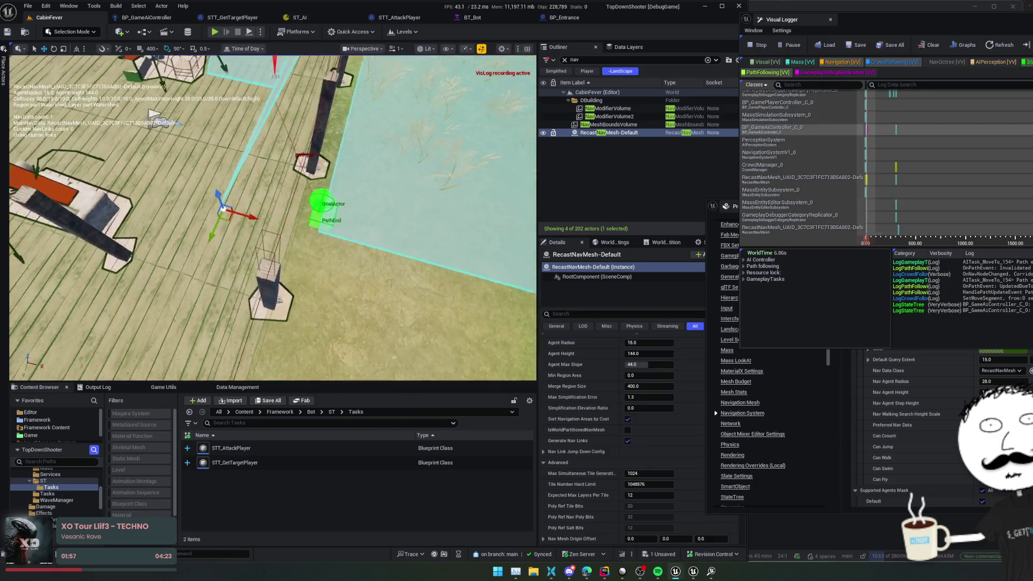
mouse_move(648, 343)
left_mouse_down()
mouse_move(638, 343)
mouse_move(656, 343)
left_mouse_up()
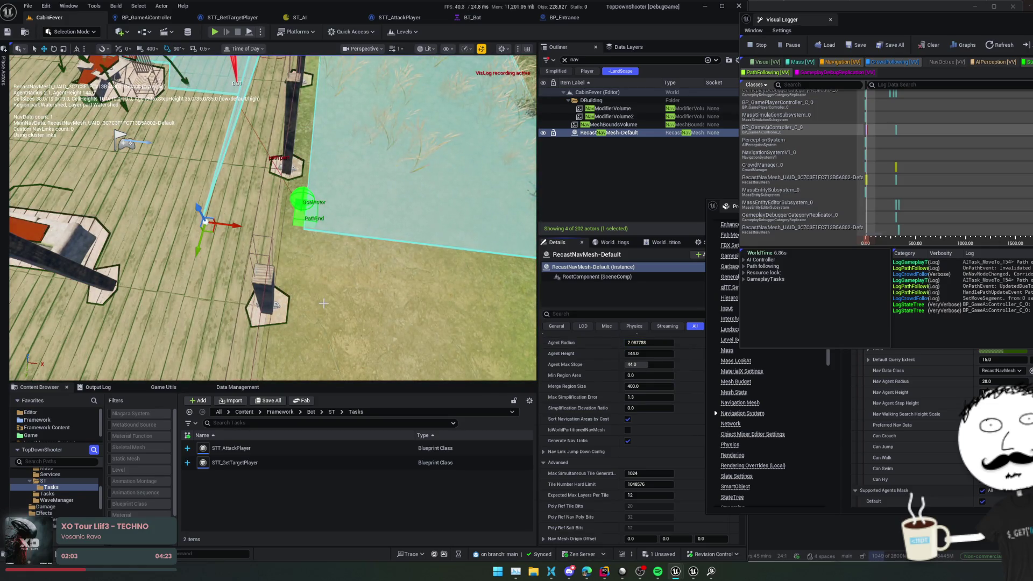
left_click_drag(648, 342, 667, 343)
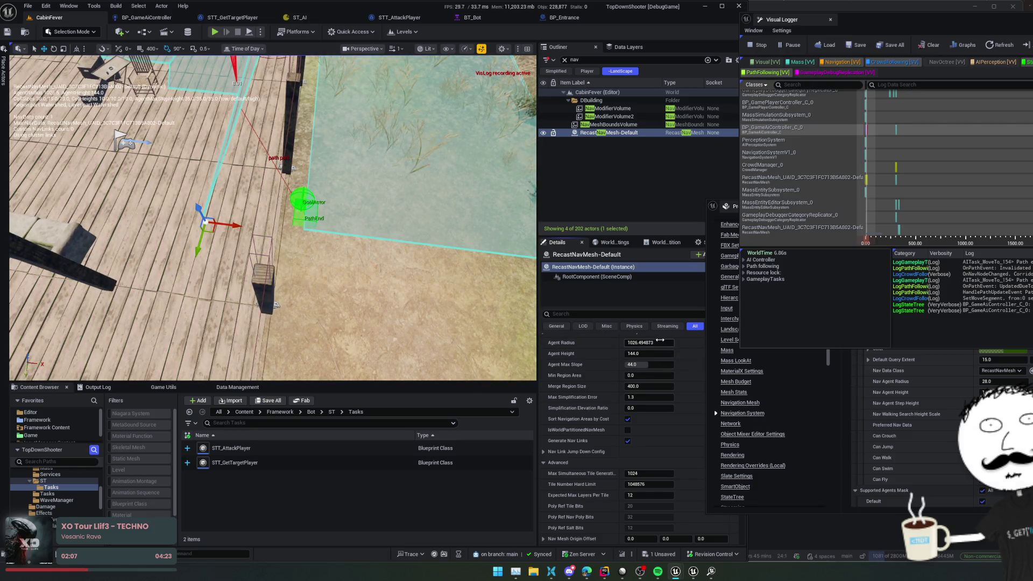
scroll(207, 221, "down", 5)
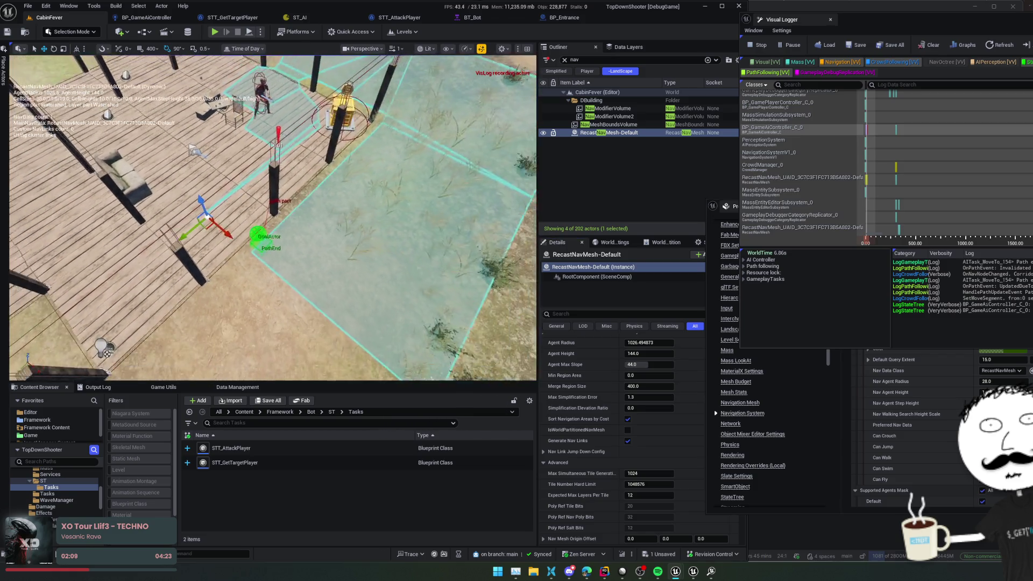
scroll(207, 220, "up", 2)
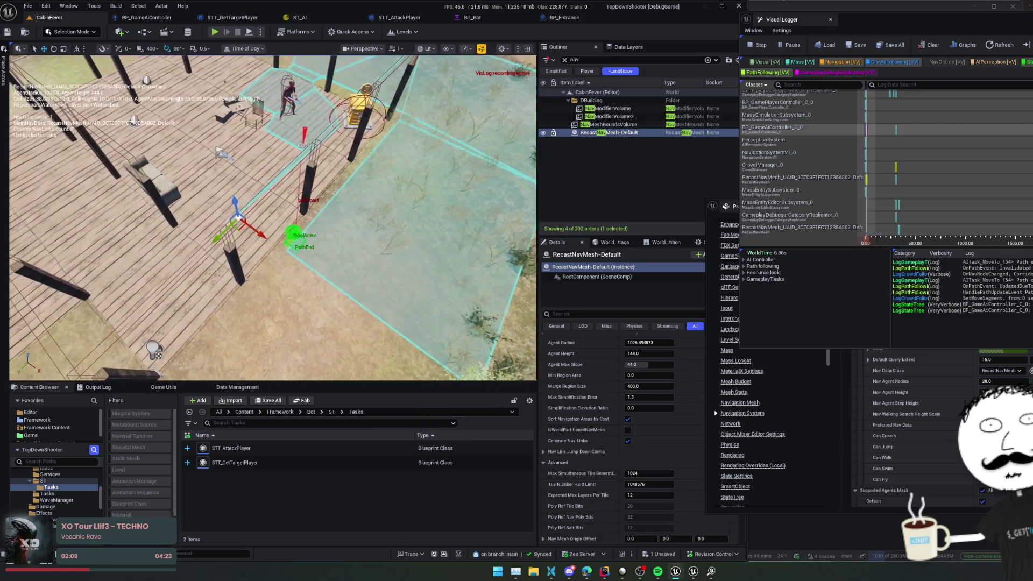
left_click_drag(648, 343, 662, 342)
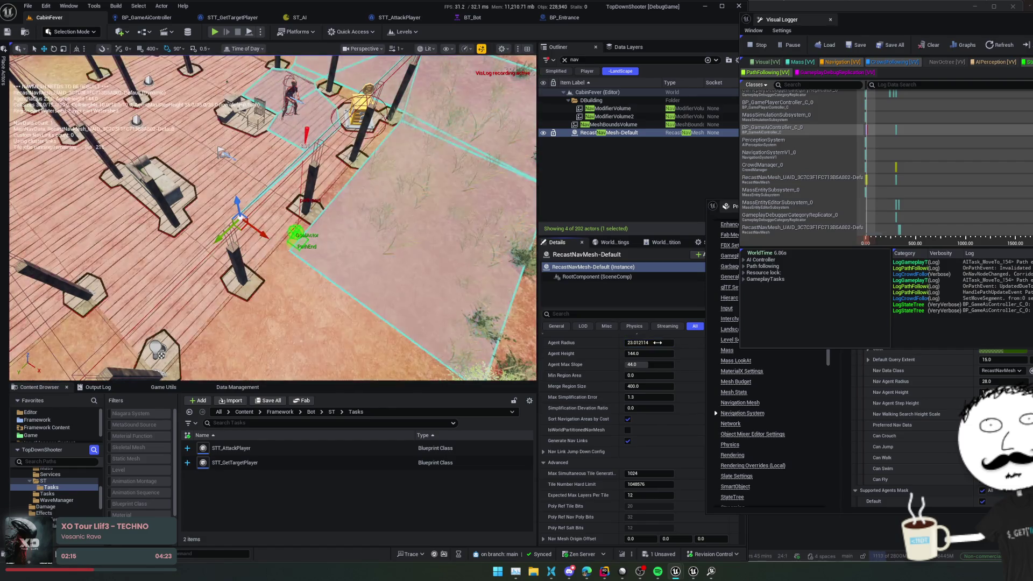
- Set the Agent Radius to exactly 15.0 and save the level
left_click(662, 343)
type("15")
key("Return")
key("ctrl+s")
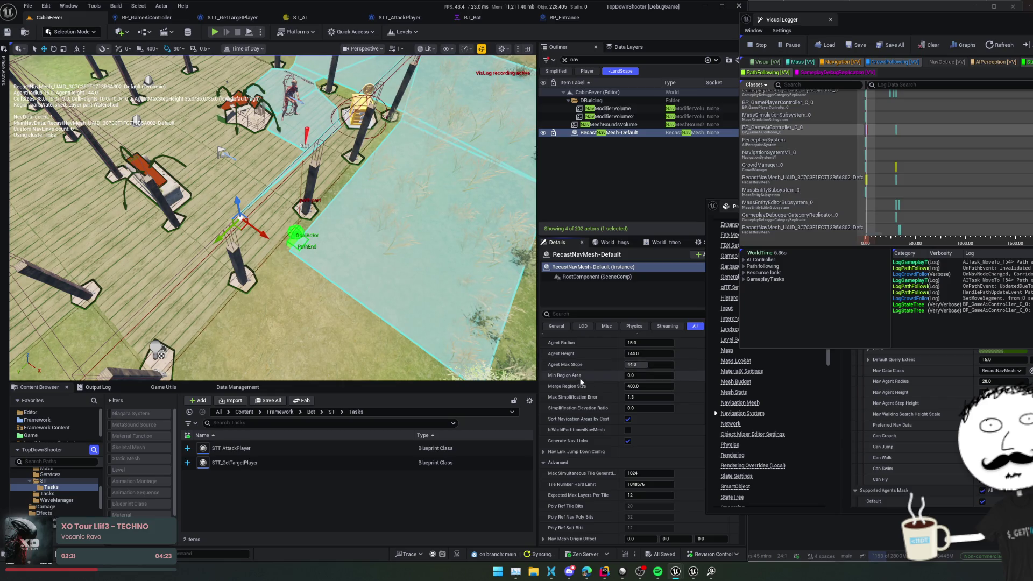
left_click(862, 364)
- Compare the supported agent's Nav Agent Radius 28.0 against the navmesh's 15.0
scroll(862, 364, "down", 1)
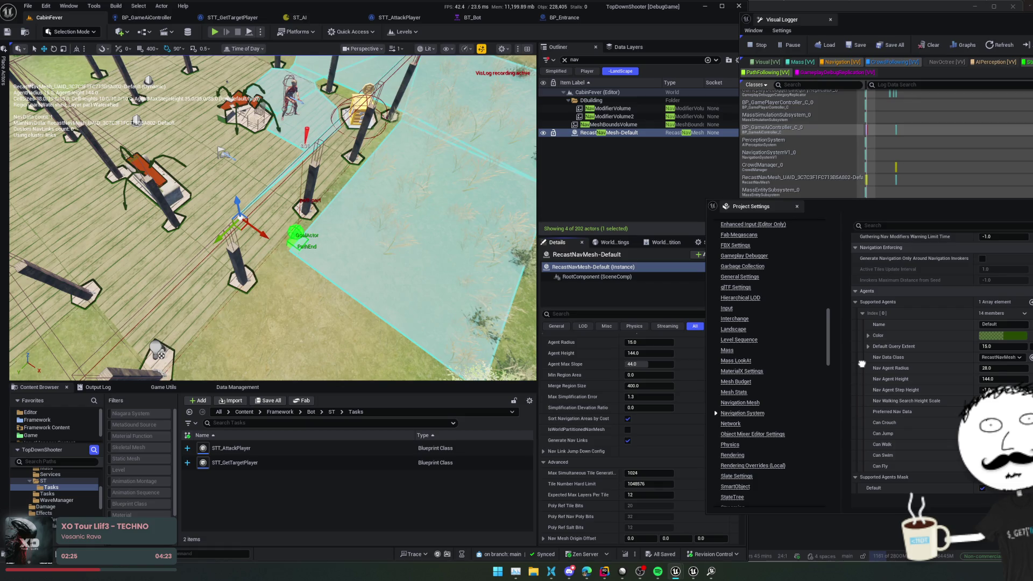
scroll(861, 364, "up", 1)
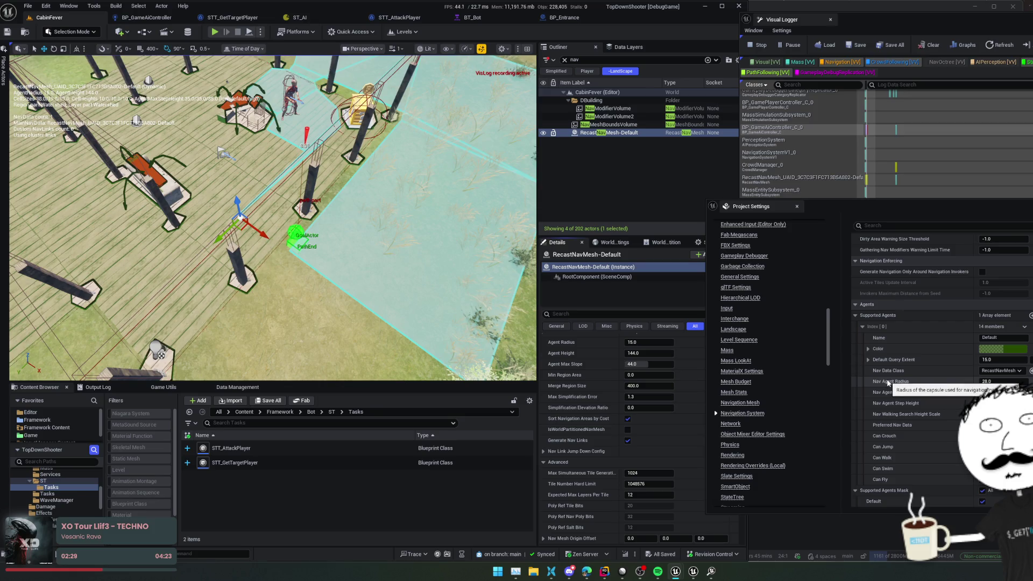
scroll(880, 333, "up", 8)
scroll(882, 366, "down", 5)
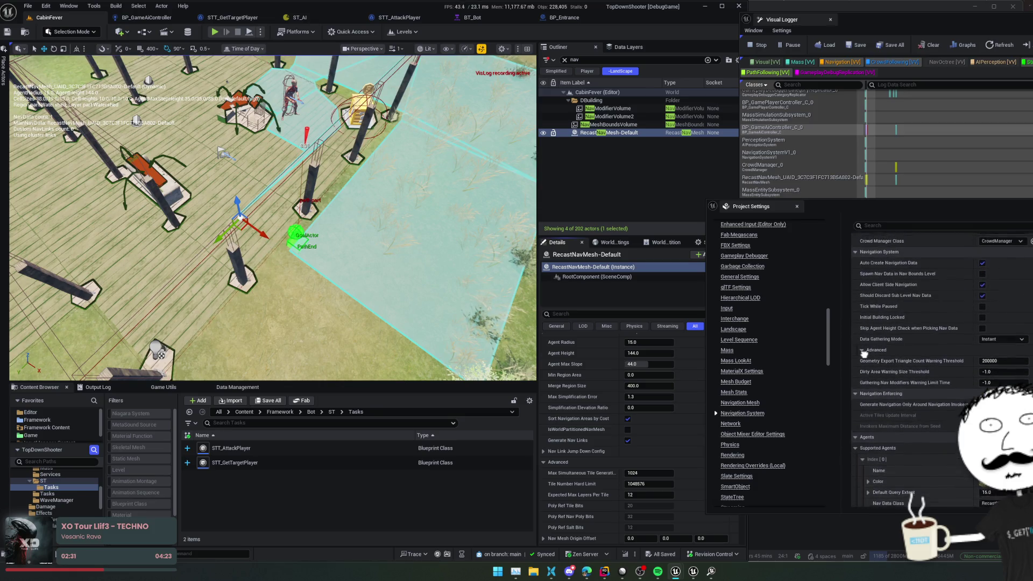
scroll(887, 405, "up", 7)
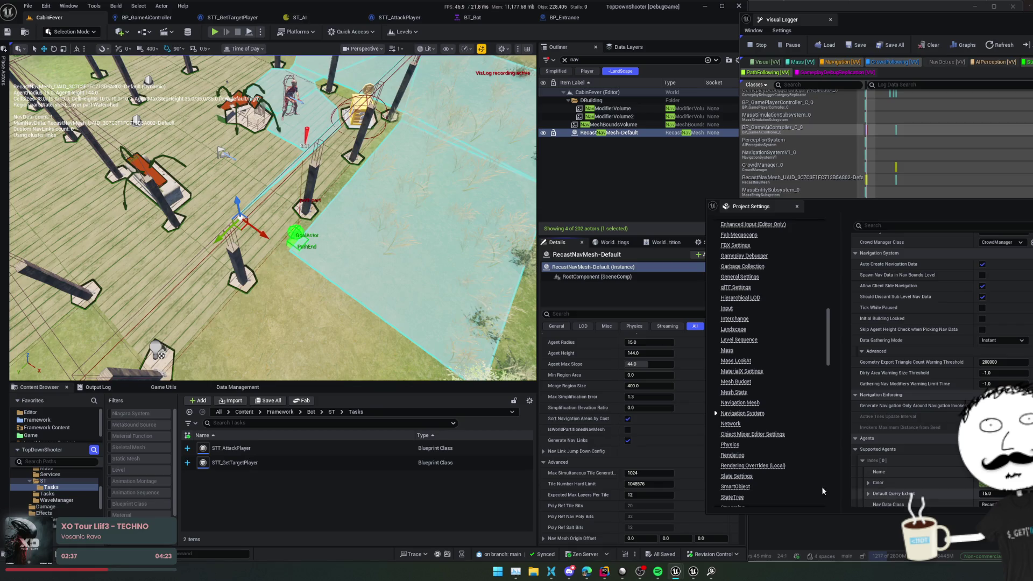
scroll(561, 402, "up", 1)
scroll(561, 402, "up", 2)
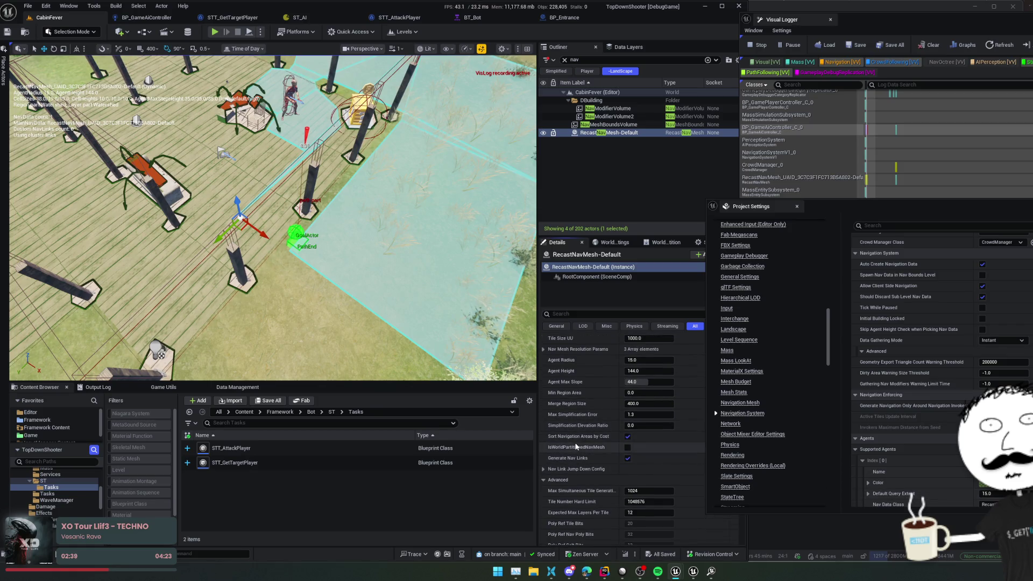
scroll(552, 411, "up", 4)
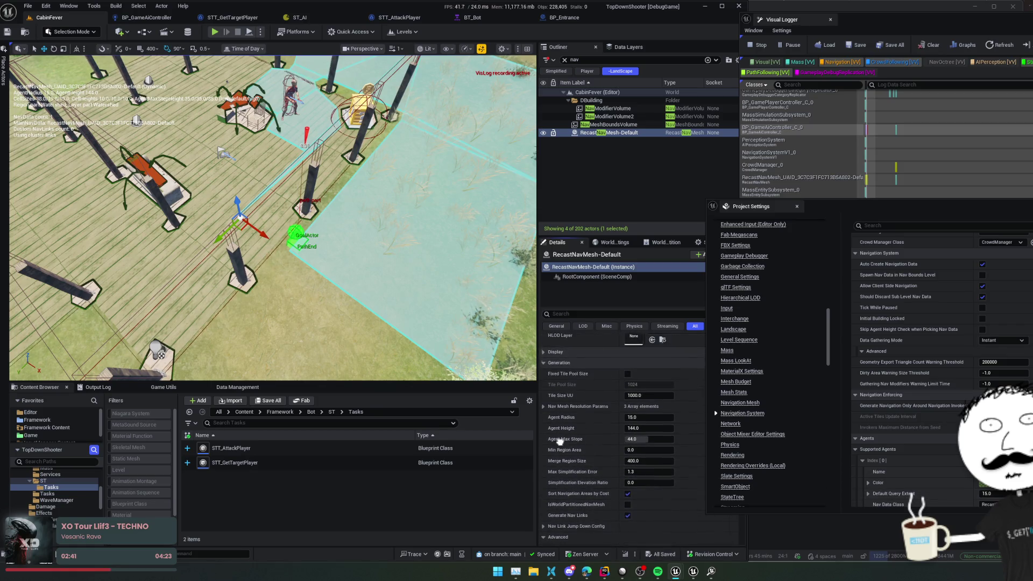
scroll(560, 442, "down", 1)
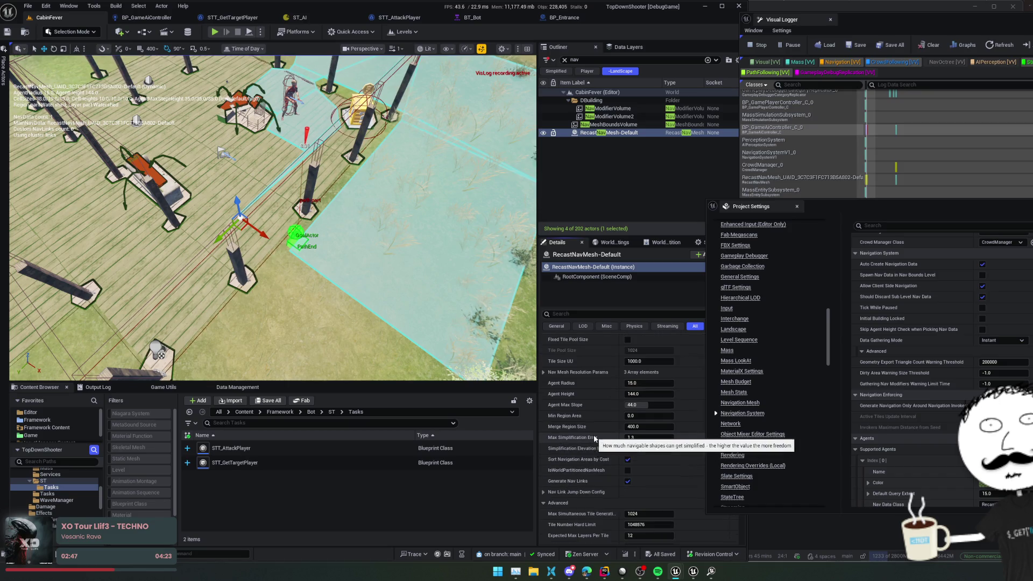
scroll(598, 418, "down", 4)
scroll(599, 415, "down", 2)
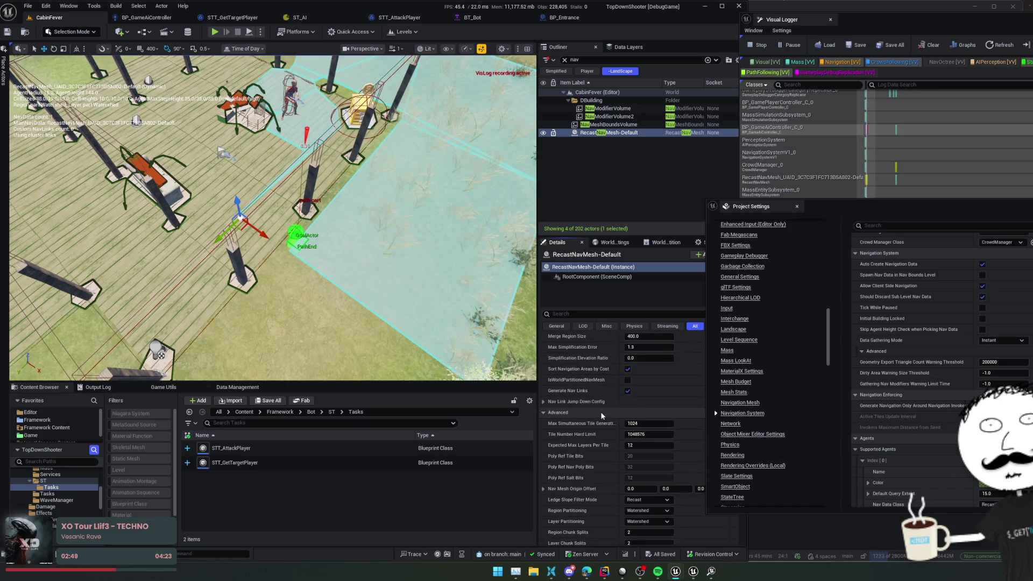
scroll(596, 407, "down", 4)
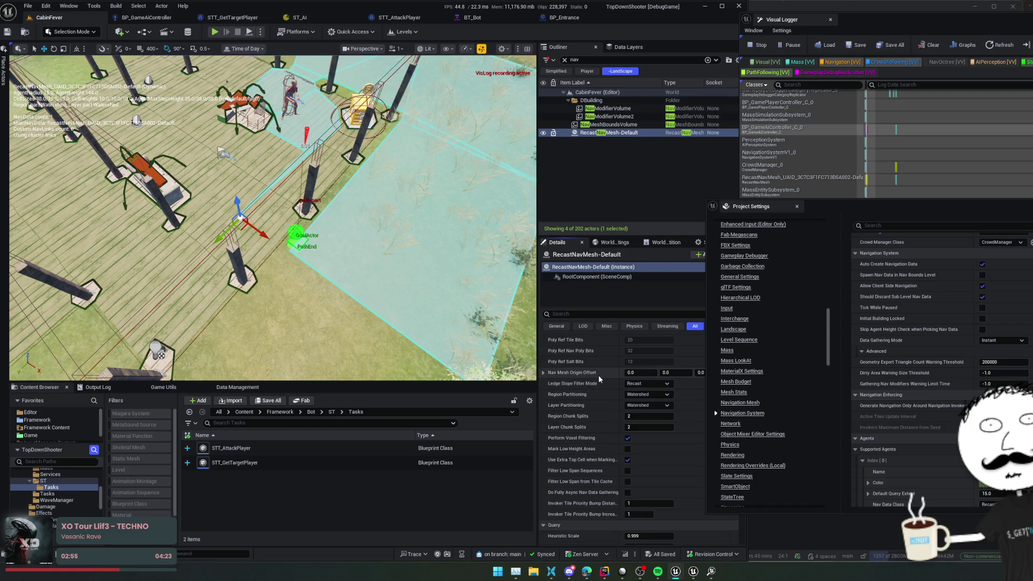
scroll(590, 376, "up", 8)
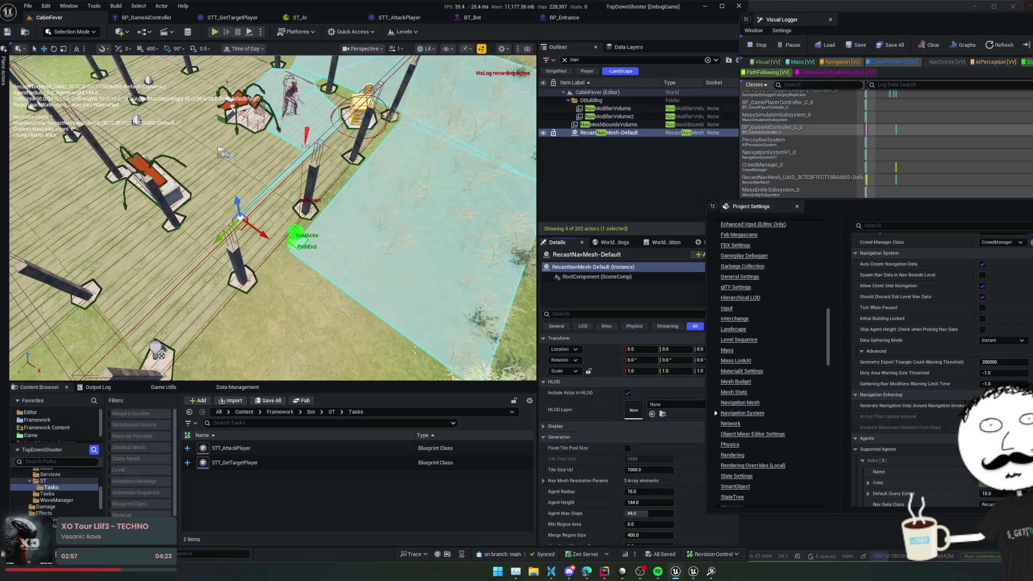
left_click_drag(269, 215, 226, 216)
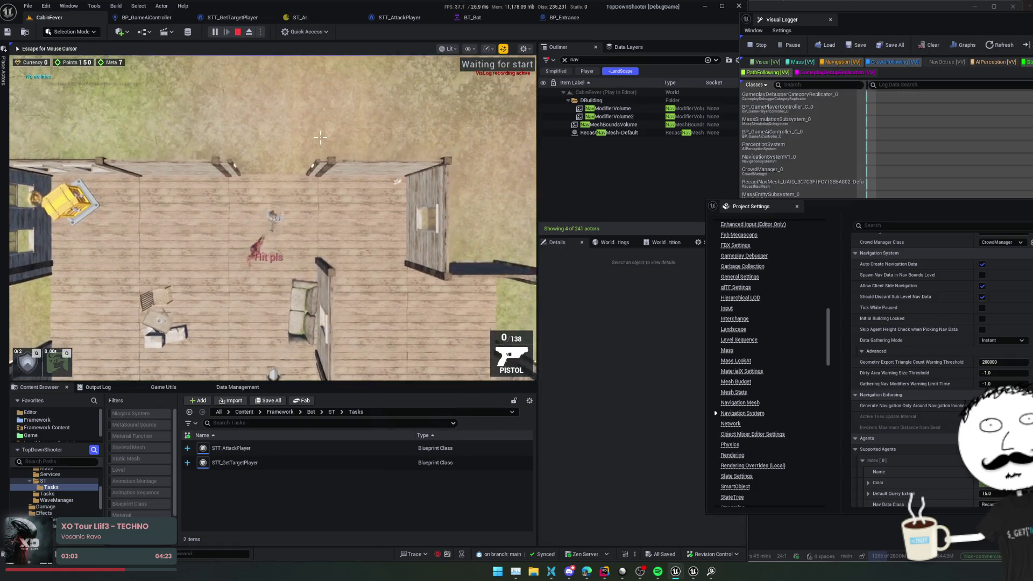
- Walk to the barricade, interact with it, eject with F8, then stop the play session
key("w")
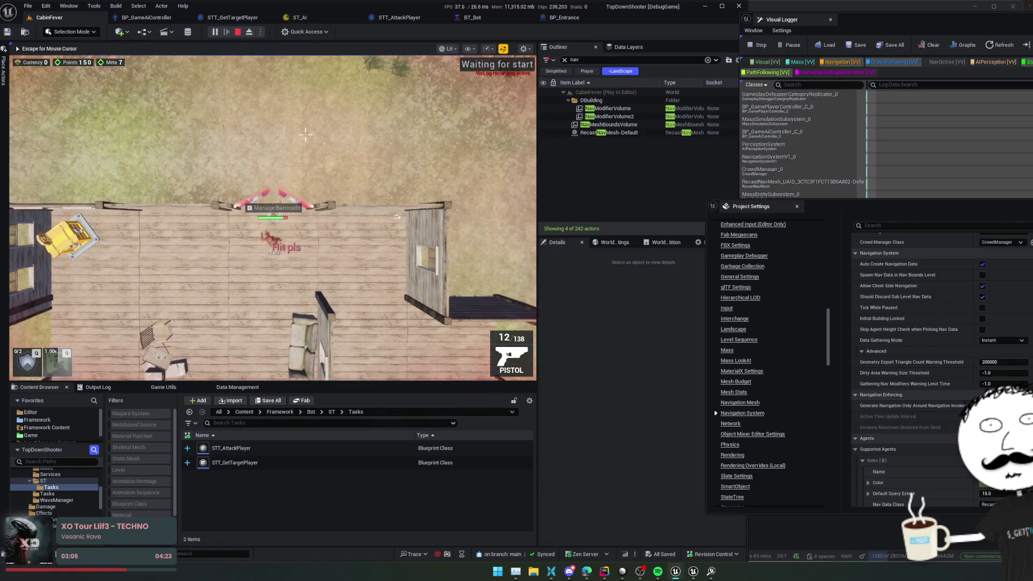
key("e")
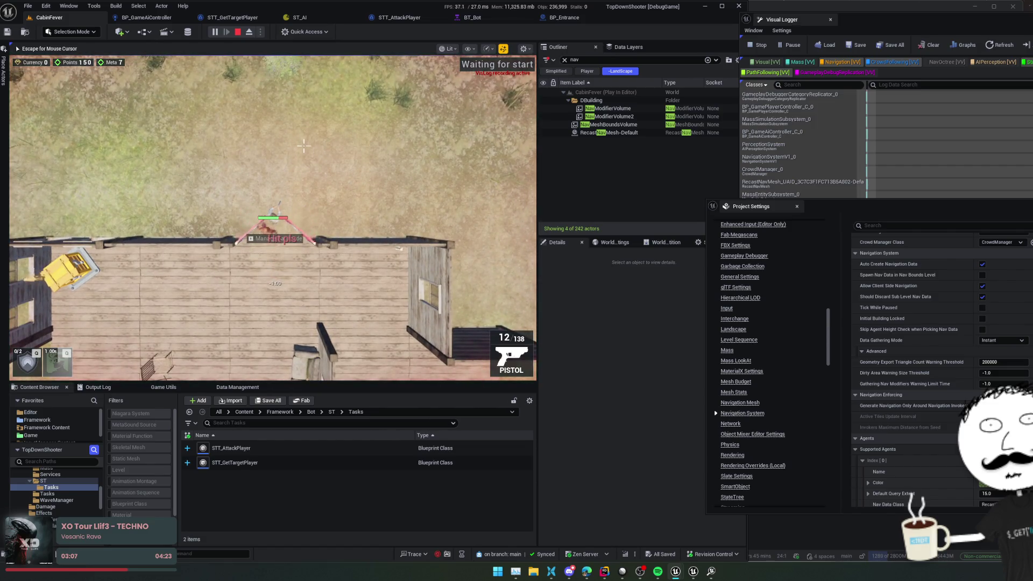
key("a")
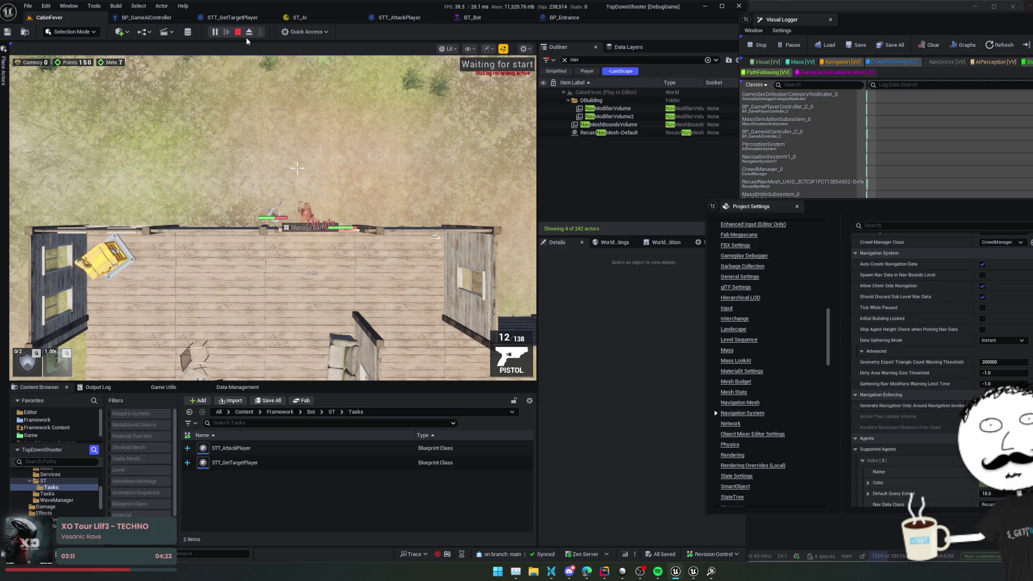
key("F8")
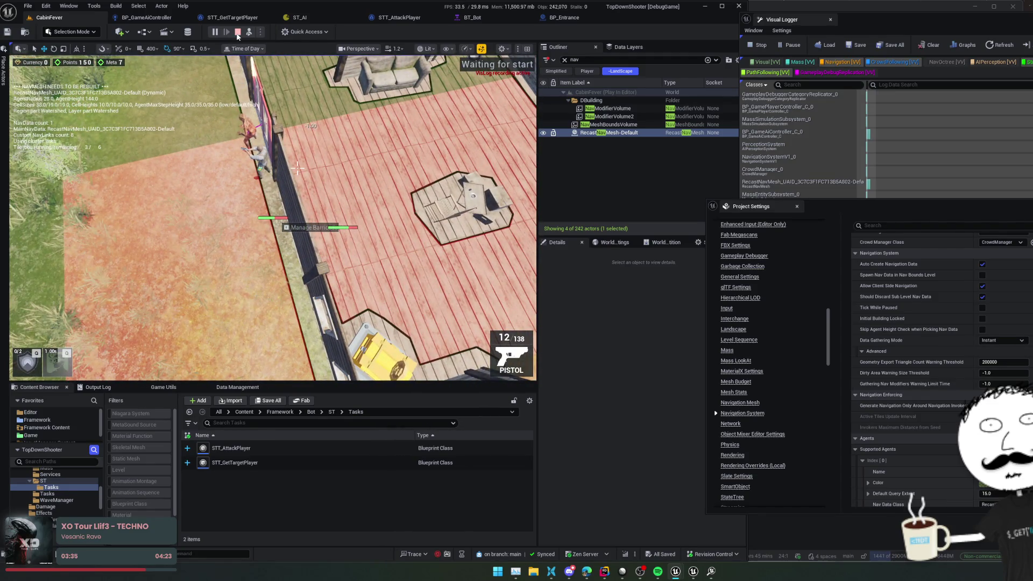
left_click(238, 33)
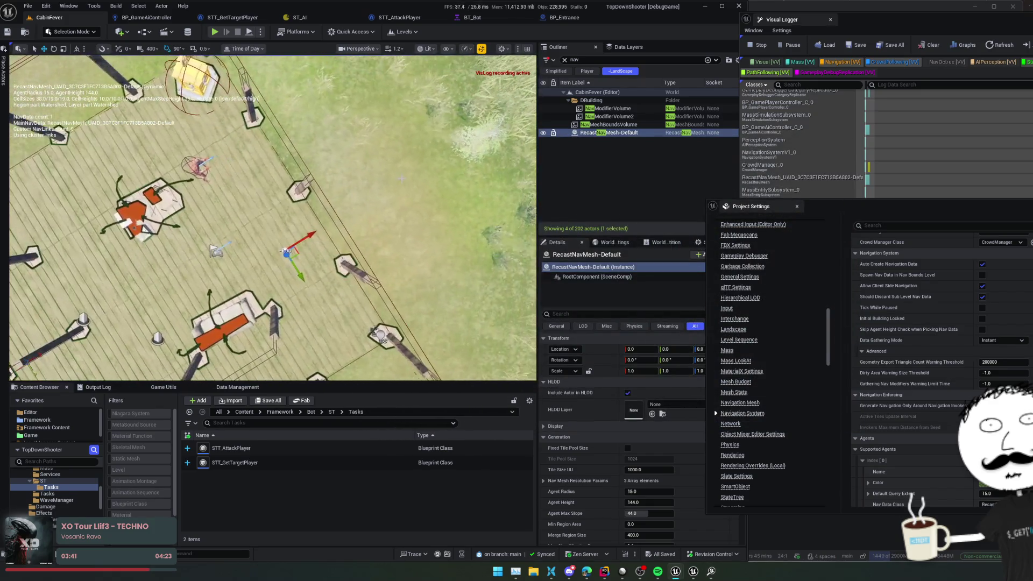
- Move PlayerStart onto the grass and the AI character left of the deck, then save
left_click(216, 251)
mouse_move(227, 254)
left_mouse_down()
mouse_move(359, 182)
mouse_move(341, 209)
left_mouse_up()
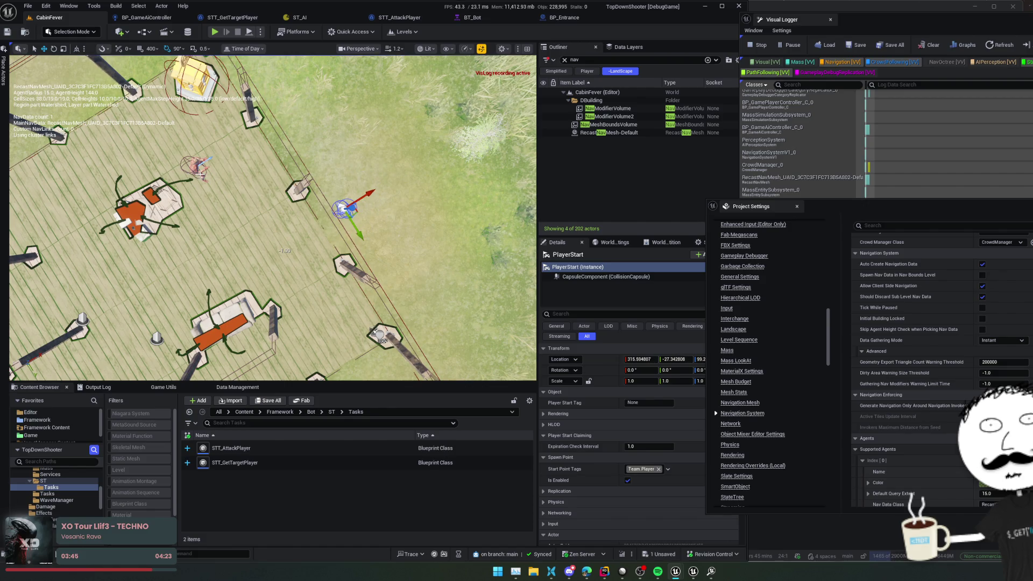
left_click(200, 174)
mouse_move(207, 167)
left_mouse_down()
mouse_move(73, 162)
mouse_move(31, 197)
left_mouse_up()
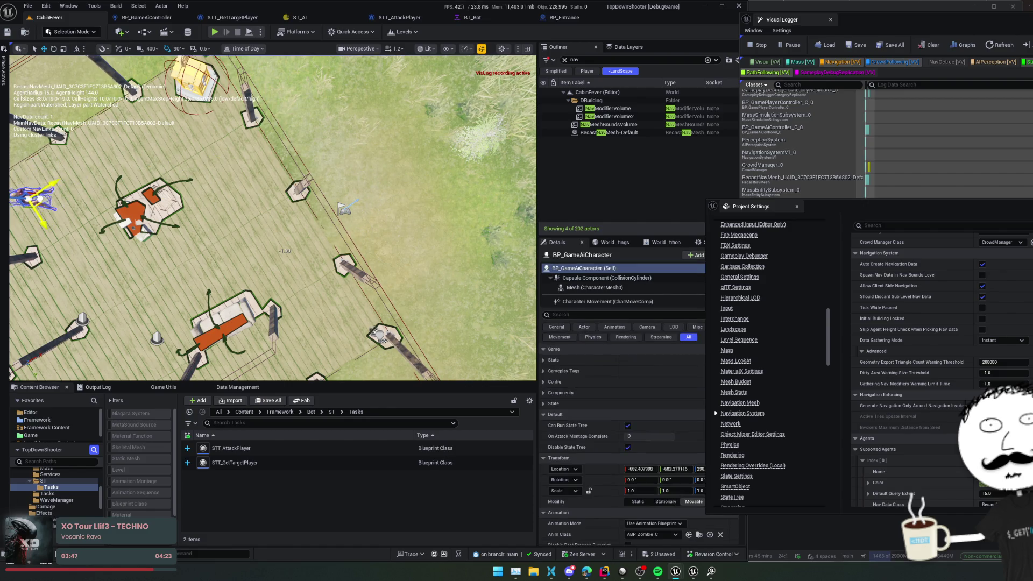
key("ctrl+s")
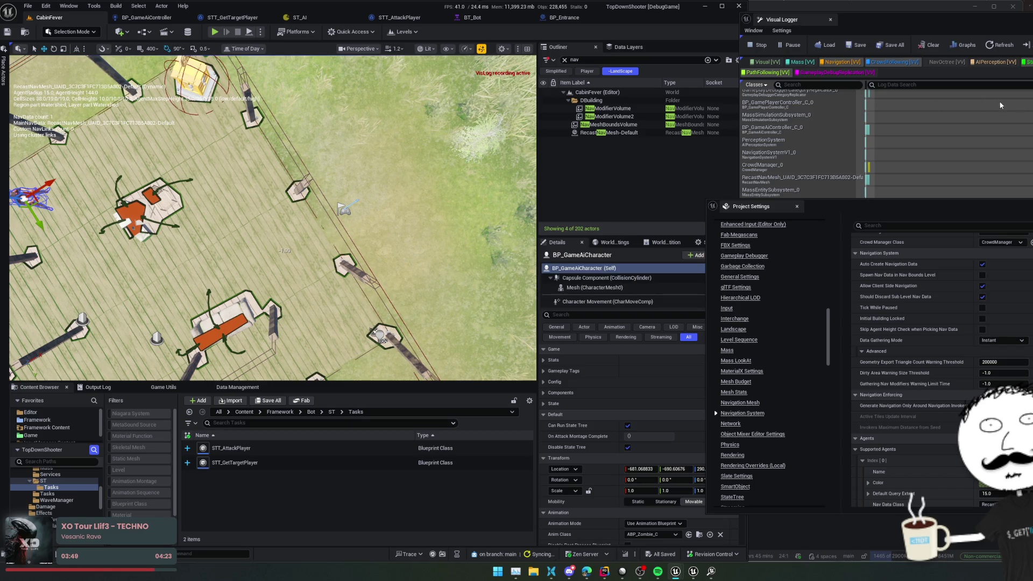
key("super+Down")
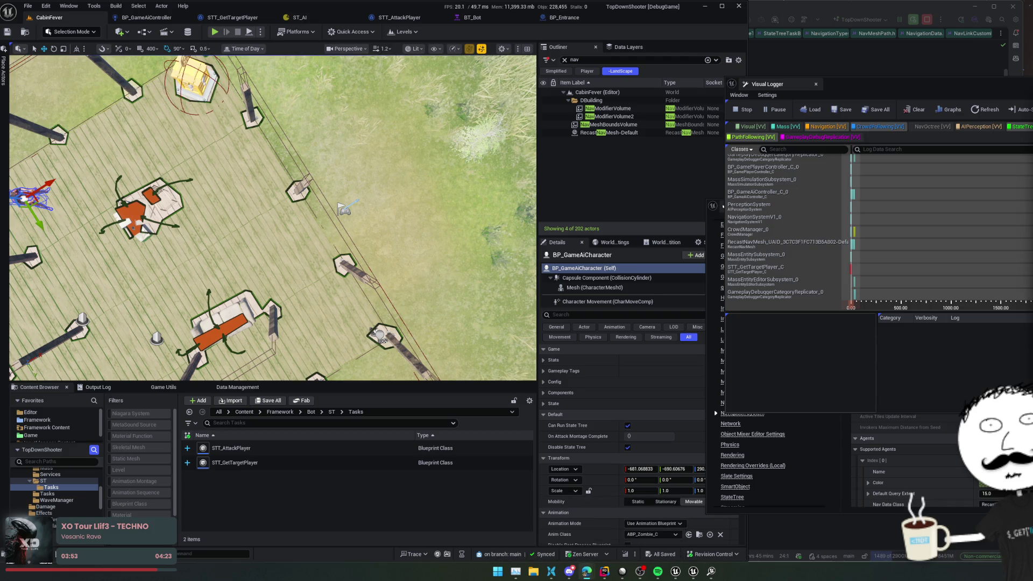
- Open the WakaTime dashboard in a new browser tab and log in with GitHub
mouse_move(585, 576)
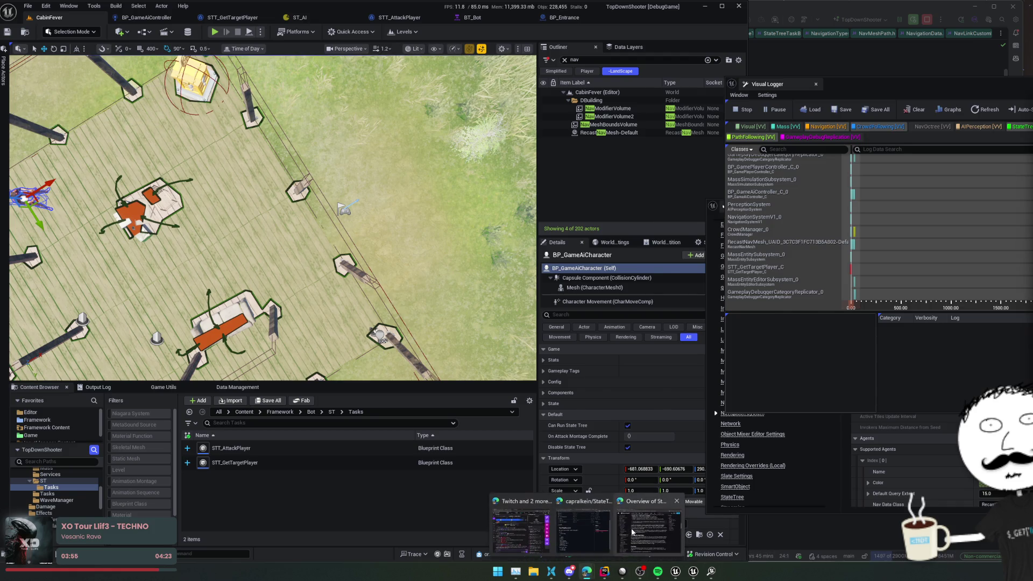
left_click(616, 524)
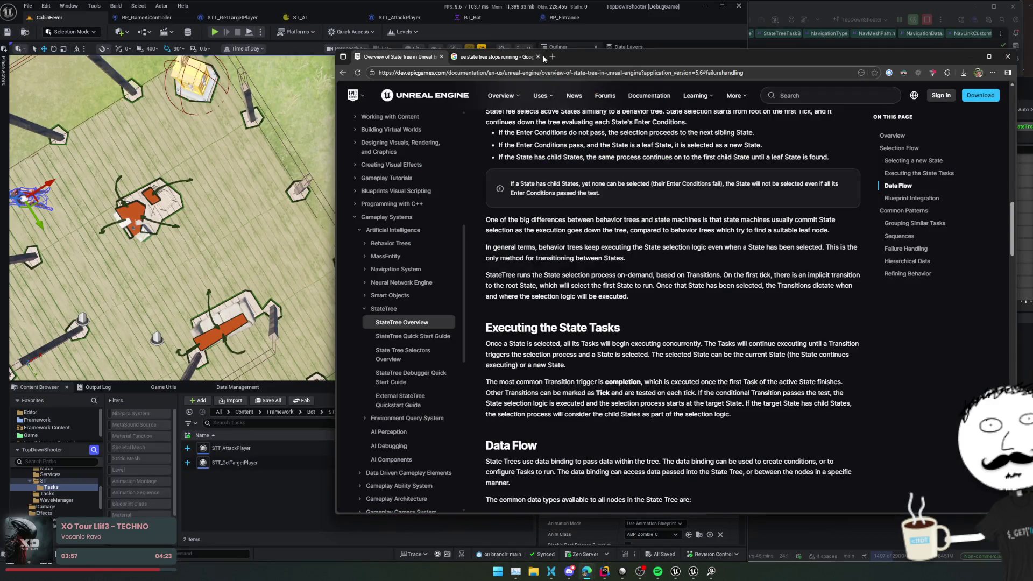
left_click(552, 57)
type("waka")
key("Return")
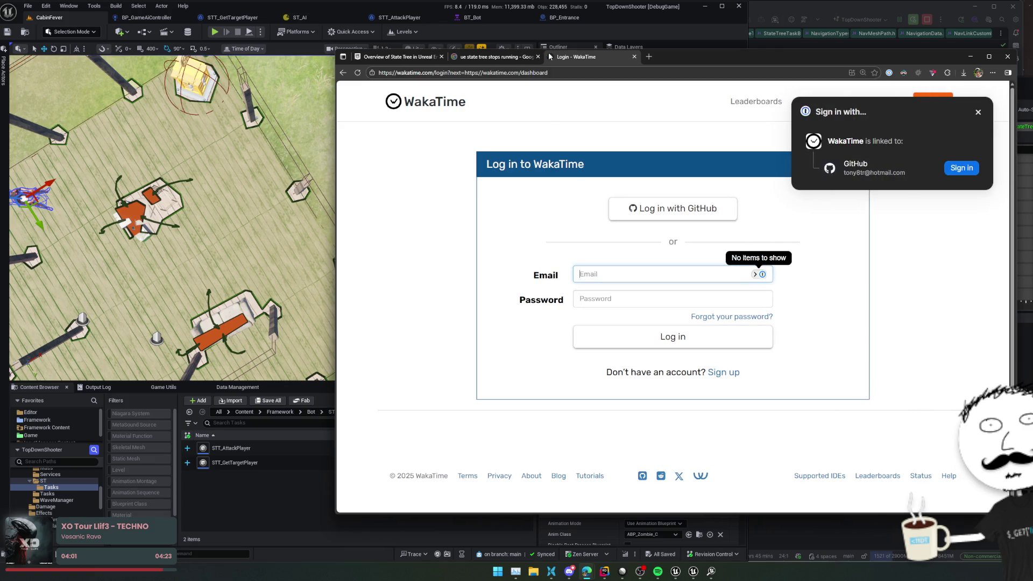
left_click(667, 214)
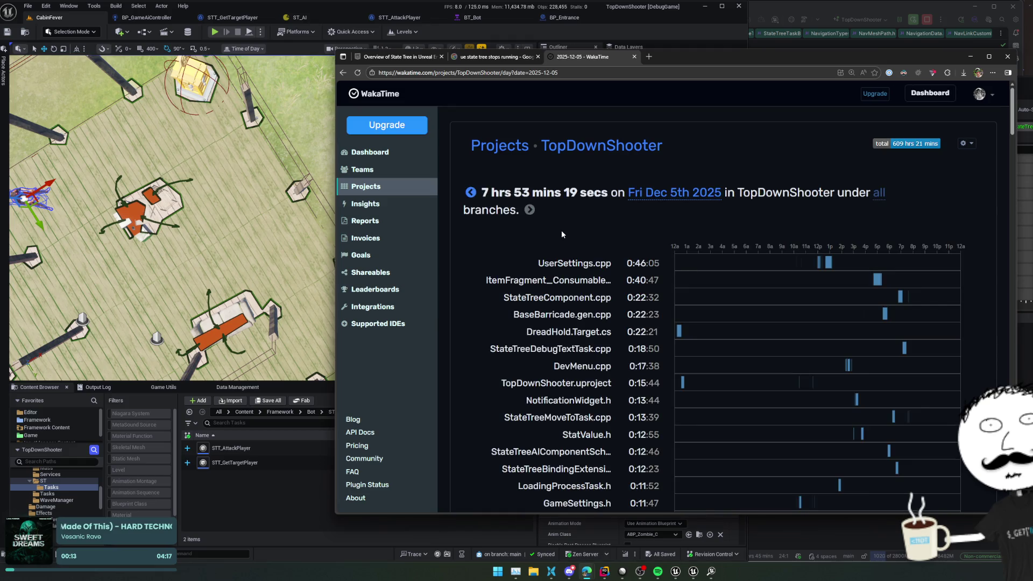
mouse_move(918, 150)
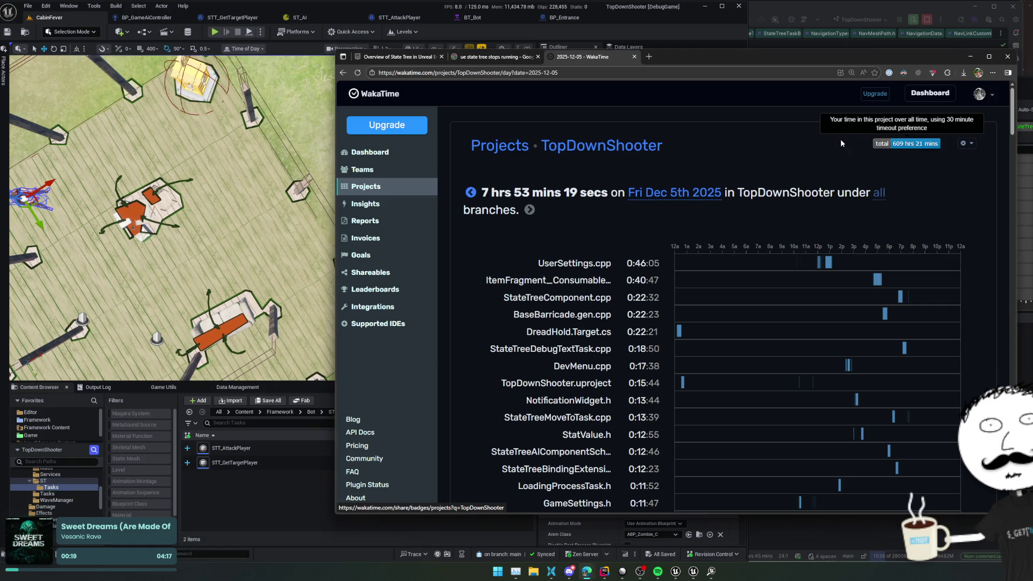
- Switch the TopDownShooter report's date range to This Month
left_click(675, 193)
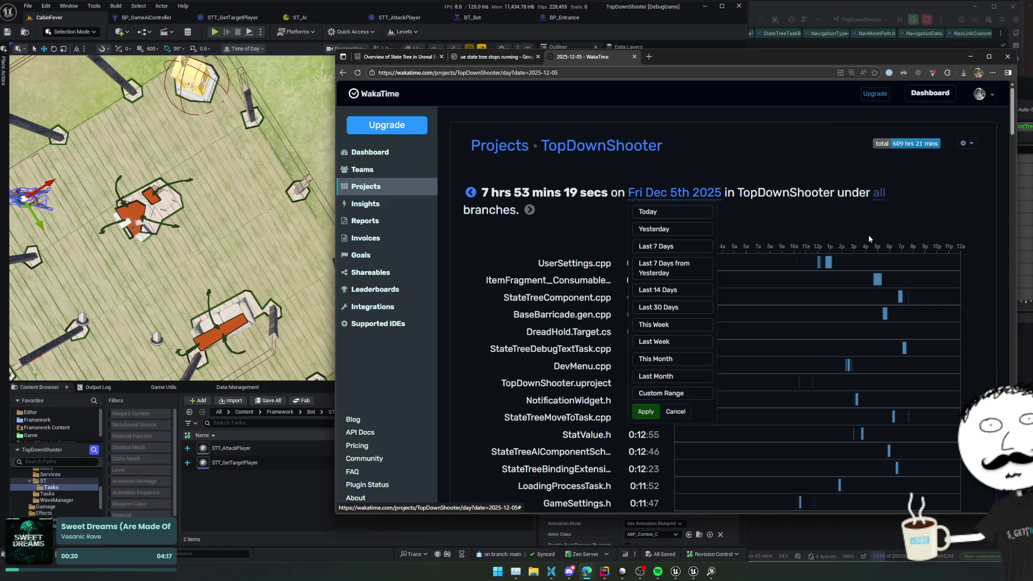
left_click(793, 266)
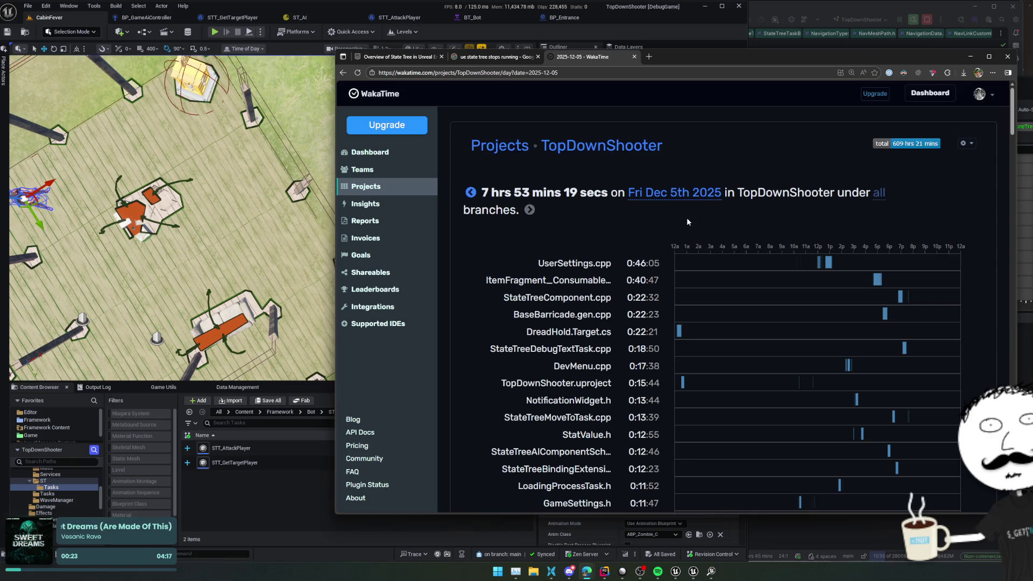
scroll(685, 218, "down", 10)
scroll(653, 234, "up", 10)
scroll(725, 196, "up", 1)
left_click(716, 194)
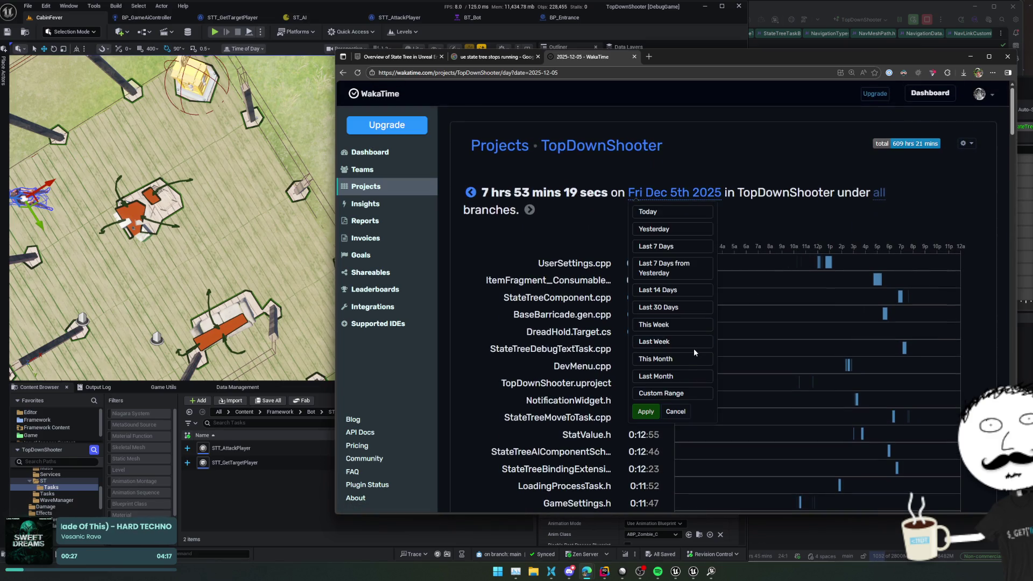
left_click(681, 359)
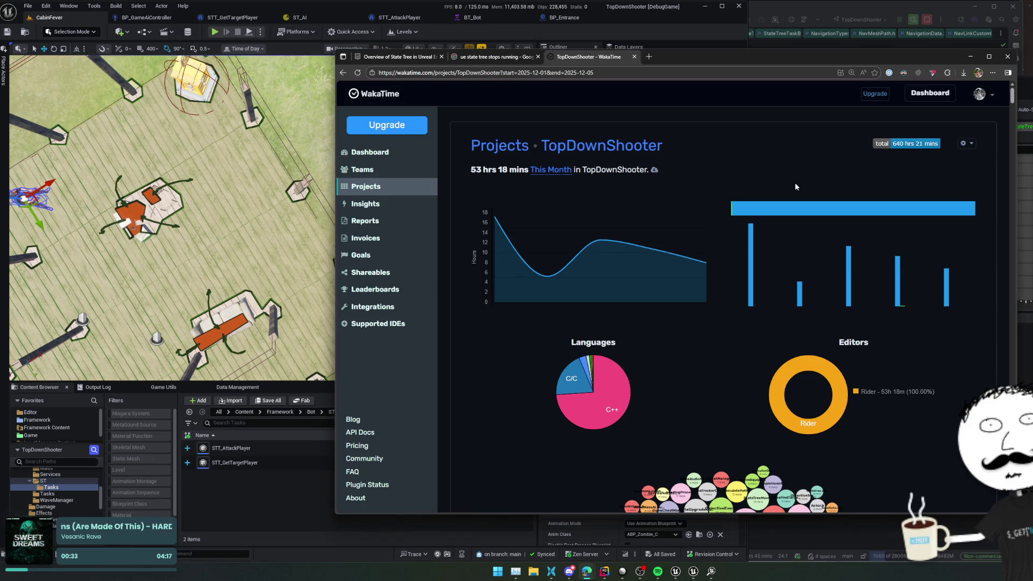
- Try the Last 30 Days range, then go back to the This Month report
left_click(561, 170)
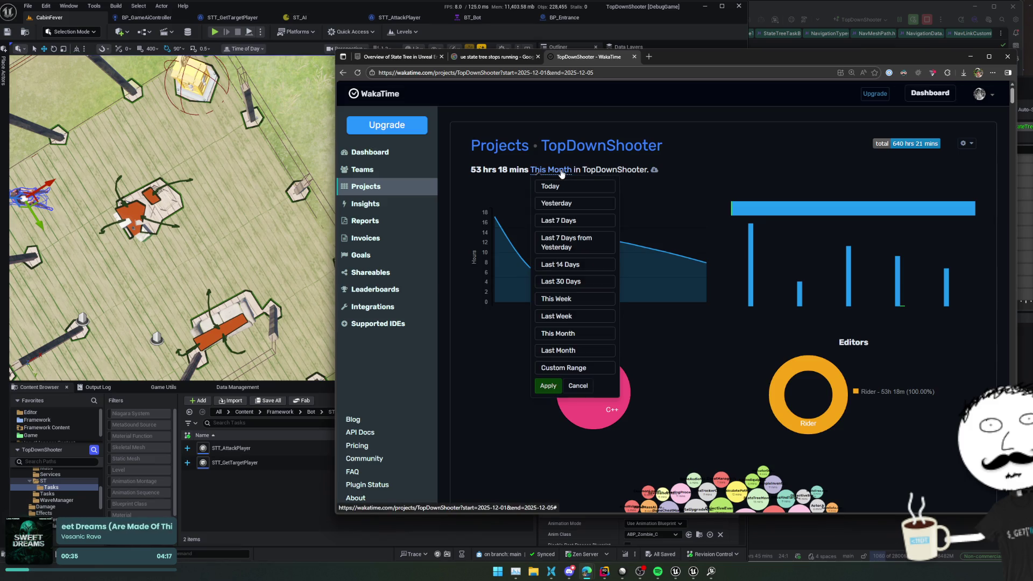
left_click(581, 284)
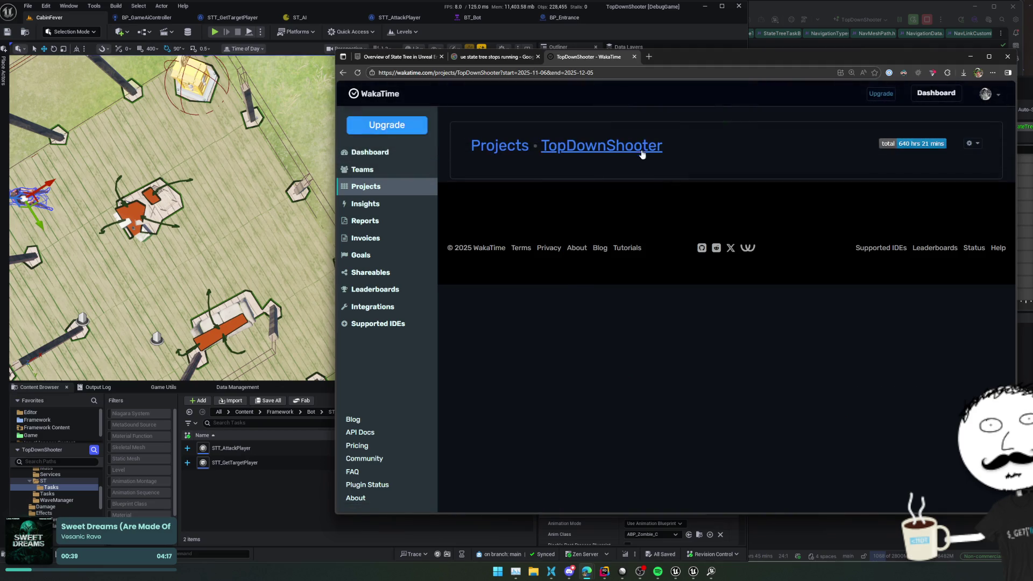
key("alt+Left")
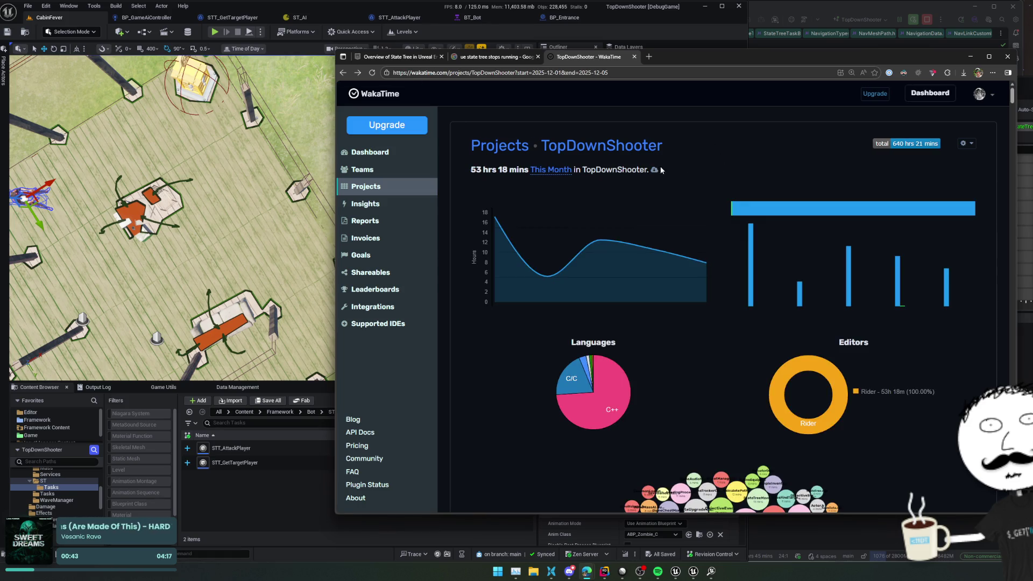
- Change the URL start date to 2025-11-06, then 2025-11-08, dismissing each premium notice
left_click(549, 74)
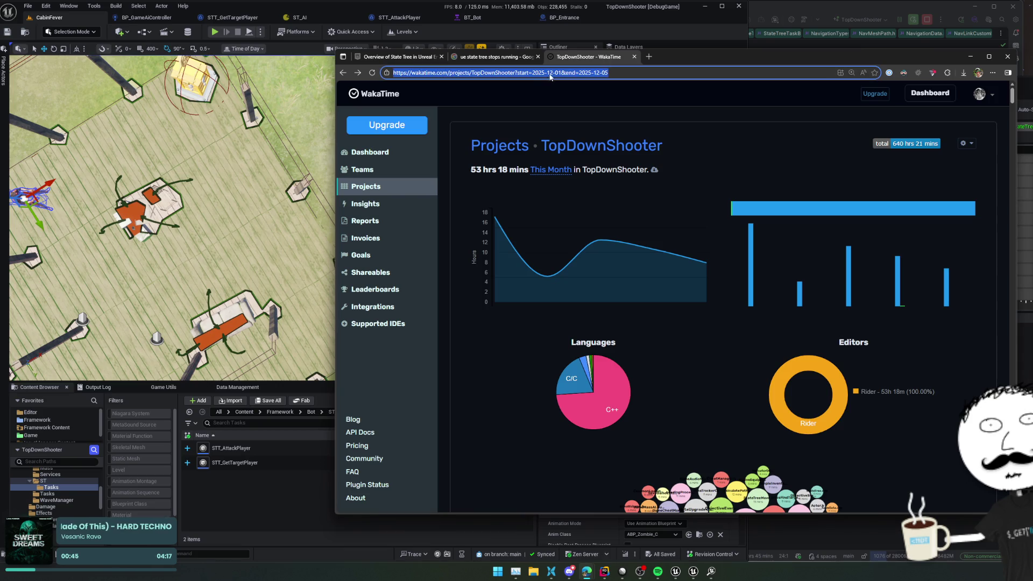
double_click(549, 73)
type("11")
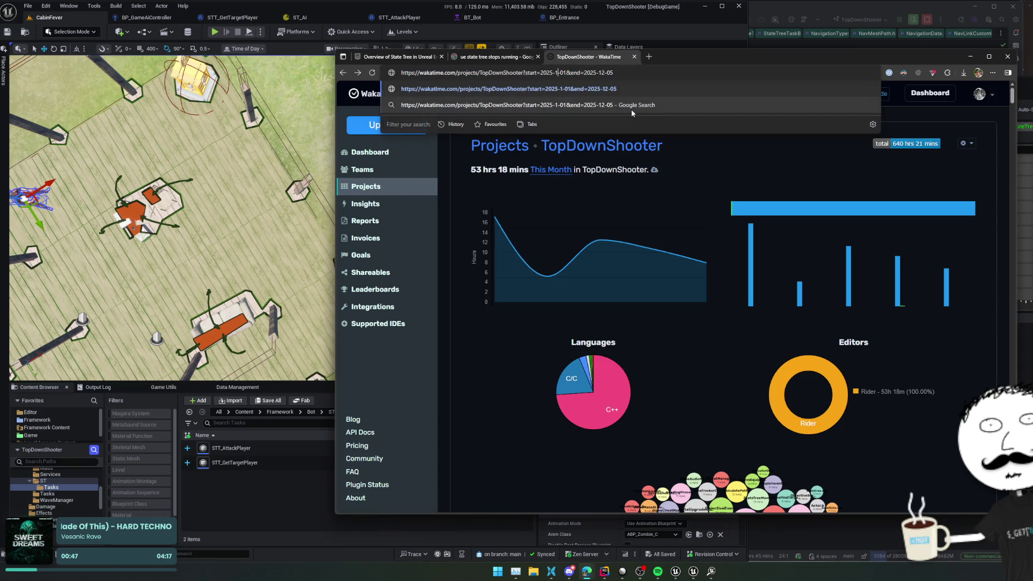
key("Right")
key("Right")
type("6")
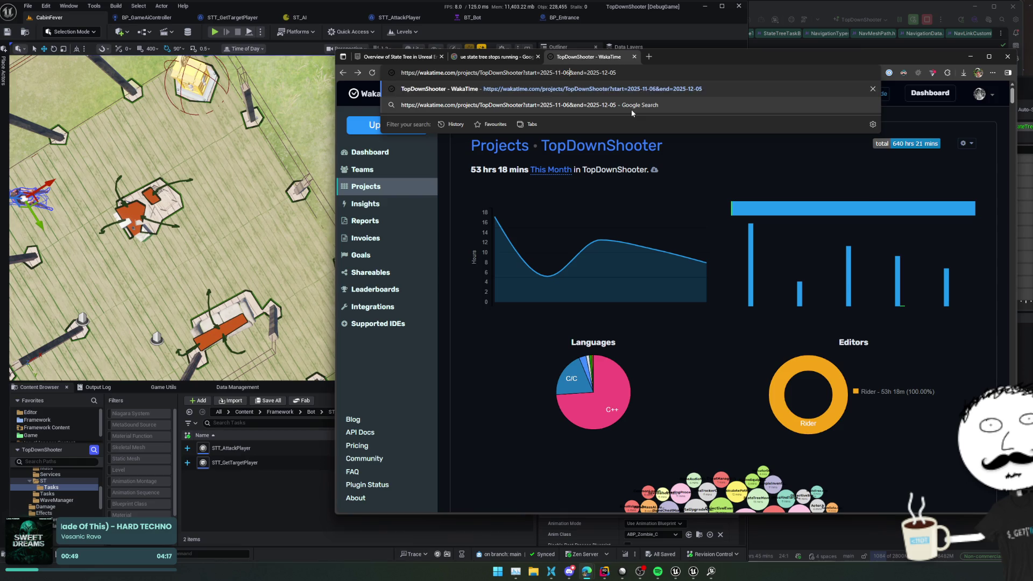
key("Return")
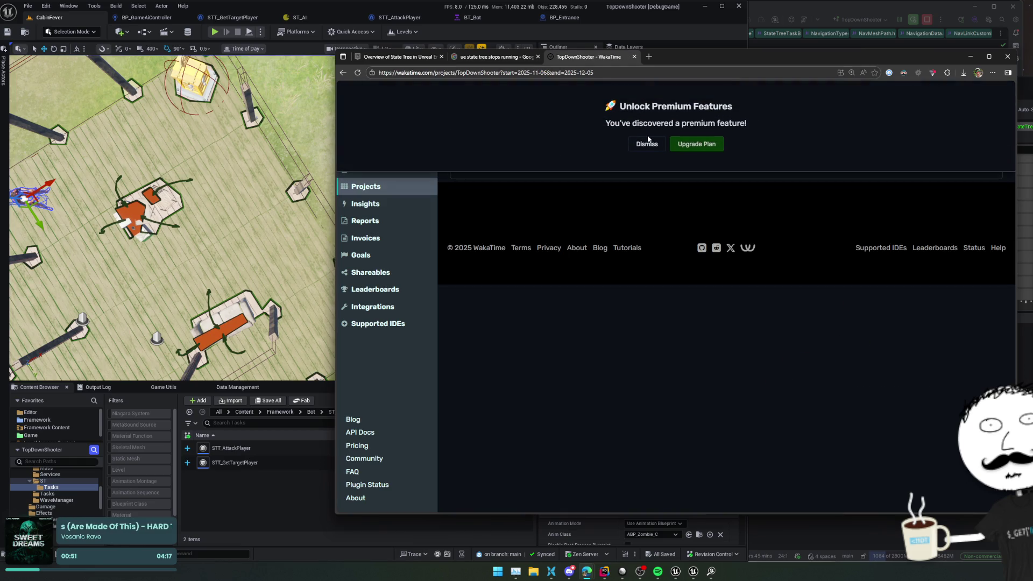
left_click(647, 143)
left_click(547, 72)
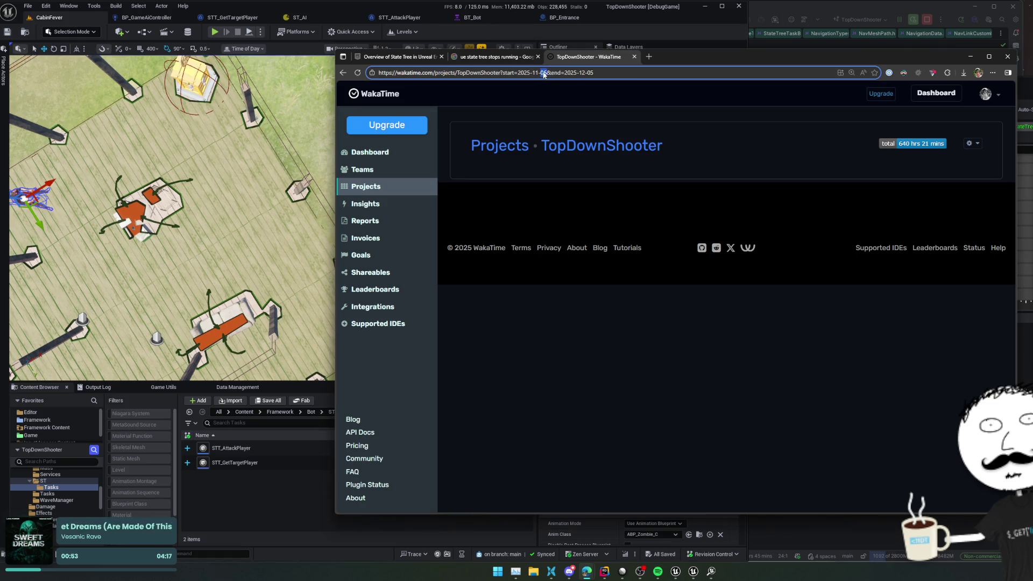
key("BackSpace")
type("8")
key("Return")
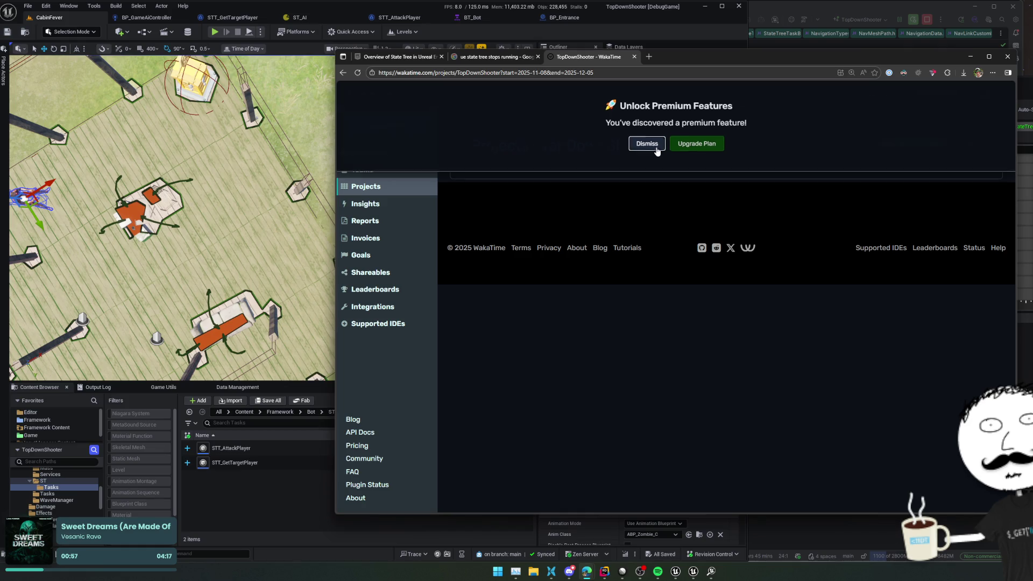
left_click(647, 144)
- Try a 2025-11-15 start date in the URL, then return to the default report
left_click(543, 74)
left_click(543, 73)
key("BackSpace")
key("Delete")
type("15")
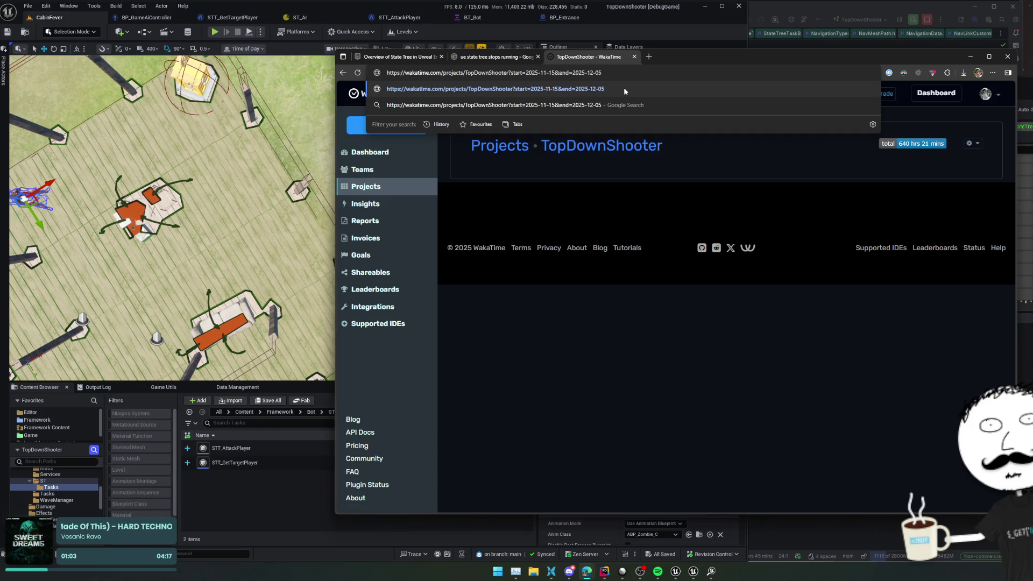
key("Return")
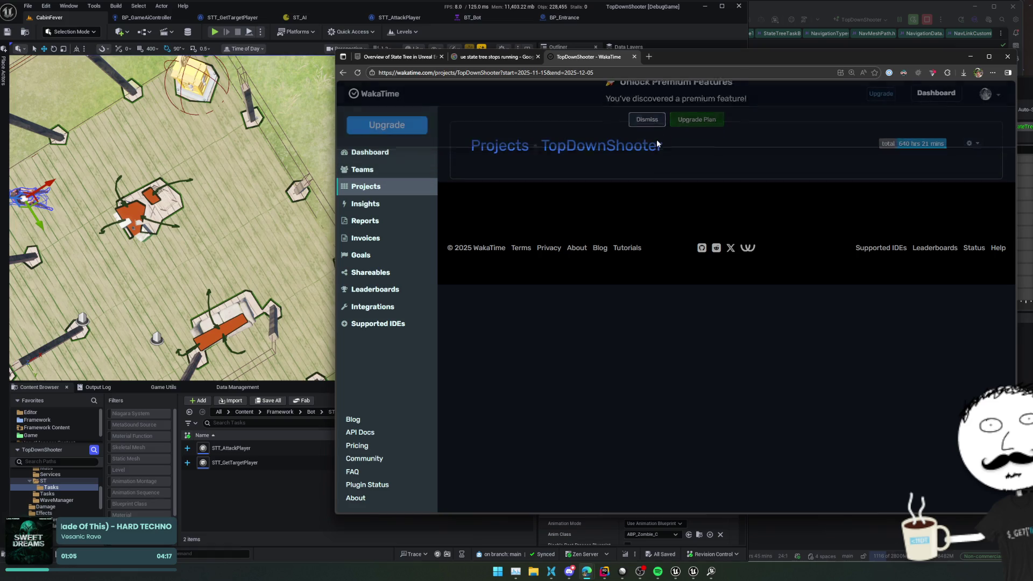
left_click(637, 146)
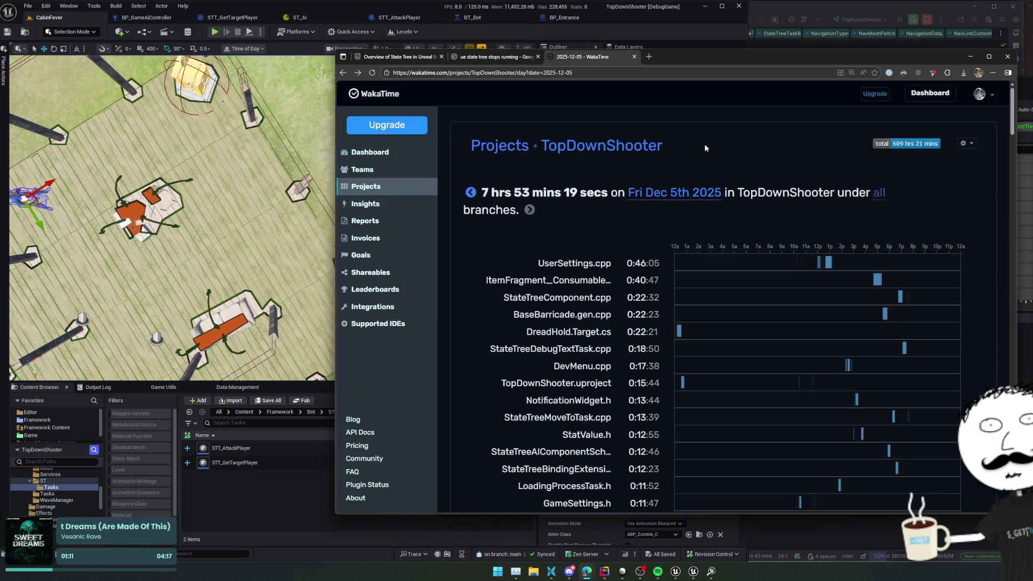
- View Last 7 Days from Yesterday, then Last 14 Days, and close the WakaTime tab
left_click(690, 195)
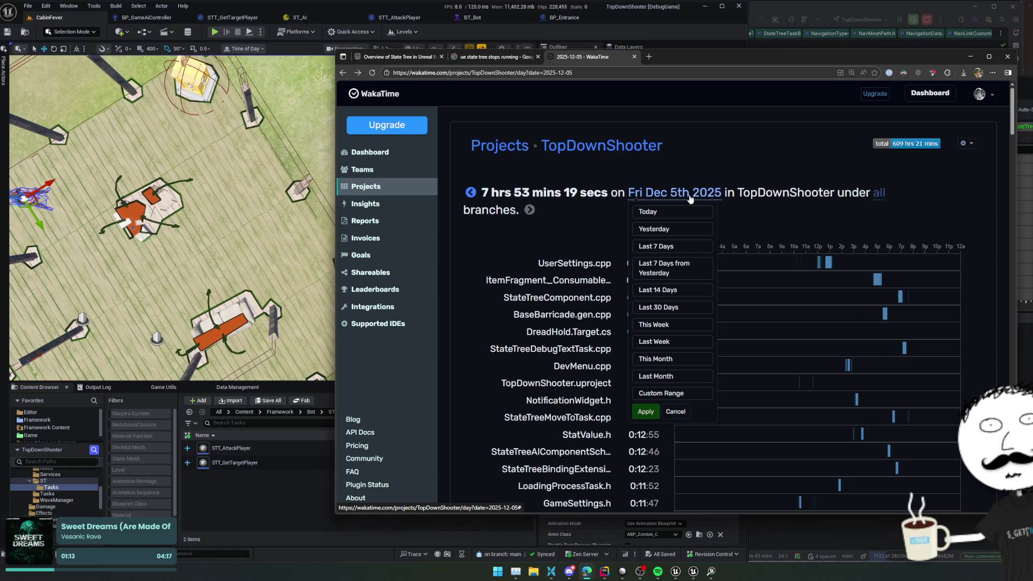
left_click(673, 268)
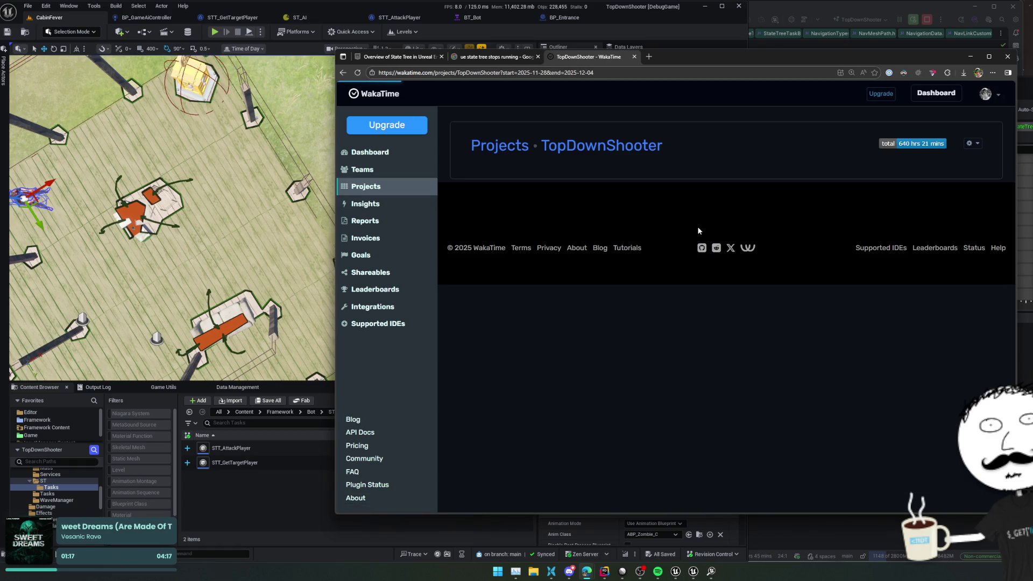
left_click(598, 170)
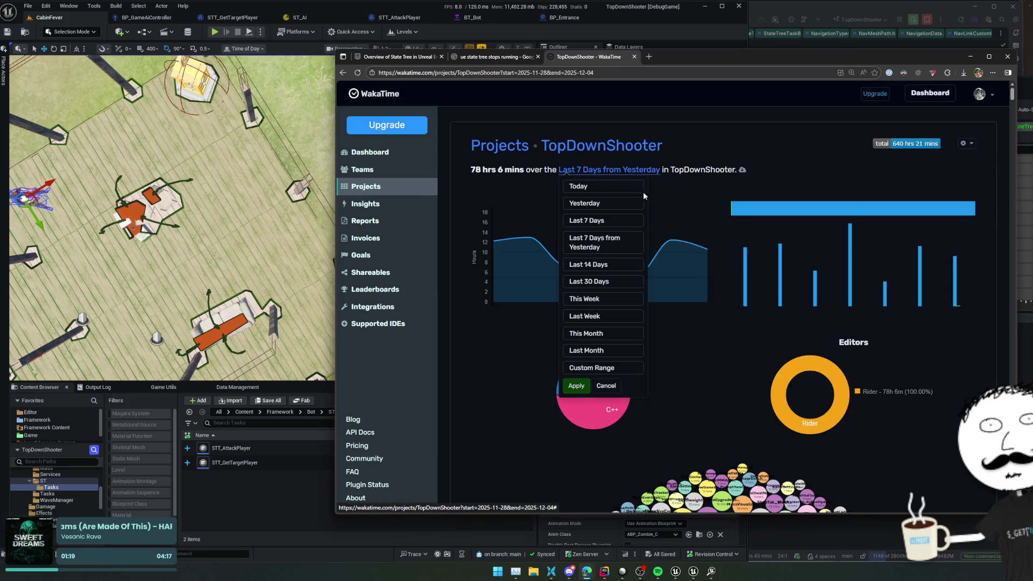
left_click(628, 266)
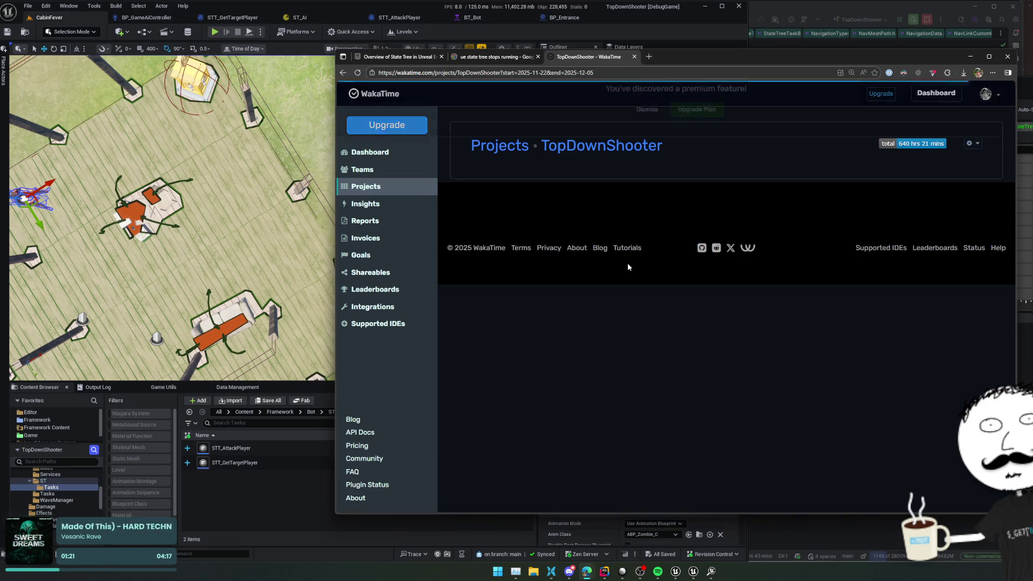
middle_click(599, 60)
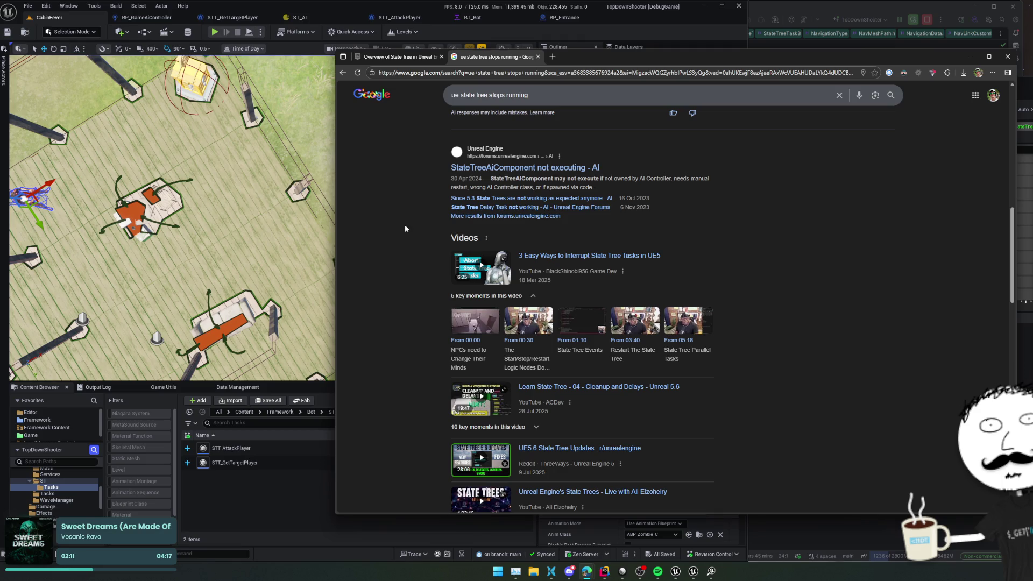
mouse_move(606, 60)
left_mouse_down()
mouse_move(164, 112)
mouse_move(331, 109)
mouse_move(353, 89)
left_mouse_up()
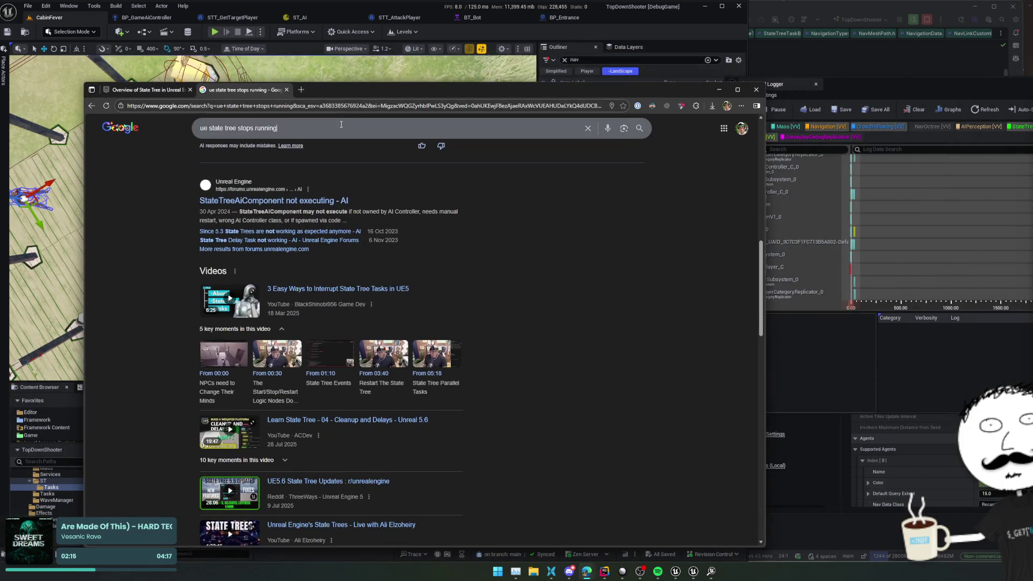
- Search Google for 'ue agent radius' and browse the results
left_click(341, 124)
type("agent radius")
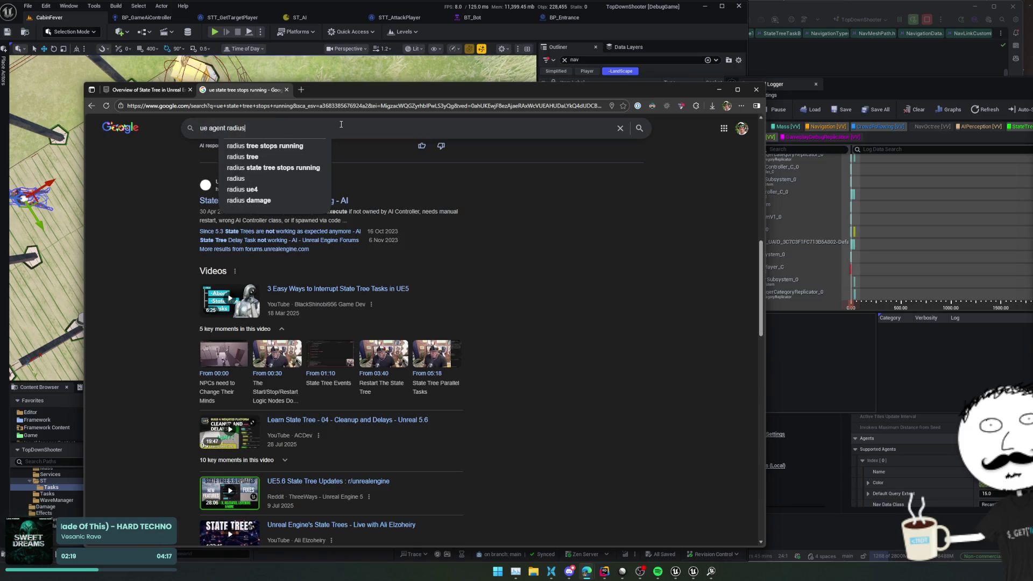
key("Return")
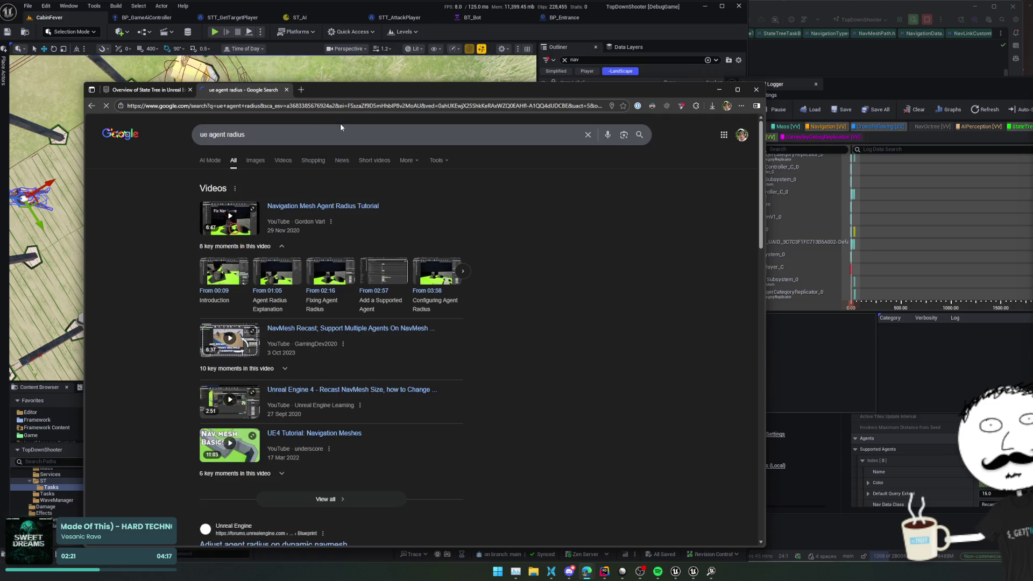
scroll(158, 231, "down", 3)
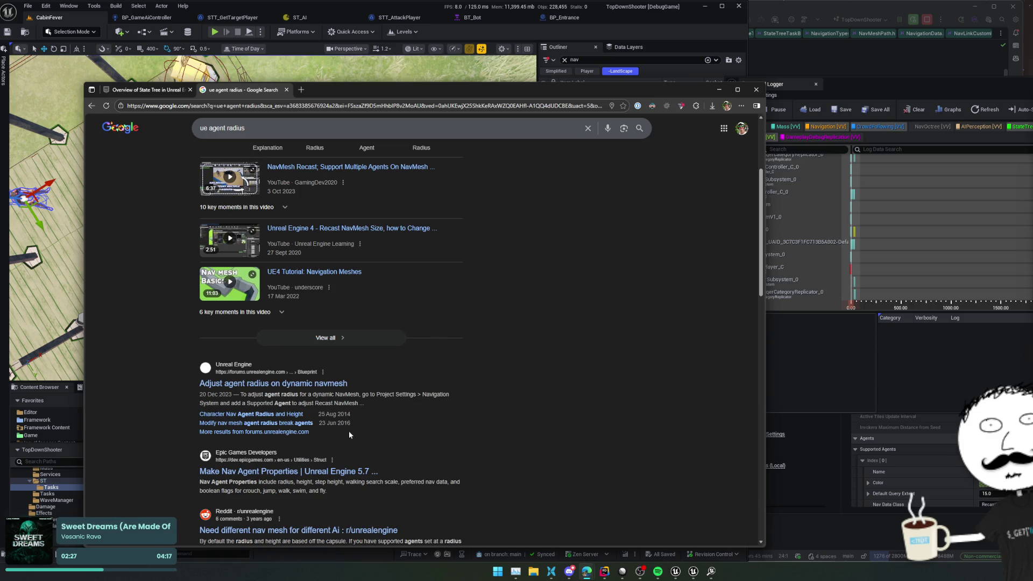
scroll(405, 427, "down", 1)
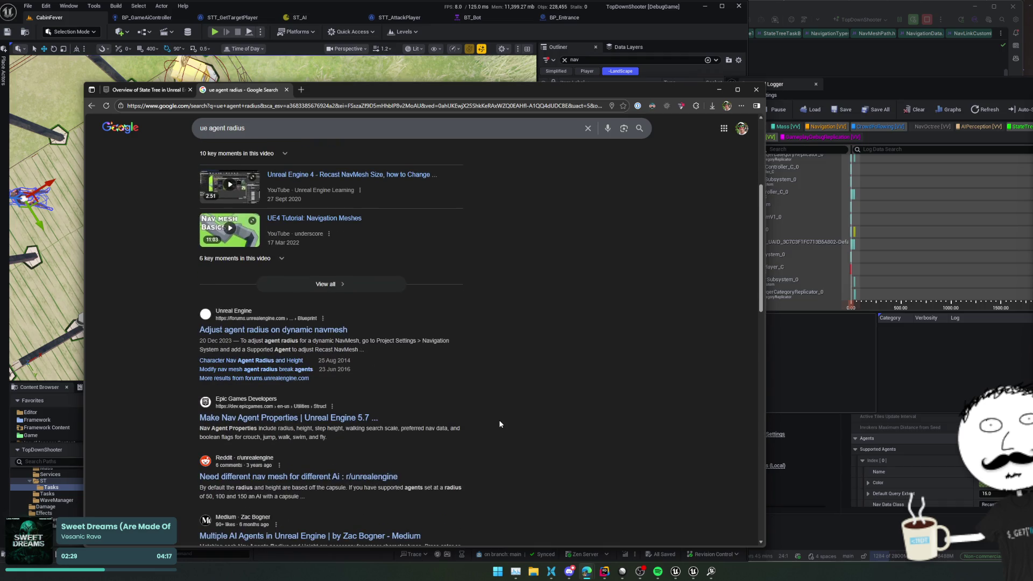
scroll(483, 415, "down", 1)
scroll(497, 391, "down", 2)
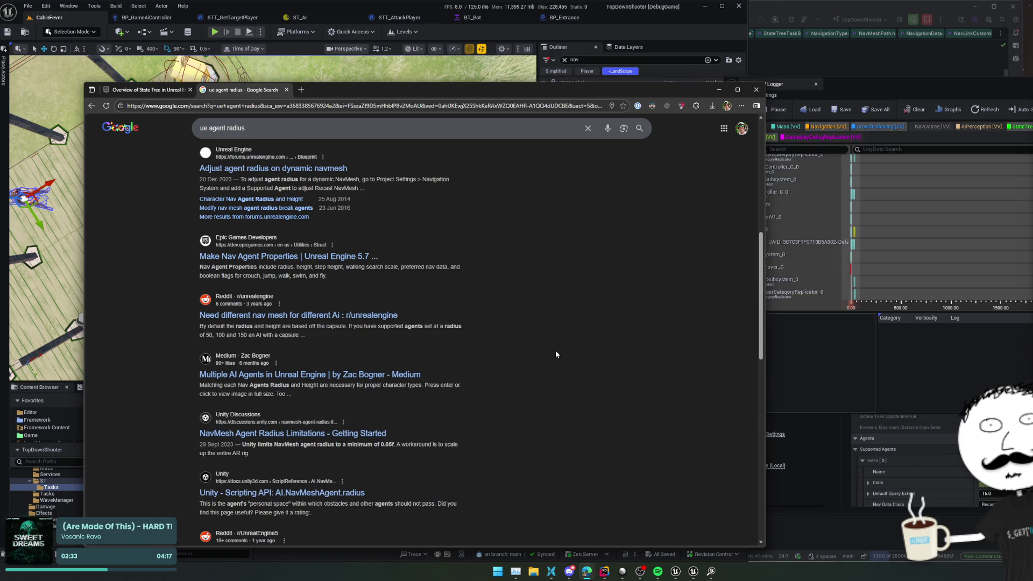
scroll(554, 351, "up", 6)
- Change the query to 'ue reduce nav navmesh radius' via the suggestion
left_click(325, 137)
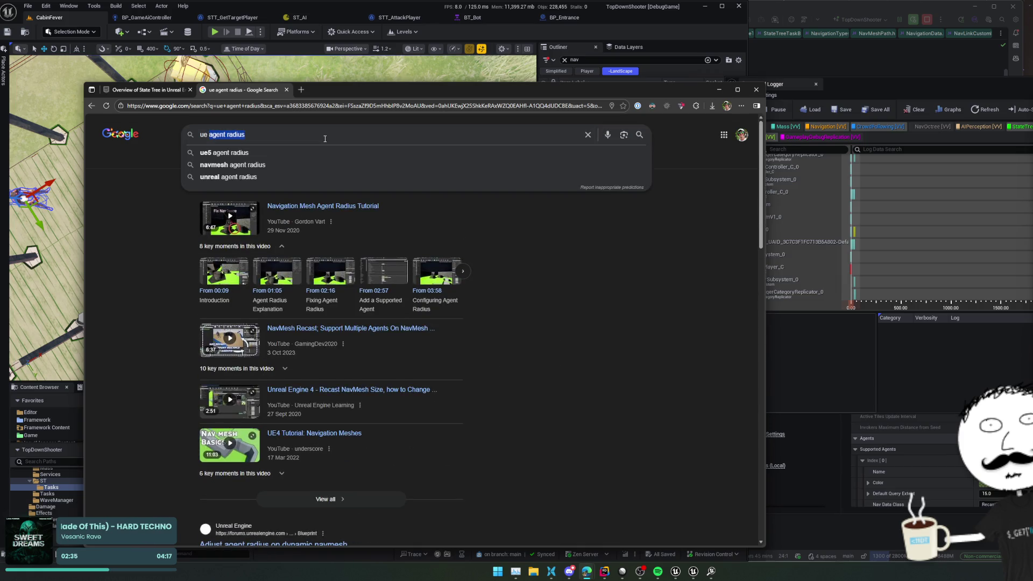
key("ctrl+BackSpace")
key("ctrl+BackSpace")
type("red")
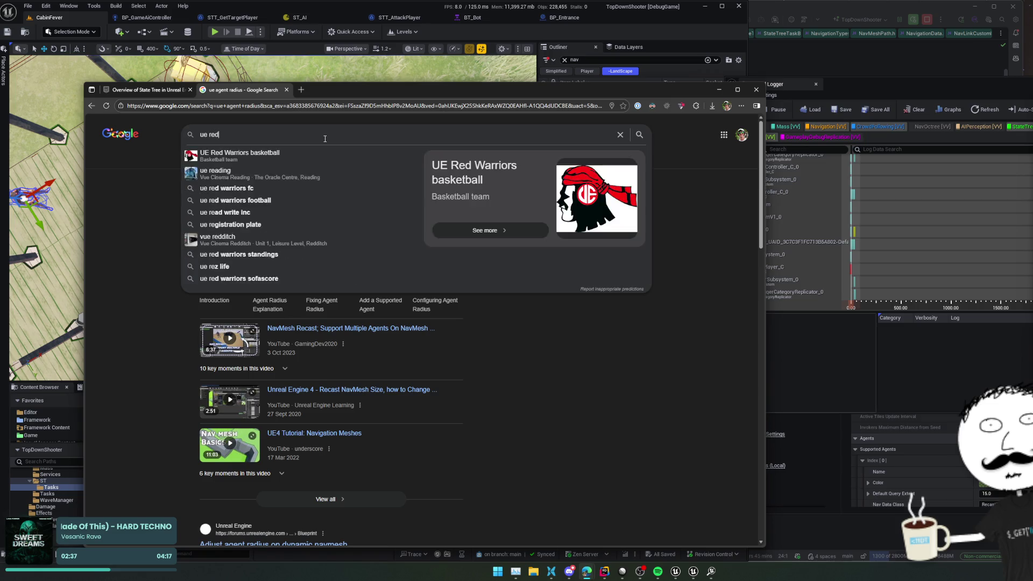
type("uce nav mesh")
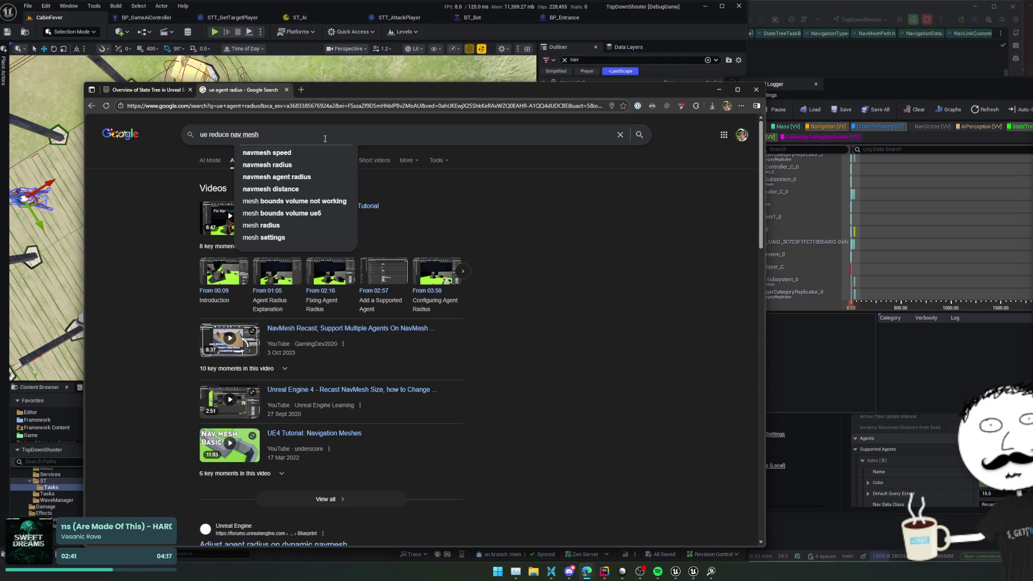
left_click(301, 164)
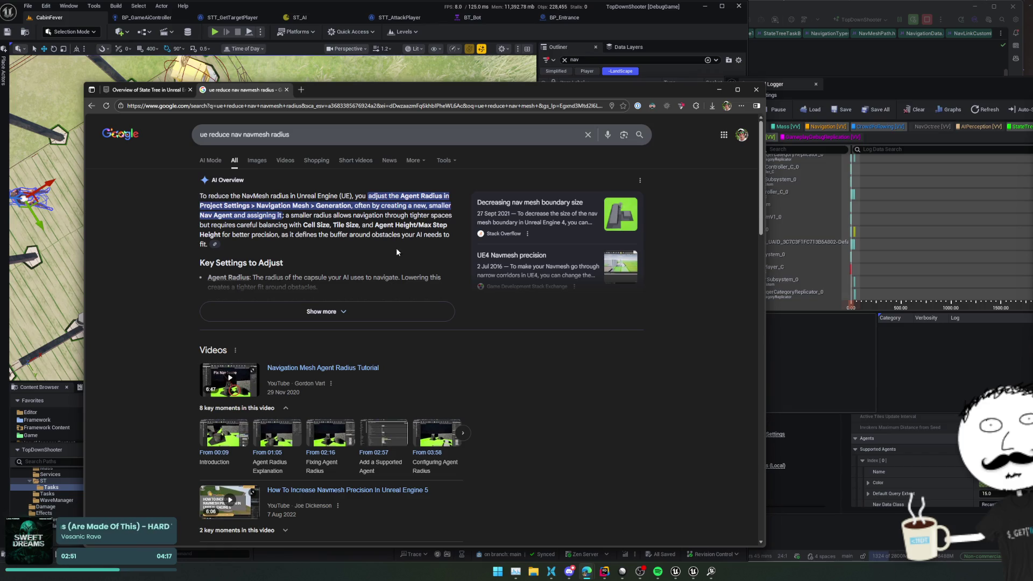
- Expand the AI Overview's full answer, then return to Unreal's navigation settings
left_click(352, 312)
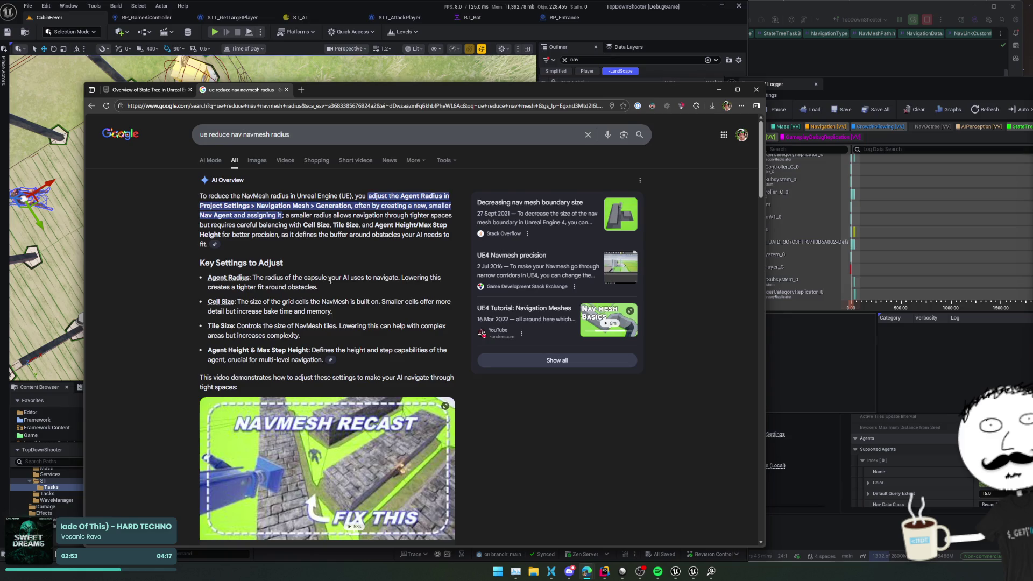
scroll(366, 273, "down", 2)
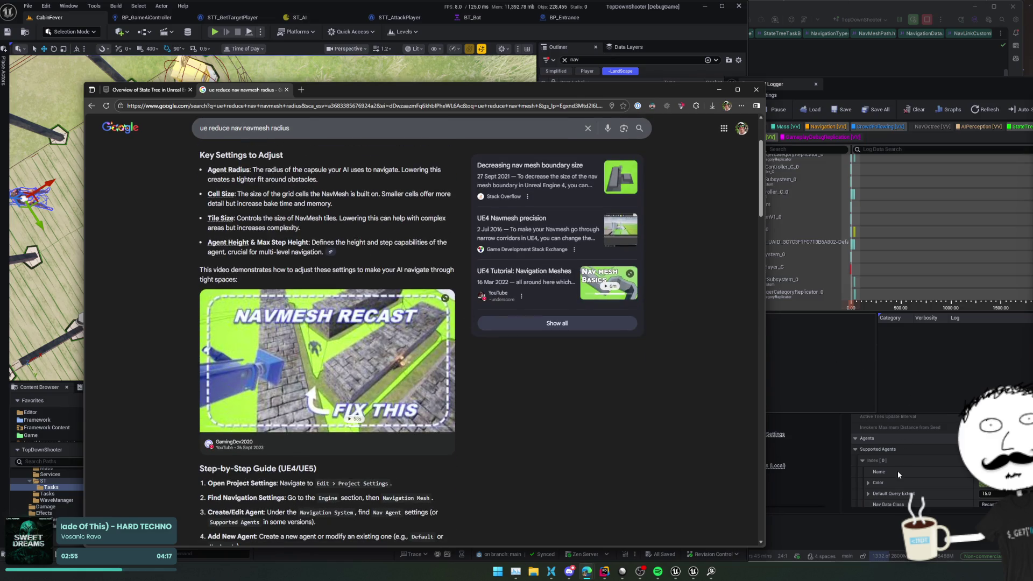
left_click(898, 470)
scroll(903, 372, "down", 3)
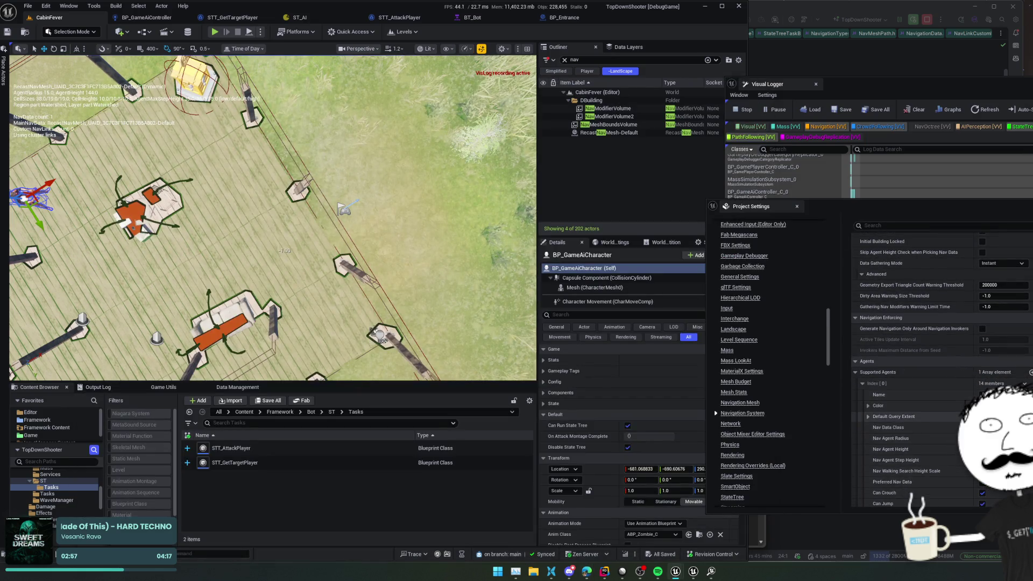
- Expand Supported Agents' Default Query Extent into X, Y, Z, then OK the world-partition warning
scroll(885, 357, "down", 2)
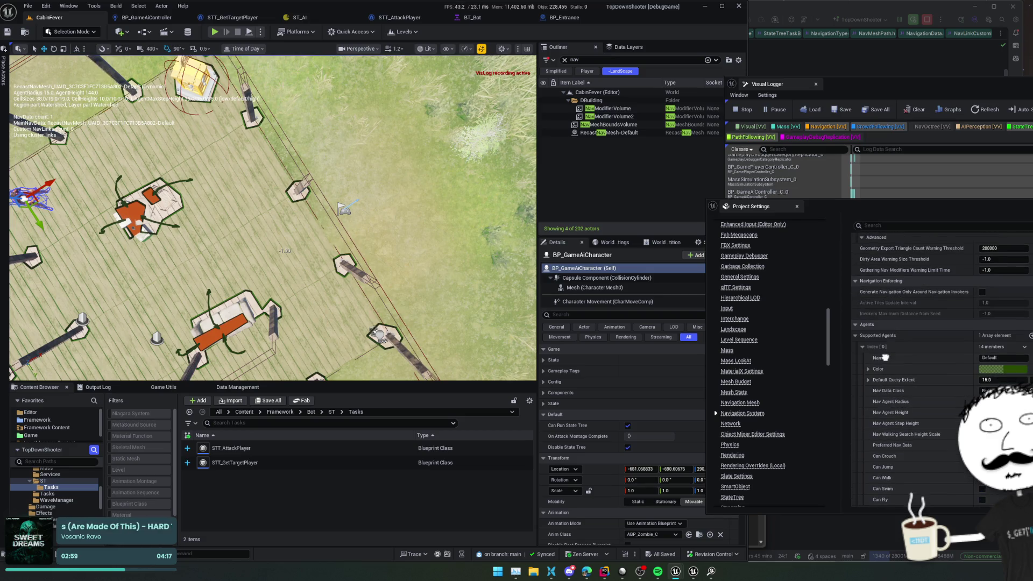
mouse_move(892, 385)
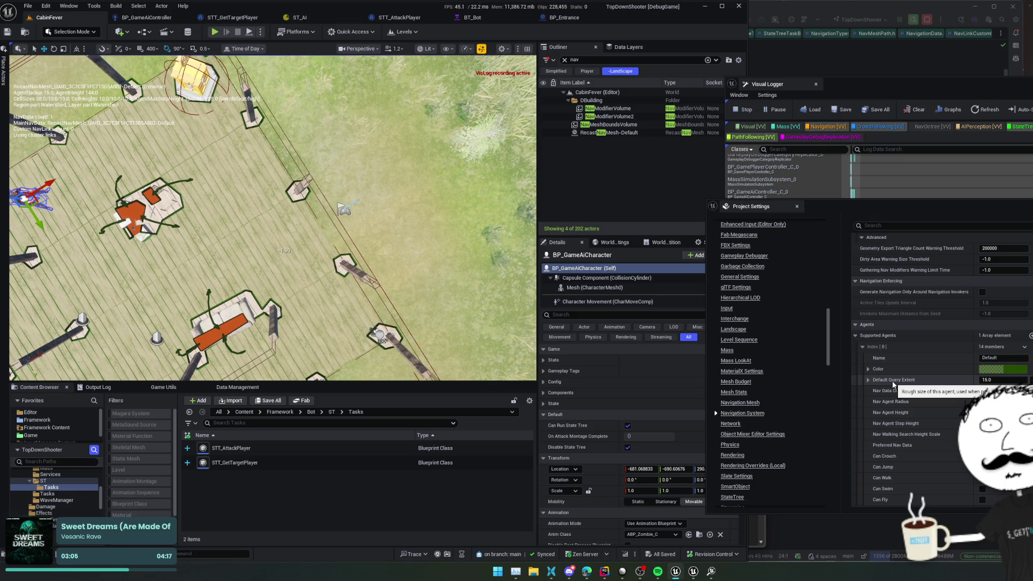
left_click(893, 380)
scroll(893, 385, "down", 1)
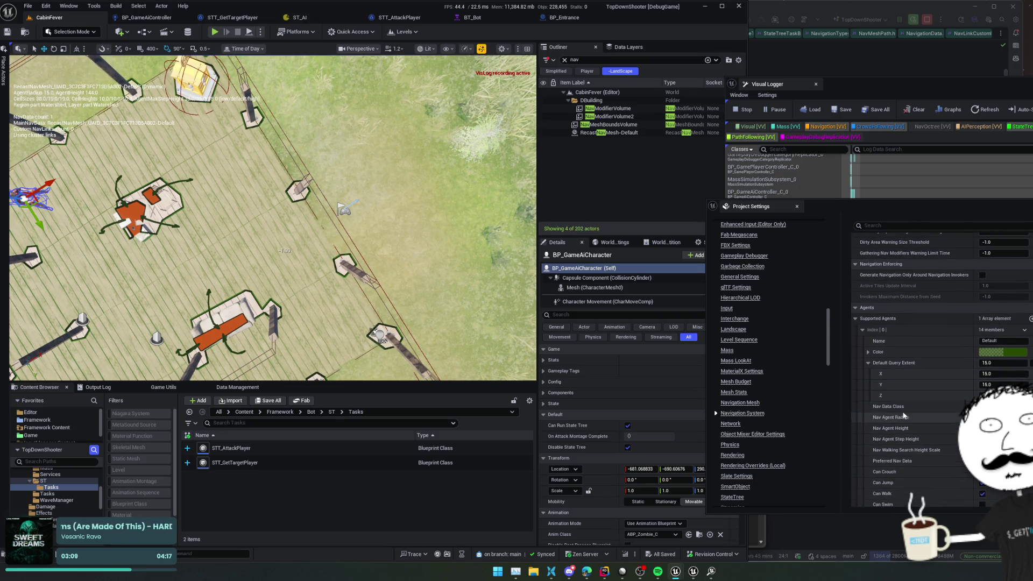
mouse_move(889, 420)
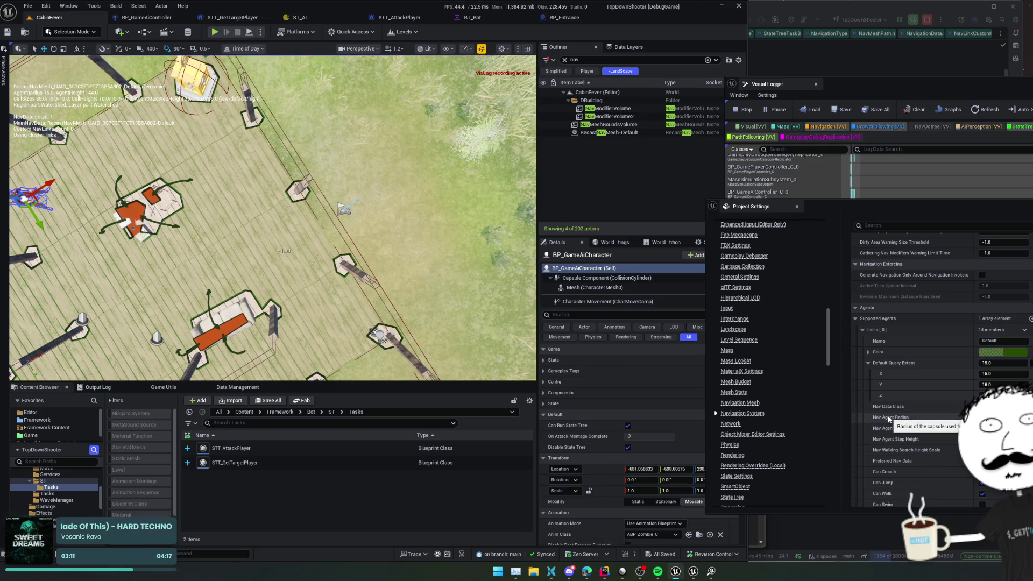
mouse_move(891, 366)
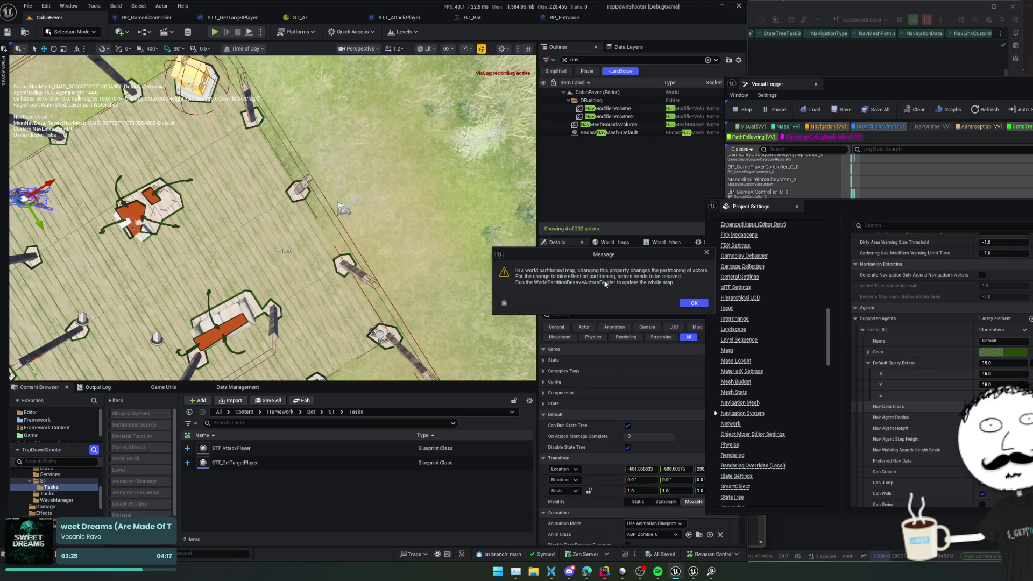
left_click(694, 304)
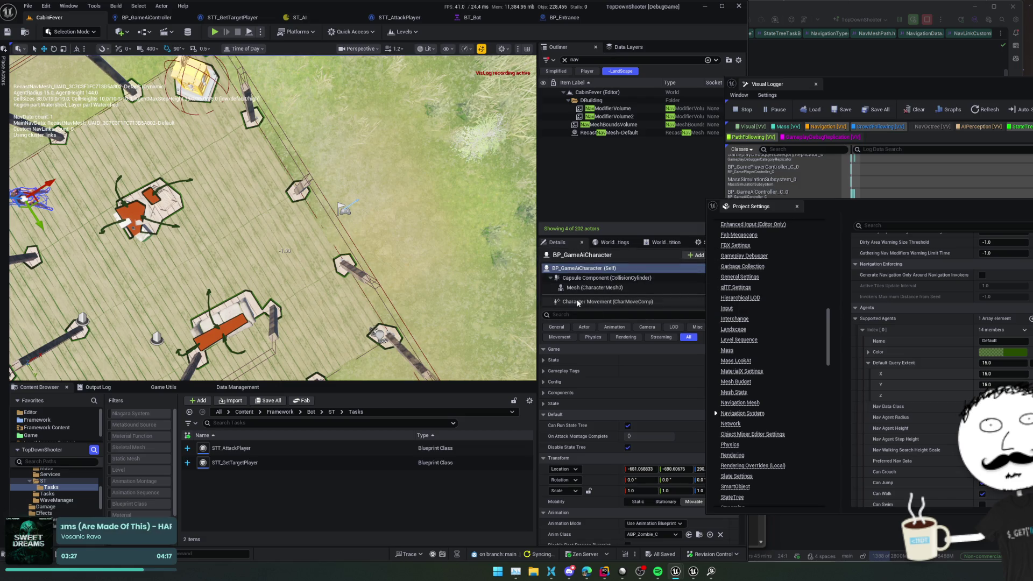
left_click_drag(463, 267, 334, 236)
- Run Build > Build Paths on CabinFever and close the Message Log
left_click(116, 6)
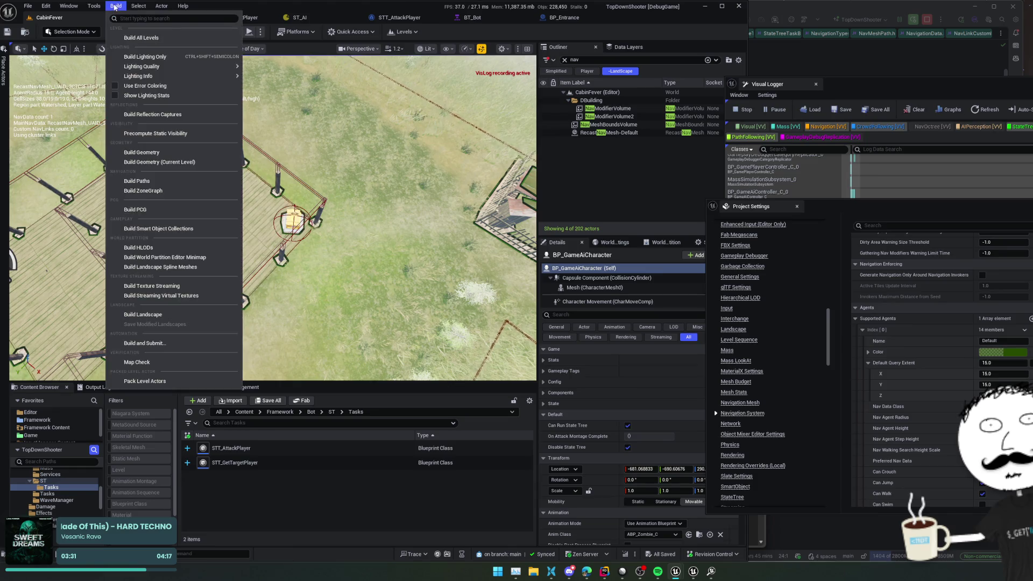
left_click(192, 182)
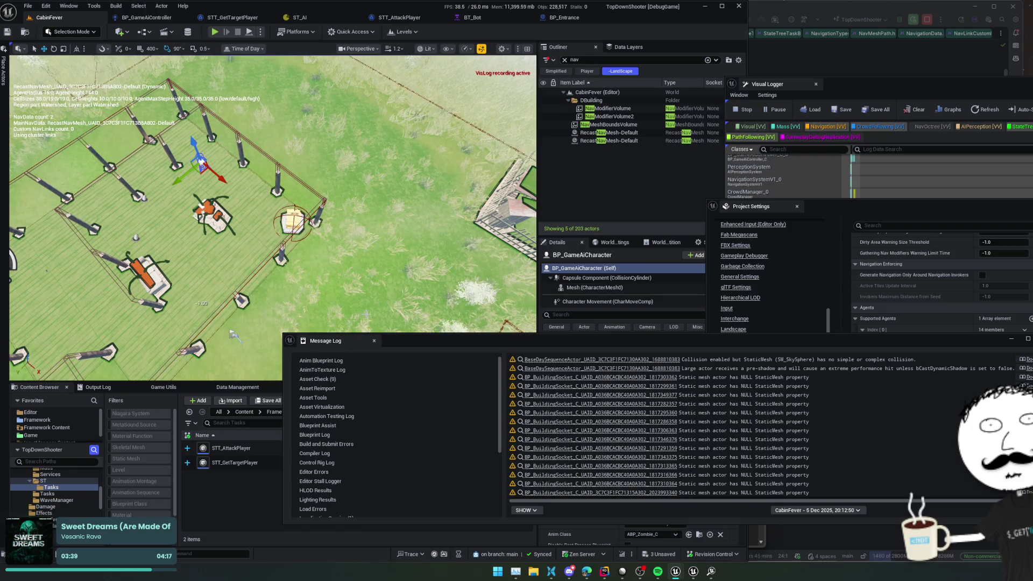
left_click(374, 340)
scroll(382, 225, "up", 5)
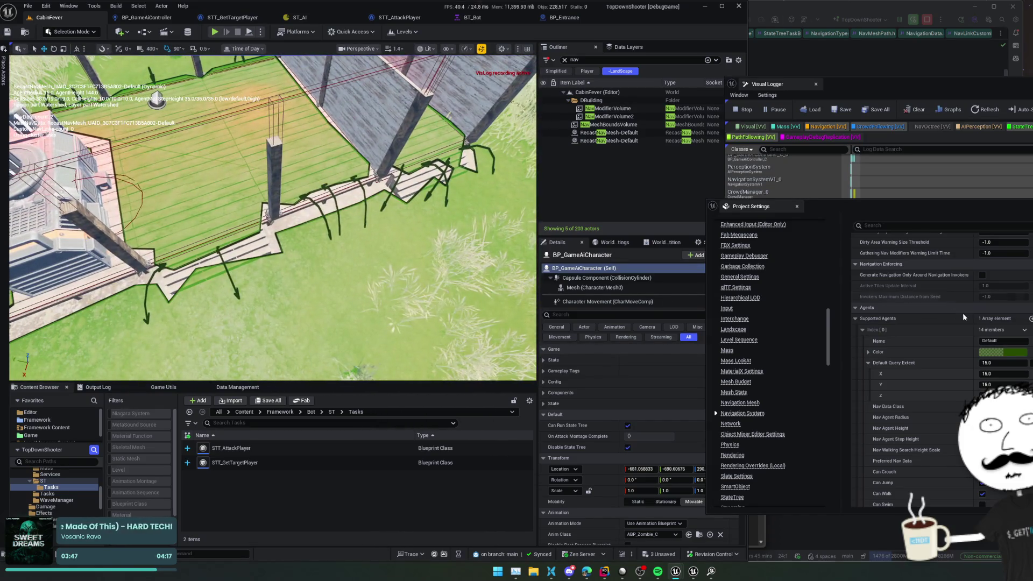
scroll(944, 361, "down", 1)
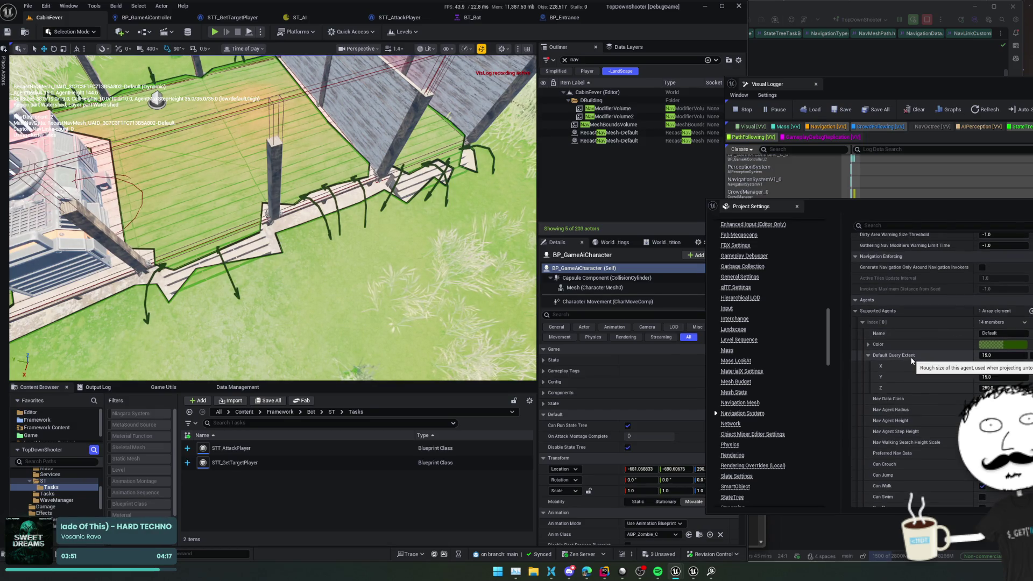
- Set Default Query Extent X and Y to 20.0 and acknowledge the world-partition warning
left_click(1025, 357)
type("20")
key("Tab")
key("Tab")
key("Return")
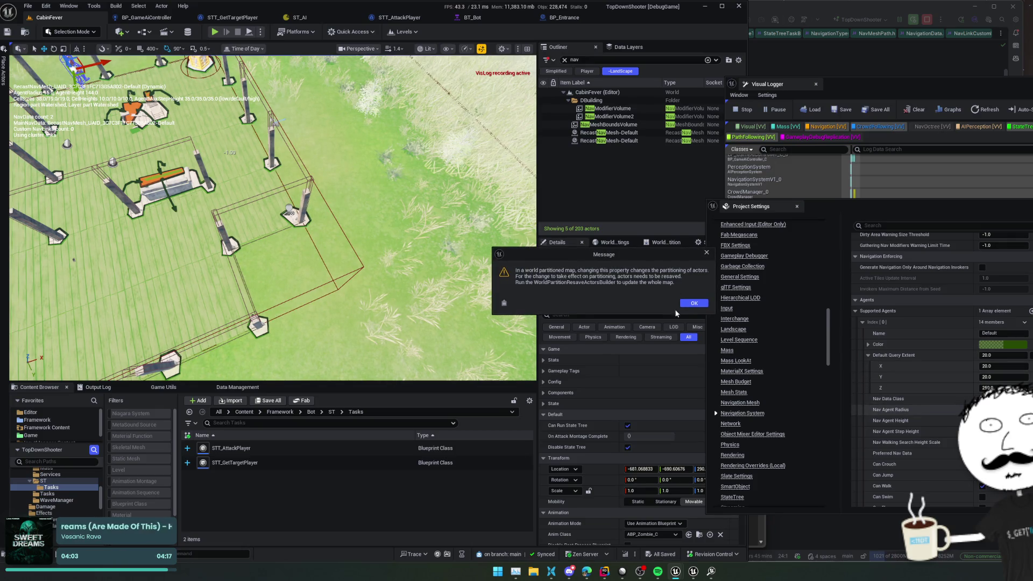
left_click(687, 305)
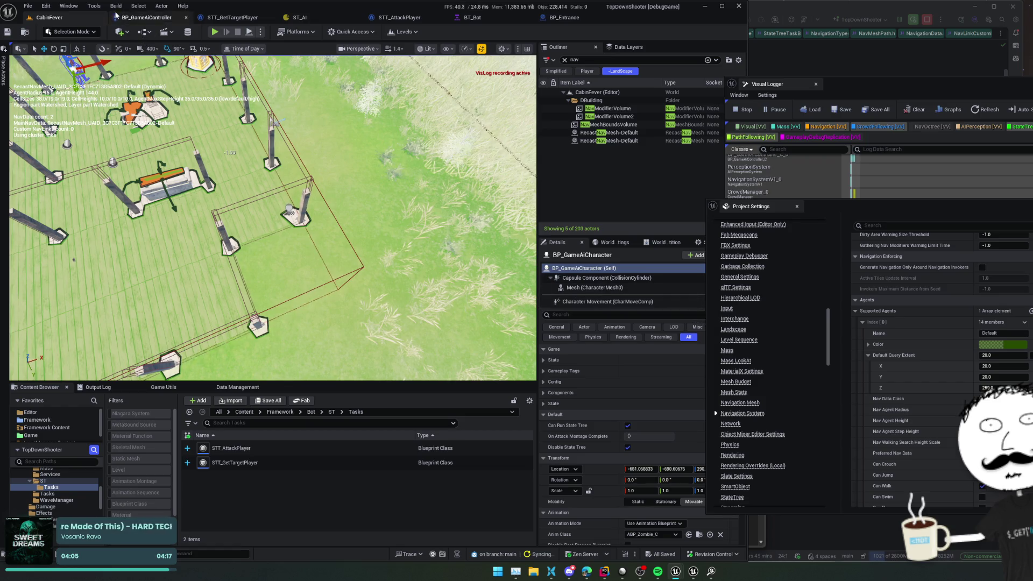
- Rebuild the navigation paths and close the Message Log
left_click(116, 7)
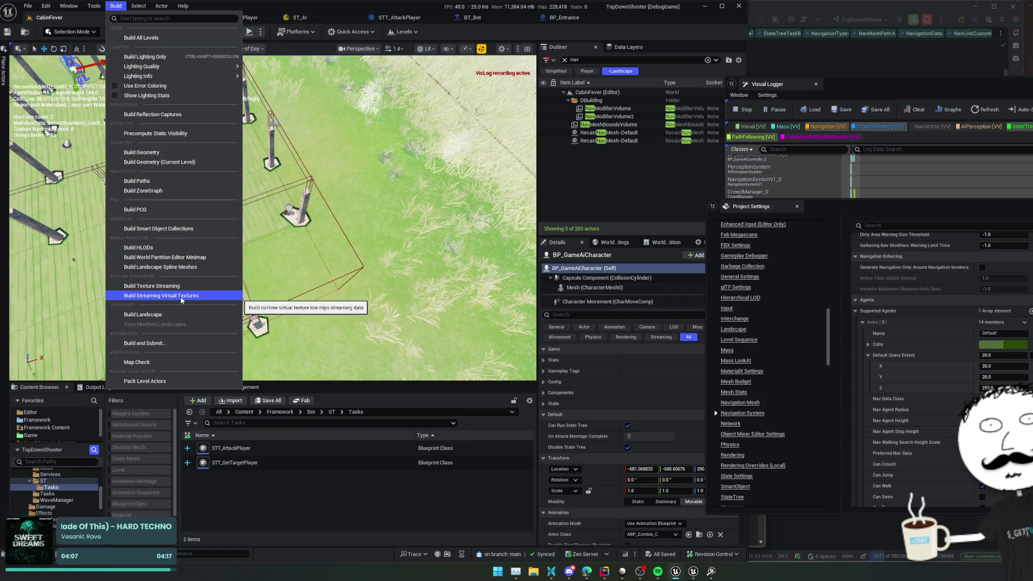
left_click(170, 180)
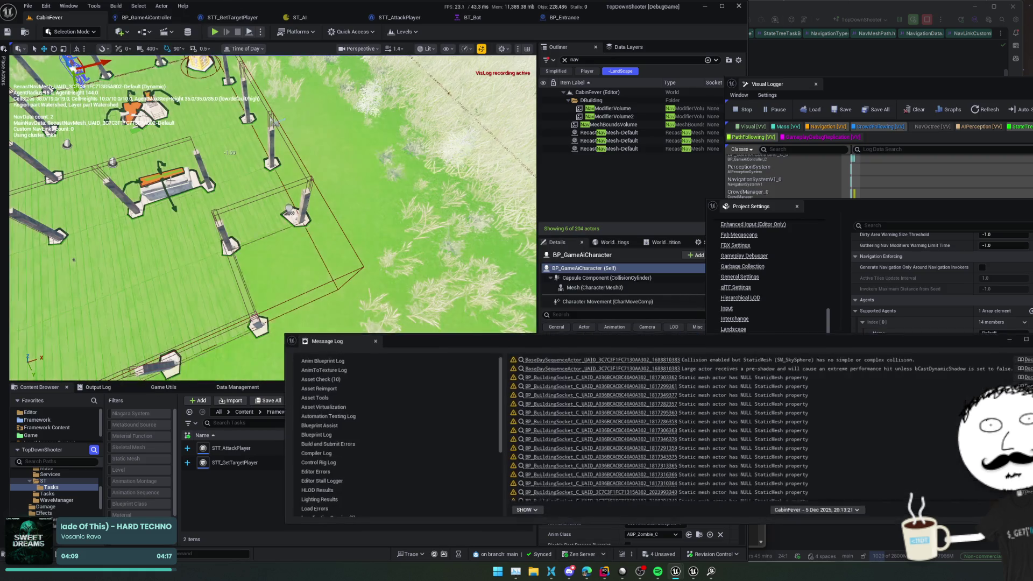
left_click(374, 341)
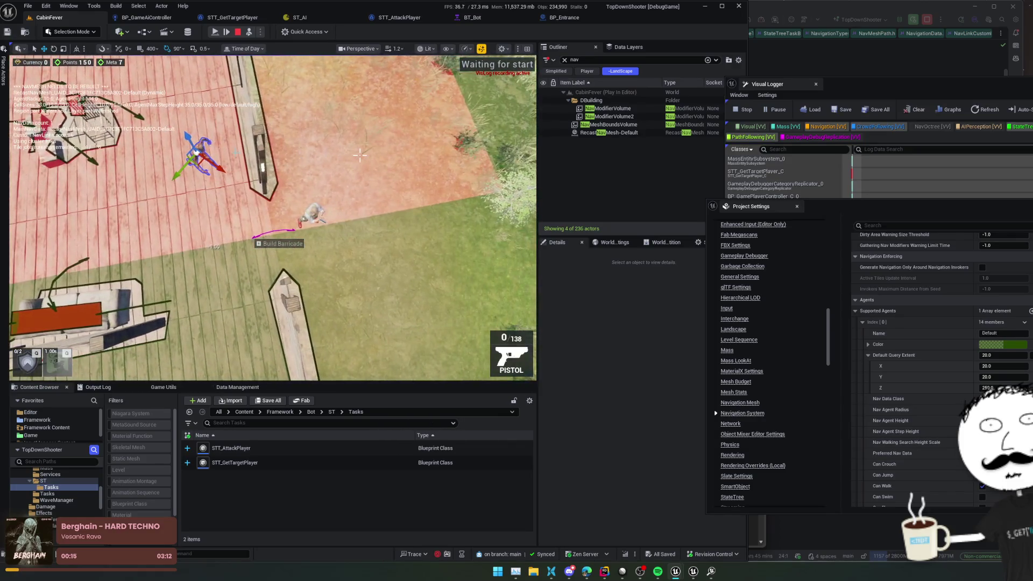
- End the running session, start a new Play In Editor test, then stop it
key("Escape")
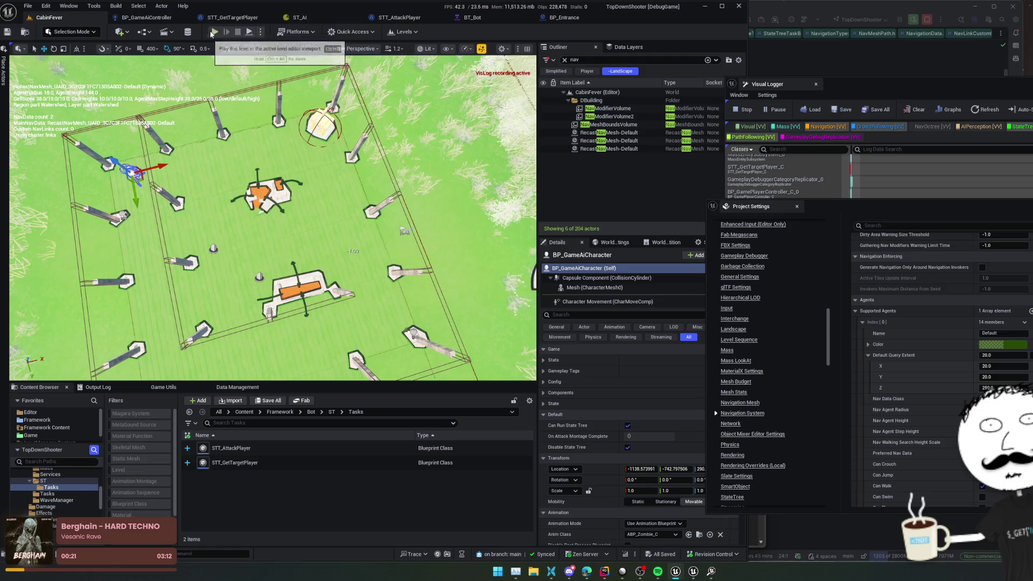
left_click(214, 34)
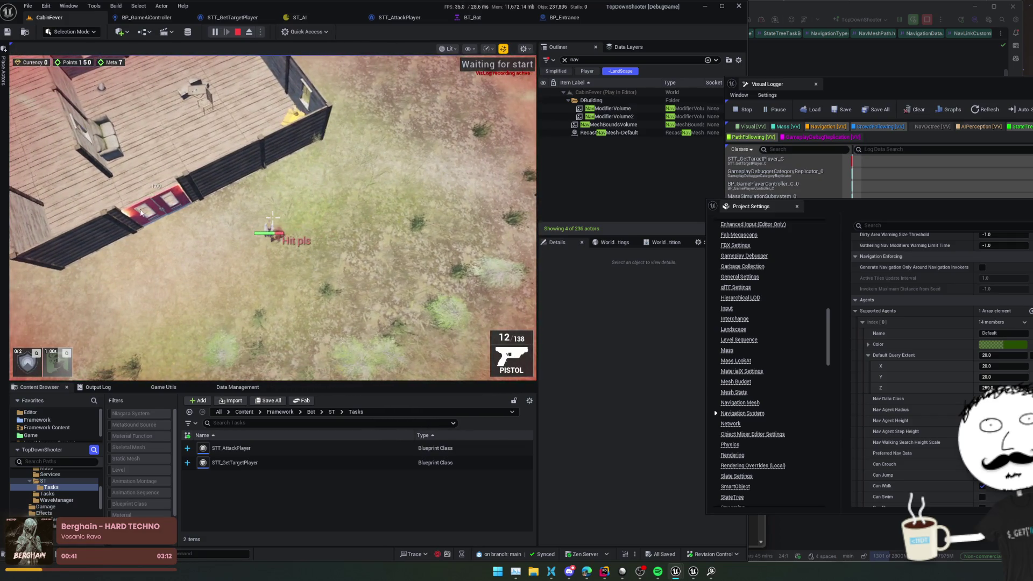
left_click(237, 32)
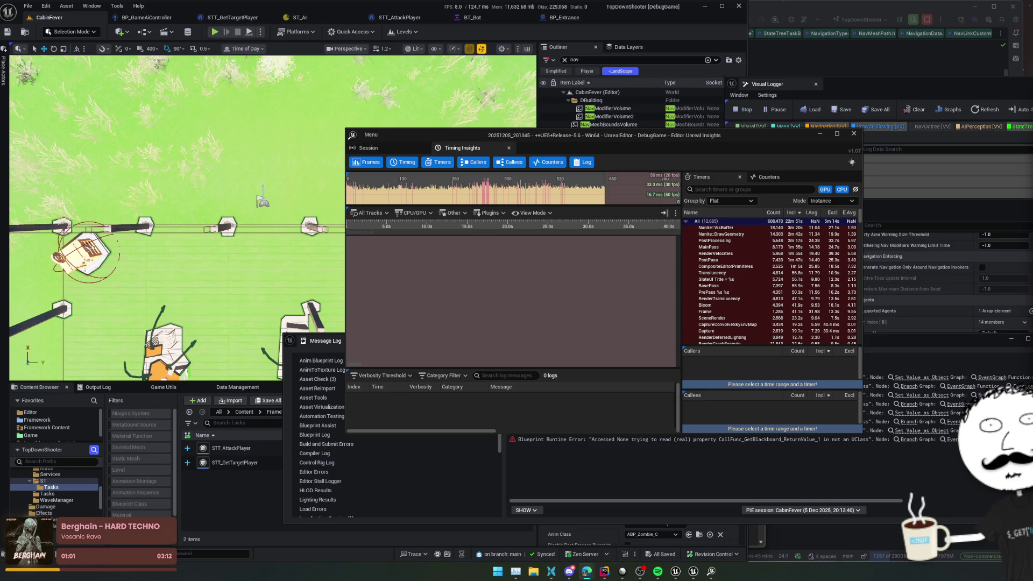
- Open the Blueprint node behind the runtime error and pan to the Set Value as Object node
left_click(854, 133)
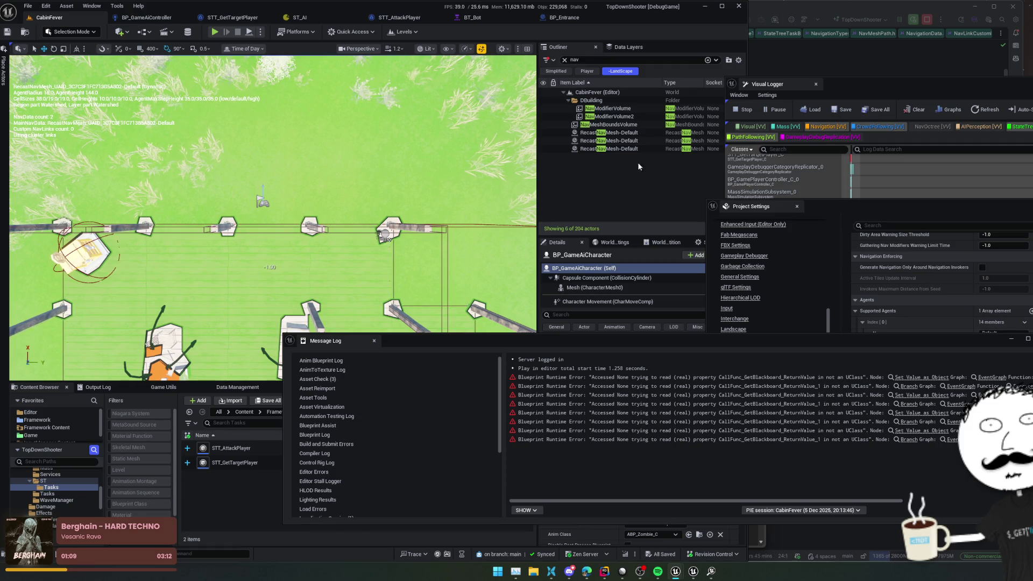
left_click(909, 377)
mouse_move(353, 289)
left_mouse_down()
mouse_move(230, 326)
mouse_move(465, 311)
mouse_move(323, 296)
left_mouse_up()
left_click_drag(390, 311, 253, 290)
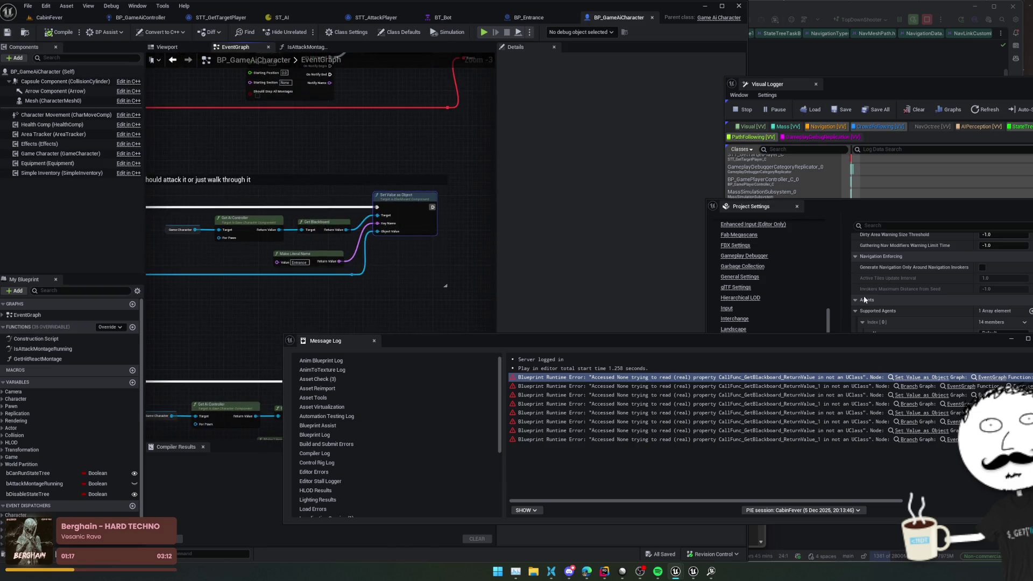
- Close Project Settings and the Unreal Insights window, then return to the CabinFever level
left_click(872, 328)
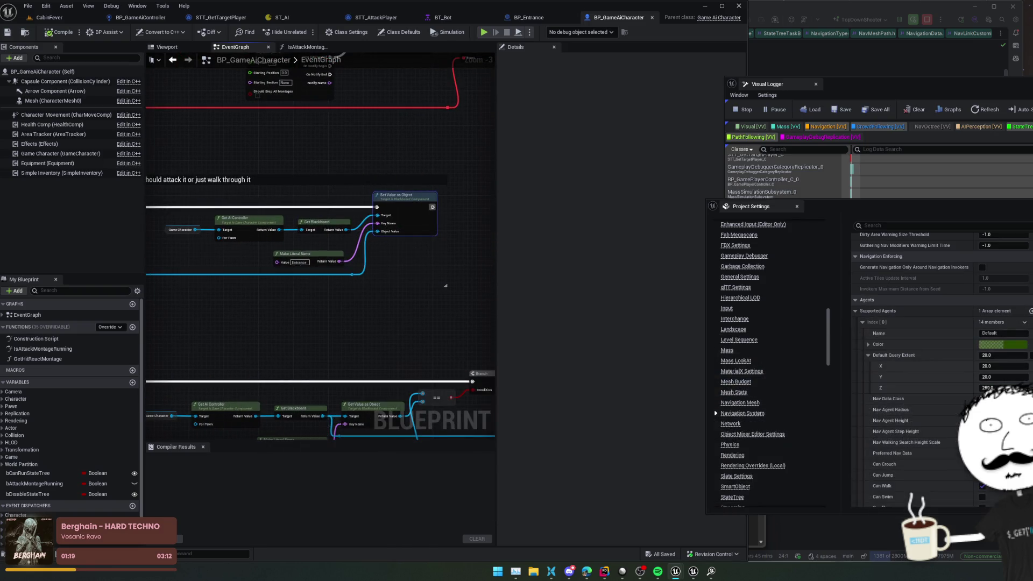
left_click(796, 206)
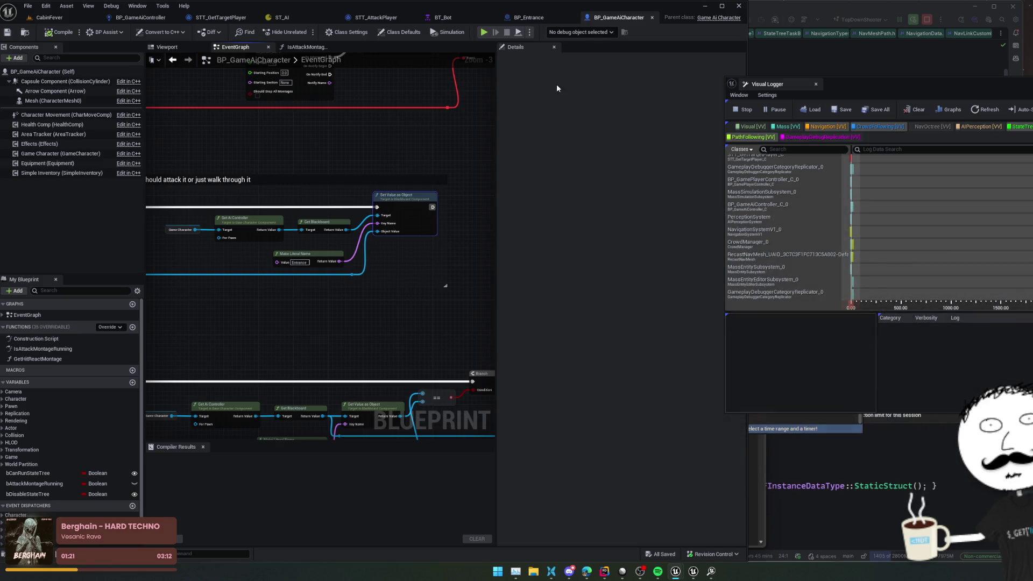
left_click(808, 424)
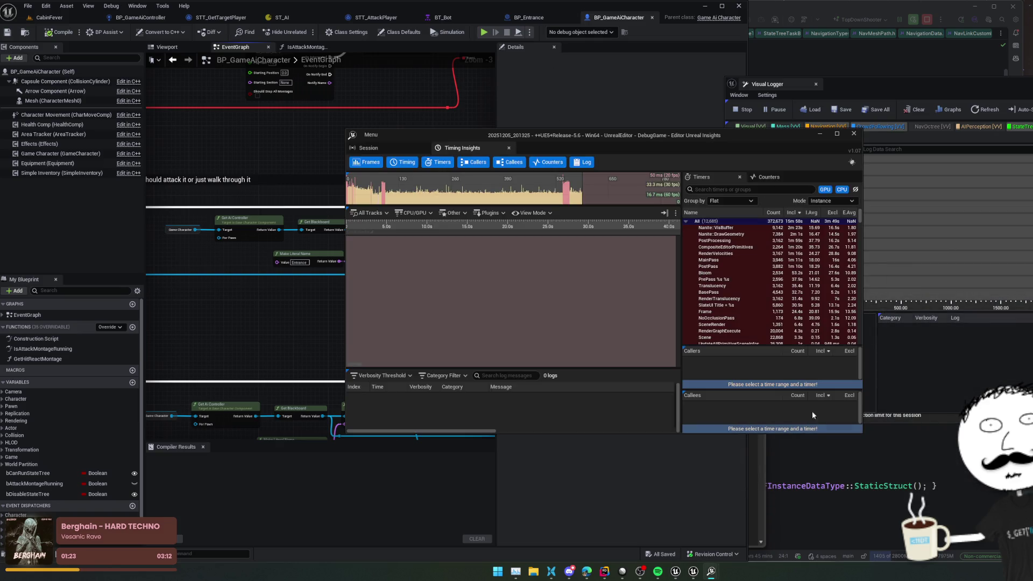
left_click(770, 381)
right_click(712, 572)
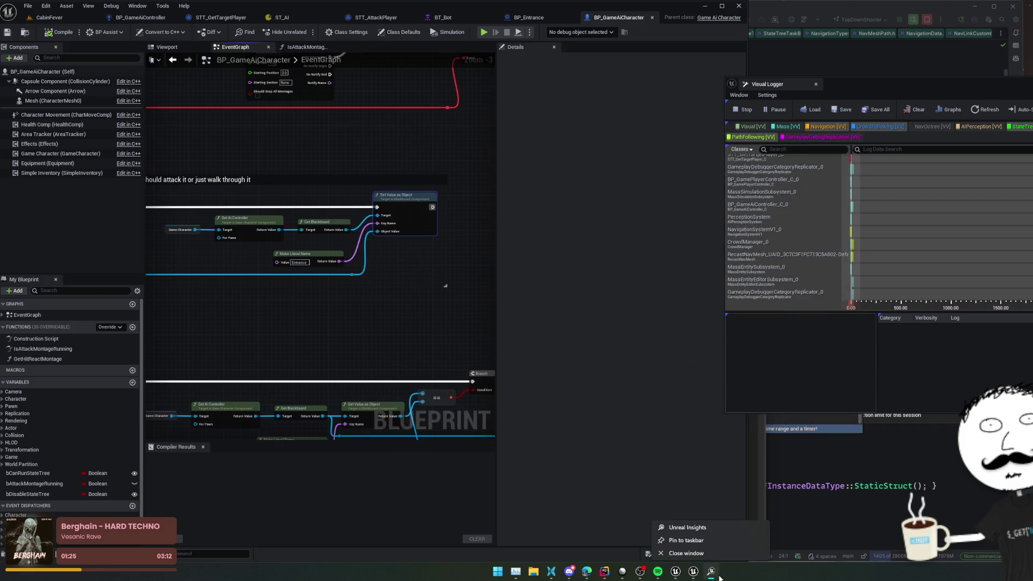
left_click(683, 554)
left_click(85, 14)
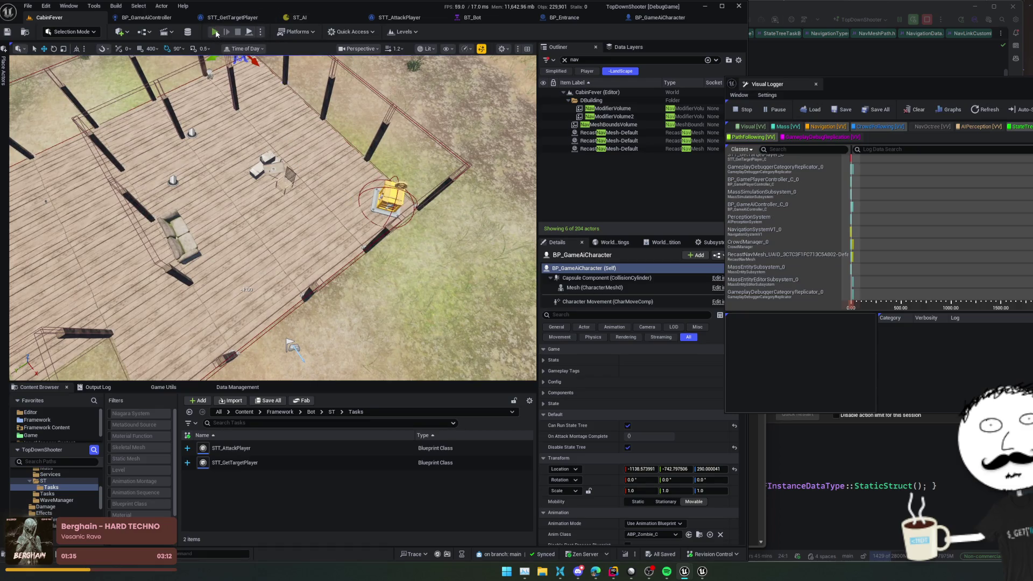
- Start Play In Editor and switch the game to the third-person camera with V
left_click(215, 32)
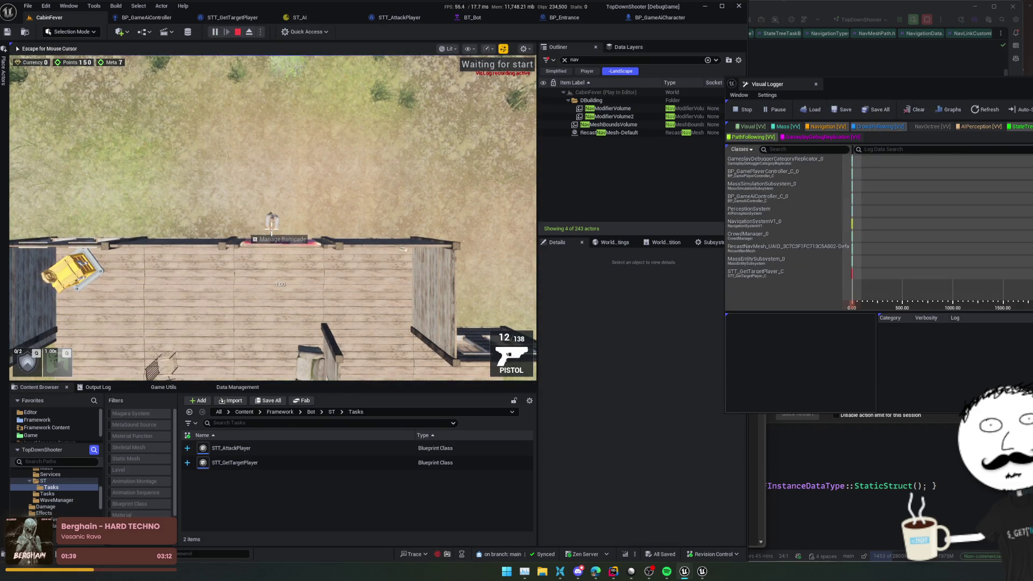
key("v")
scroll(272, 218, "down", 5)
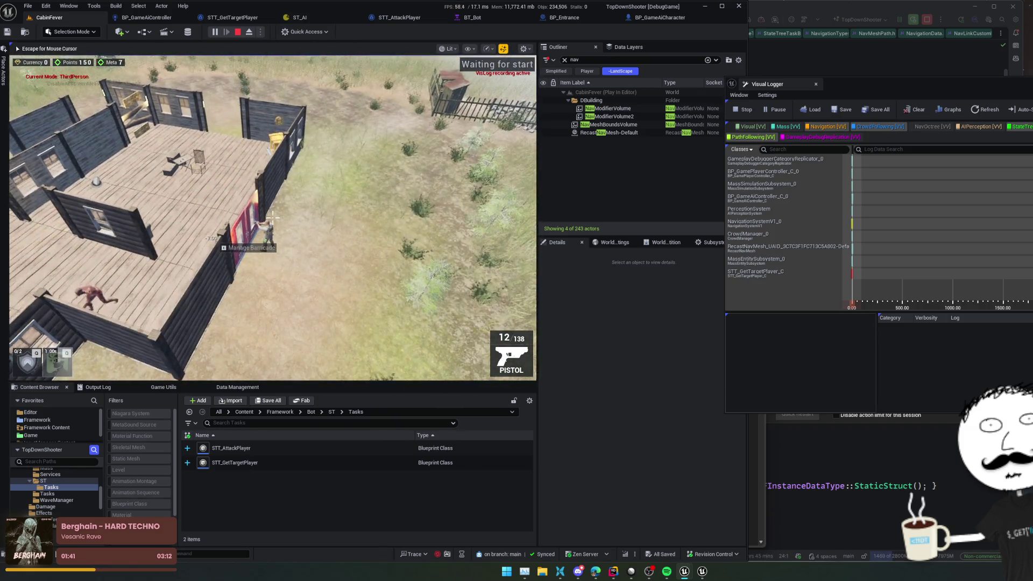
scroll(272, 214, "up", 2)
scroll(273, 218, "down", 2)
- Walk the character to the barricaded cabin door, then bring up the ST_AI StateTree
key("s")
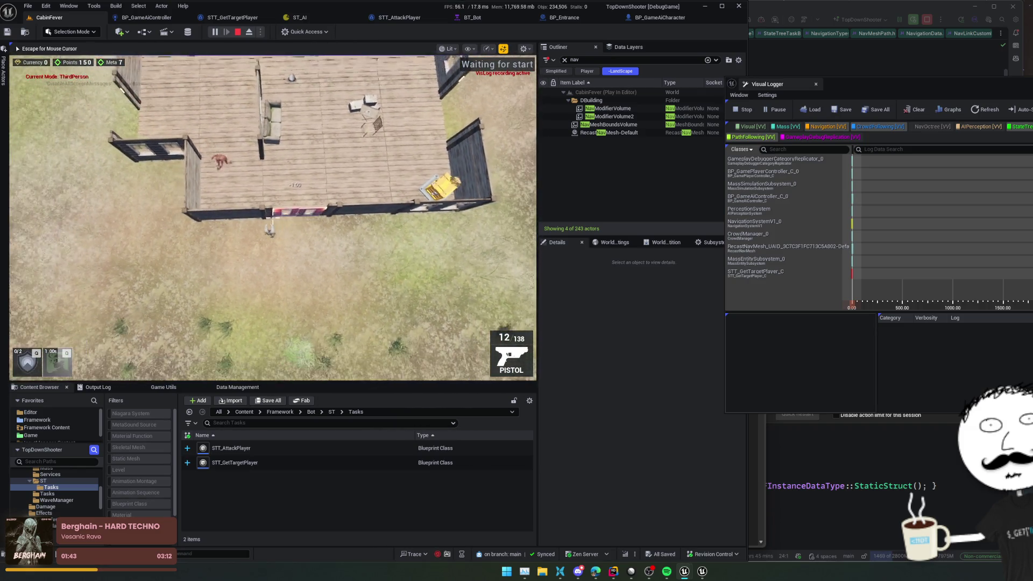
key("d")
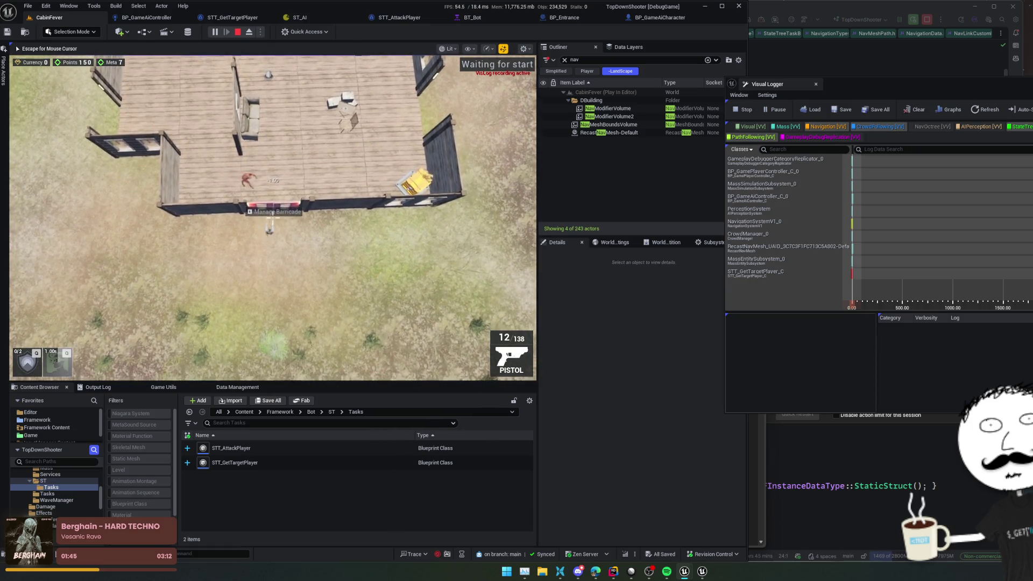
key("s")
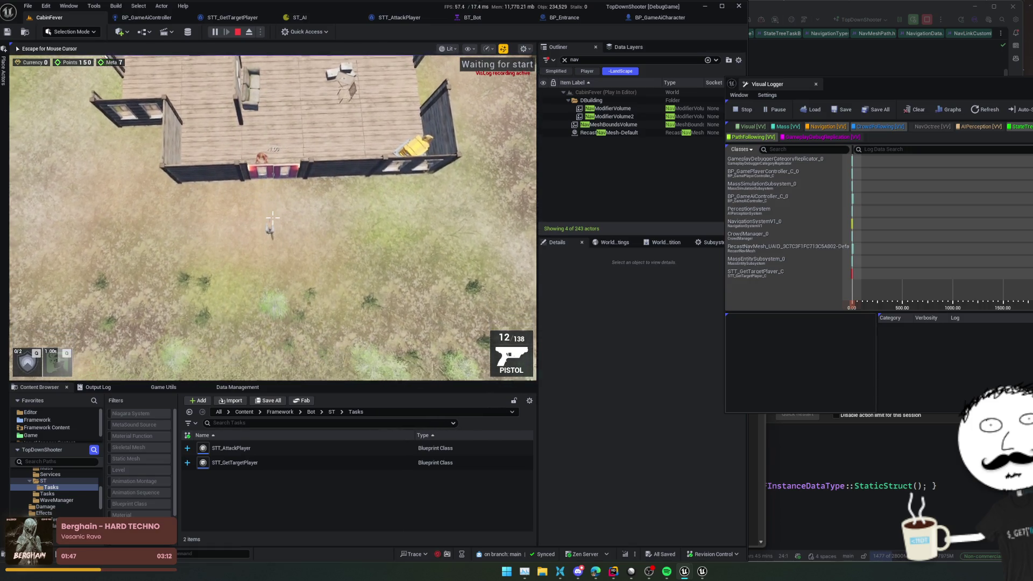
key("w")
key("shift+F1")
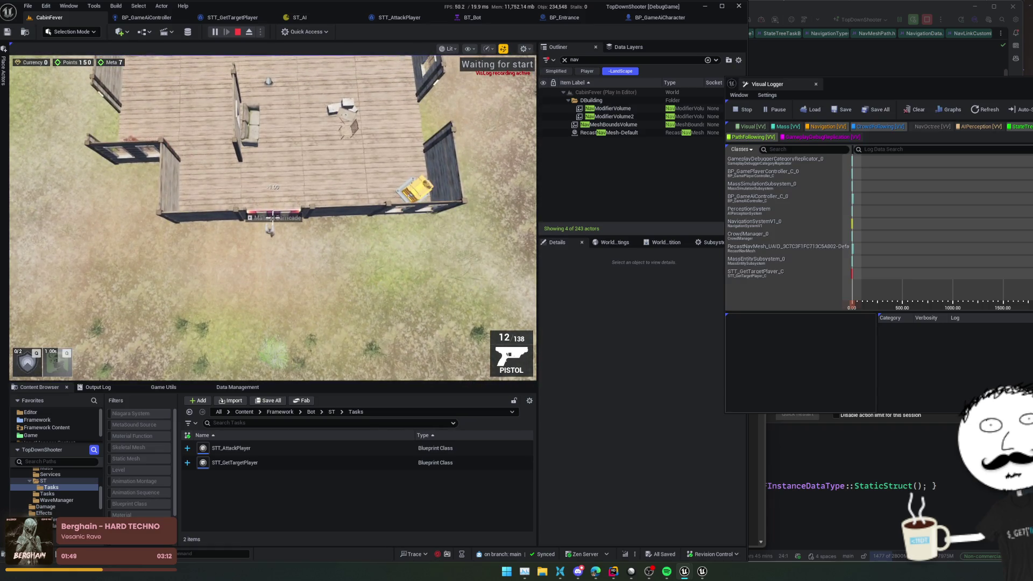
left_click(296, 17)
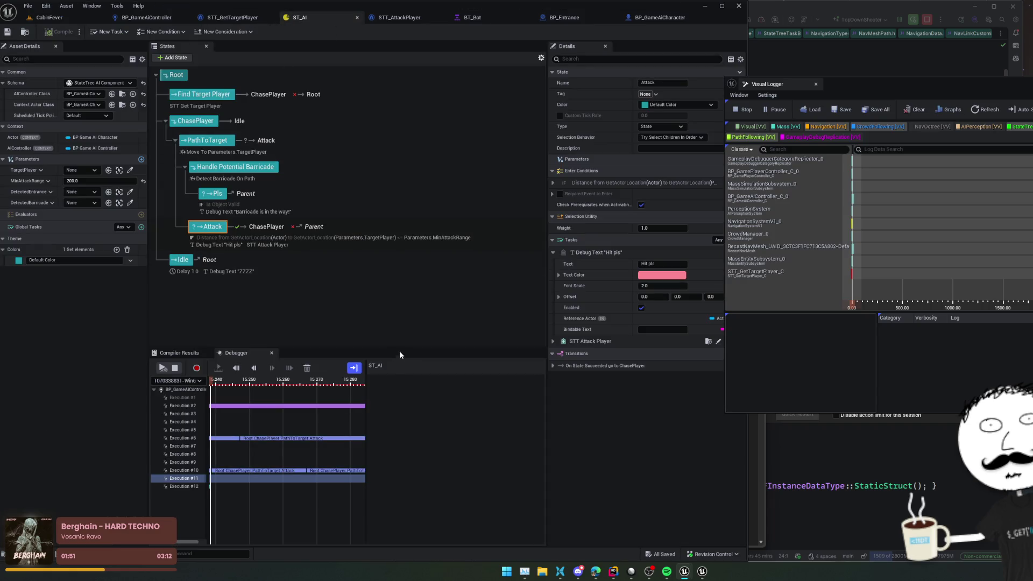
- Select Execution #12, view tick transition details at 15.260, then scrub back to about 15.06
left_click(279, 479)
left_click(184, 486)
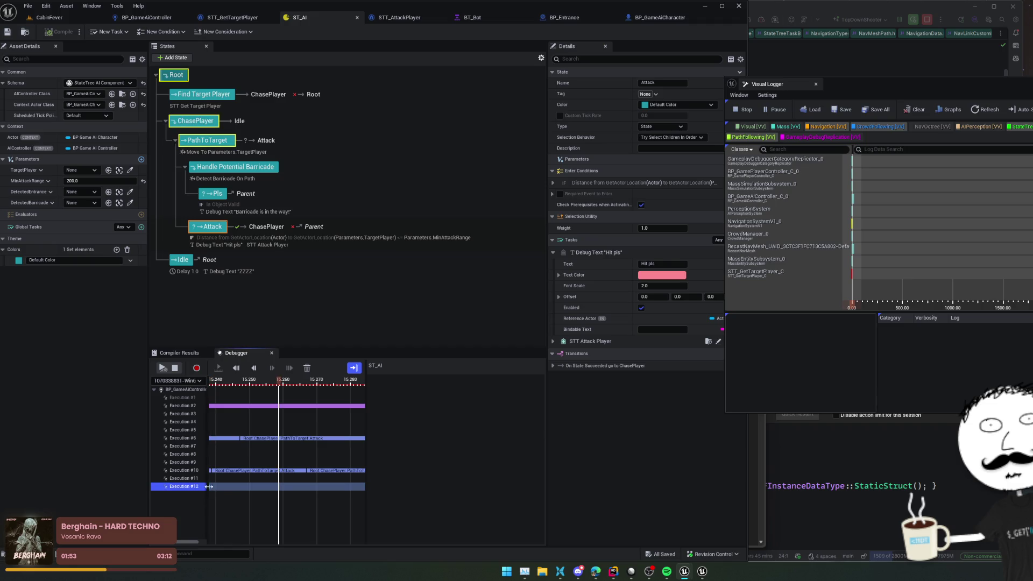
left_click(211, 487)
scroll(300, 438, "down", 2)
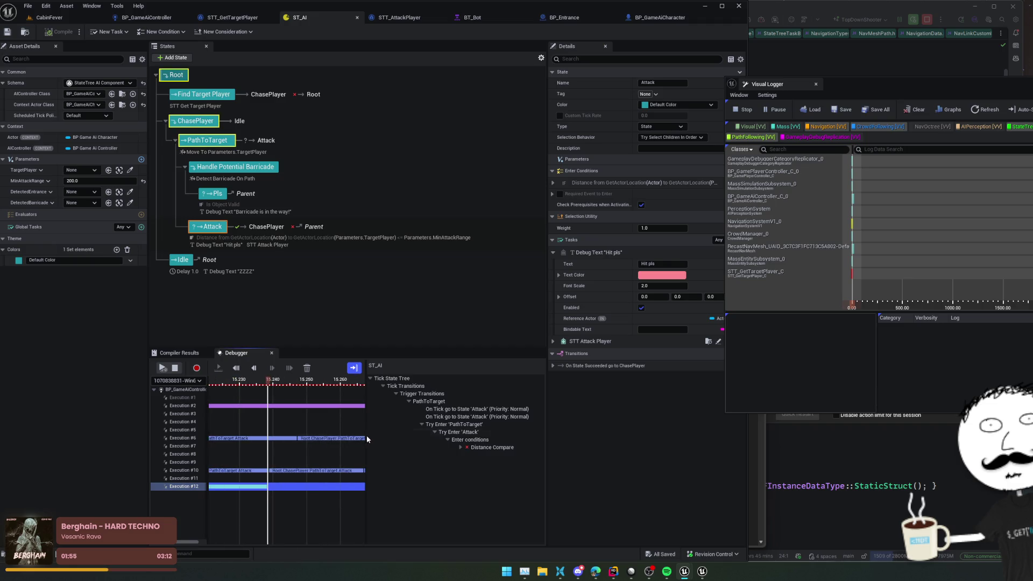
scroll(304, 473, "down", 5)
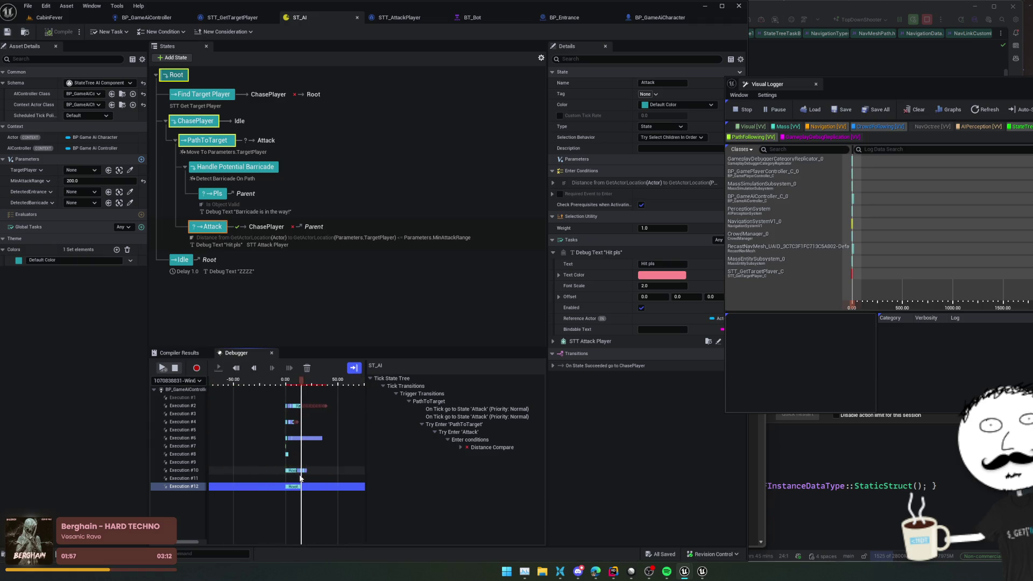
scroll(300, 480, "up", 5)
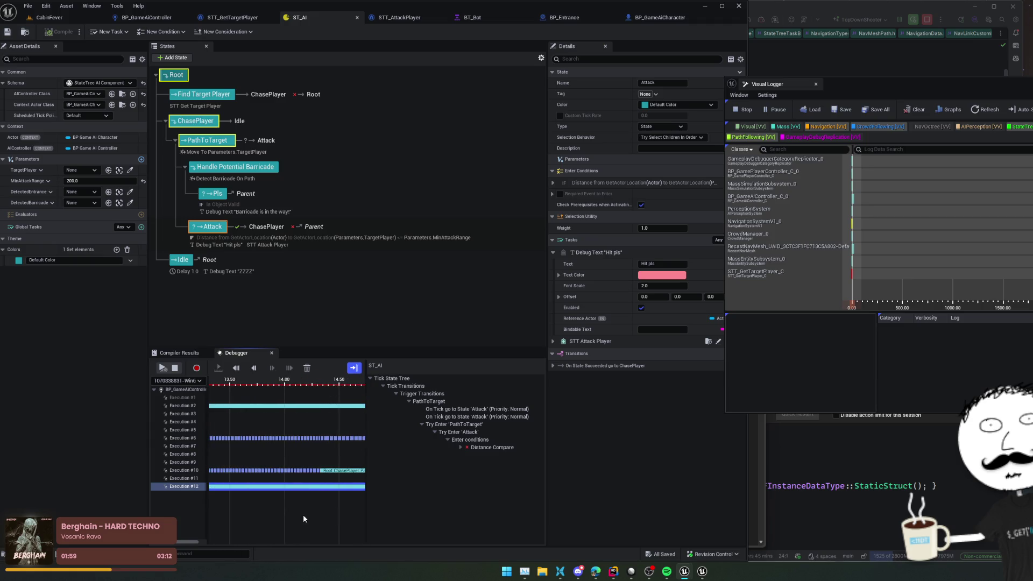
scroll(323, 515, "up", 3)
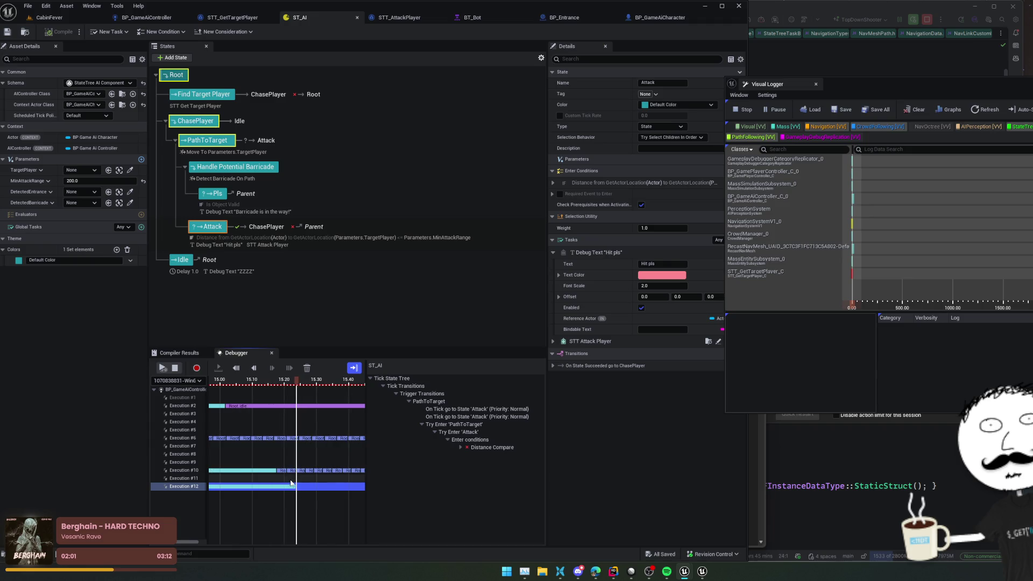
mouse_move(297, 380)
left_mouse_down()
mouse_move(101, 399)
mouse_move(43, 392)
left_mouse_up()
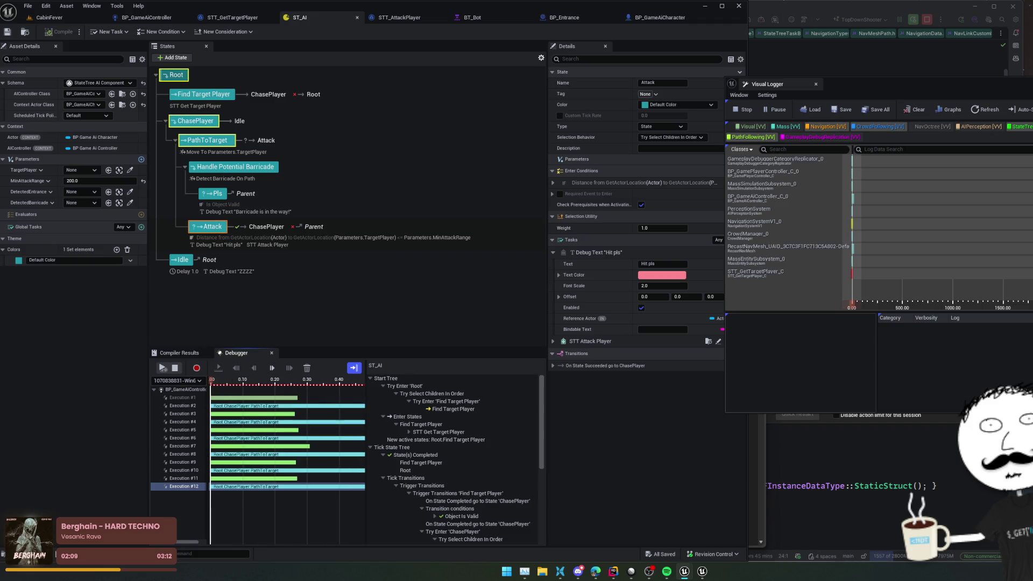
- Scrub to about 5 seconds, inspect the Handle Potential Barricade state, and close the Visual Logger
scroll(286, 505, "down", 5)
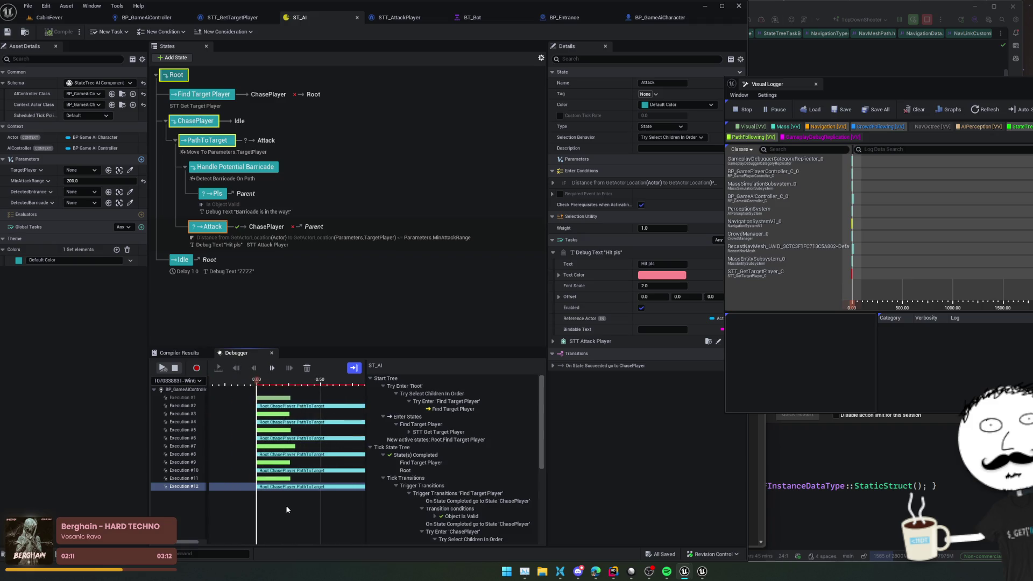
mouse_move(292, 508)
left_mouse_down()
mouse_move(336, 510)
mouse_move(274, 487)
left_mouse_up()
mouse_move(275, 381)
left_mouse_down()
mouse_move(366, 381)
mouse_move(232, 382)
mouse_move(402, 412)
mouse_move(241, 431)
mouse_move(275, 441)
mouse_move(250, 441)
left_mouse_up()
scroll(528, 460, "down", 3)
scroll(529, 460, "up", 1)
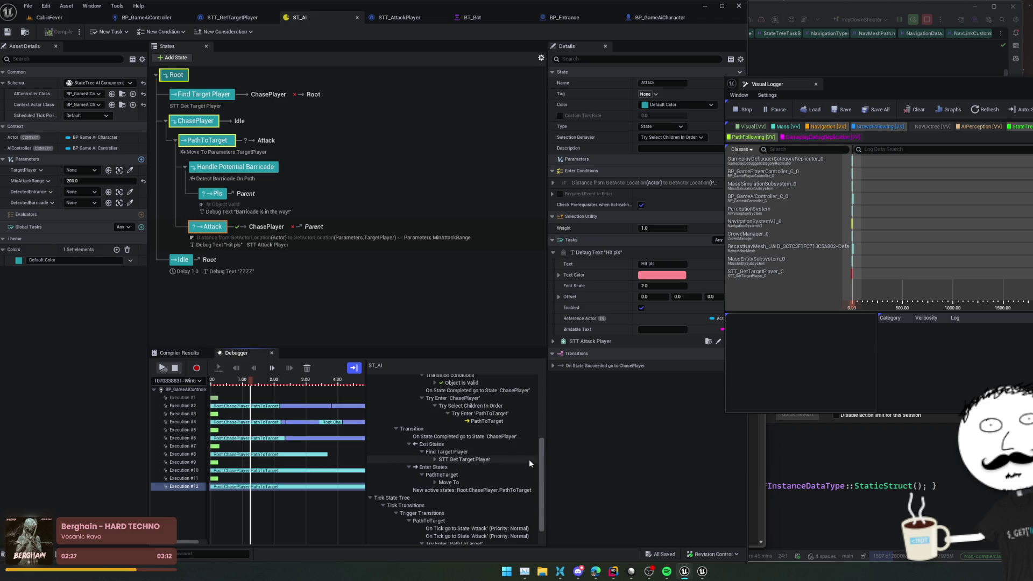
scroll(528, 460, "up", 1)
scroll(528, 460, "down", 2)
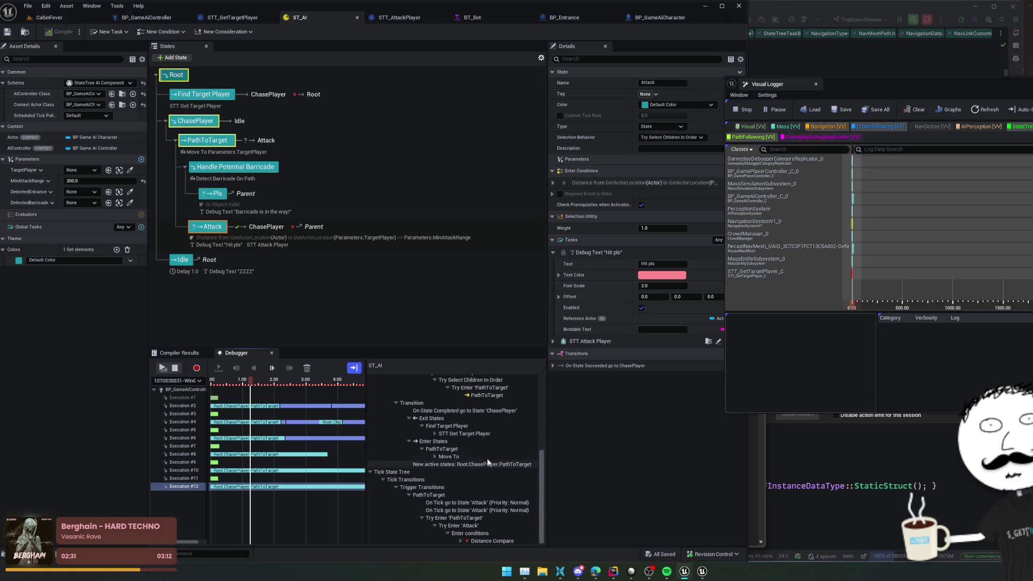
left_click(234, 167)
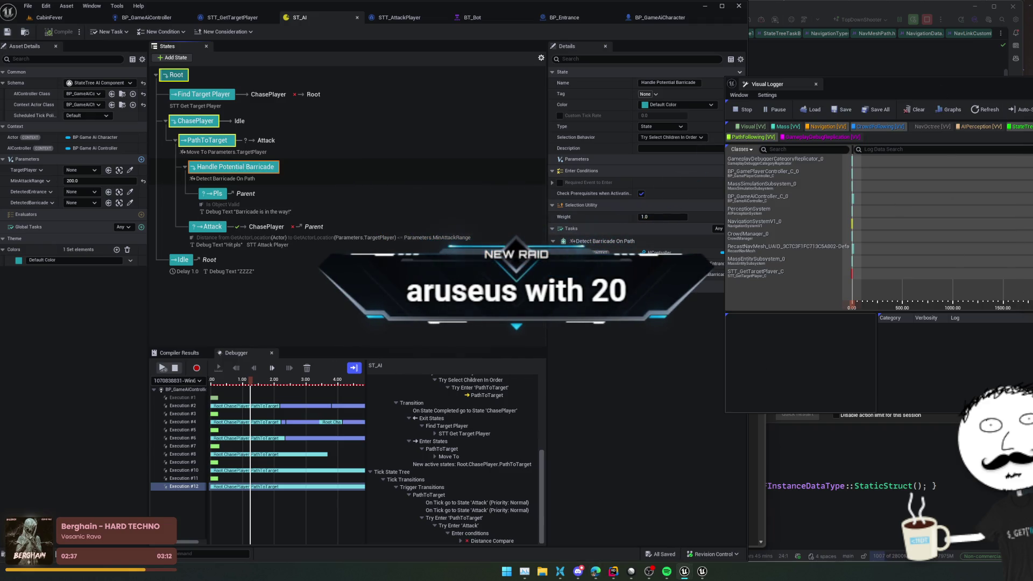
left_click(1028, 191)
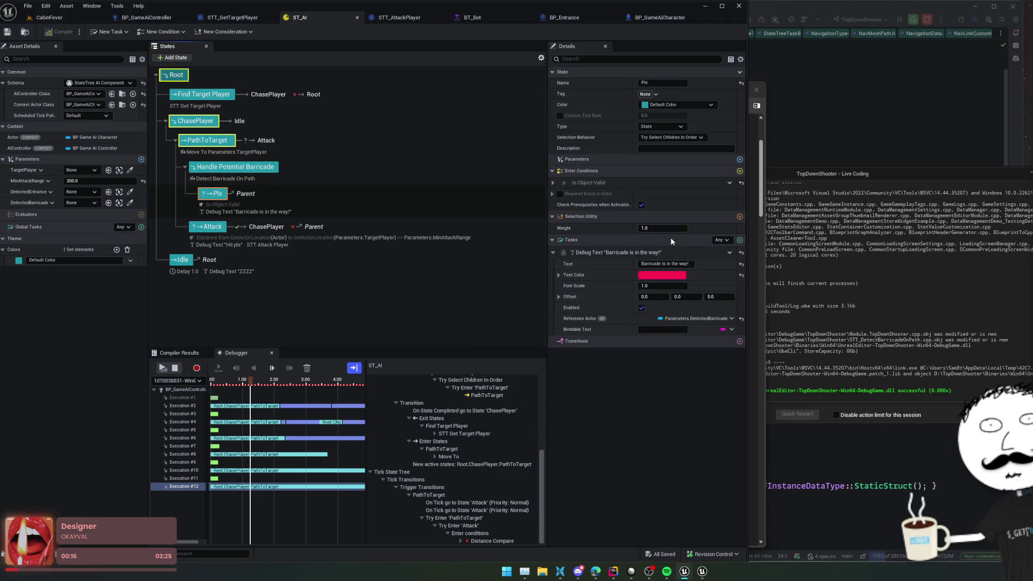
- Add an On Tick transition from PathToTarget to Handle Potential Barricade
left_click(264, 171)
left_click(224, 147)
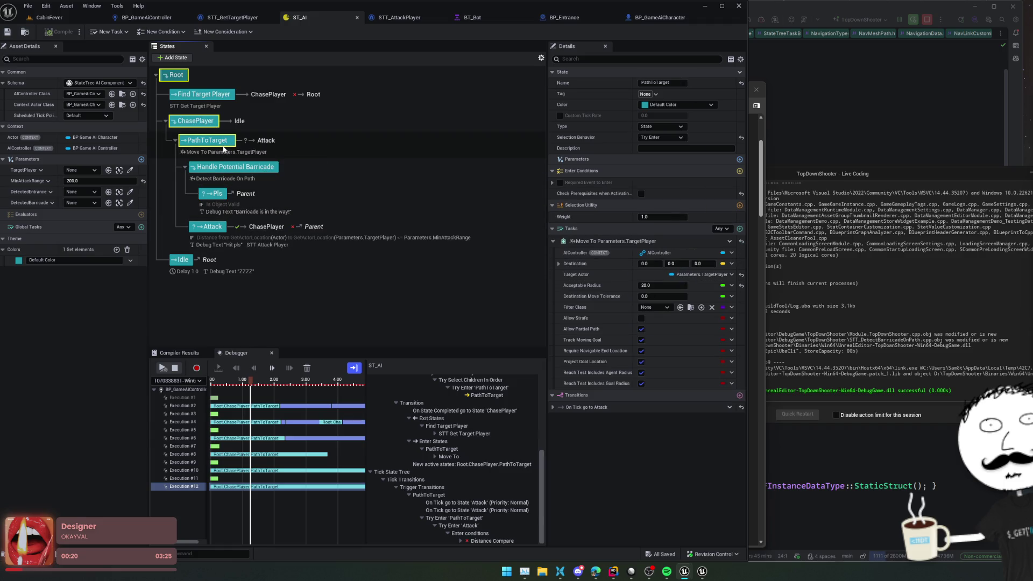
left_click(738, 395)
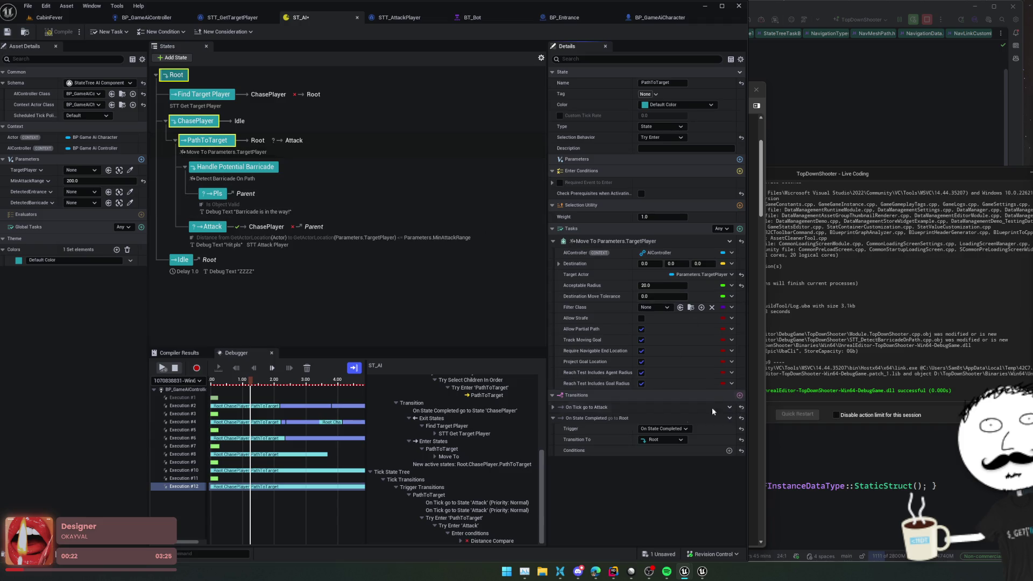
left_click(668, 429)
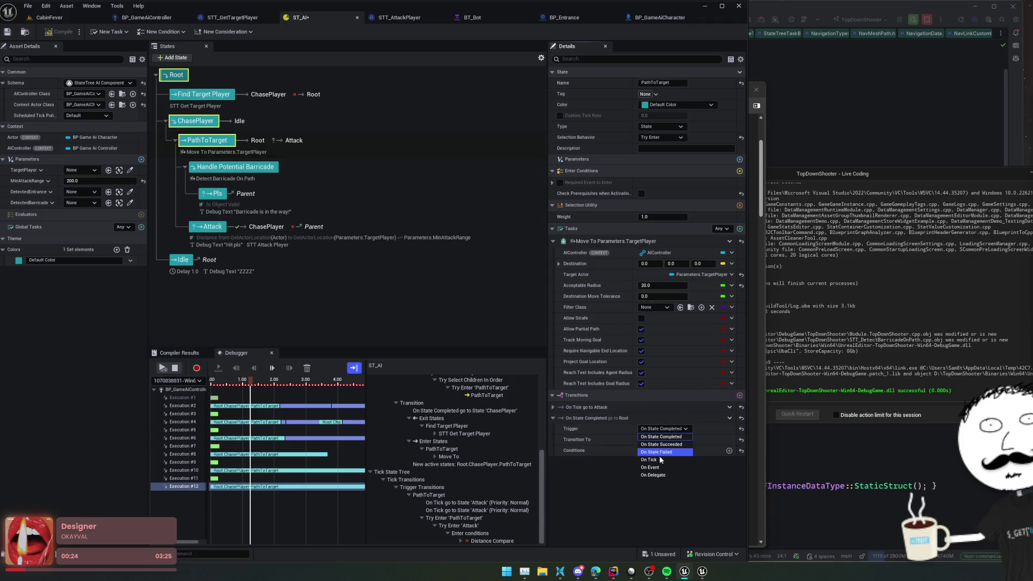
left_click(658, 459)
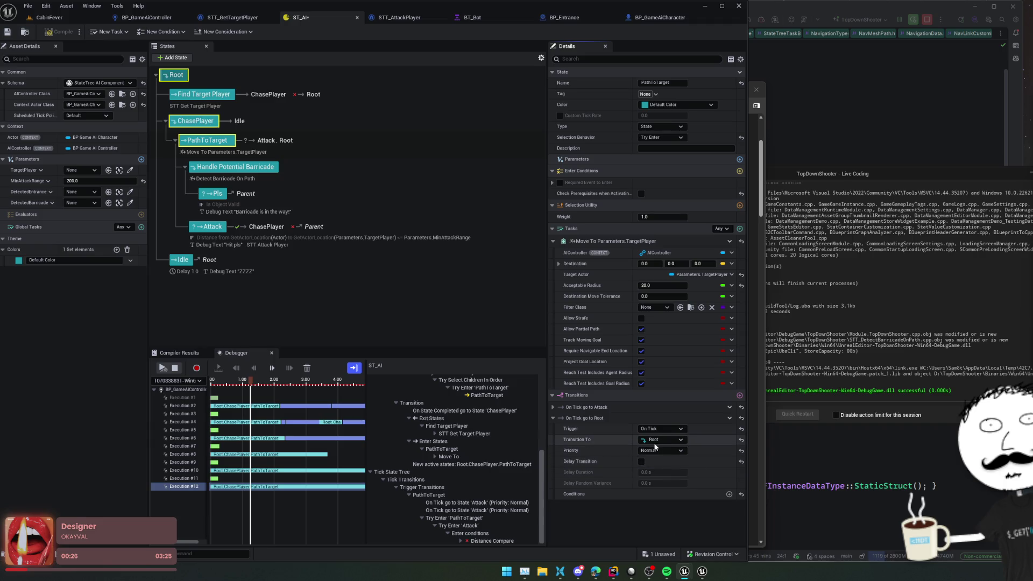
left_click(654, 444)
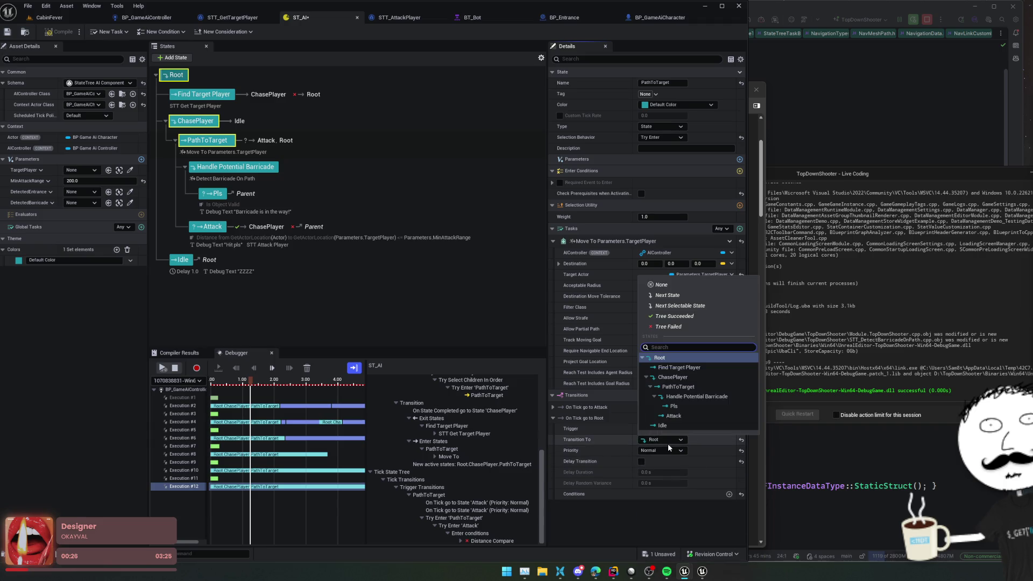
left_click(704, 396)
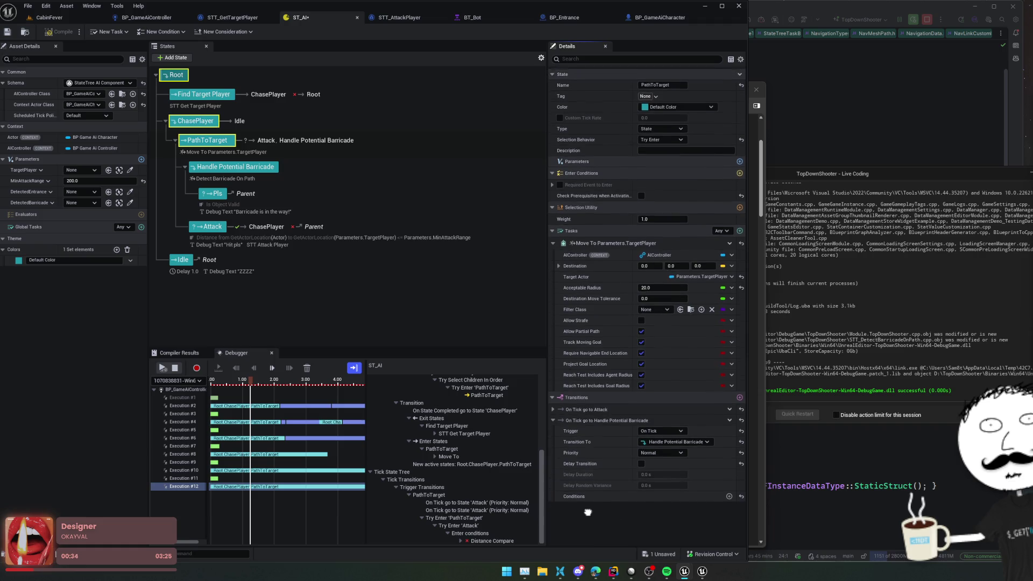
- Save the ST_AI StateTree, start a play session and close the Unreal Insights window
left_click(7, 31)
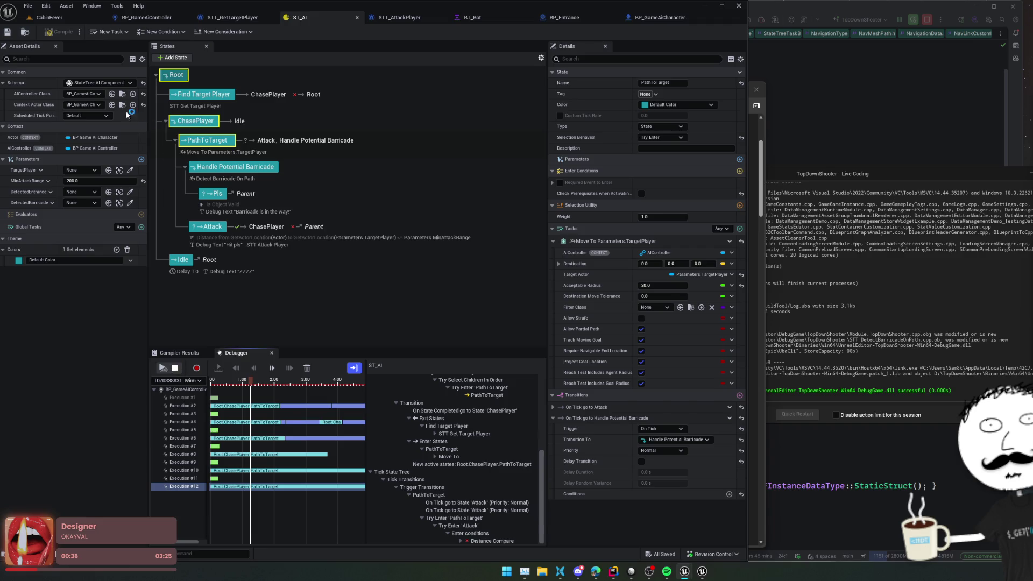
left_click(166, 367)
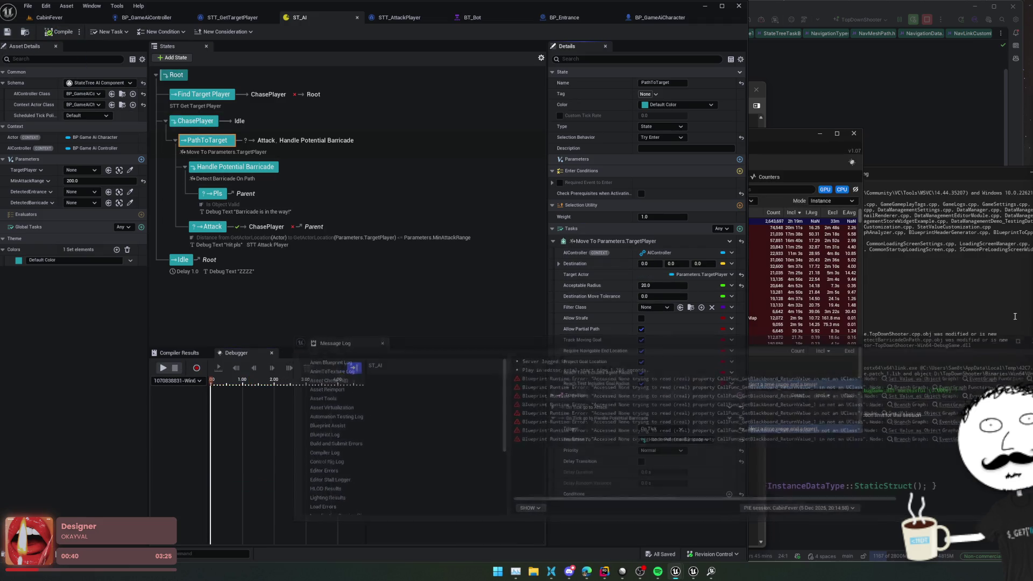
left_click(847, 142)
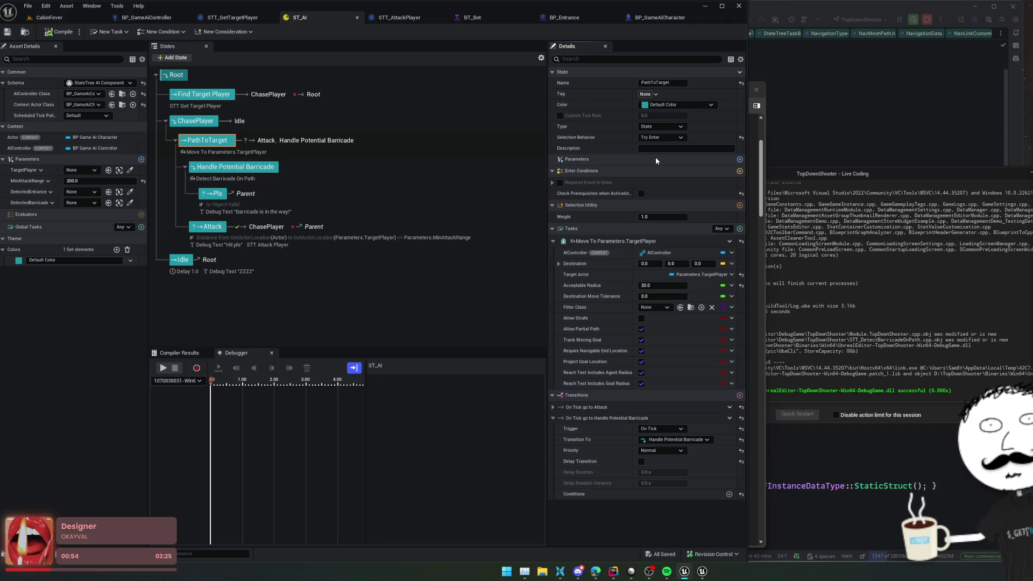
- Play CabinFever with Alt+P near the barricaded door, then switch back to ST_AI
left_click(54, 20)
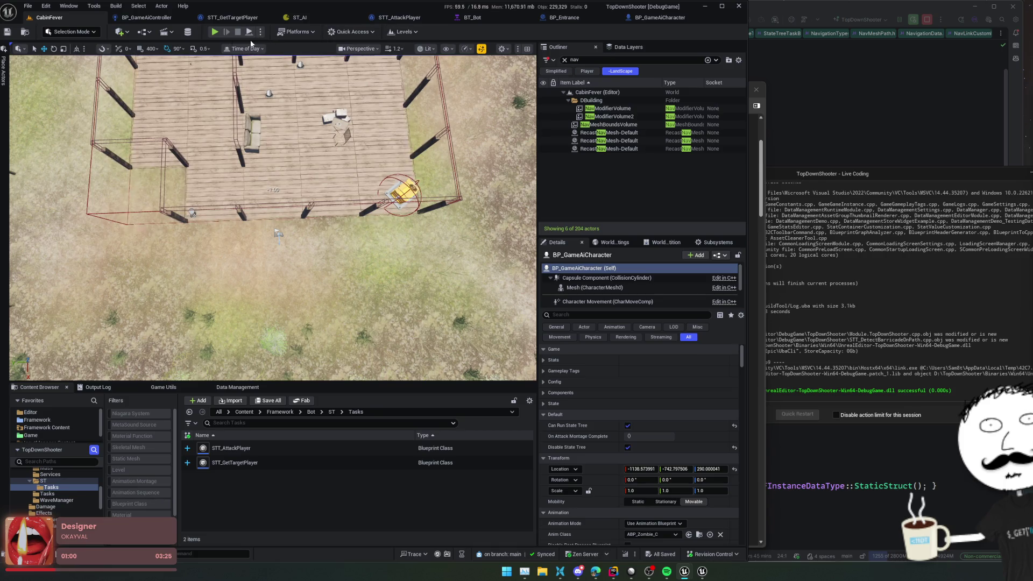
key("alt+p")
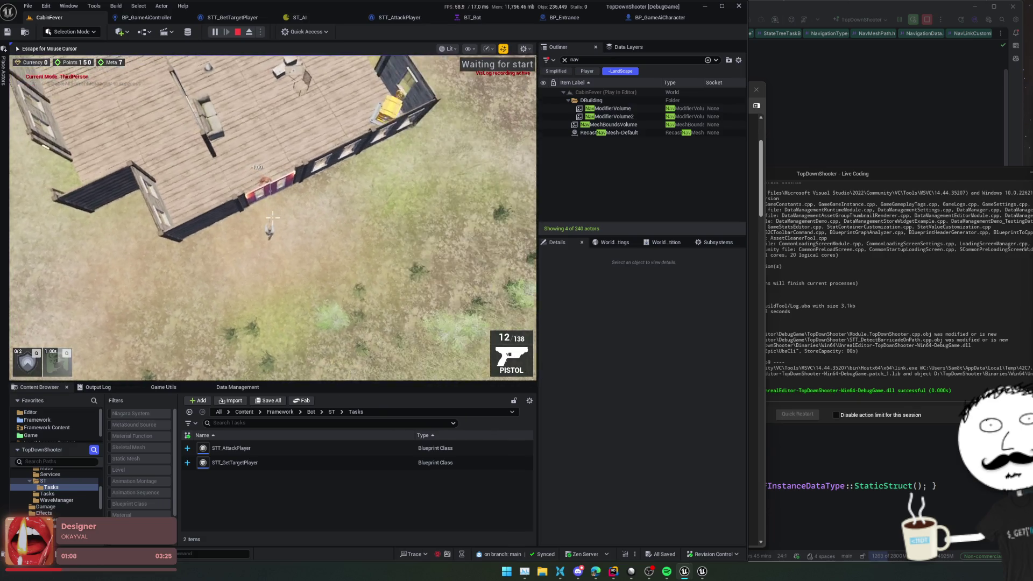
key("Escape")
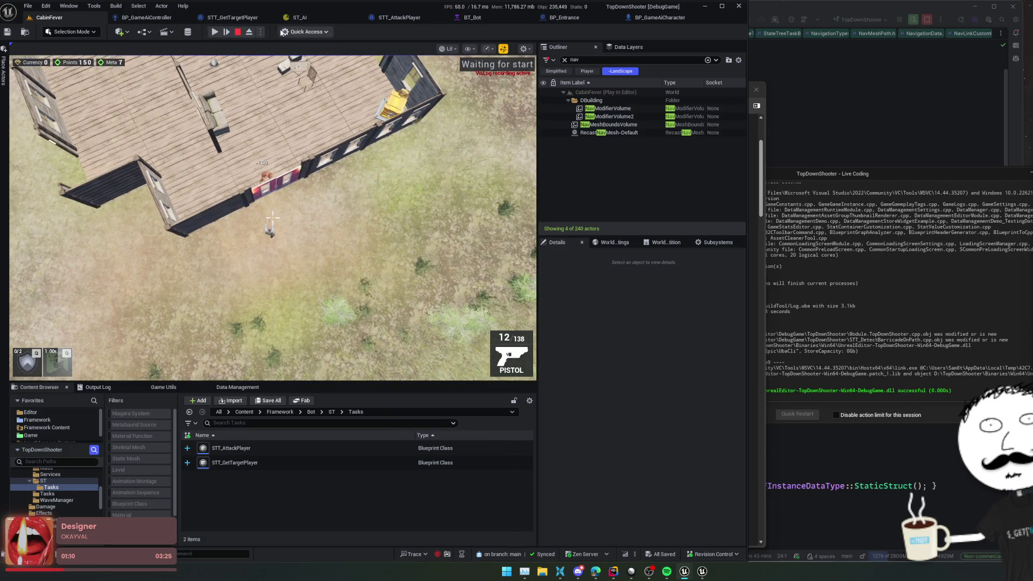
left_click(304, 17)
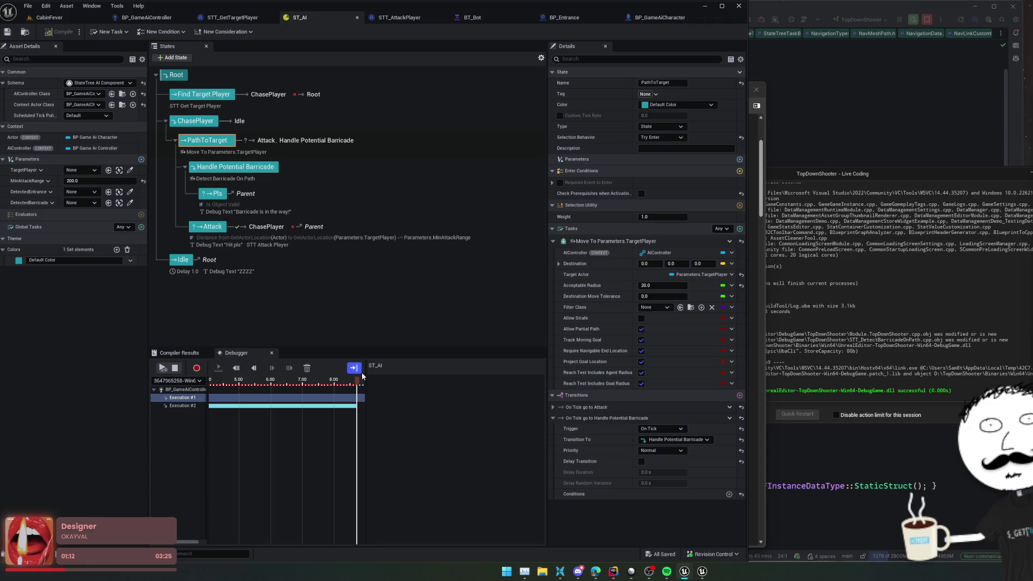
- Select Execution #2 in the StateTree Debugger and rewind its trace to about 6.6 seconds
left_click(324, 410)
left_click(324, 408)
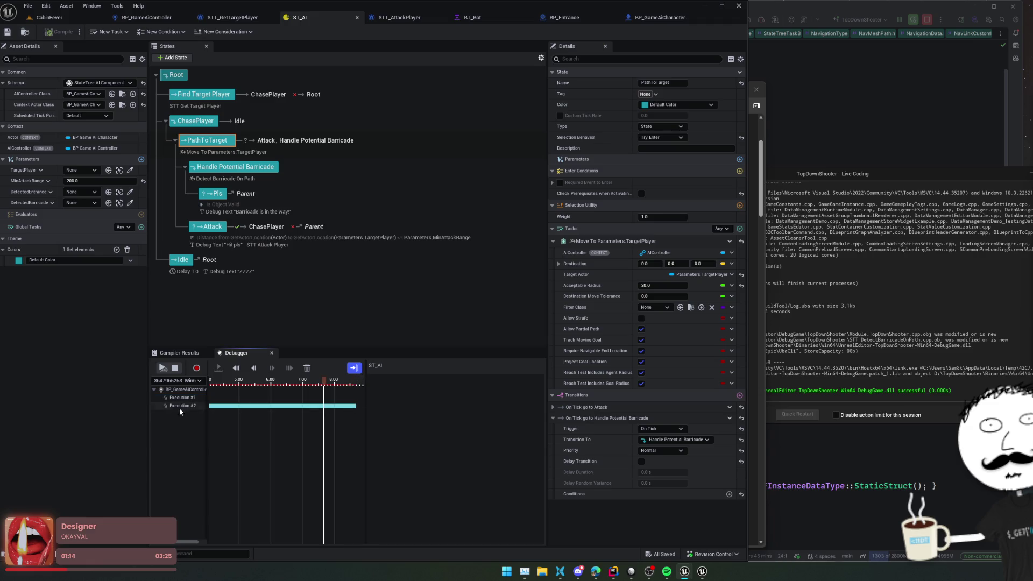
left_click(331, 387)
mouse_move(330, 388)
left_mouse_down()
mouse_move(362, 388)
mouse_move(224, 401)
left_mouse_up()
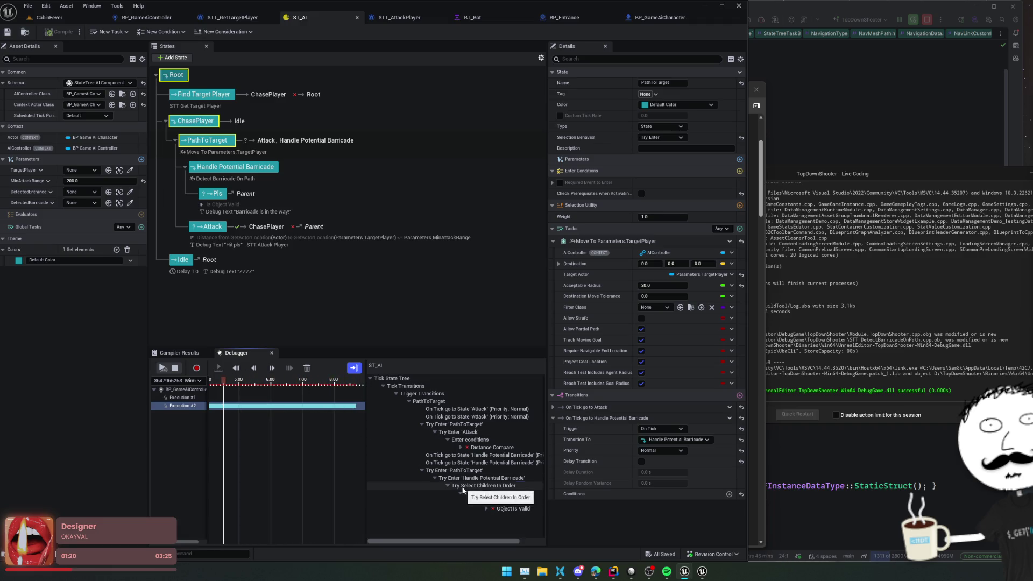
- Expand the trace from Handle Potential Barricade down to Object Is Valid failing with Object = None
left_click(522, 463)
left_click(518, 486)
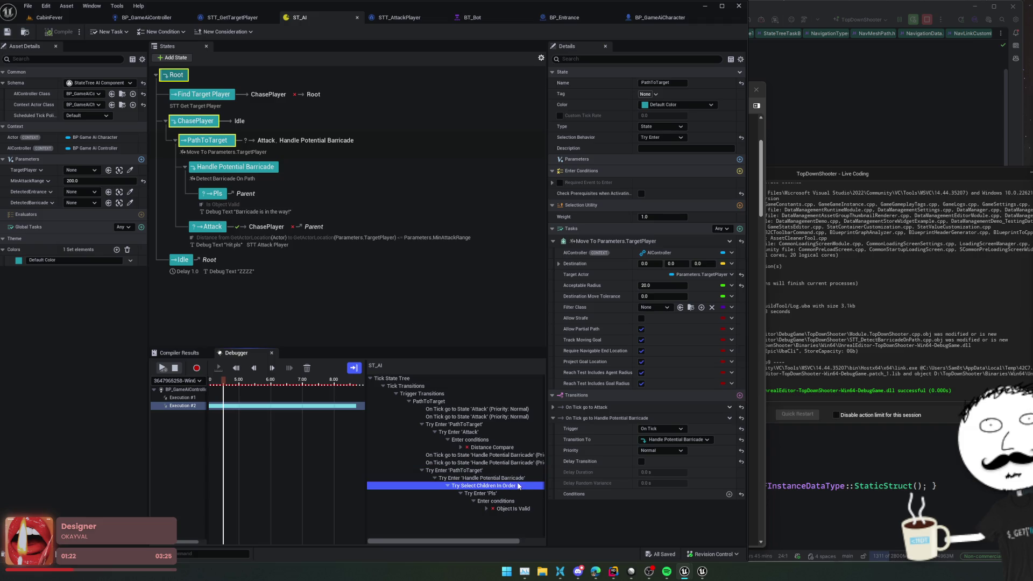
left_click(516, 494)
left_click(513, 501)
left_click(512, 509)
left_click(487, 509)
left_click(520, 517)
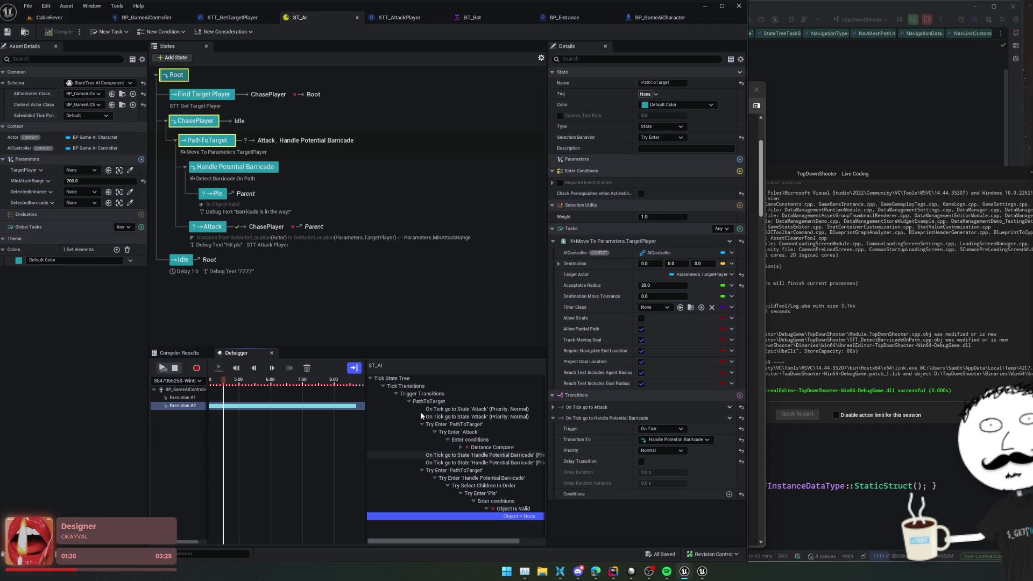
- Inspect the Pls state's Is Object Valid enter condition, then select Handle Potential Barricade
left_click(240, 211)
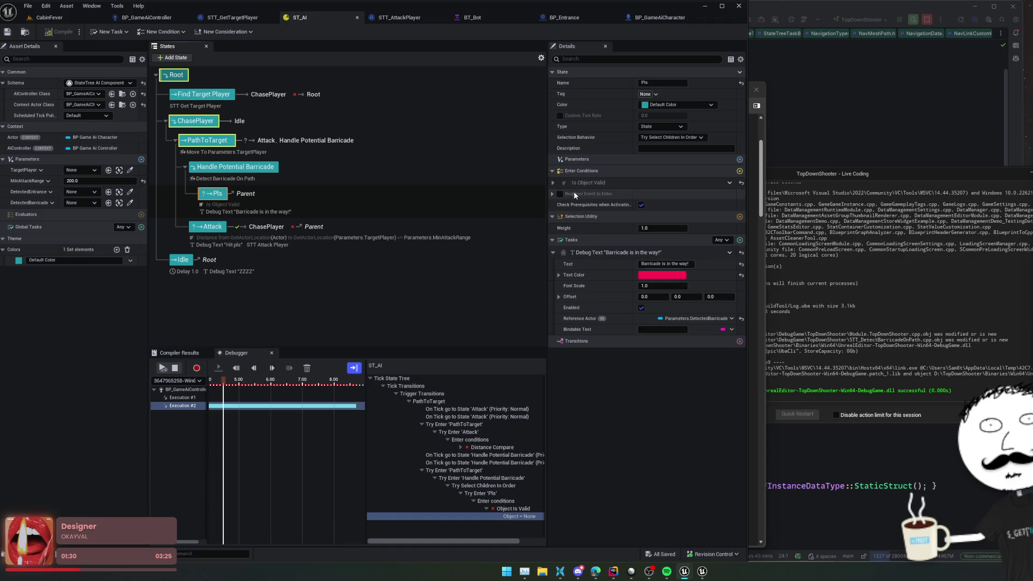
left_click(553, 183)
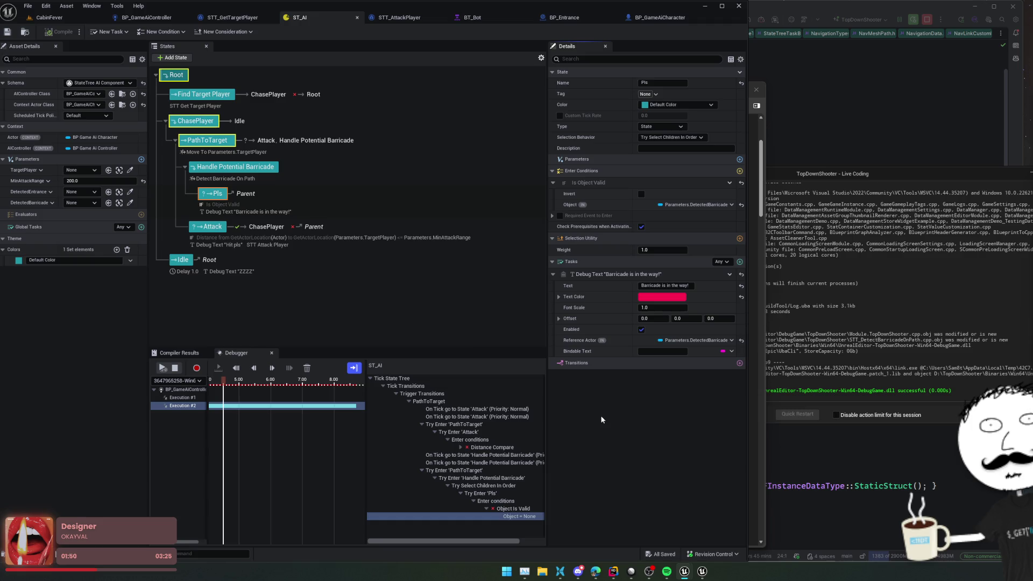
left_click(232, 164)
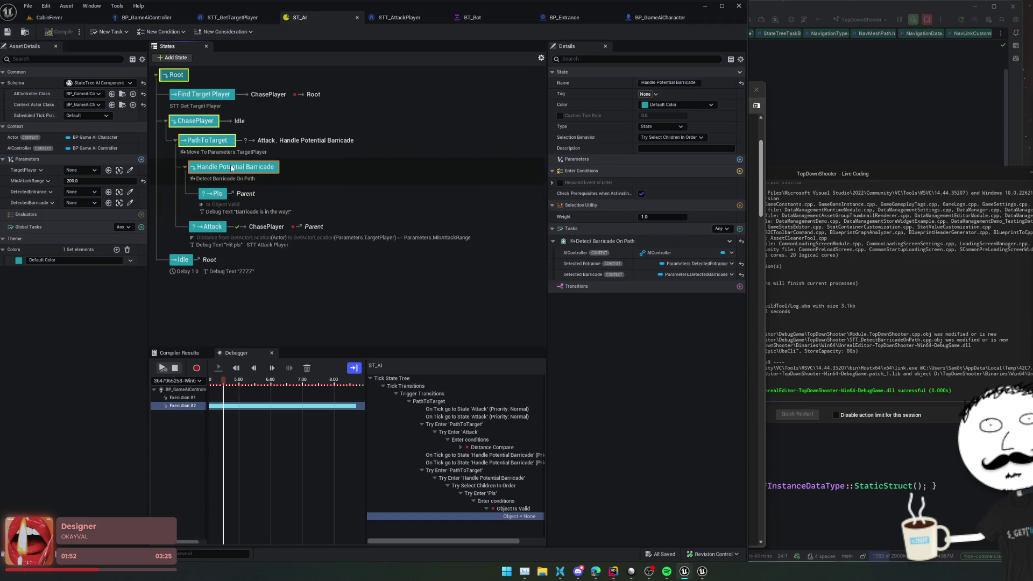
- Set Handle Potential Barricade's Selection Behavior to Try Enter and review Pls's Is Object Valid condition
left_click(665, 138)
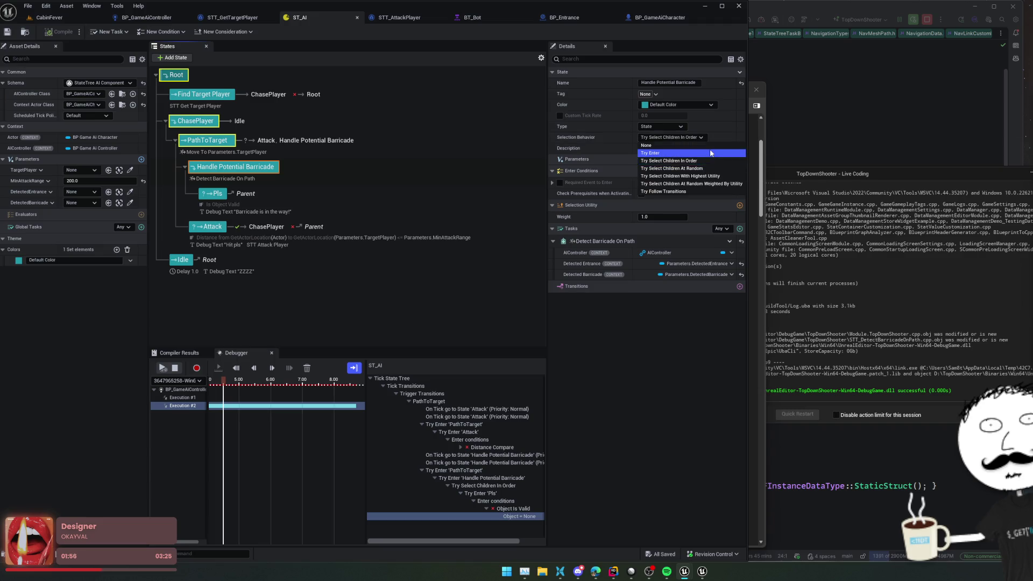
left_click(710, 153)
left_click(266, 208)
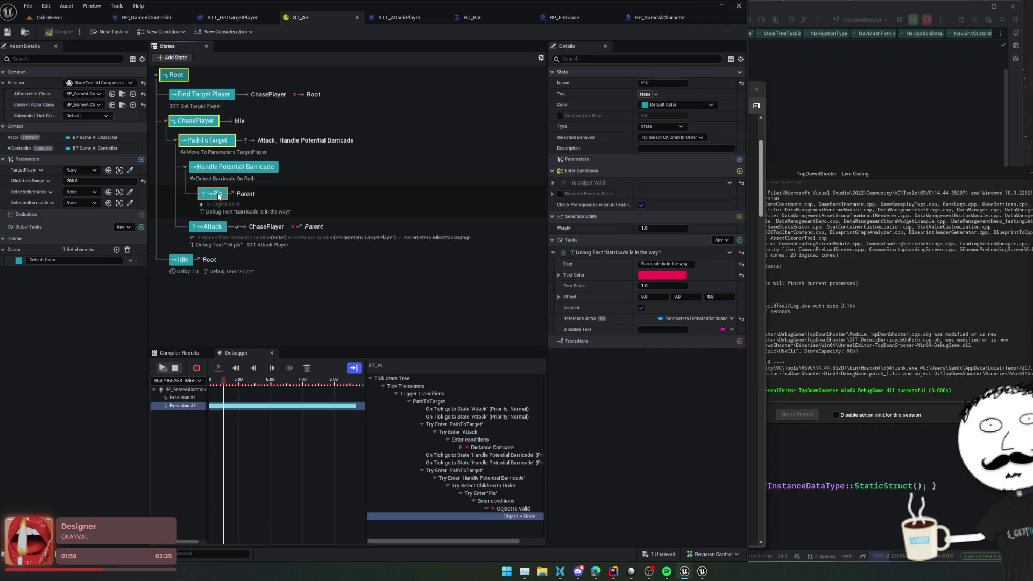
left_click(553, 183)
right_click(583, 183)
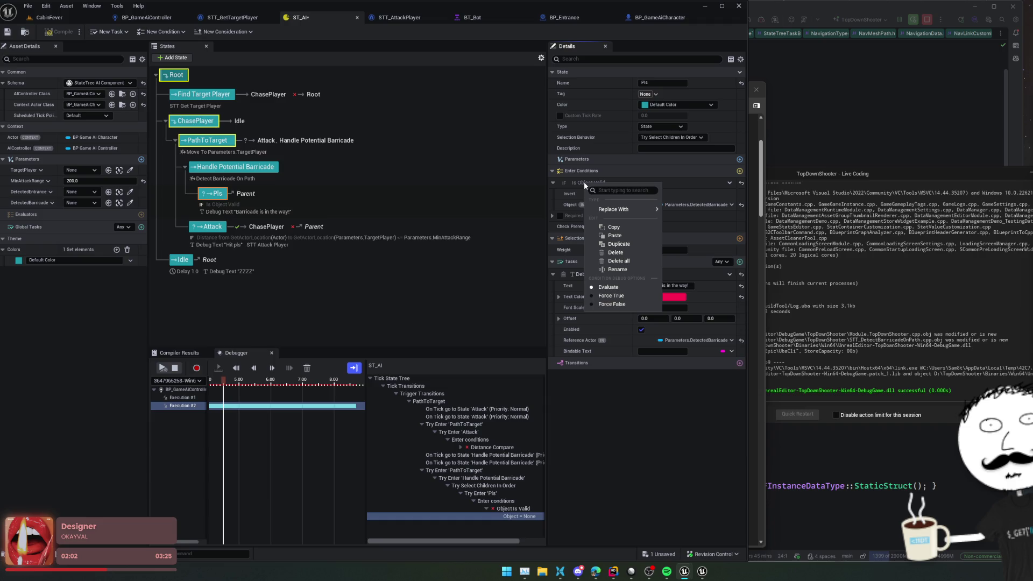
left_click(226, 167)
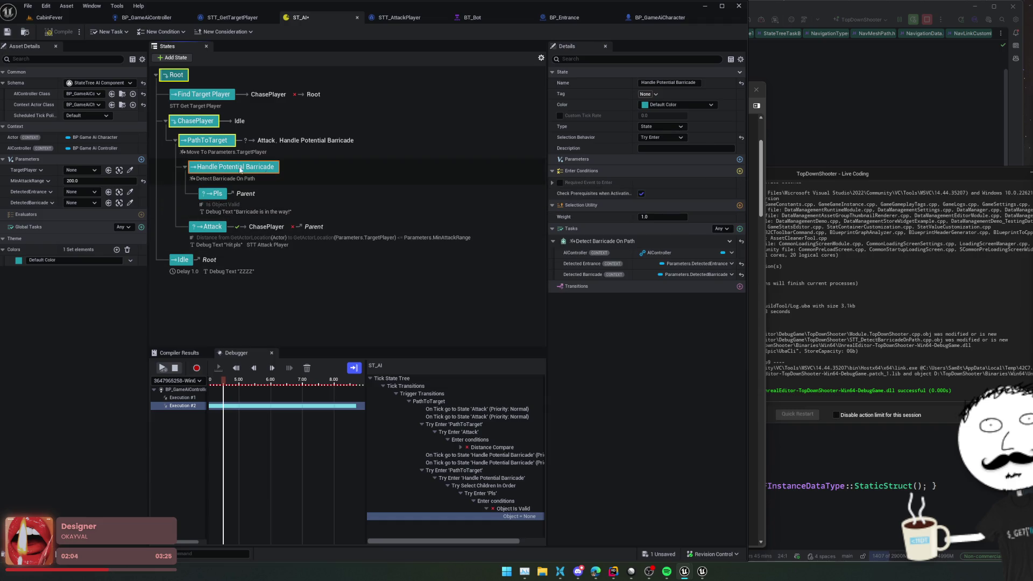
- Add an On State Succeeded transition to Pls with an Object Is Valid condition bound to DetectedBarricade
left_click(740, 286)
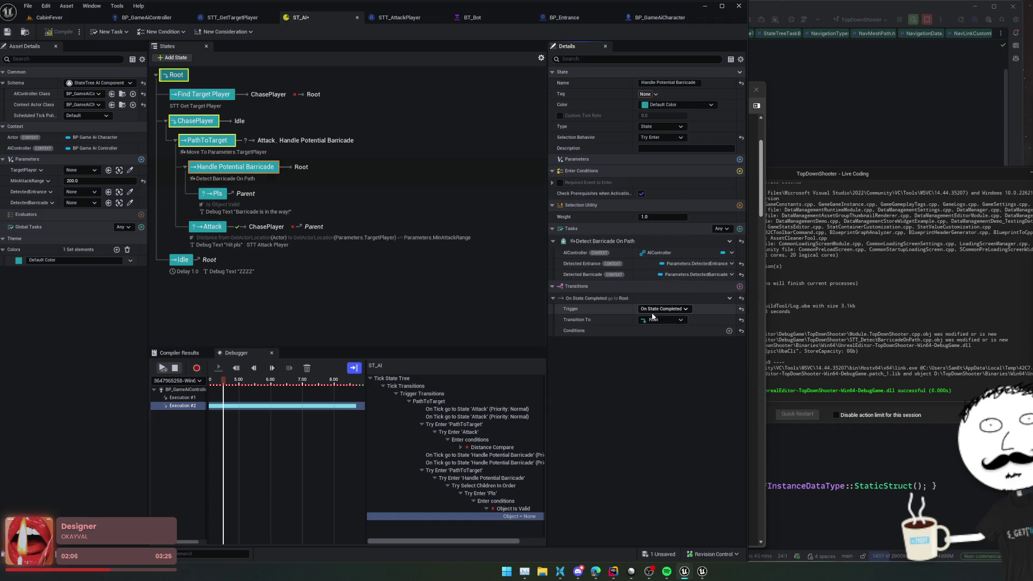
left_click(663, 319)
left_click(665, 310)
left_click(665, 310)
left_click(671, 334)
left_click(674, 322)
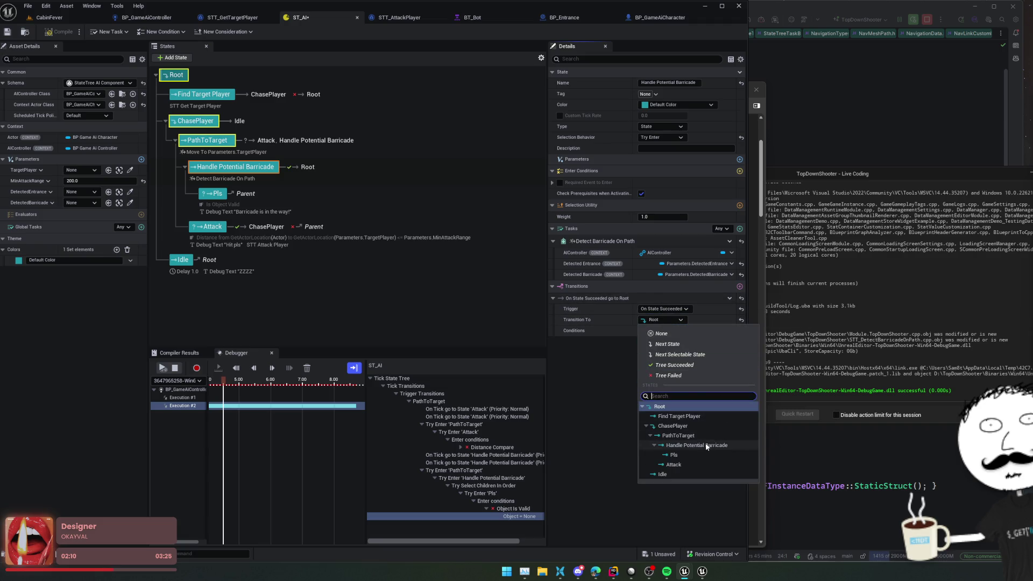
left_click(687, 456)
left_click(730, 331)
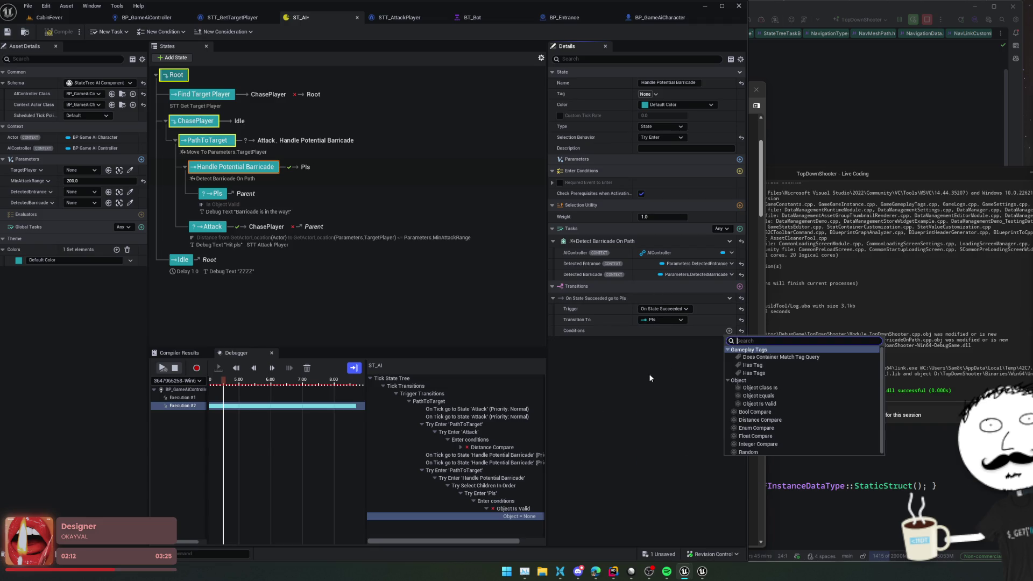
left_click(770, 401)
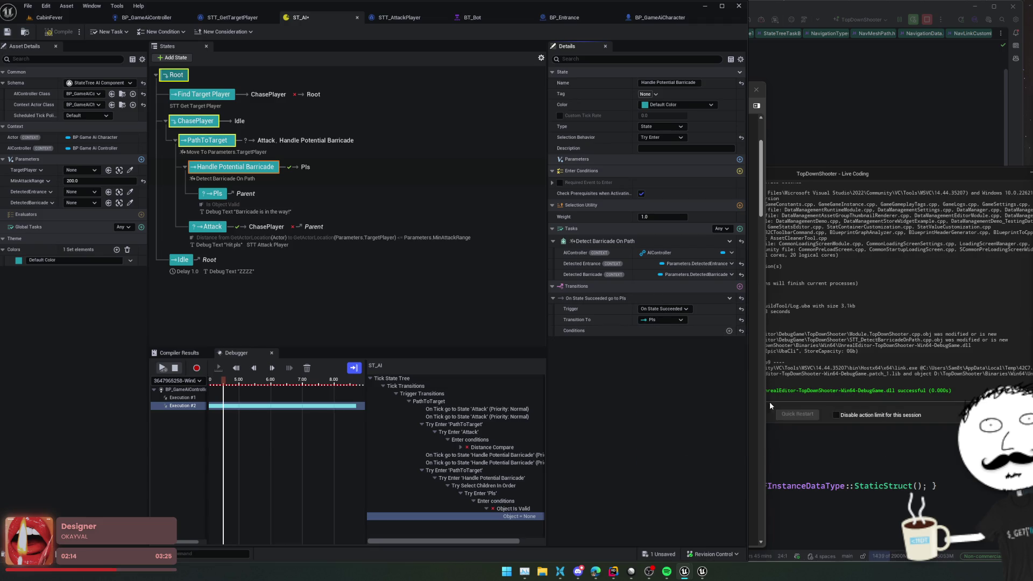
left_click(730, 364)
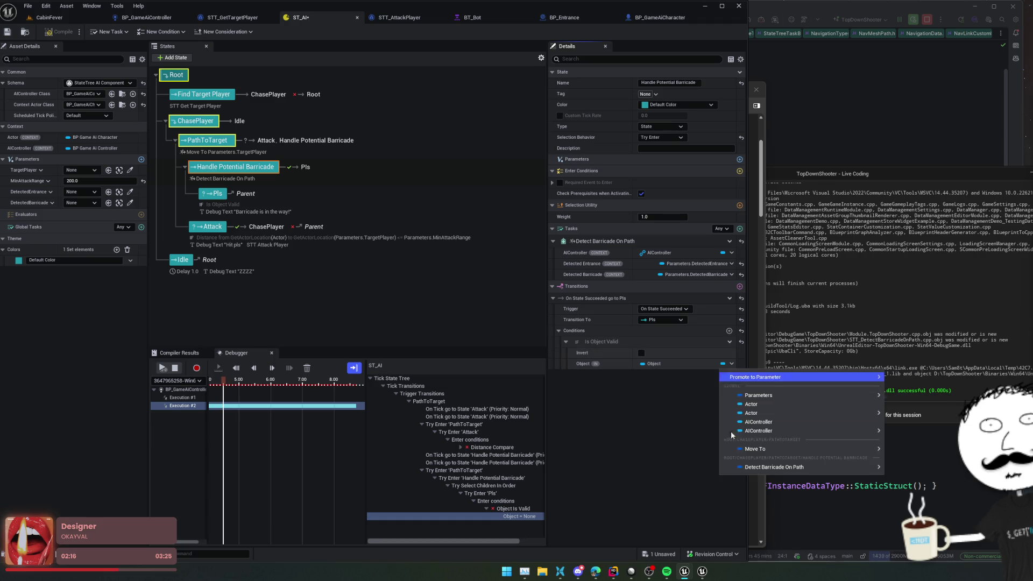
mouse_move(791, 395)
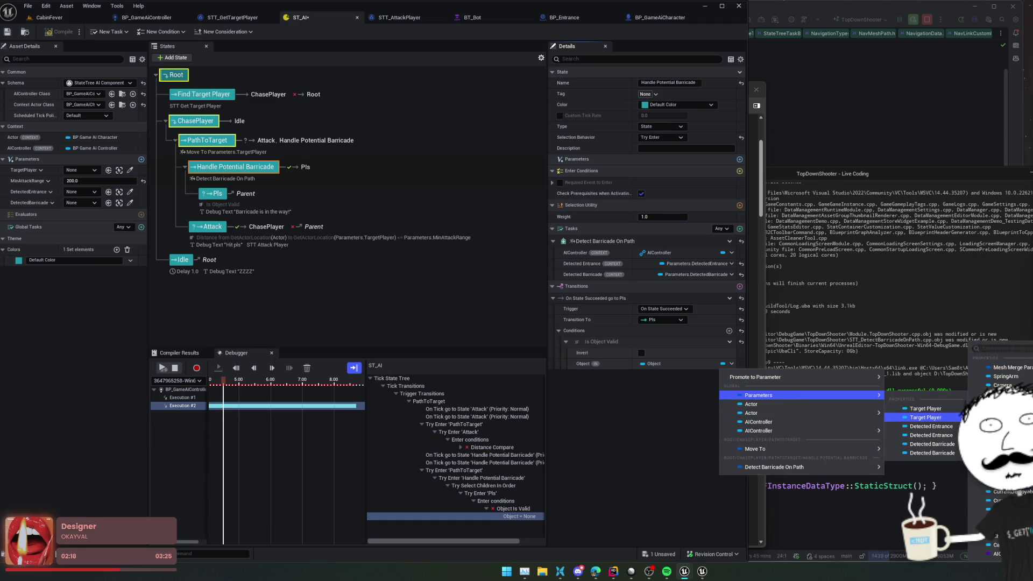
left_click(932, 444)
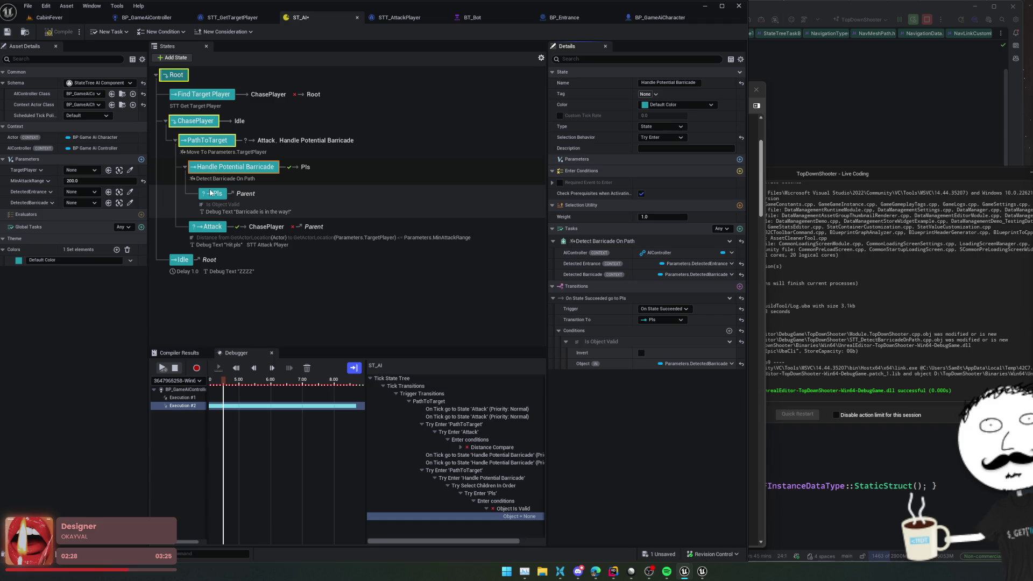
- Delete Pls's Is Object Valid enter condition and stop the running play session
left_click(211, 193)
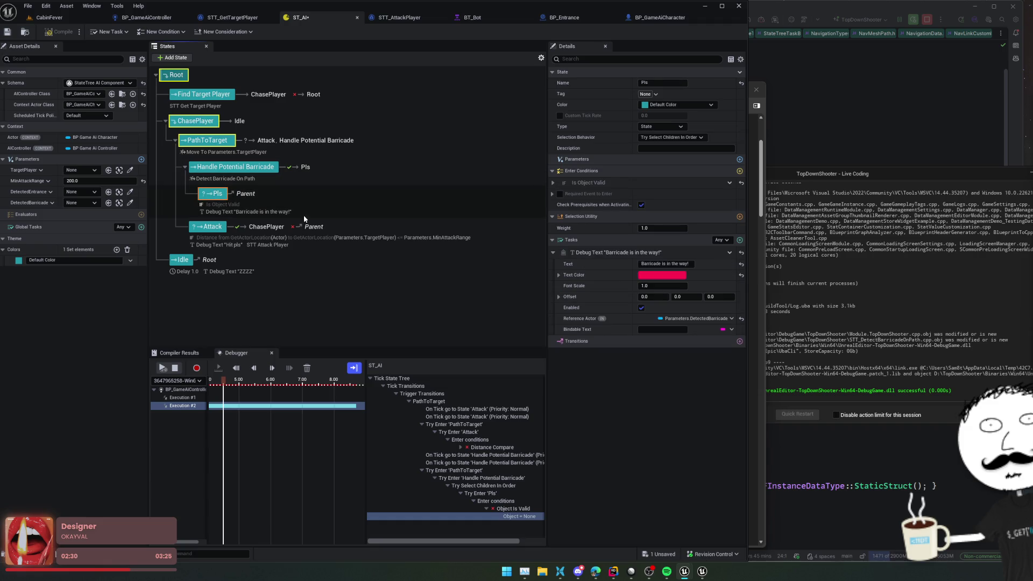
left_click(730, 183)
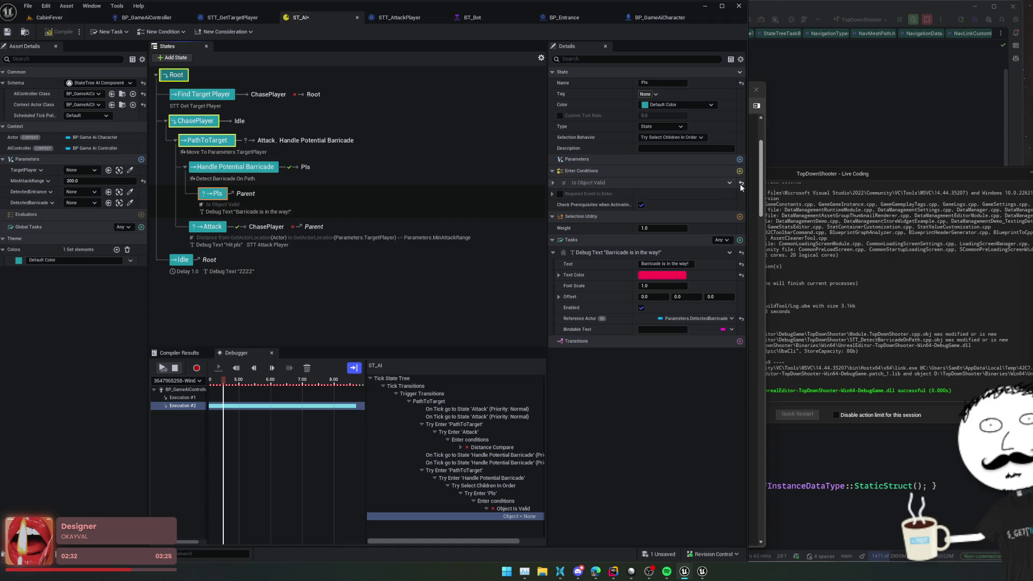
left_click(730, 183)
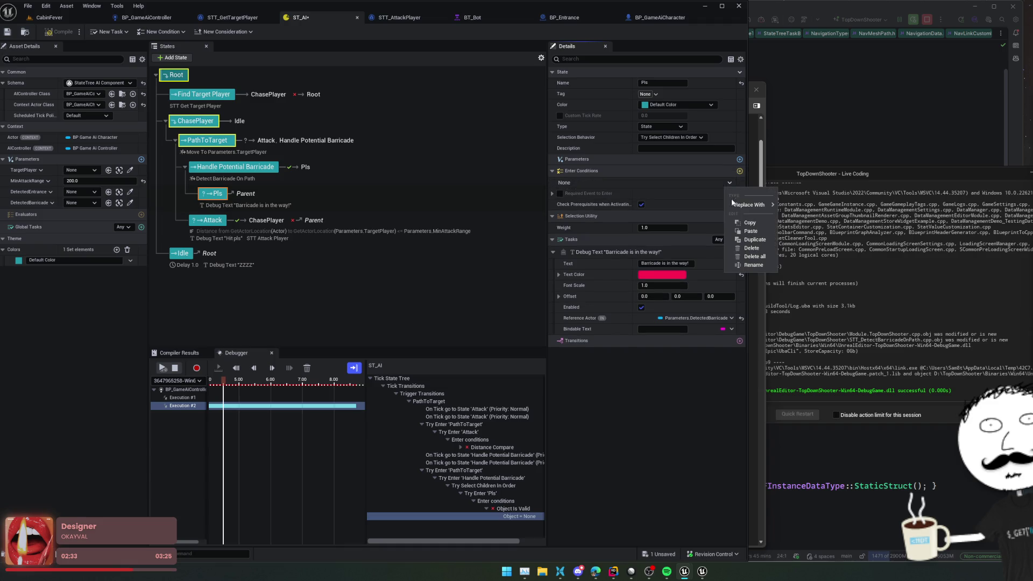
left_click(751, 248)
left_click(162, 368)
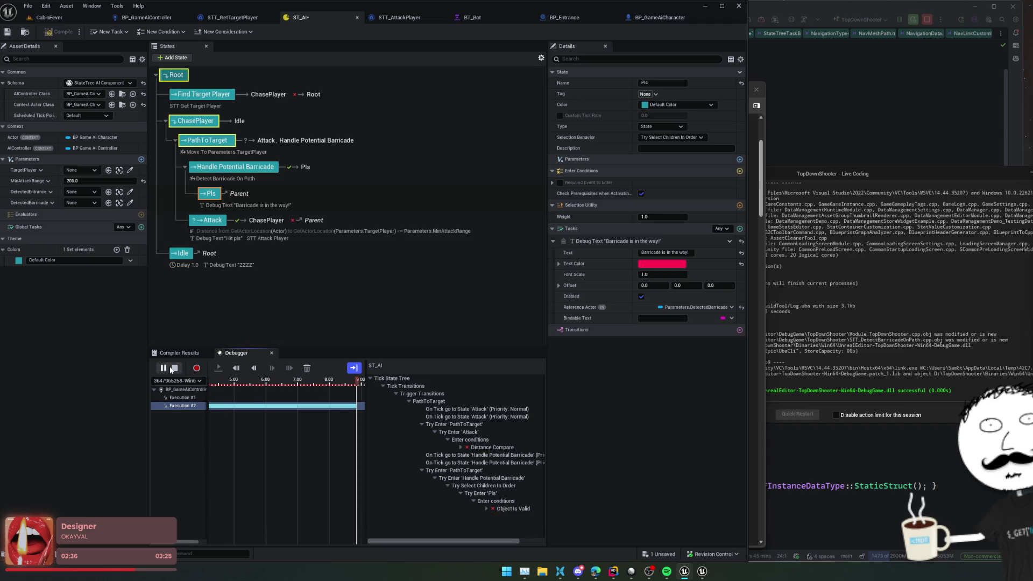
left_click(178, 368)
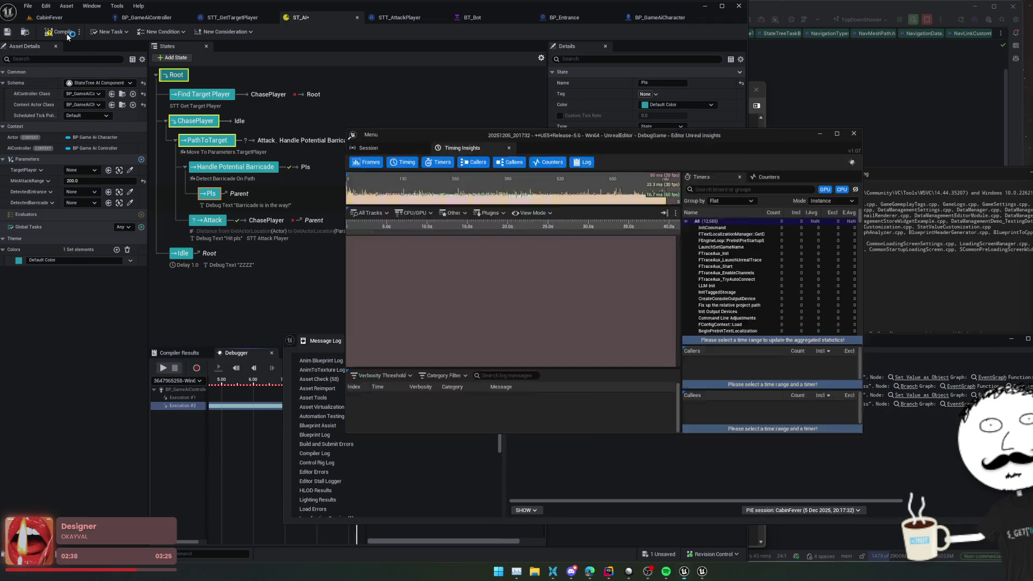
- Compile and save ST_AI, close Unreal Insights, minimize the Message Log, and return to CabinFever
left_click(58, 31)
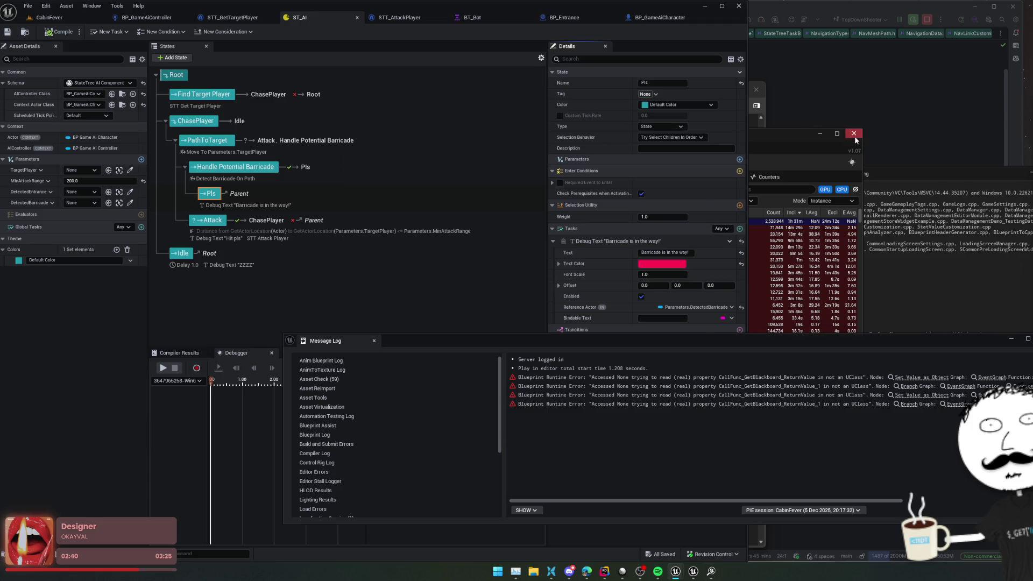
left_click(854, 132)
left_click(1012, 340)
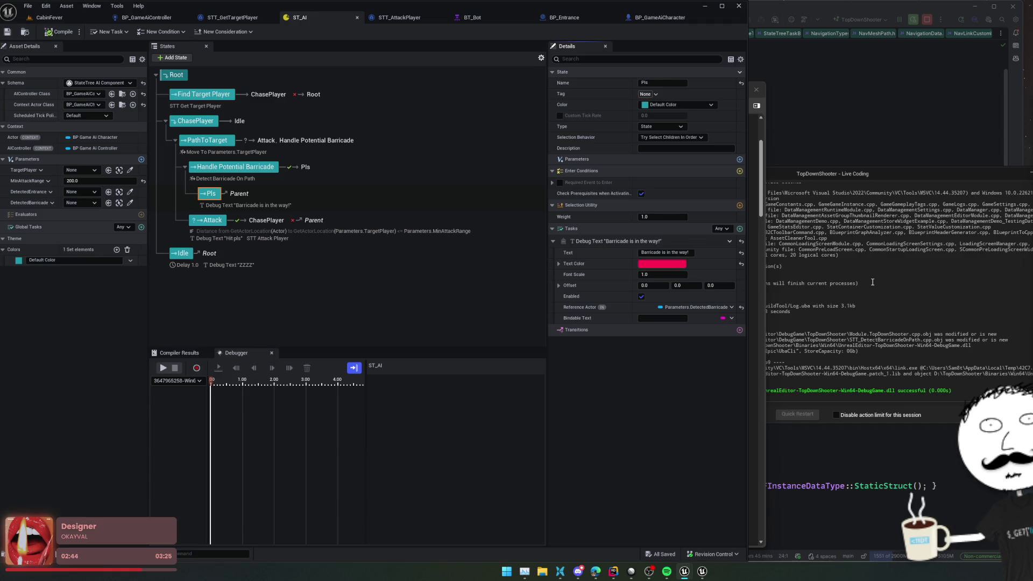
left_click(49, 18)
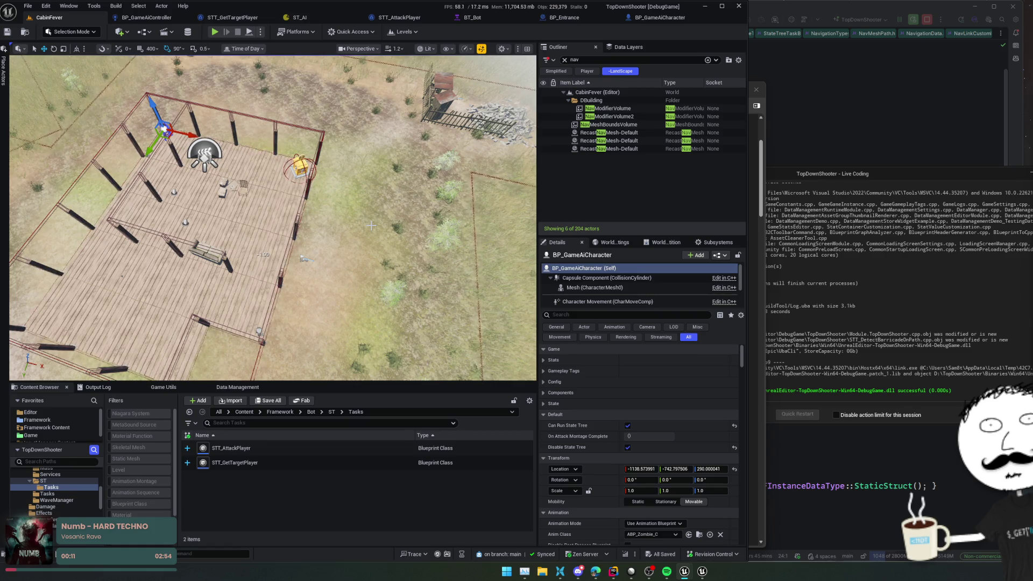
- Set the time of day to night, focus on the character, then back to daytime around 15.8
left_click(245, 49)
left_click_drag(301, 72, 347, 72)
left_click(301, 256)
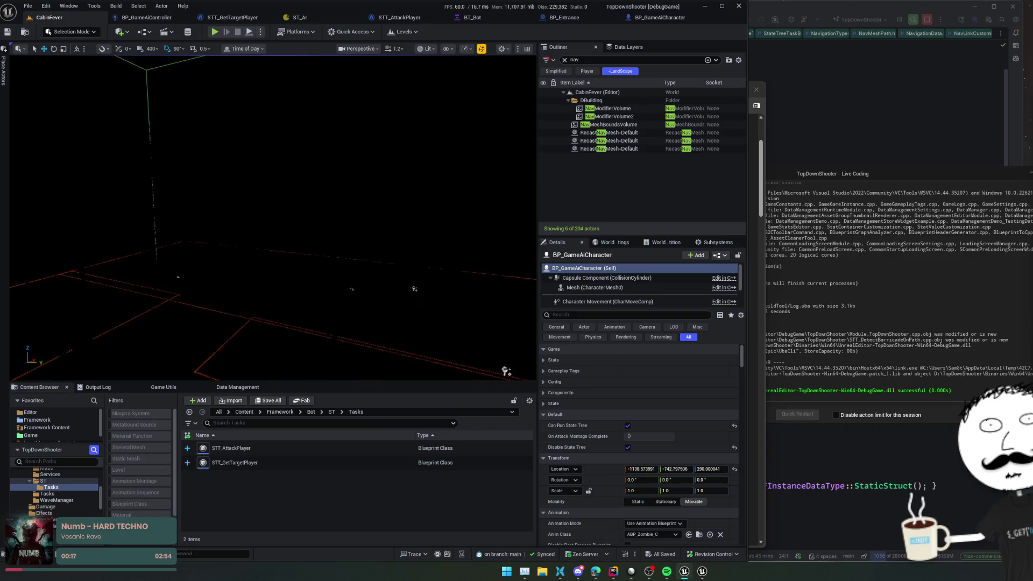
scroll(273, 215, "up", 5)
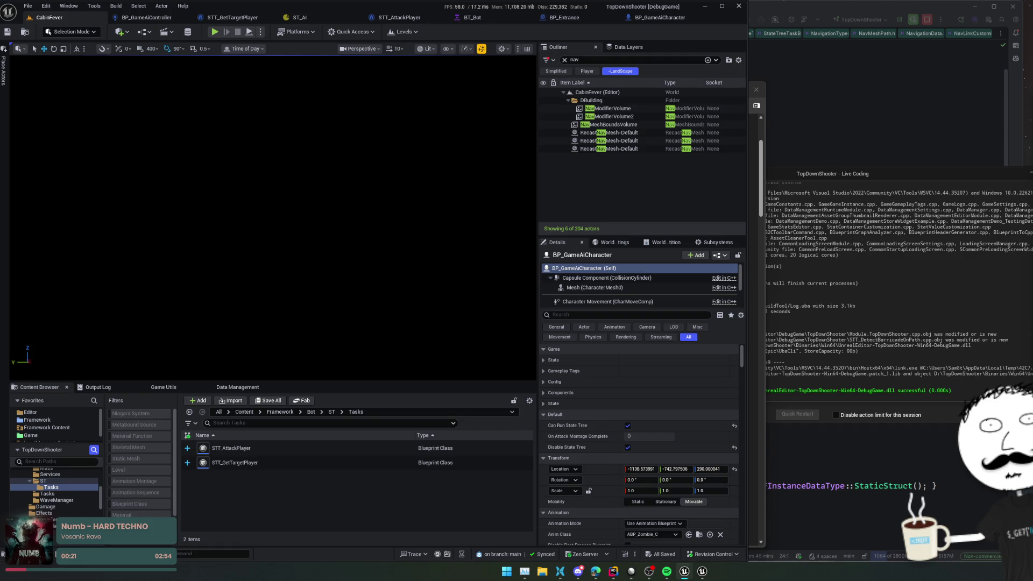
key("f")
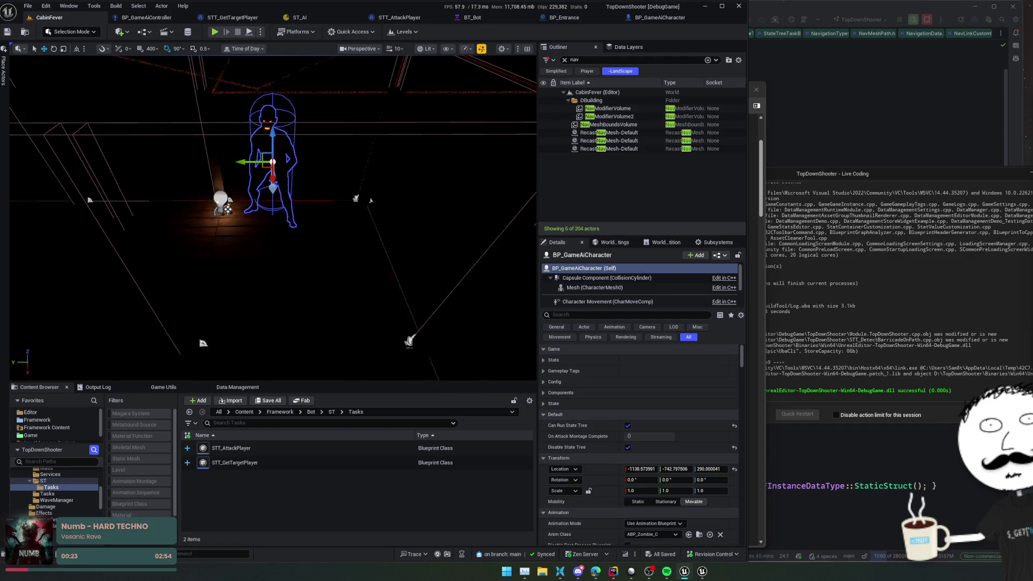
scroll(300, 278, "down", 3)
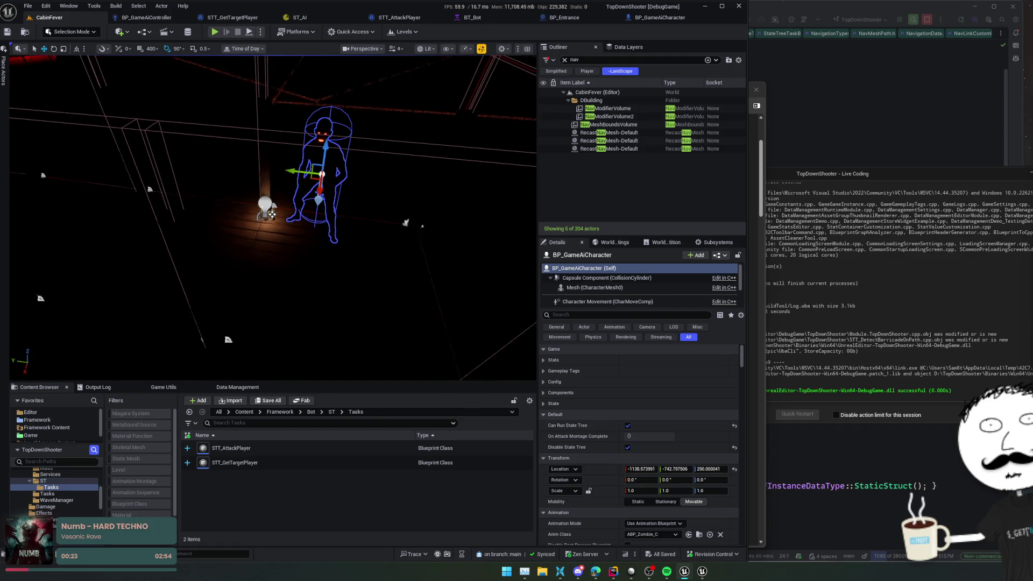
left_click(254, 50)
left_click_drag(282, 68, 281, 71)
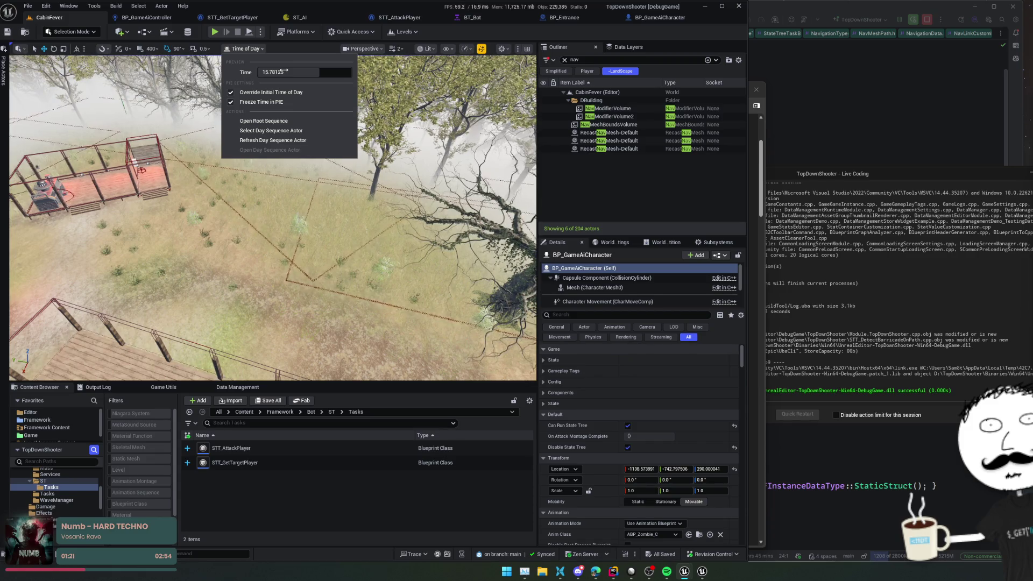
left_click(216, 34)
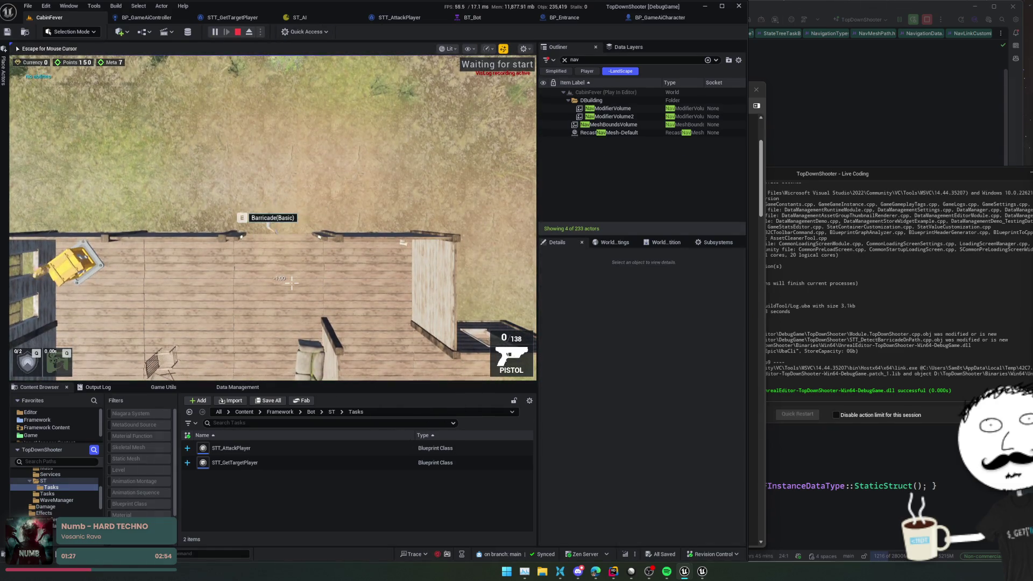
- Build the barricade at the cabin entrance, walk the player beside it, then switch to ST_AI
key("e")
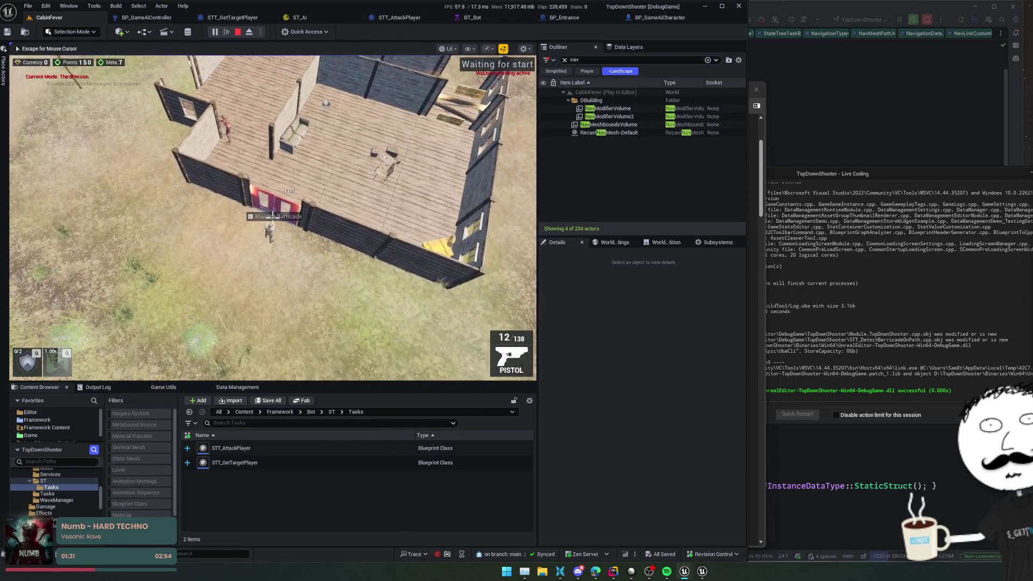
key("Escape")
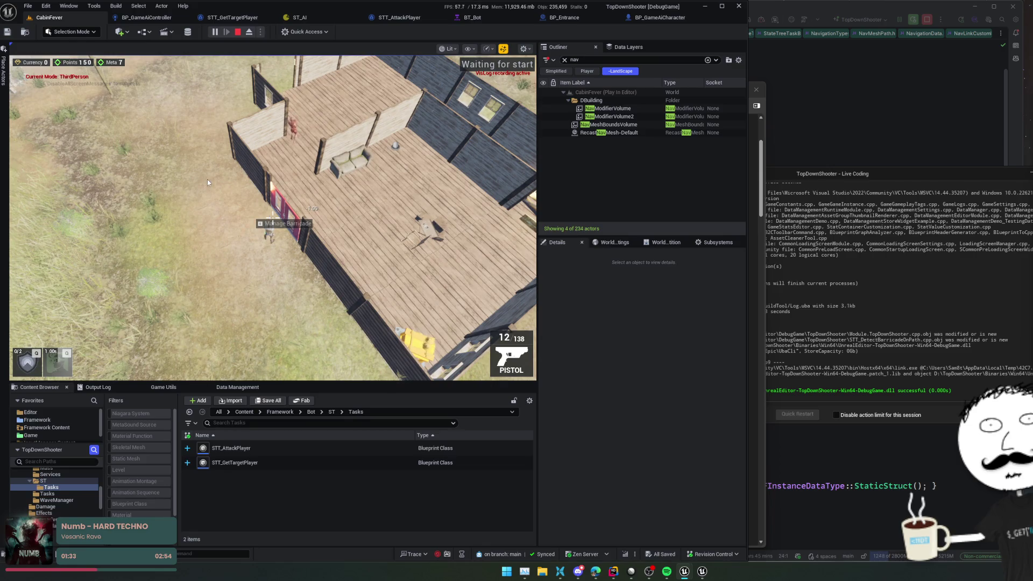
left_click(208, 182)
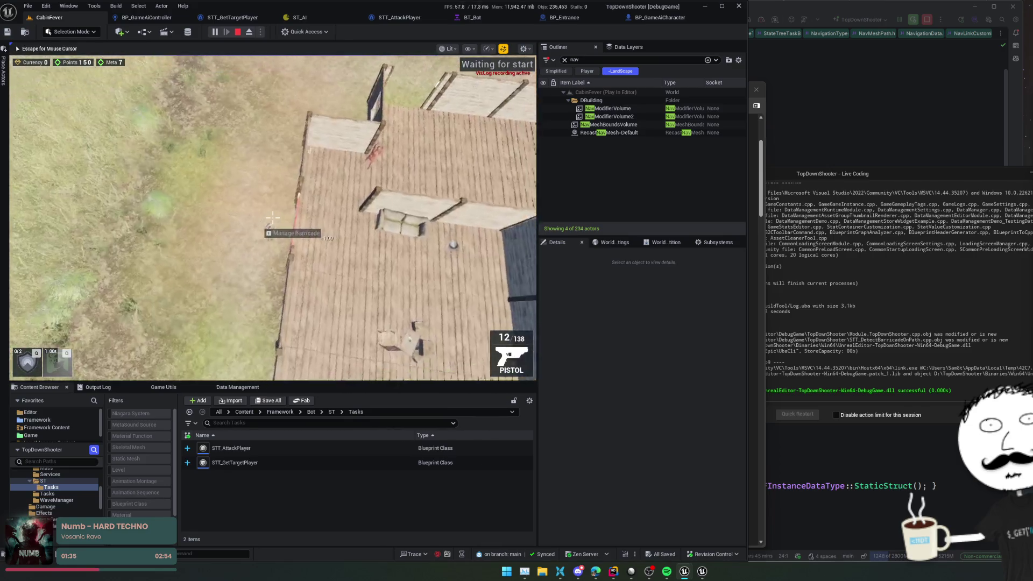
key("a")
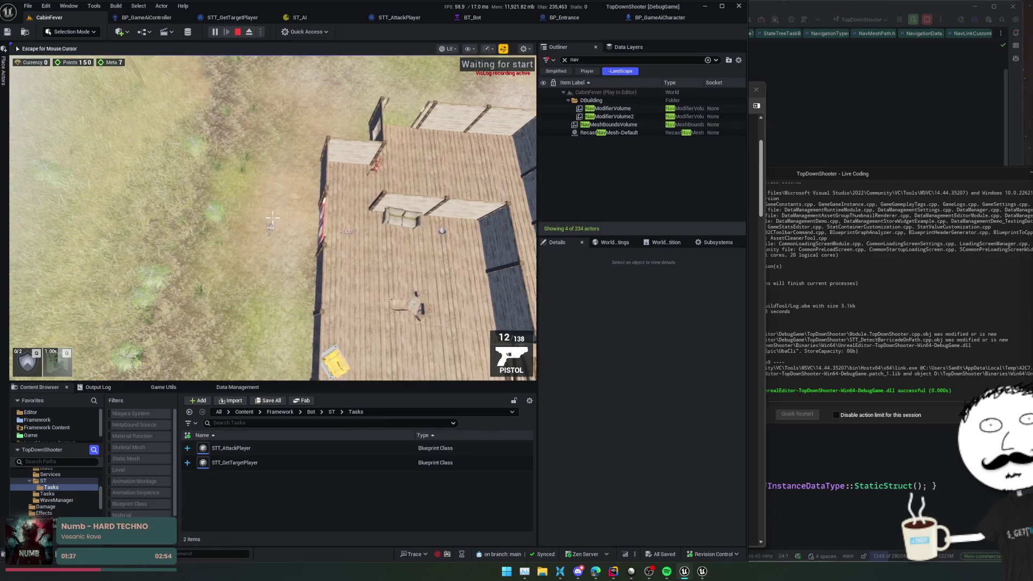
key("d")
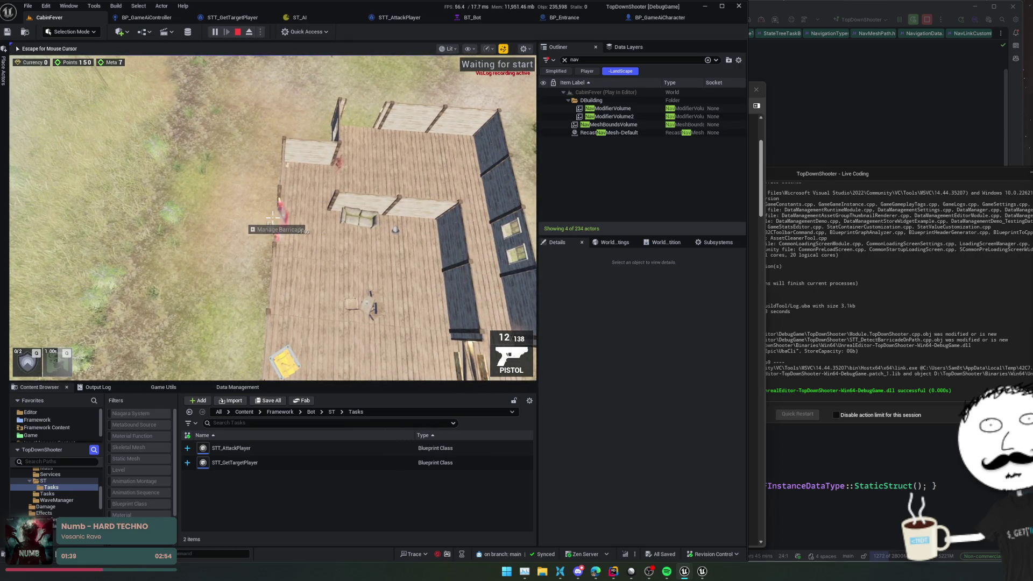
key("d")
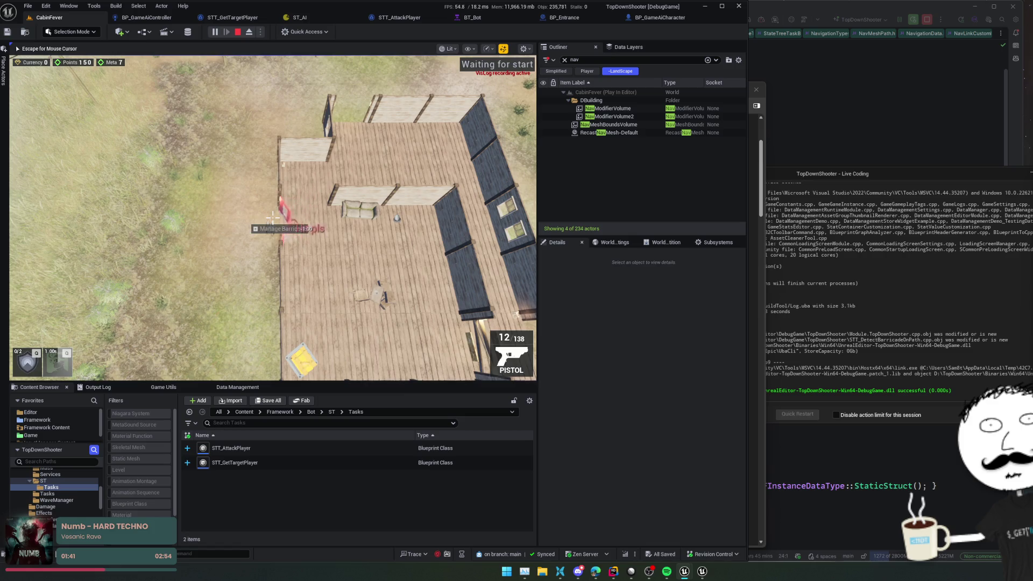
key("e")
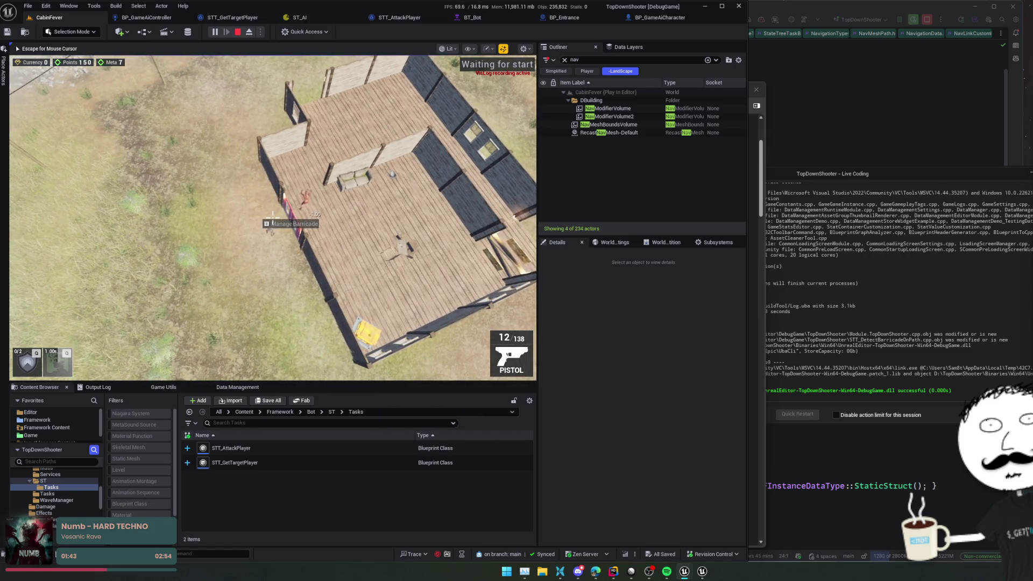
key("Escape")
left_click(296, 18)
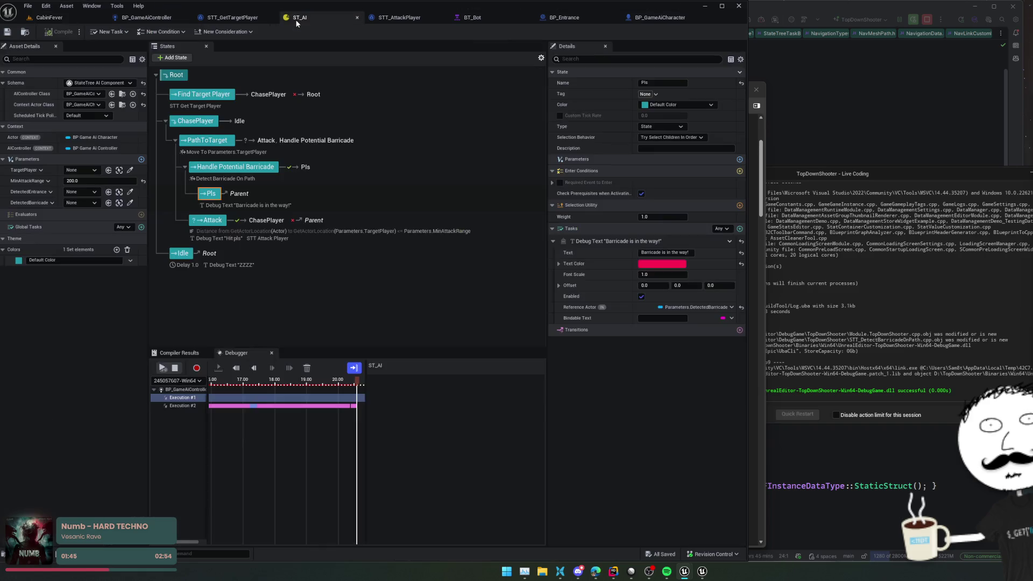
- Zoom the debugger timeline, select Execution #2 and inspect its Handle Potential Barricade transition
scroll(346, 414, "up", 10)
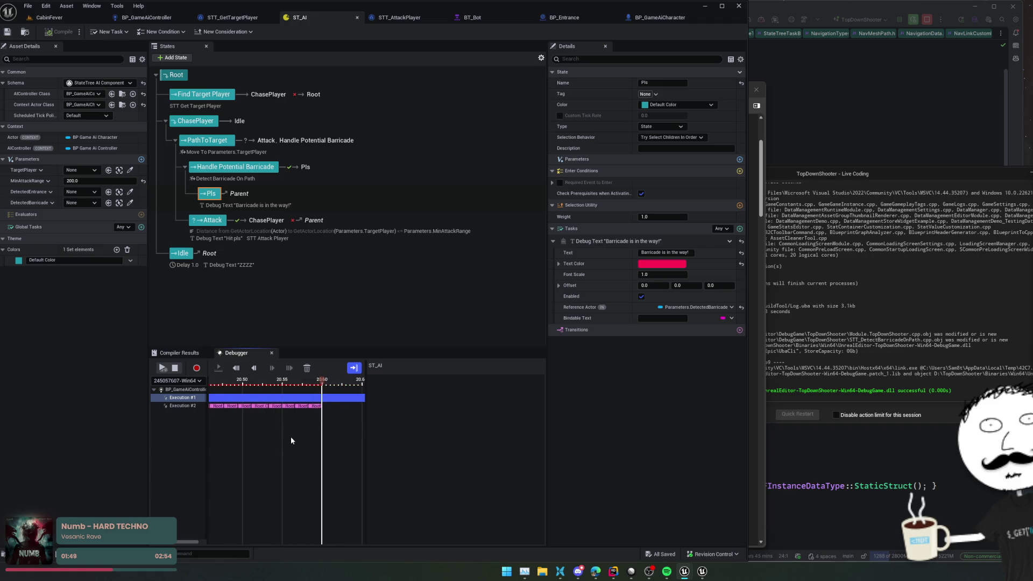
scroll(328, 425, "up", 4)
left_click(183, 405)
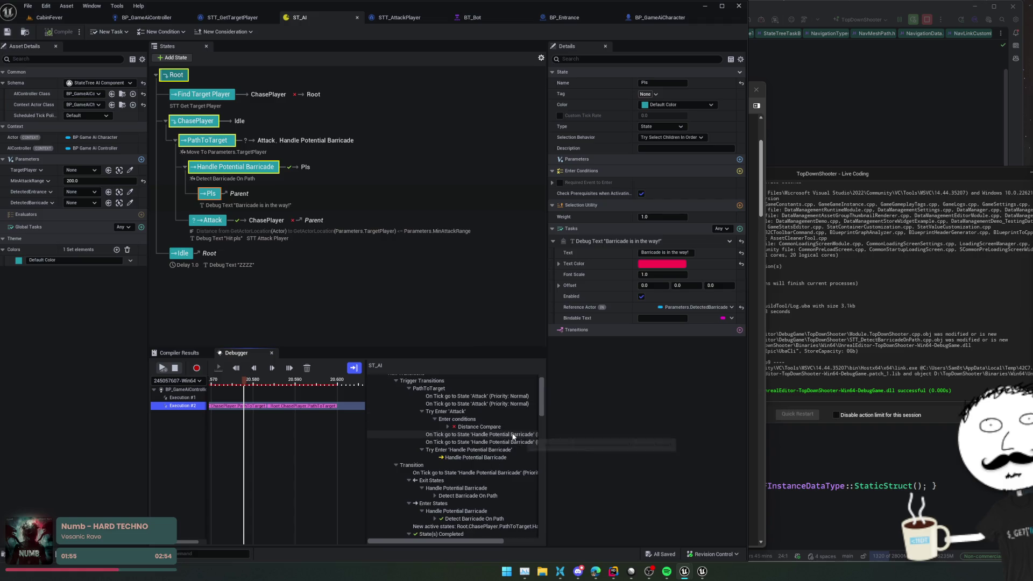
scroll(515, 450, "down", 1)
left_click(513, 445)
scroll(512, 449, "down", 1)
left_click(291, 373)
- Step to the path index line and inspect Path's corridor and custom link id entries
left_click(291, 372)
left_click(291, 372)
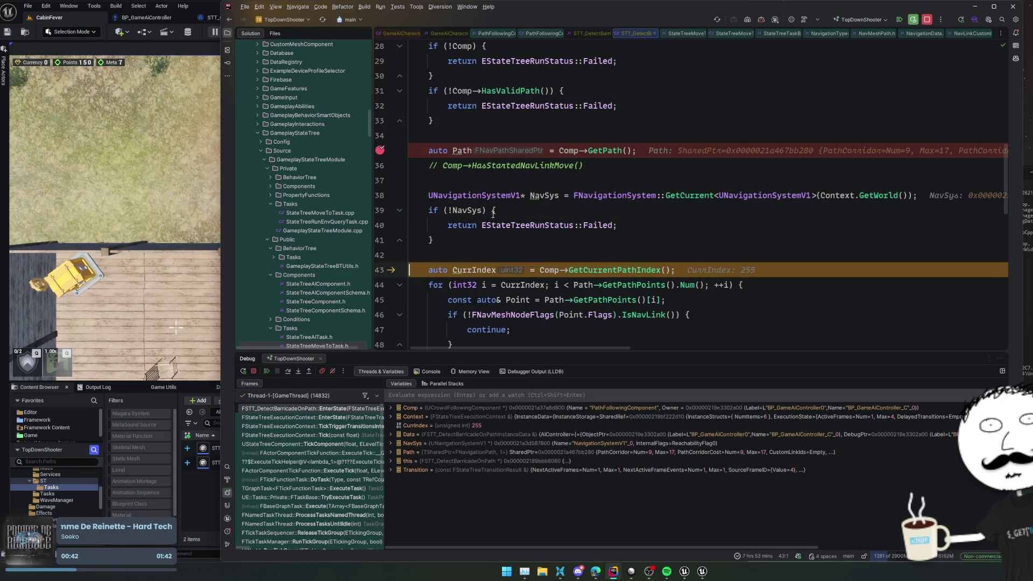
mouse_move(460, 148)
left_click(465, 167)
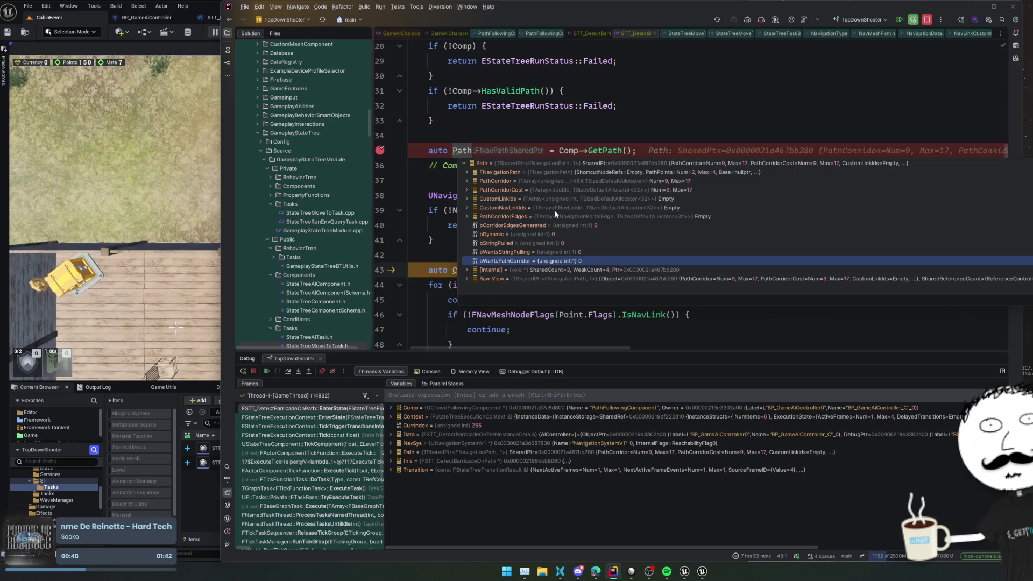
left_click(561, 198)
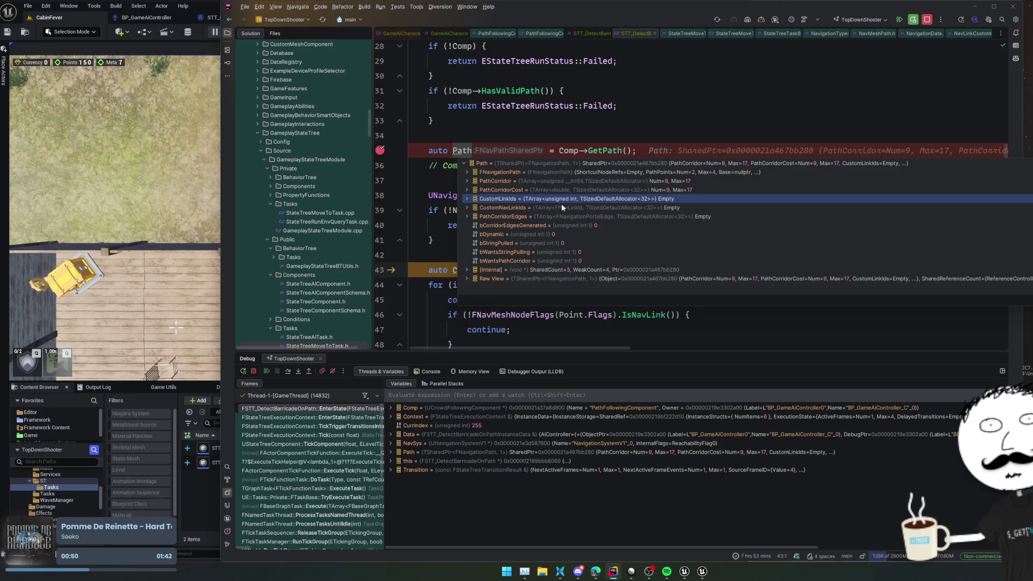
left_click(561, 208)
left_click(561, 216)
left_click(567, 192)
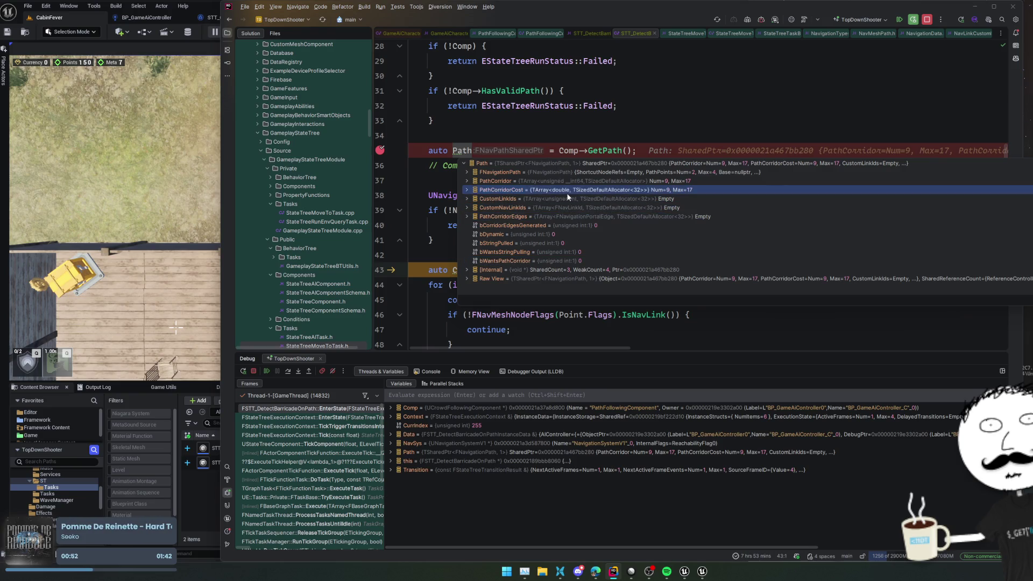
left_click(574, 182)
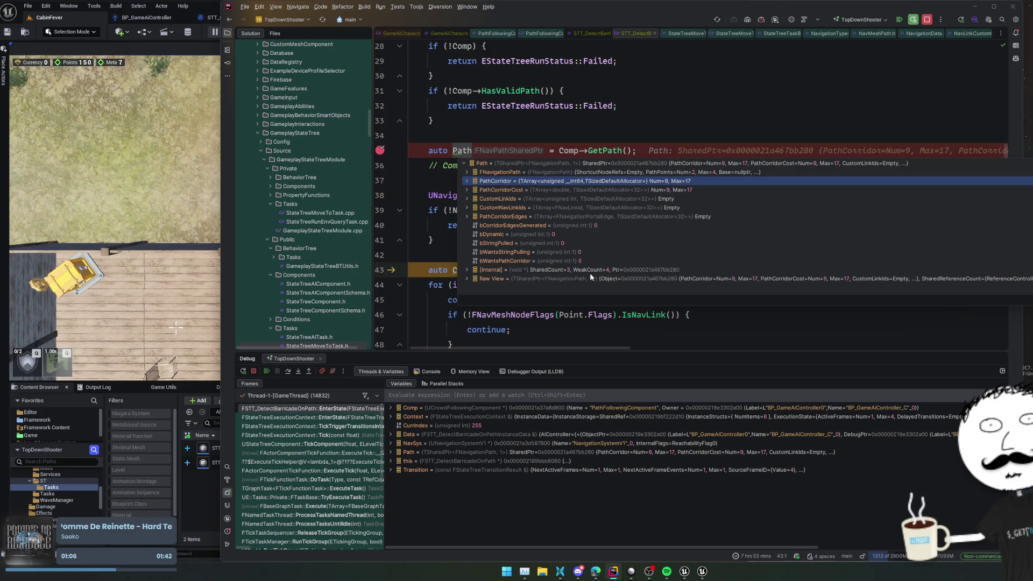
- Expand FNavigationPath and its PathPoints list to examine the two path points
double_click(557, 171)
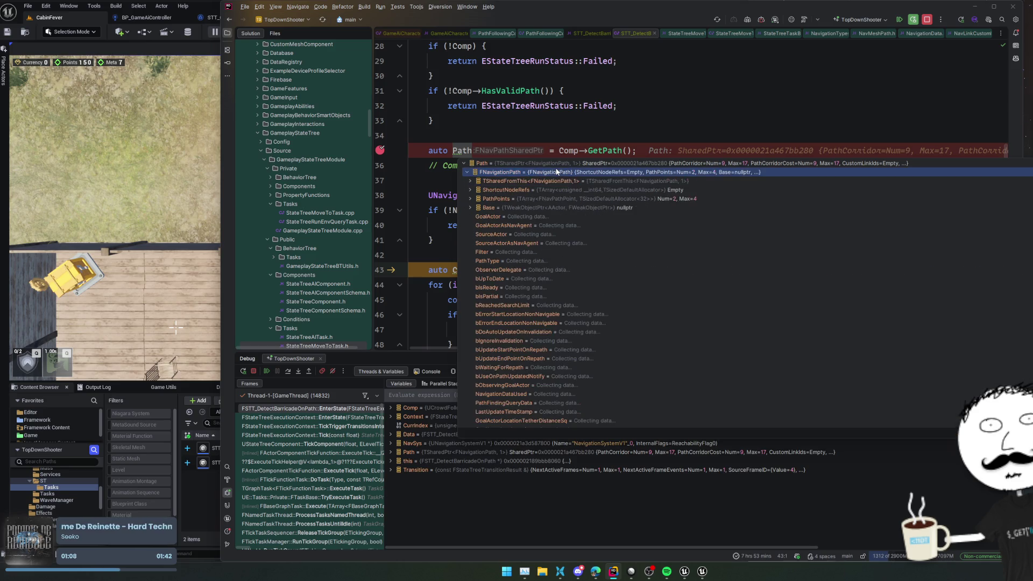
left_click(681, 225)
scroll(680, 224, "down", 3)
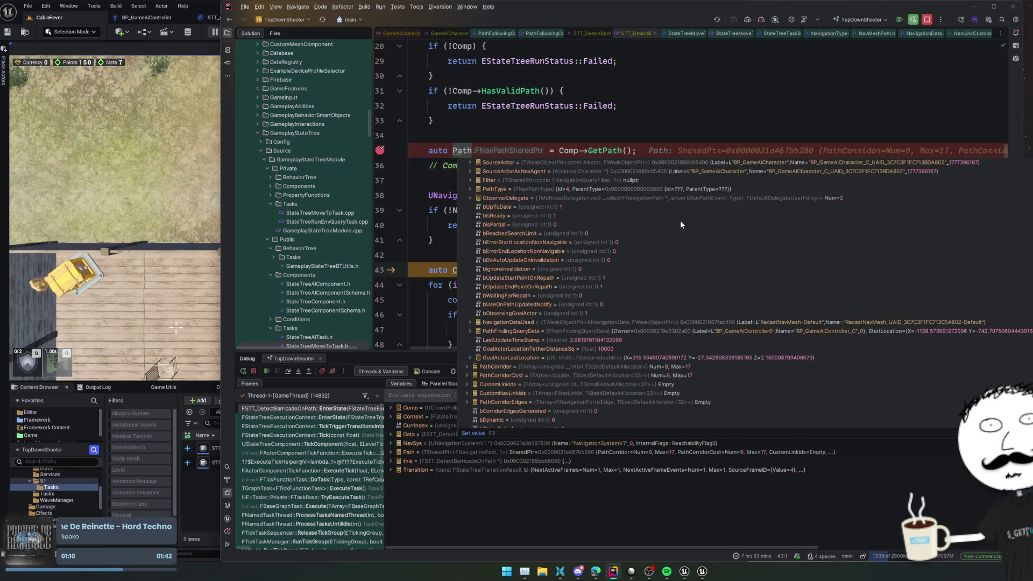
scroll(683, 226, "down", 2)
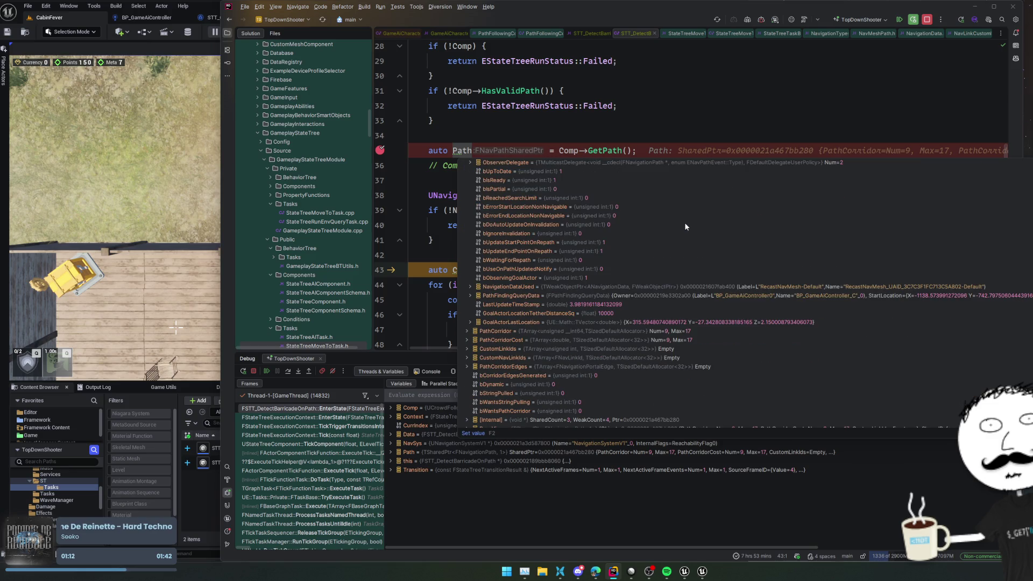
scroll(685, 226, "down", 1)
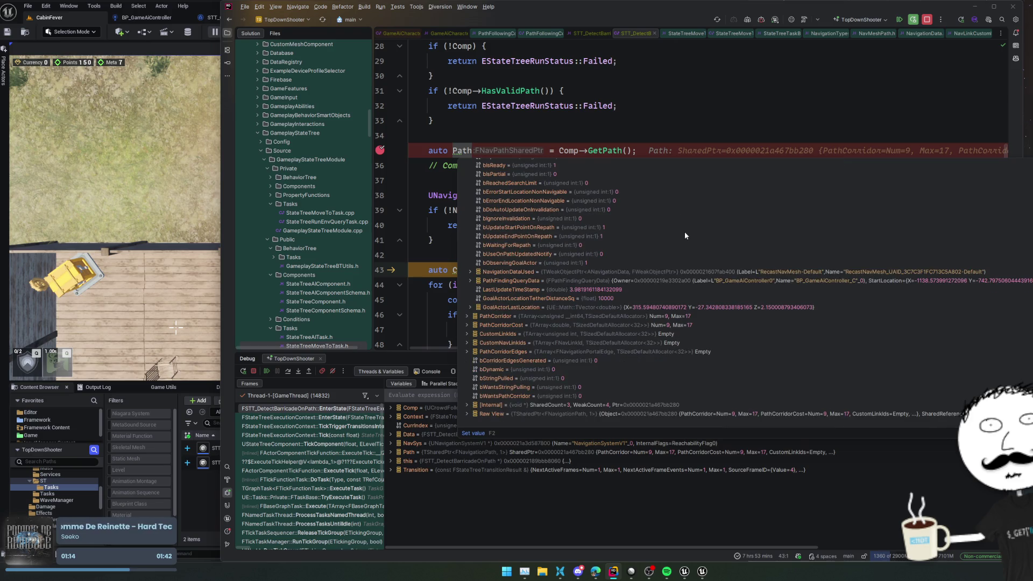
scroll(685, 236, "up", 3)
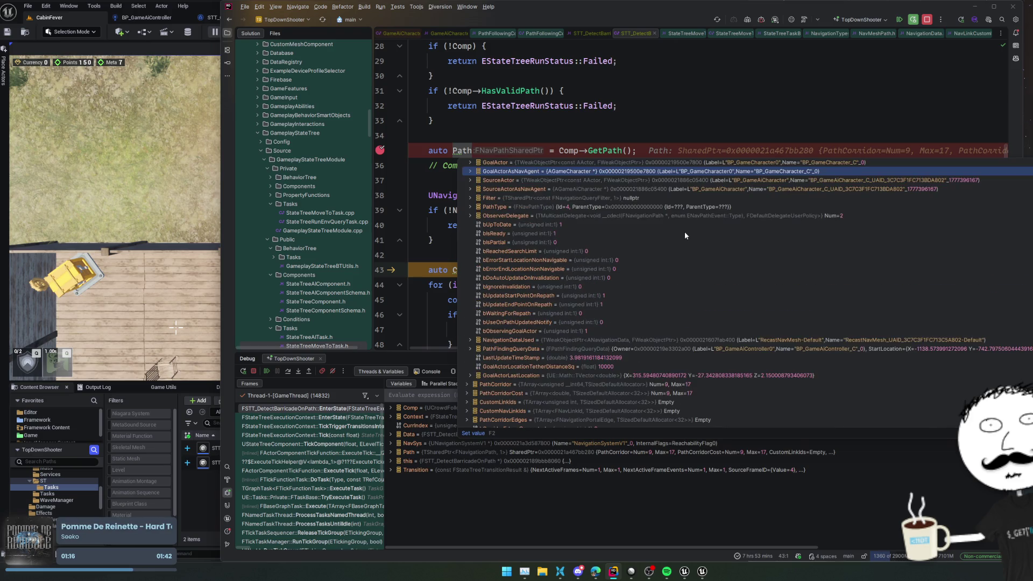
scroll(685, 235, "up", 2)
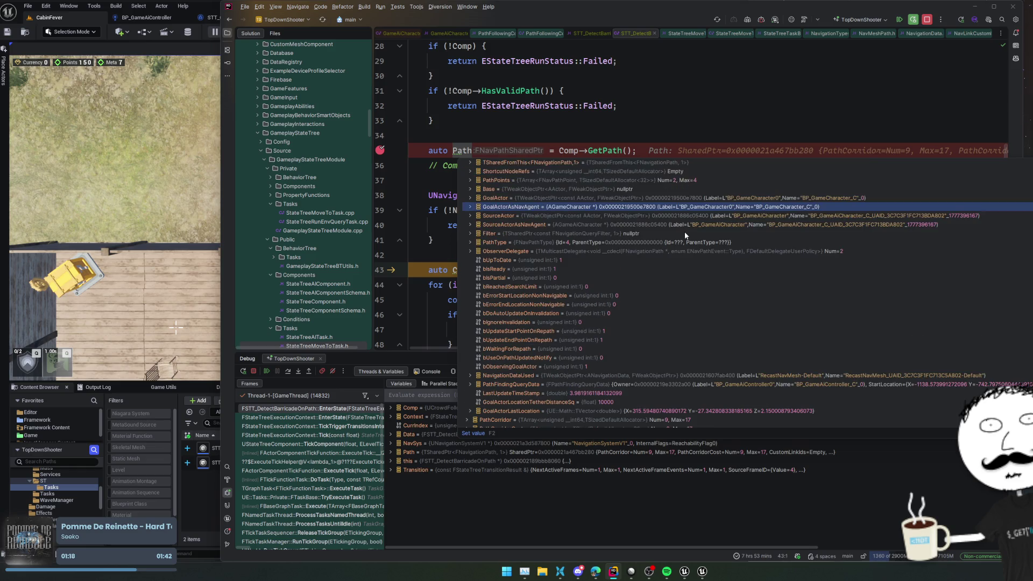
scroll(685, 231, "up", 1)
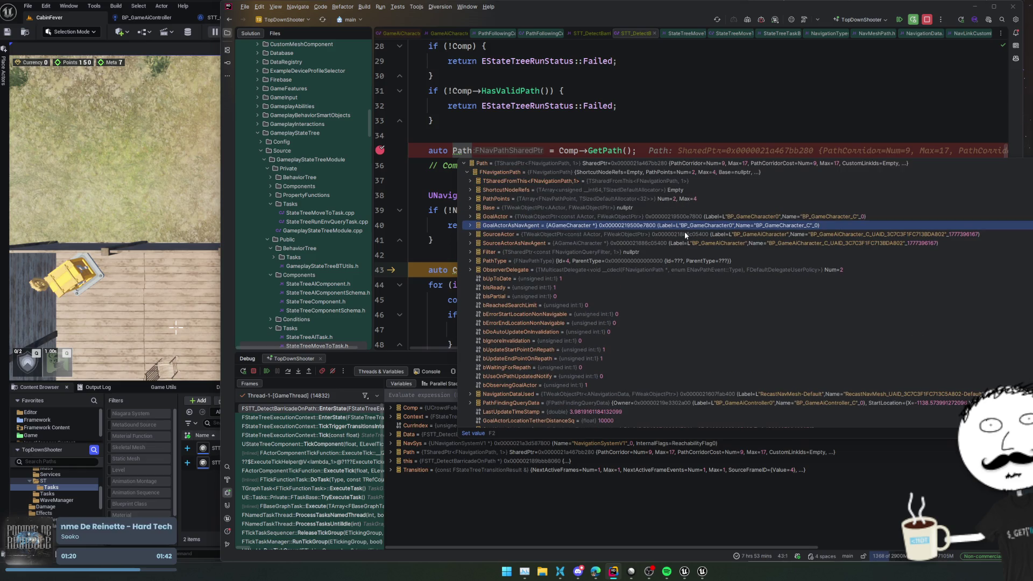
left_click(698, 200)
double_click(698, 200)
double_click(708, 215)
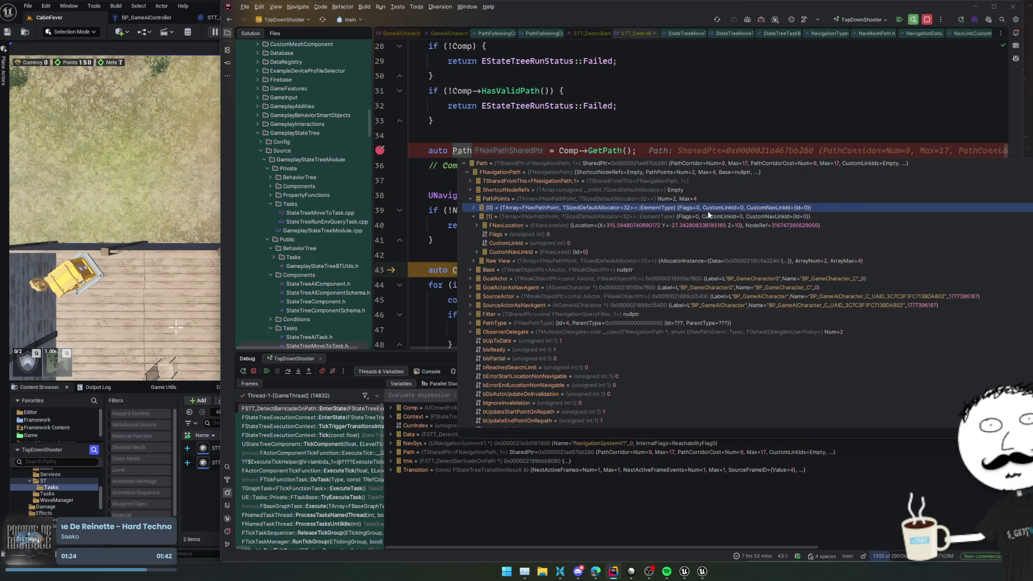
- Close the value popup, add a breakpoint at line 36 and resume execution
left_click(582, 121)
left_click(380, 166)
left_click(269, 372)
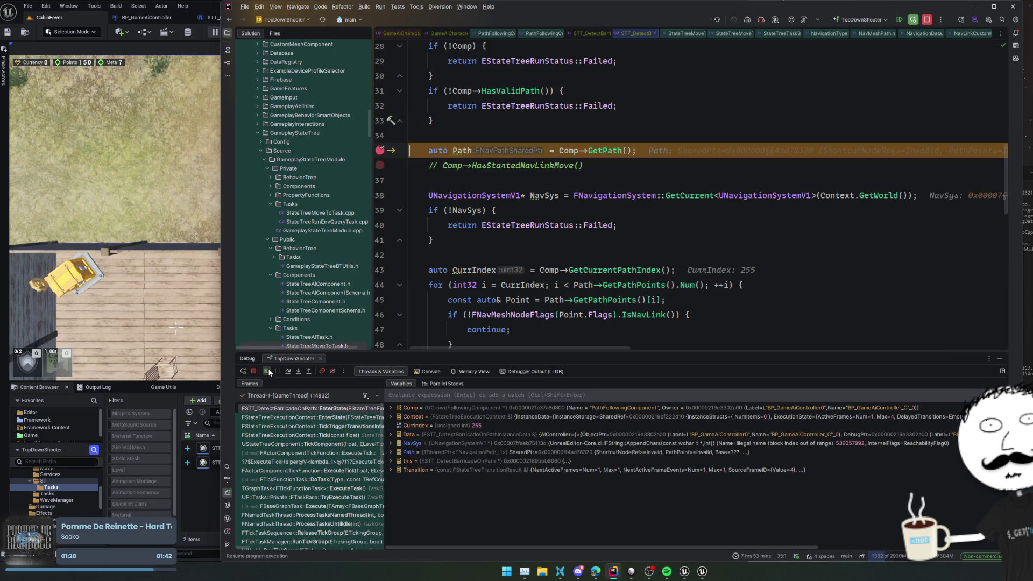
- Move the breakpoints from lines 35 and 36 to lines 38 and 39, then resume to line 39
left_click(380, 165)
left_click(380, 195)
left_click(380, 210)
left_click(380, 150)
left_click(267, 372)
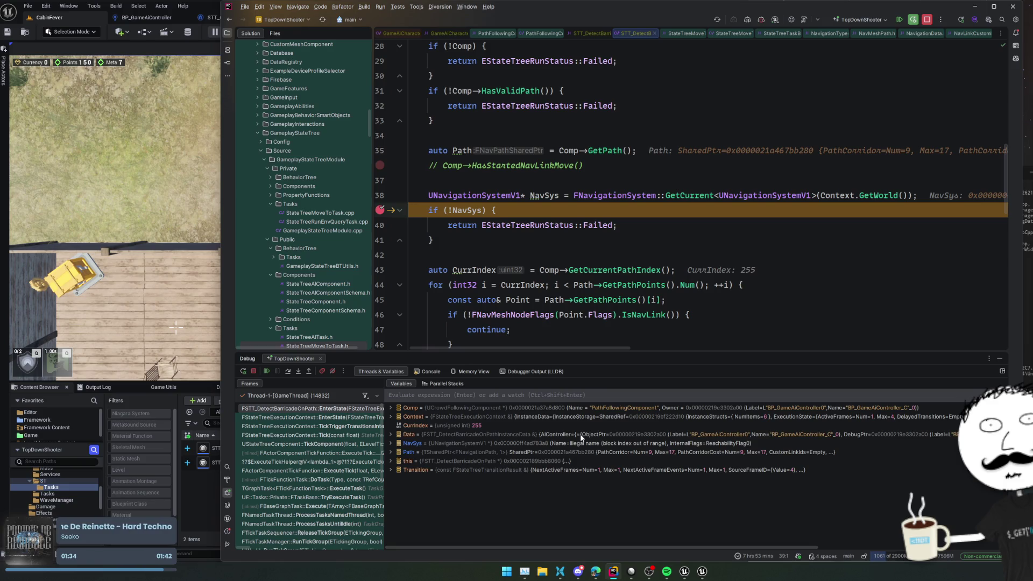
- Expand Path in Variables to confirm CustomNavLinkIds is empty, then resume twice
double_click(585, 451)
scroll(585, 450, "down", 2)
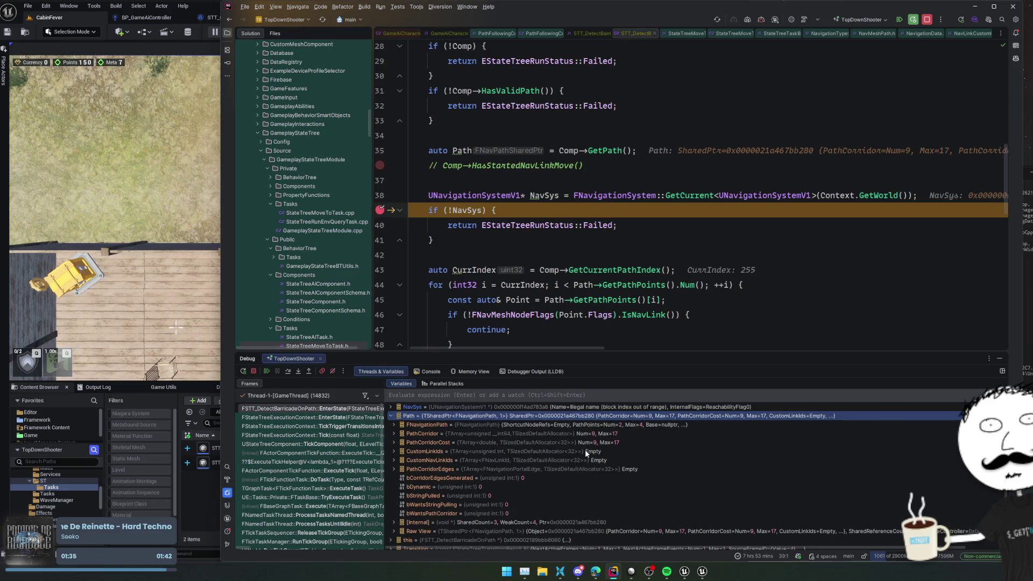
left_click(585, 459)
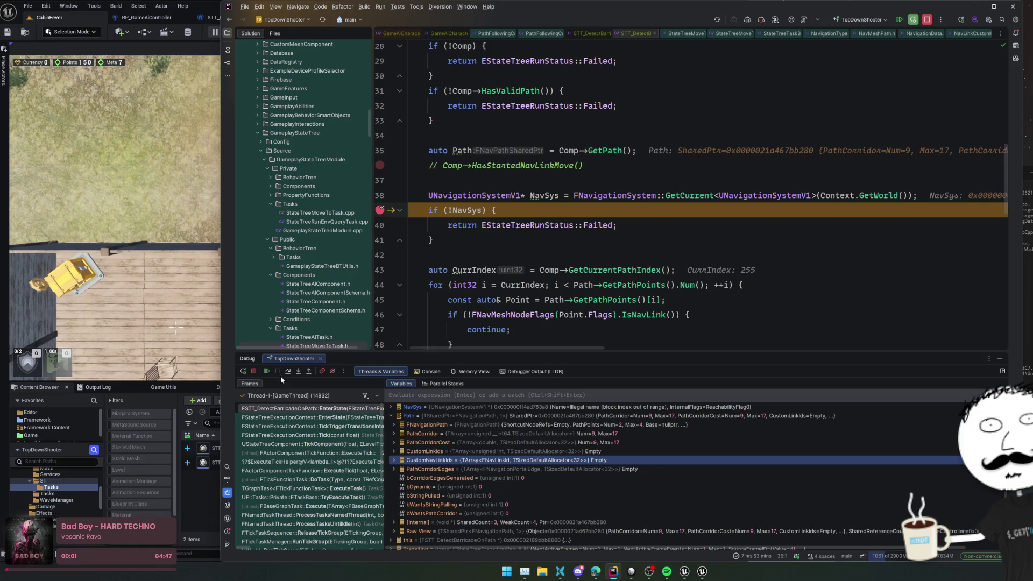
left_click(265, 371)
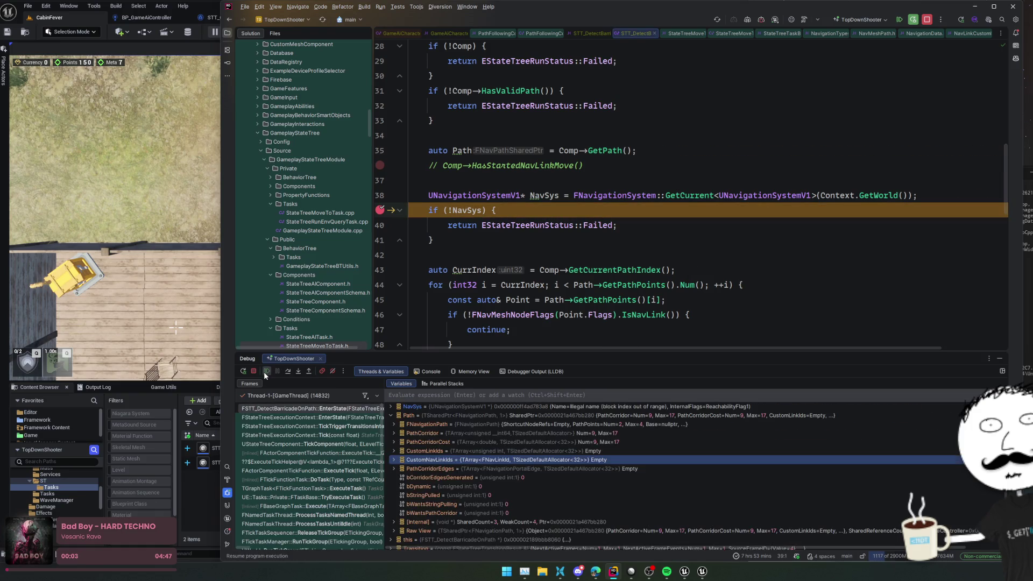
left_click(263, 372)
- Clear the line 36, 39 and 41 breakpoints, break on the custom nav link lookup, and resume
left_click(380, 165)
left_click(380, 239)
left_click(380, 239)
left_click(380, 210)
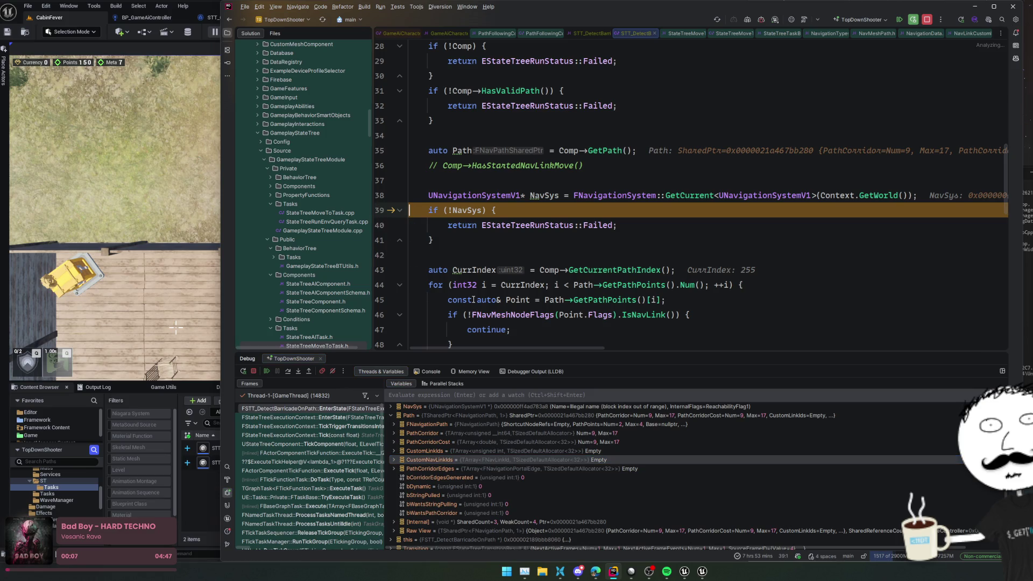
scroll(602, 323, "down", 3)
left_click(380, 255)
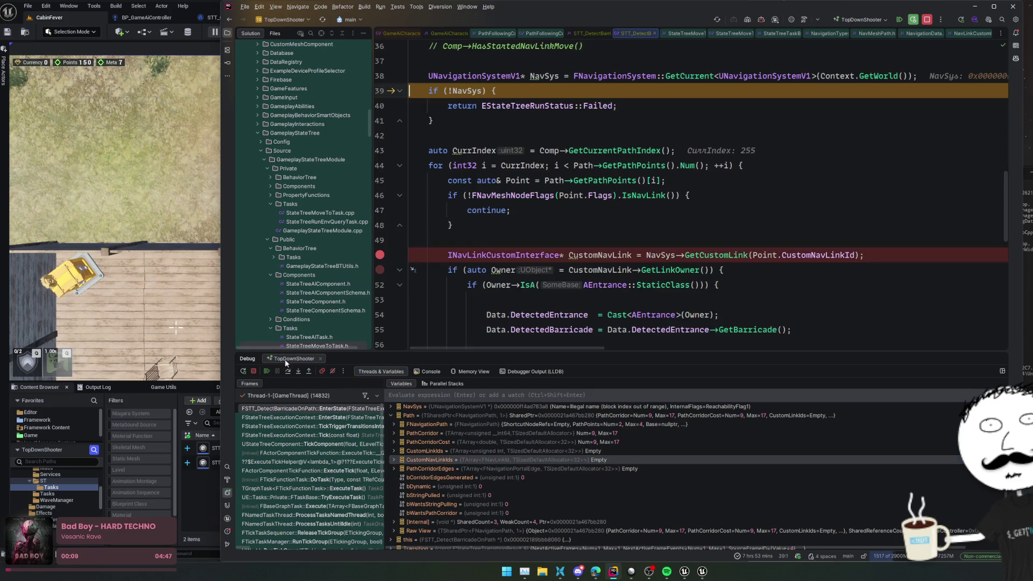
left_click(269, 371)
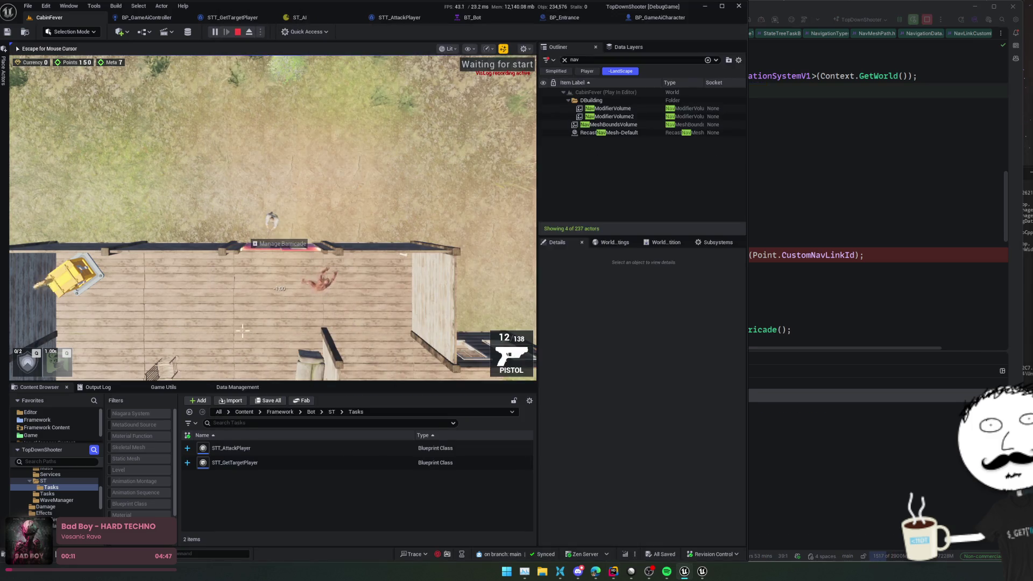
- Pause the game, eject to the editor camera and select the barricade on the entrance door
key("Escape")
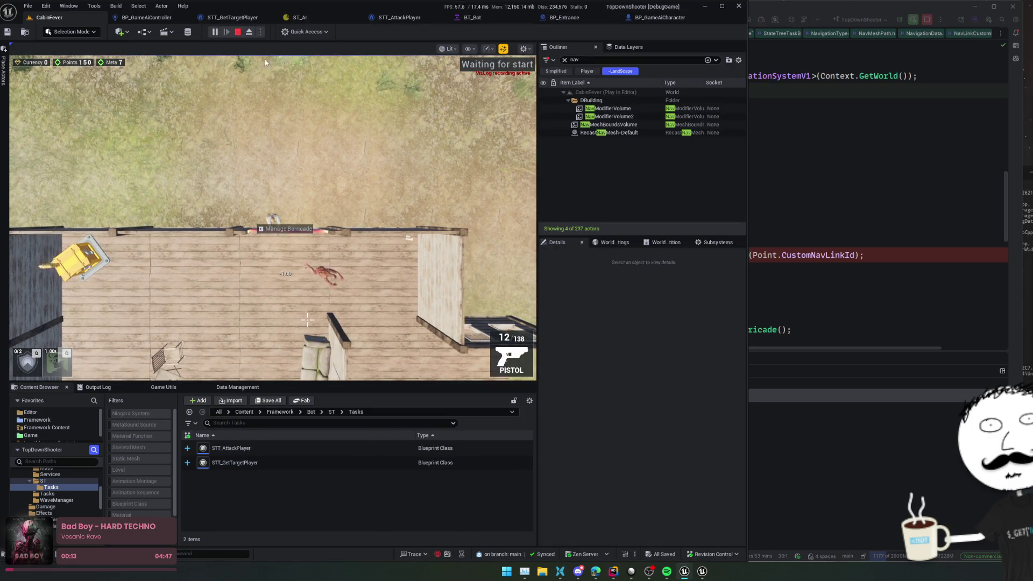
left_click(214, 31)
left_click(248, 32)
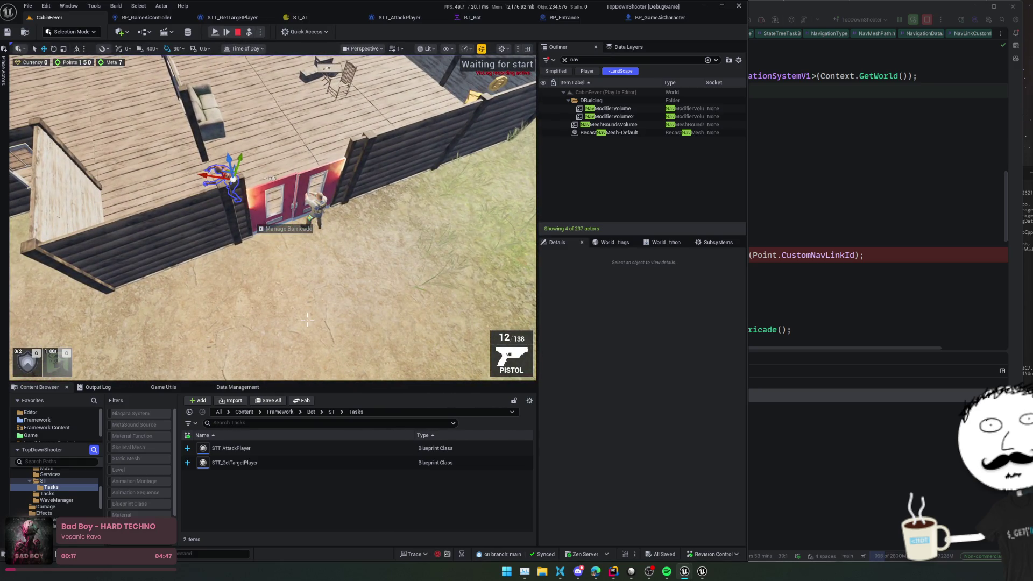
left_click(257, 208)
scroll(646, 288, "down", 2)
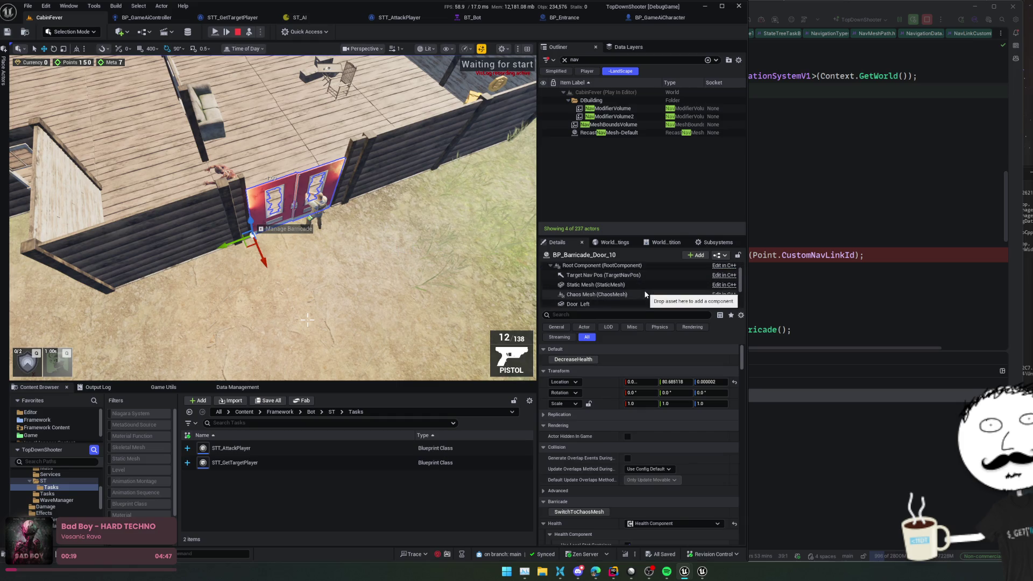
- Clear the Outliner filter and select BP_Barricade_Door_10, then its parent BP_Entrance0
left_click(565, 59)
left_click(609, 177)
scroll(608, 162, "up", 8)
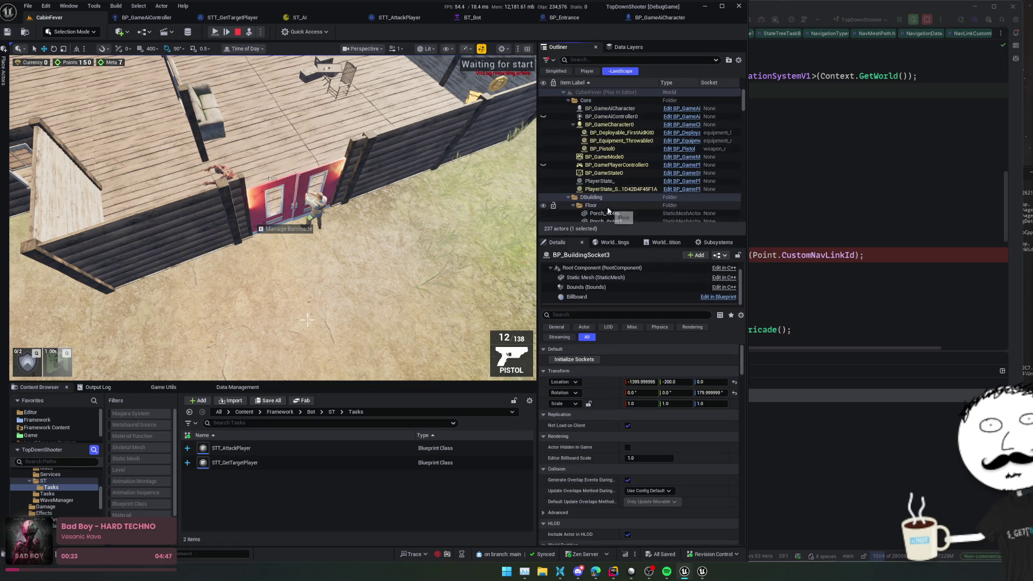
scroll(606, 138, "down", 10)
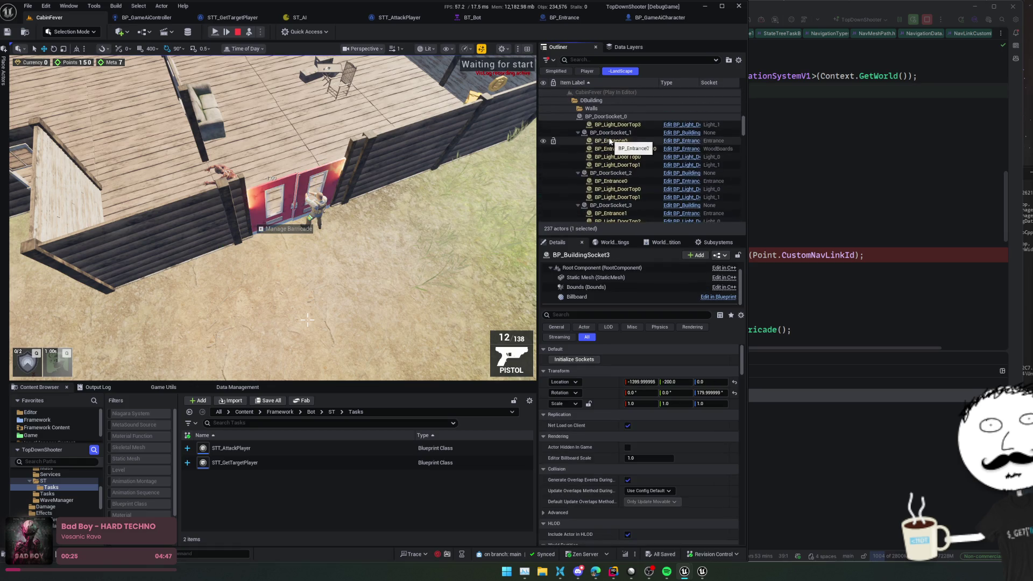
scroll(624, 181, "down", 5)
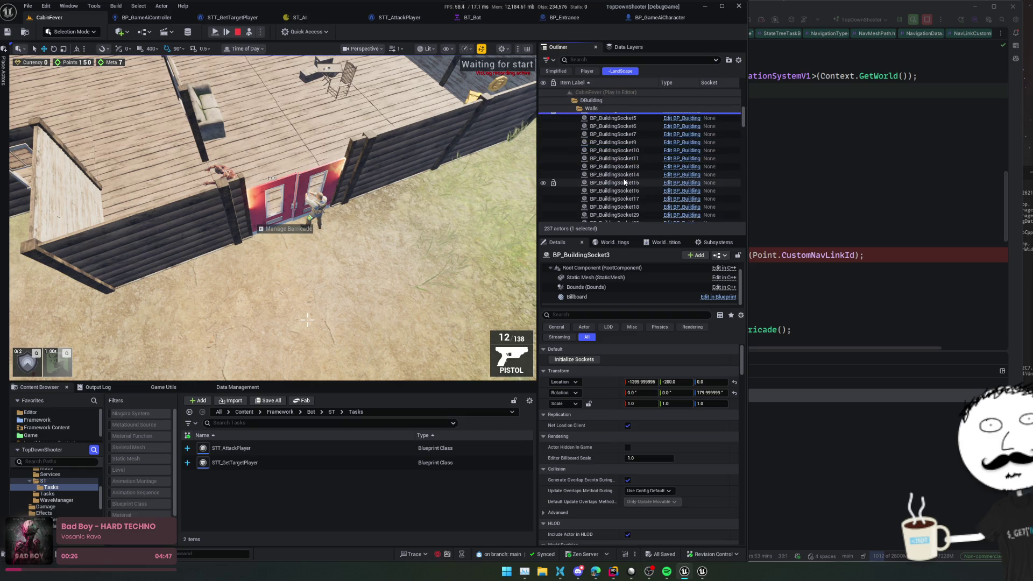
scroll(625, 181, "down", 5)
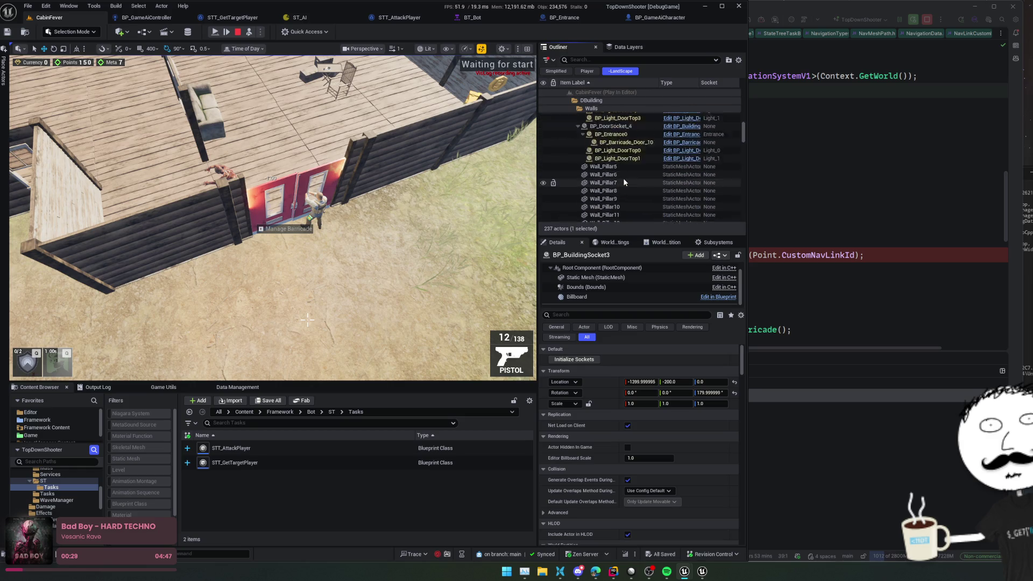
left_click(626, 163)
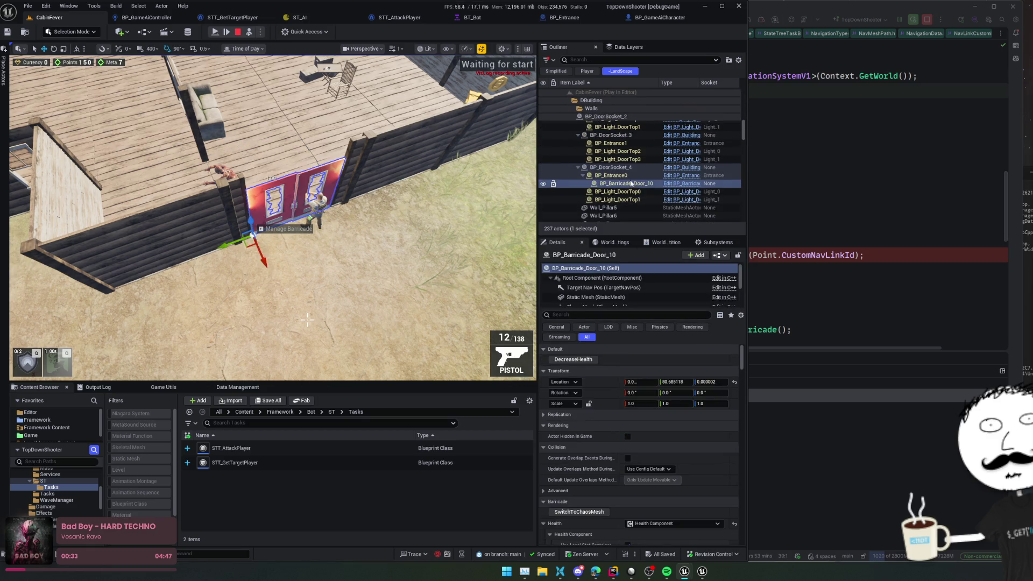
left_click(649, 176)
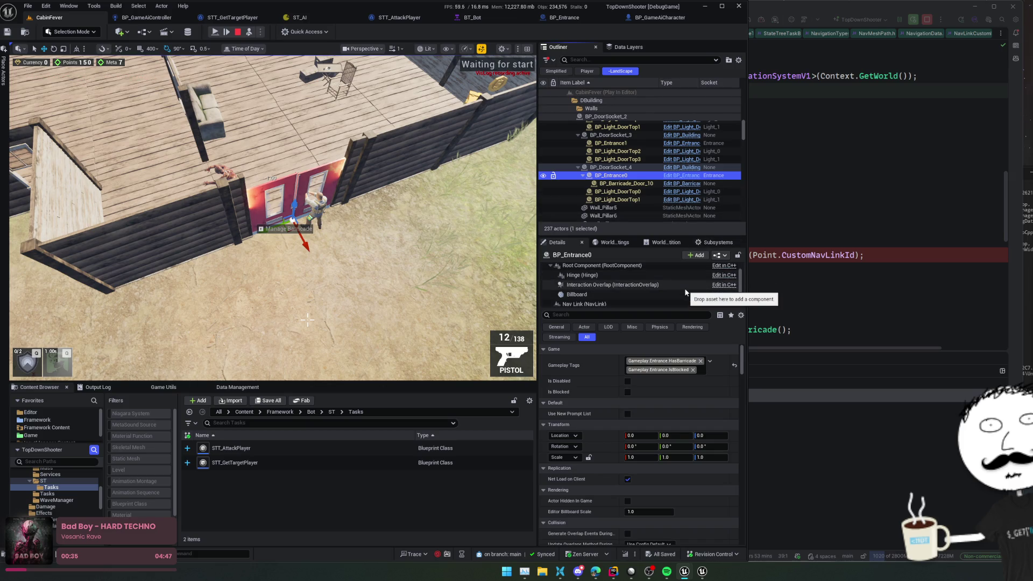
scroll(686, 292, "down", 1)
- Review the Nav Link's single link: zero offsets, snap radius 30, NavArea_Entrance area class
left_click(684, 291)
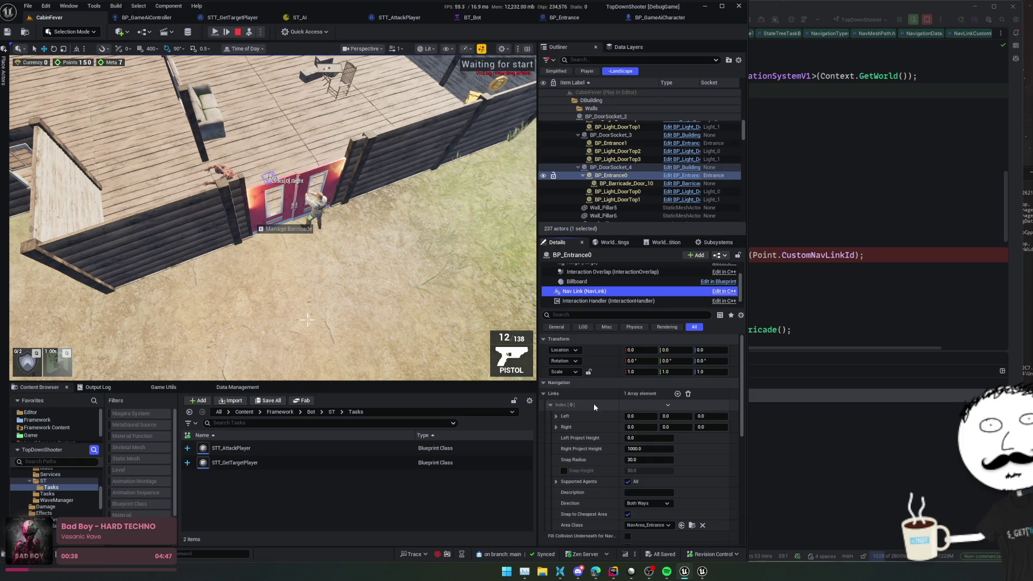
scroll(598, 407, "down", 1)
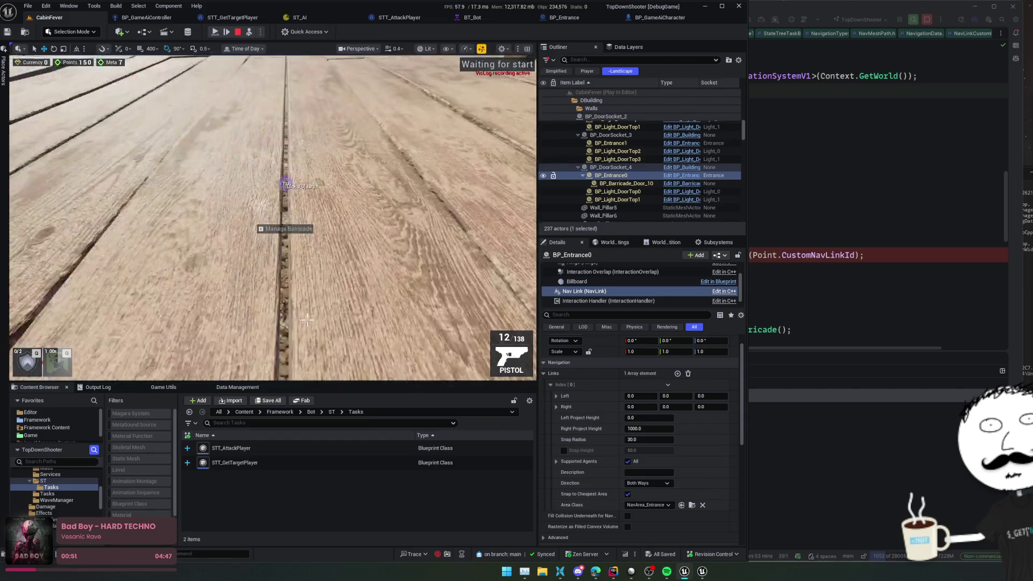
scroll(557, 362, "down", 2)
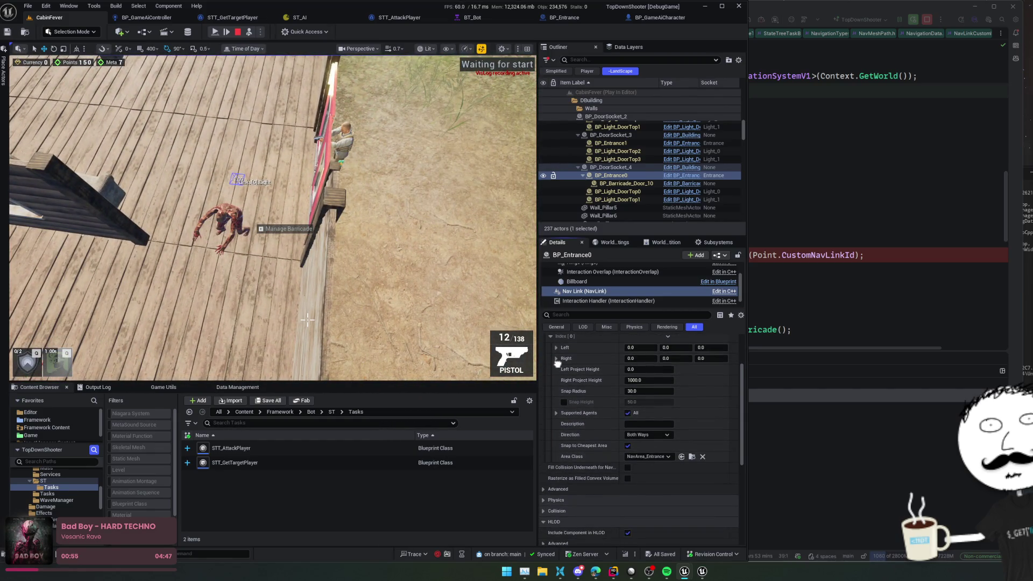
scroll(558, 355, "down", 1)
scroll(558, 348, "down", 1)
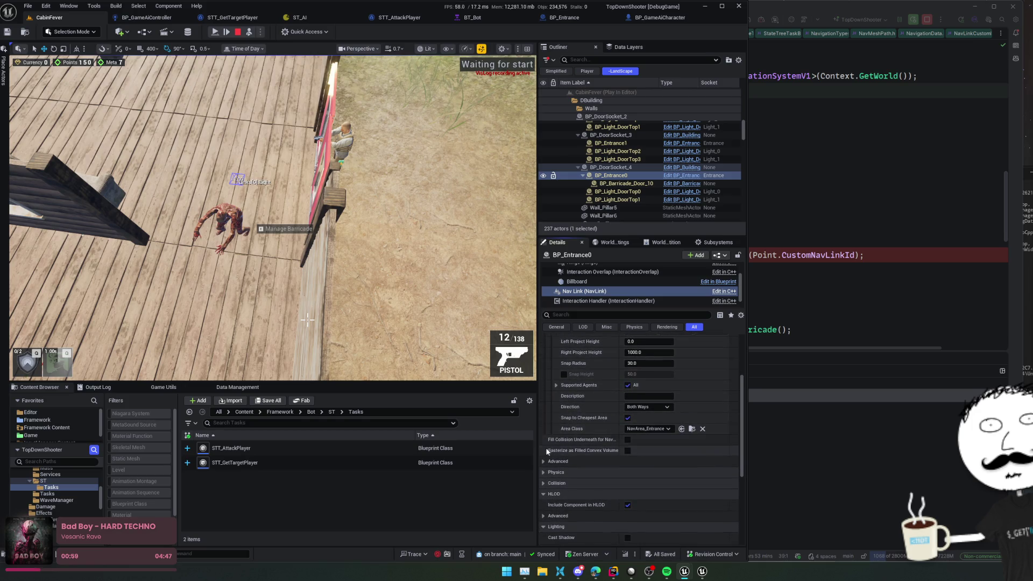
left_click_drag(539, 449, 488, 454)
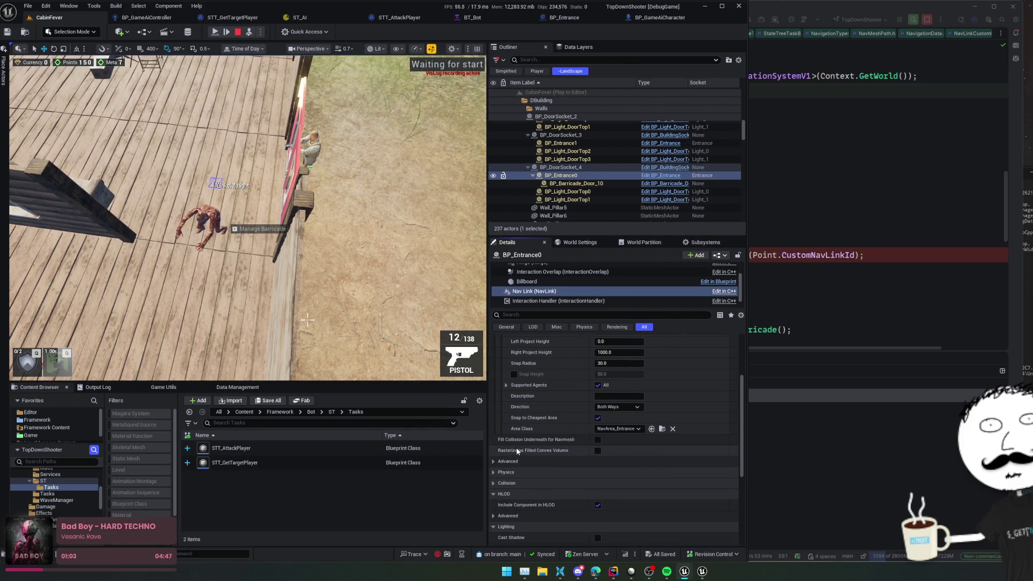
scroll(519, 446, "down", 5)
scroll(520, 446, "down", 3)
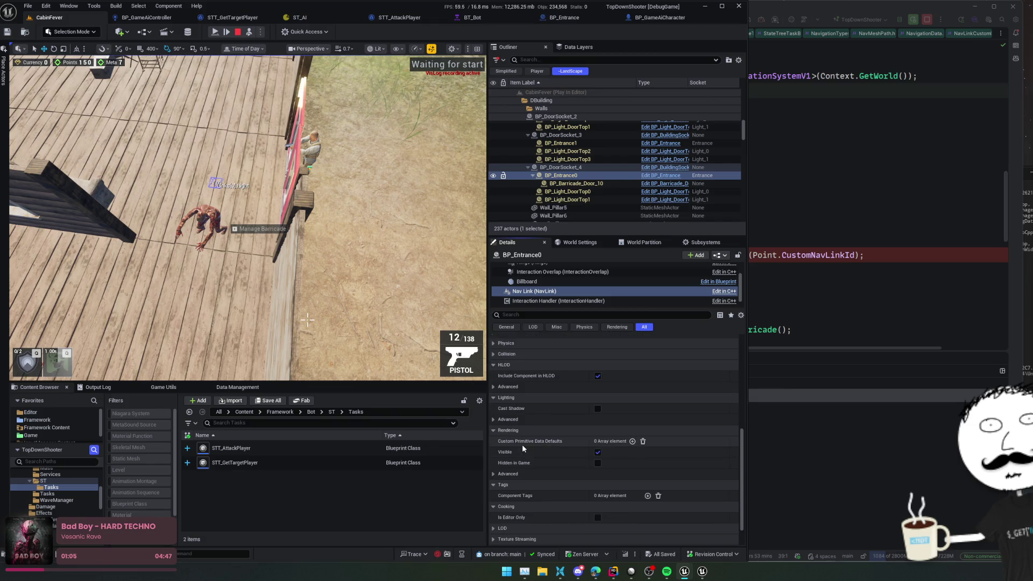
scroll(525, 445, "up", 8)
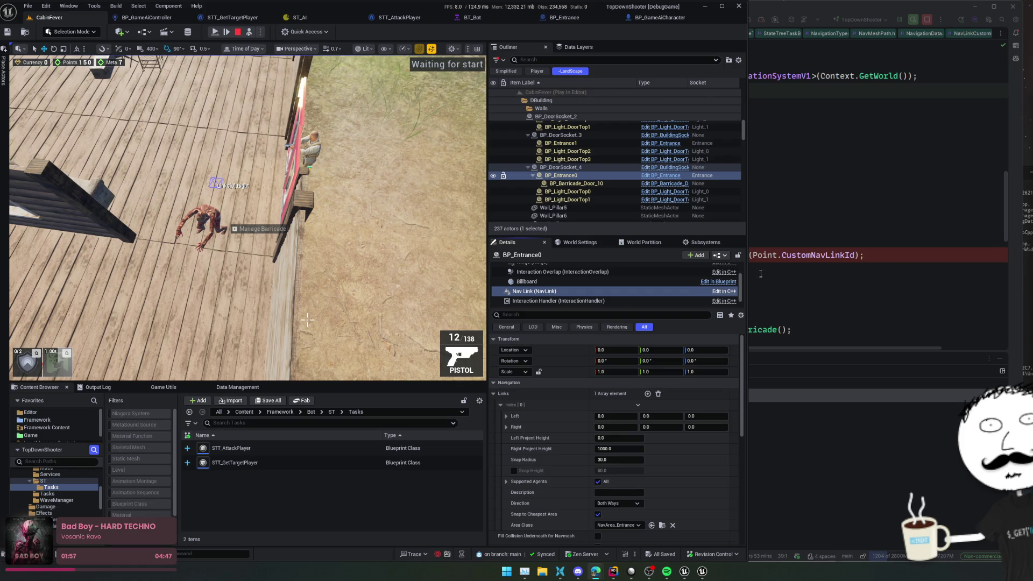
left_click(721, 291)
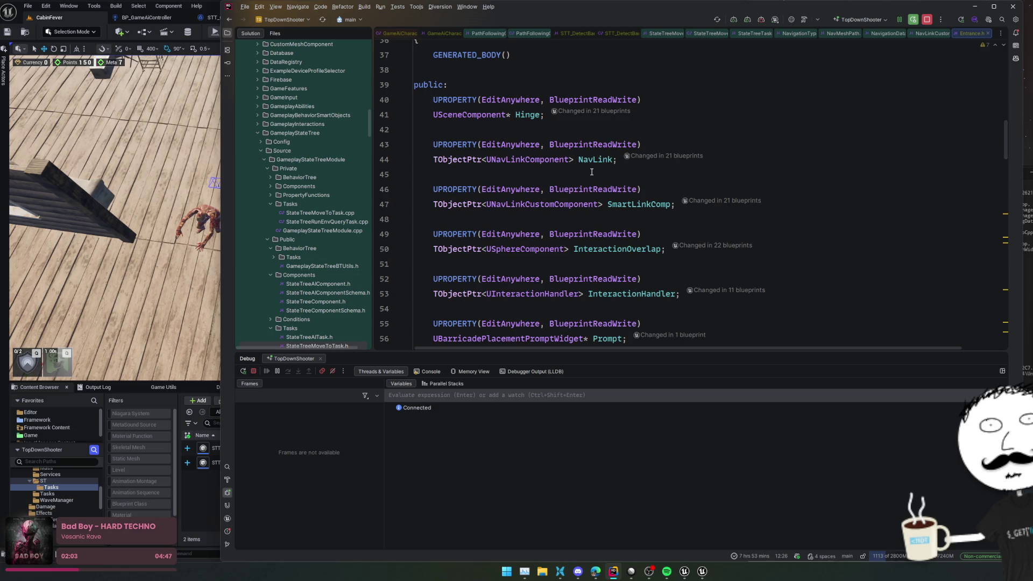
- Review Smart Link Comp's enabled and disabled area classes, then return to Entrance.h in Rider
left_click(42, 388)
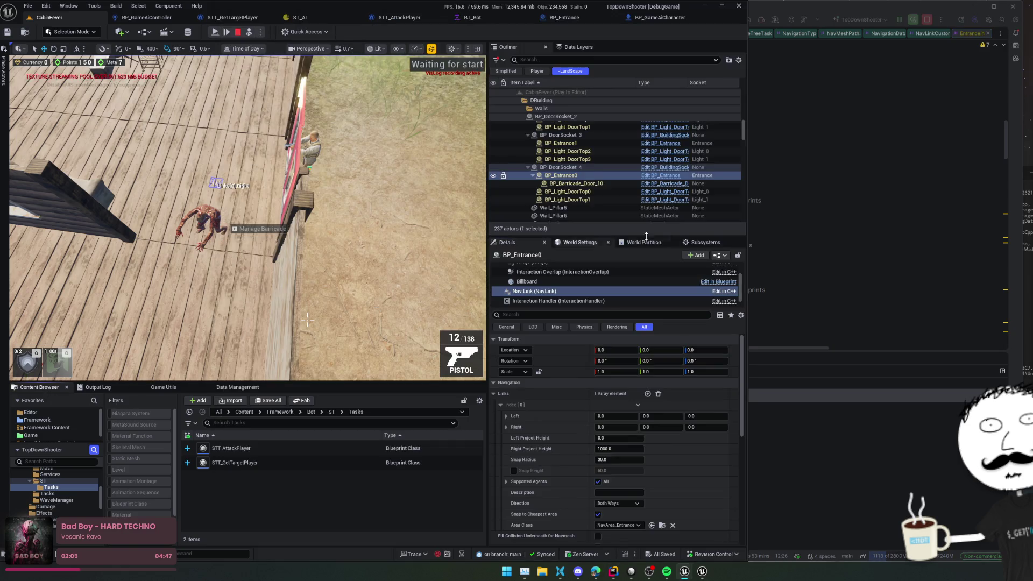
left_click(592, 301)
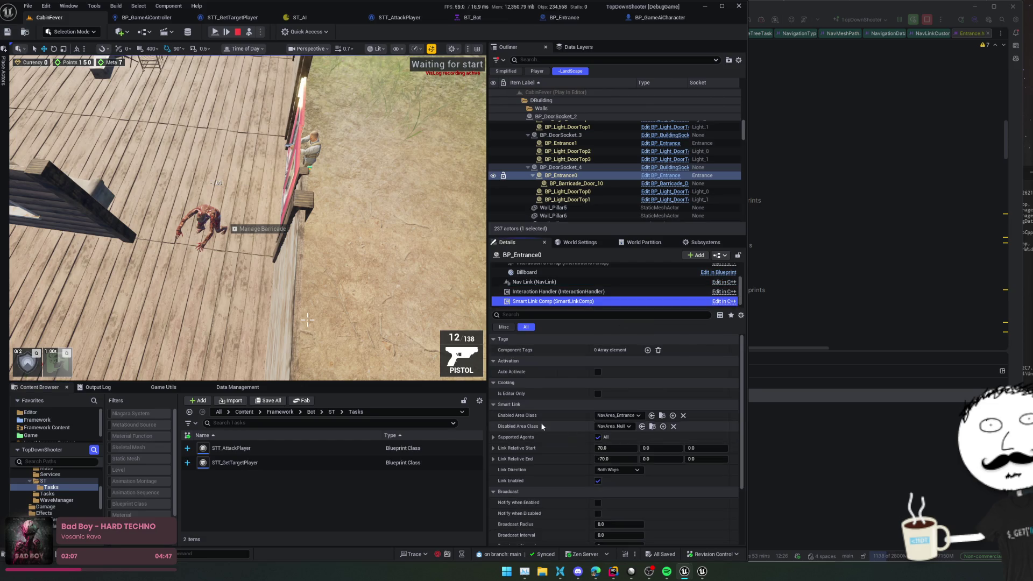
scroll(525, 455, "down", 3)
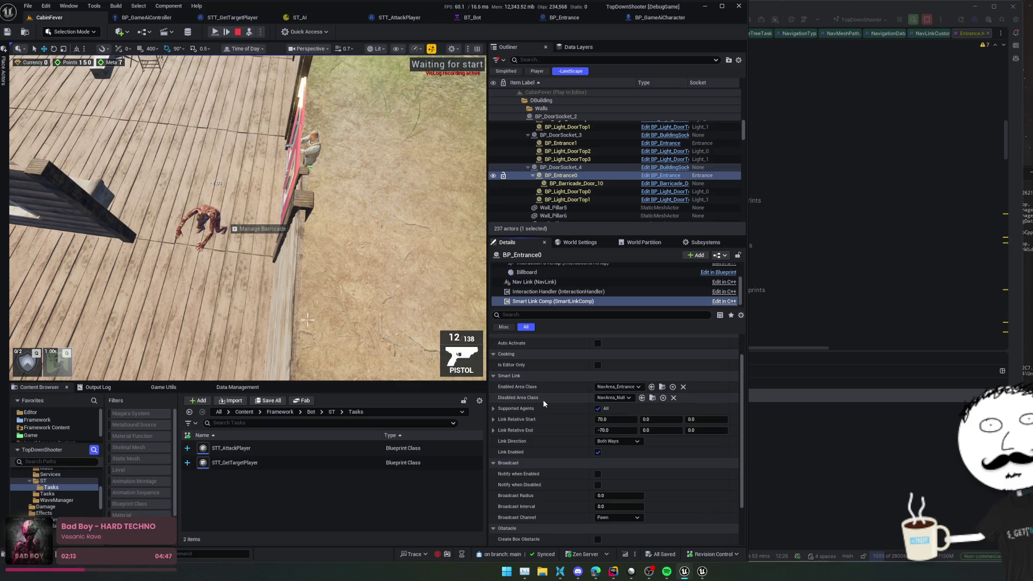
scroll(543, 399, "down", 2)
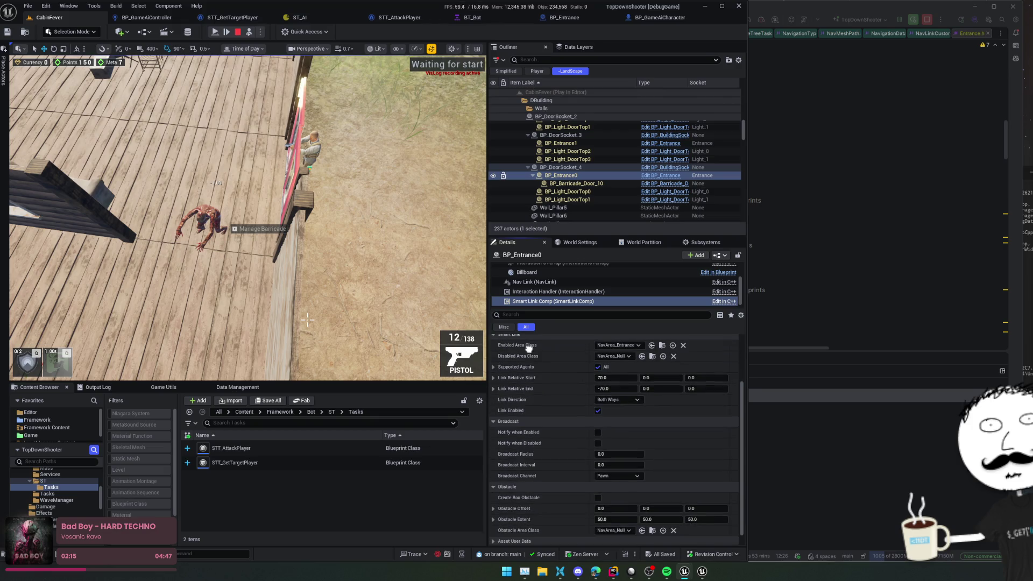
scroll(586, 374, "down", 1)
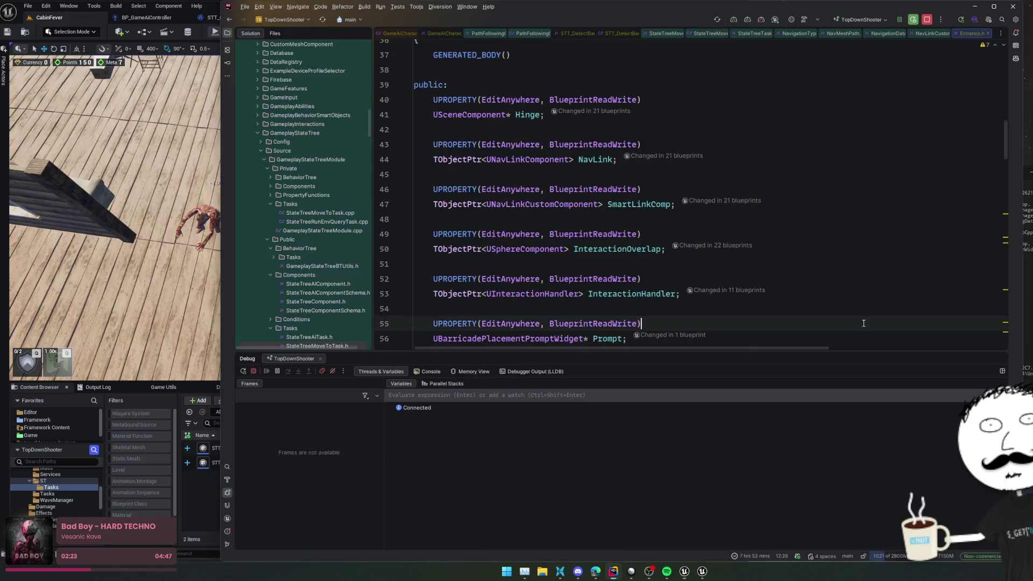
key("alt+Tab")
left_click(644, 264)
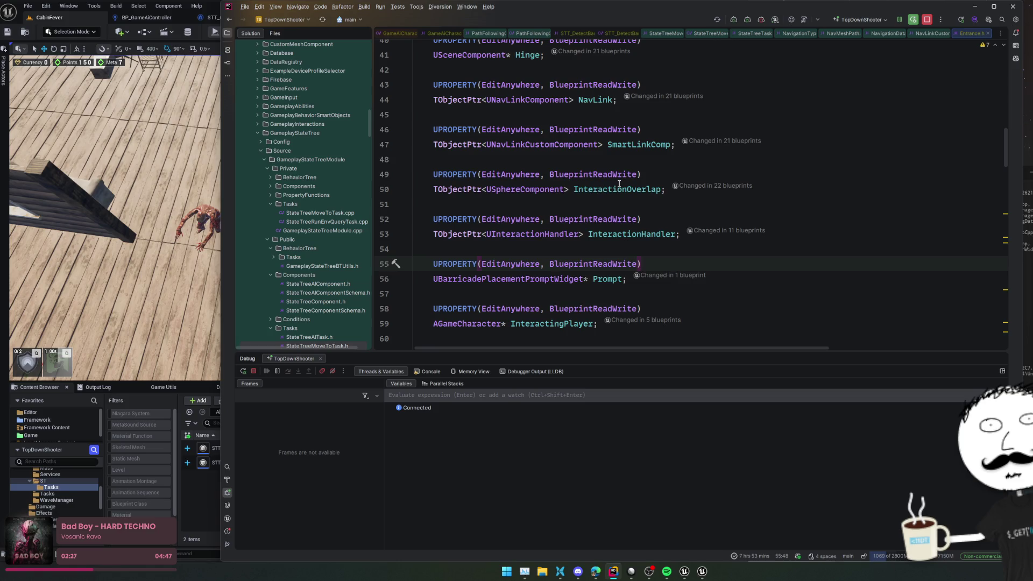
- Inspect the UNavLinkCustomComponent class declaration and its class comment
left_click(554, 145, "ctrl")
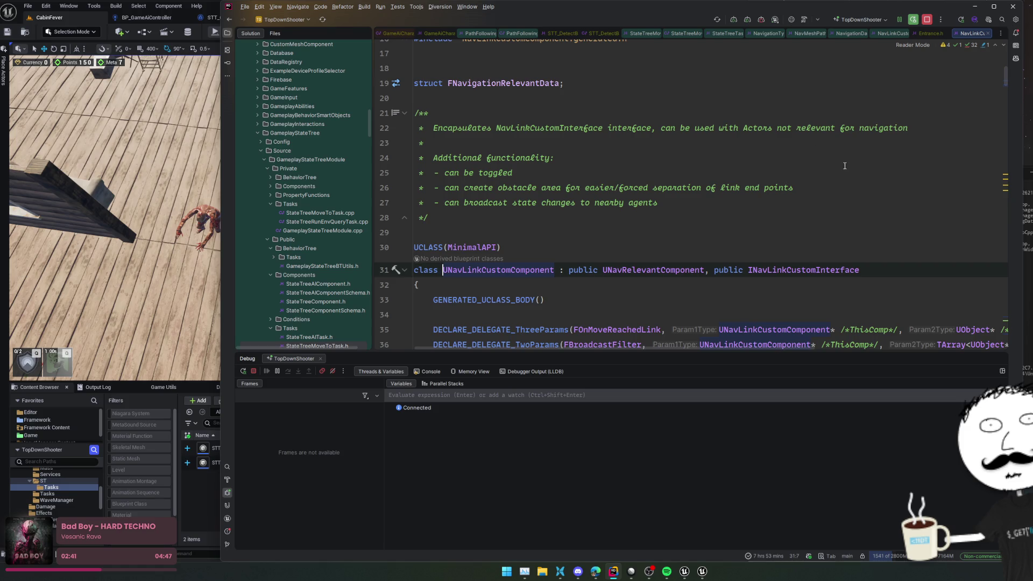
left_click(806, 202)
scroll(800, 203, "down", 3)
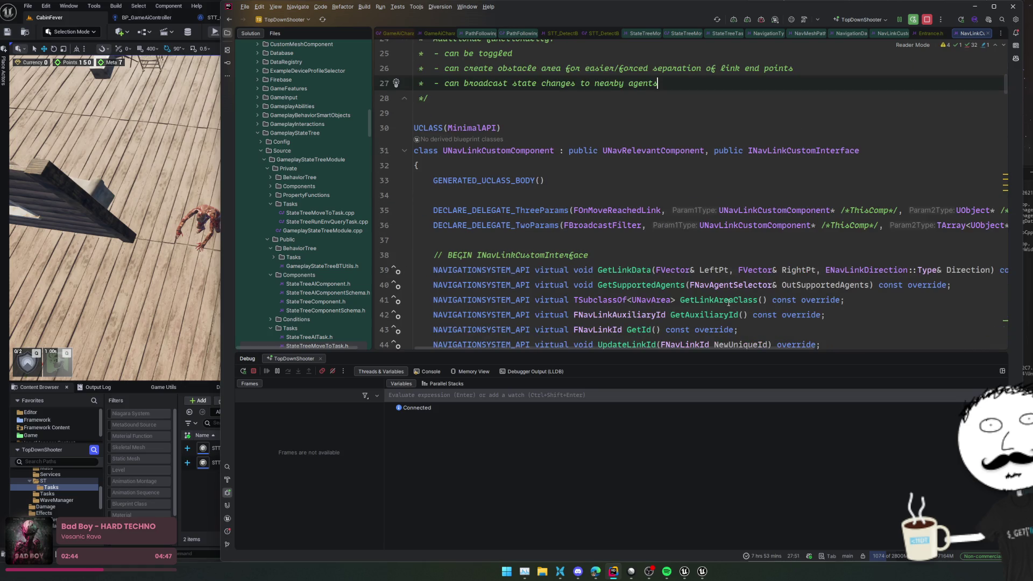
key("ctrl+minus")
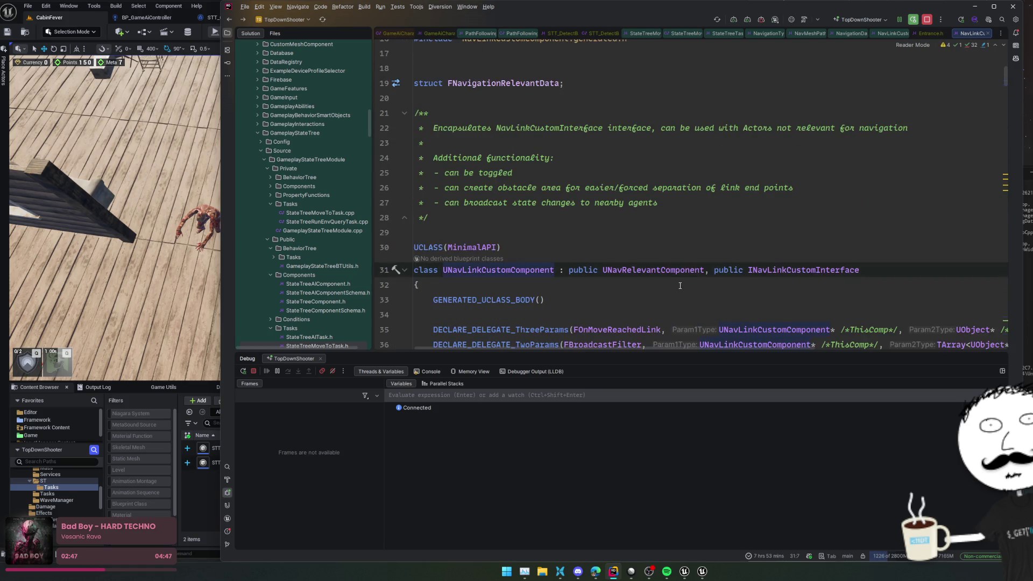
- Check the UNavRelevantComponent base class, then list NavLink's usages from Entrance.h
left_click(679, 267, "ctrl")
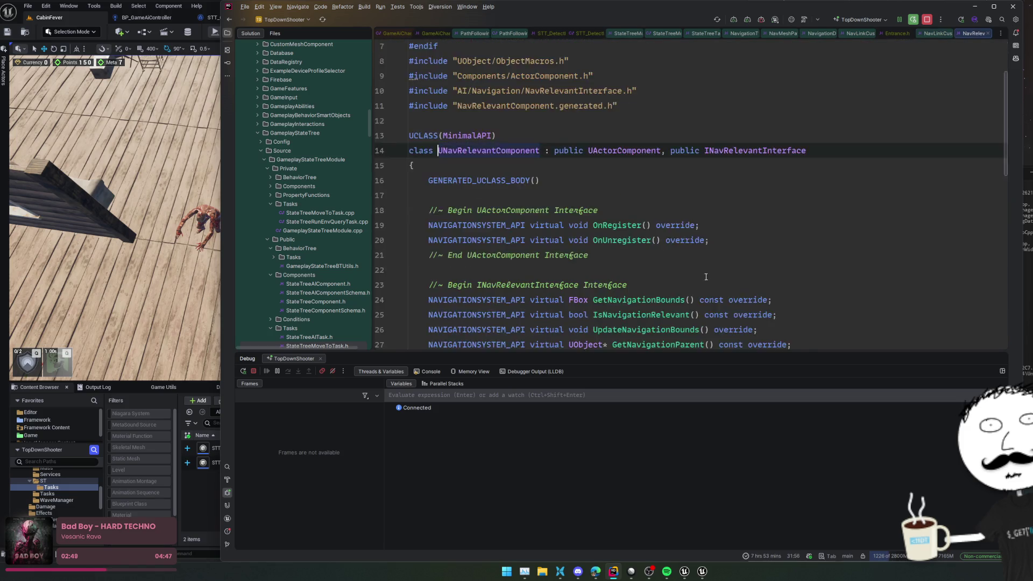
scroll(807, 259, "down", 7)
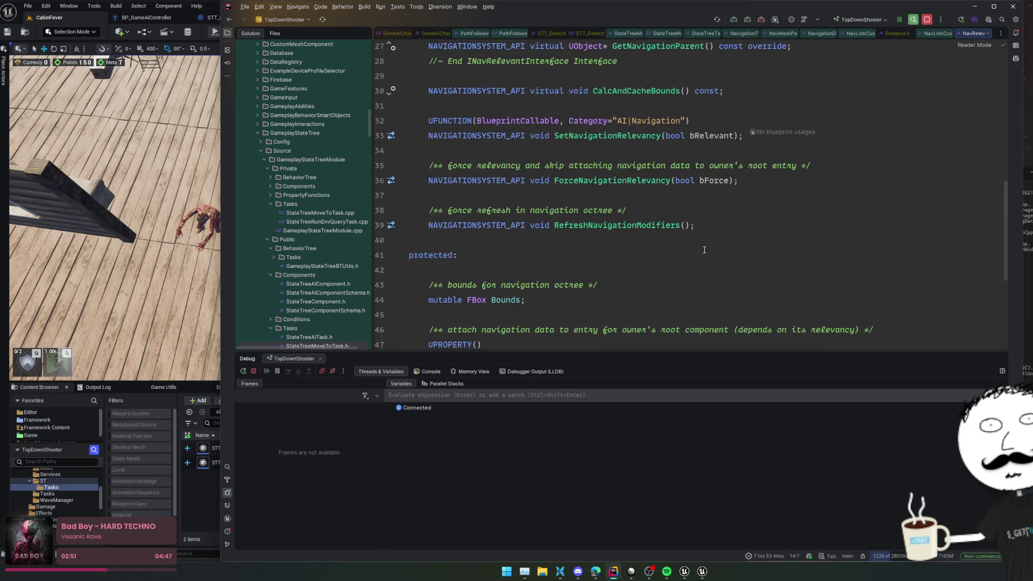
scroll(704, 249, "down", 5)
key("ctrl+minus")
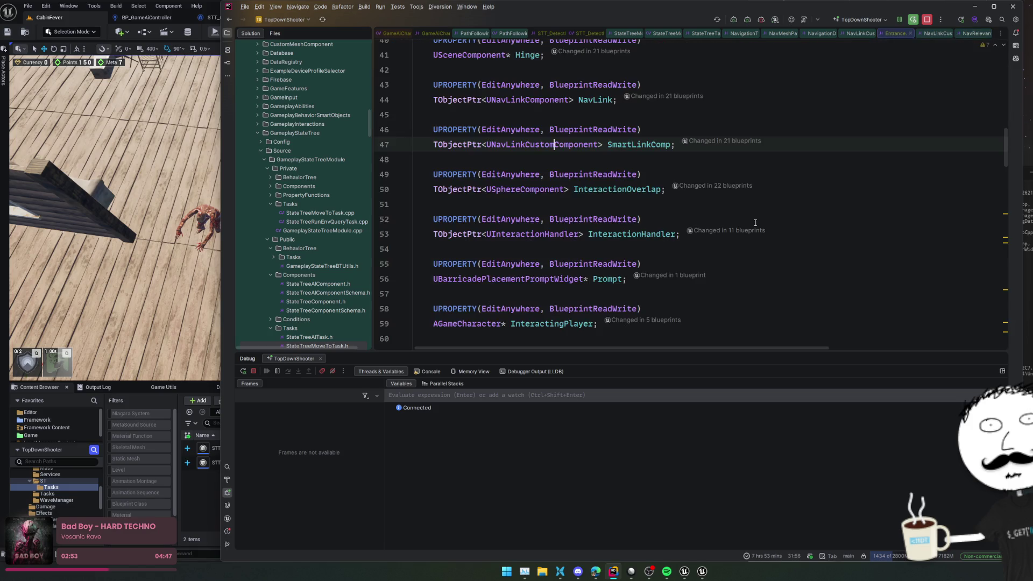
left_click(586, 159, "ctrl")
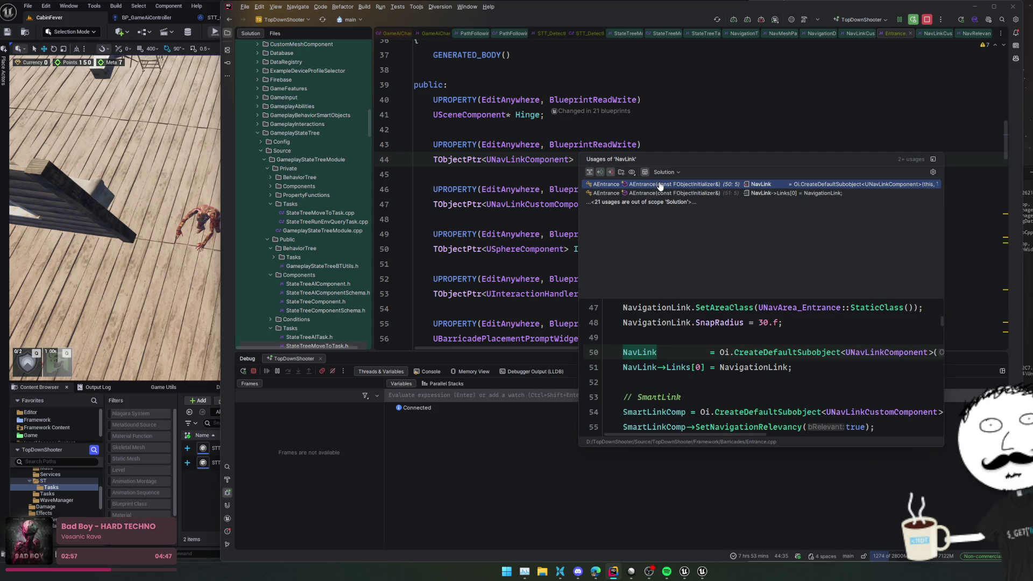
- Open NavLink's usage in Entrance.cpp and view the NotifySmartLinkReached definition
left_click(660, 186)
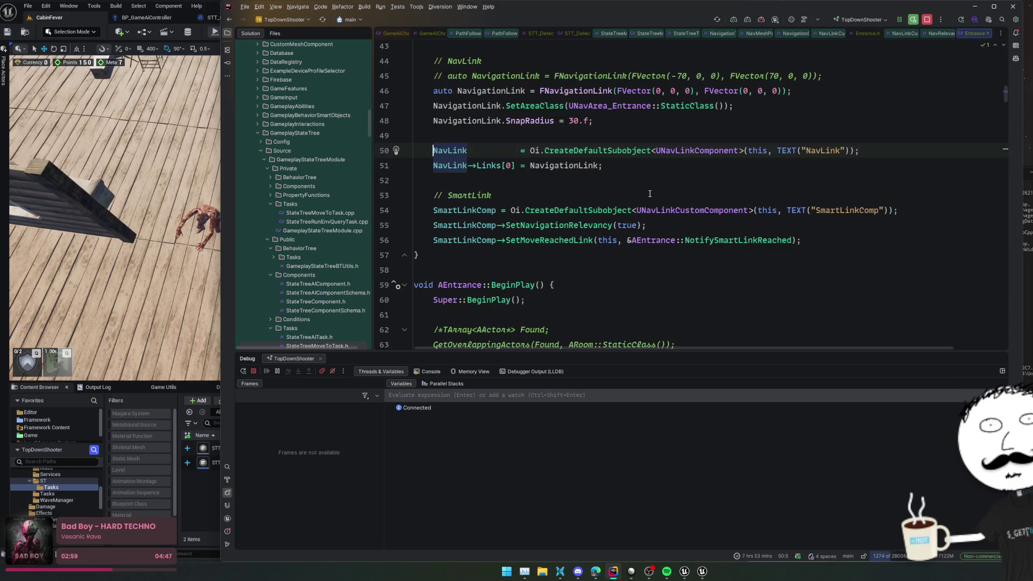
left_click(659, 182)
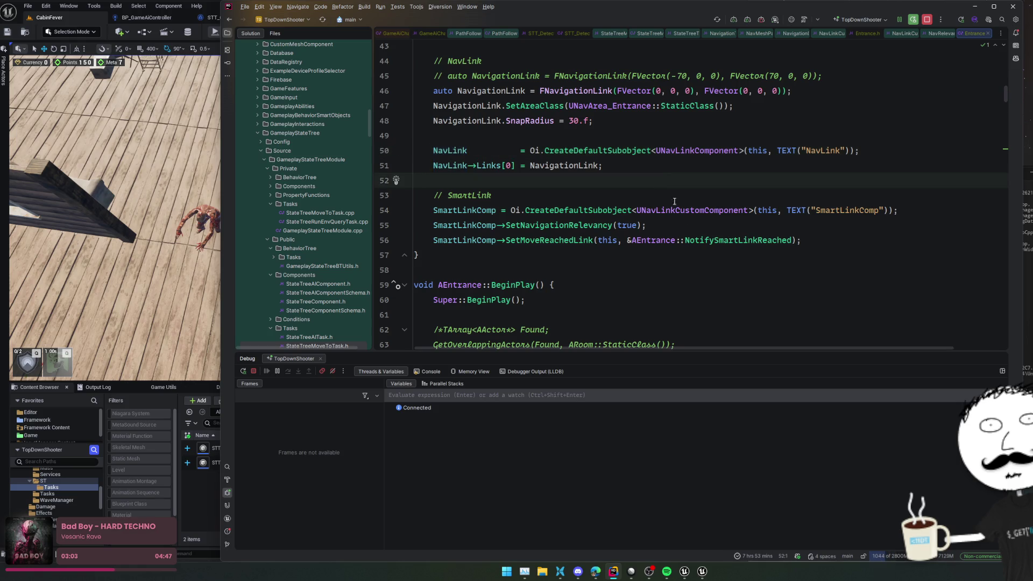
left_click(756, 240, "ctrl")
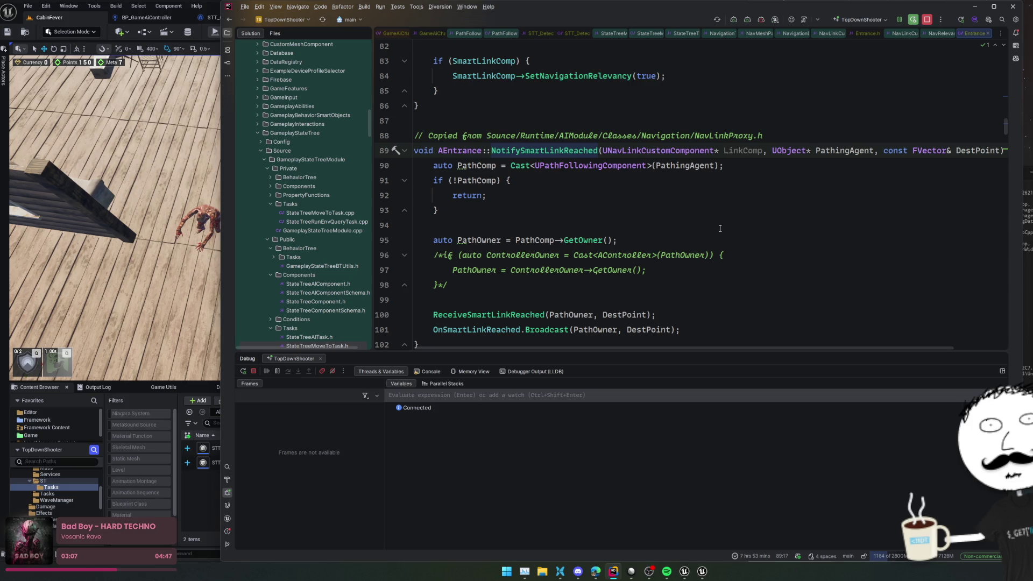
scroll(720, 228, "down", 2)
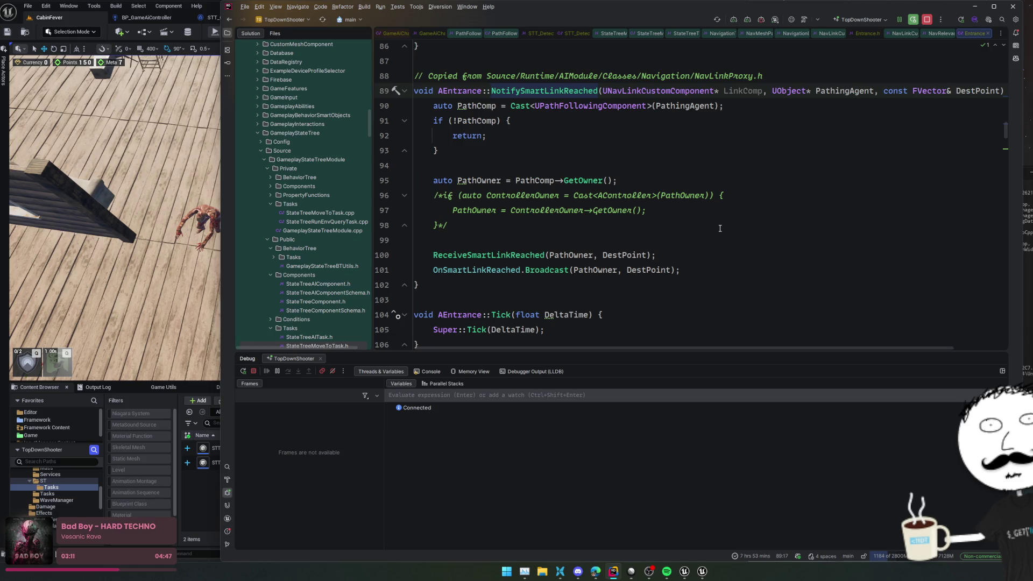
scroll(720, 229, "up", 3)
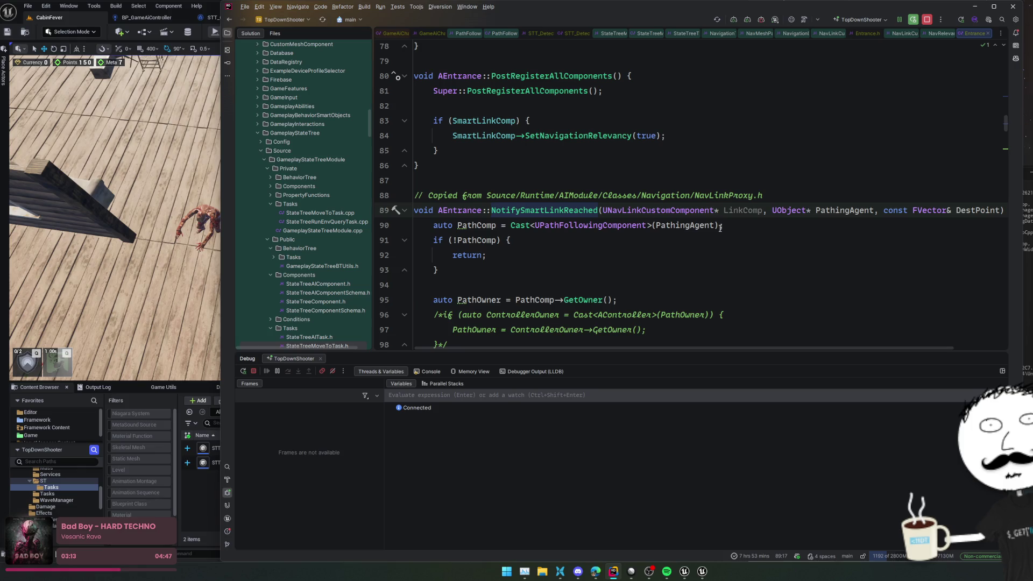
scroll(720, 228, "up", 2)
- Go to where NotifySmartLinkReached is bound and inspect the SetNavigationRelevancy call on line 55
key("ctrl+b")
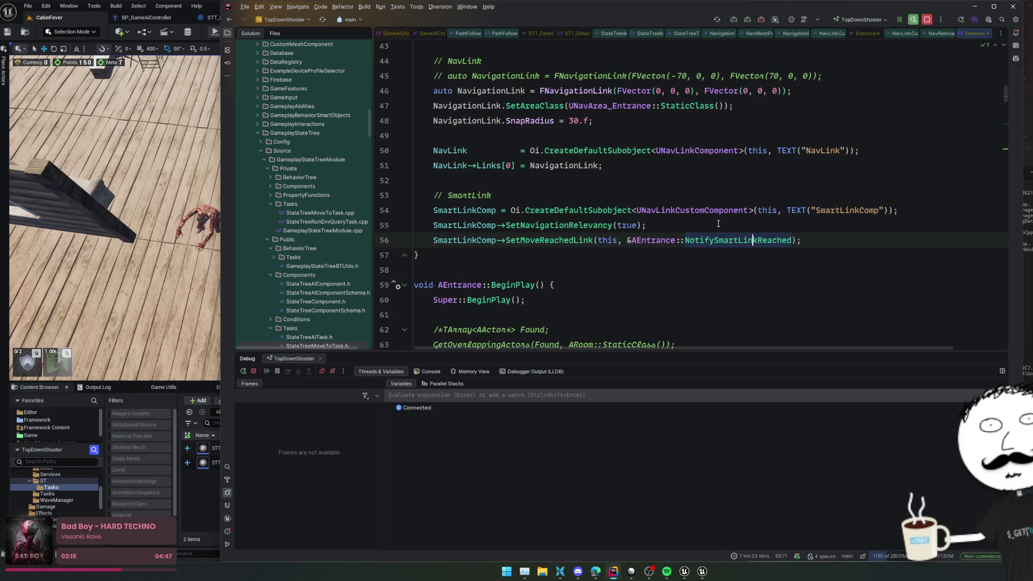
key("ctrl+alt+Left")
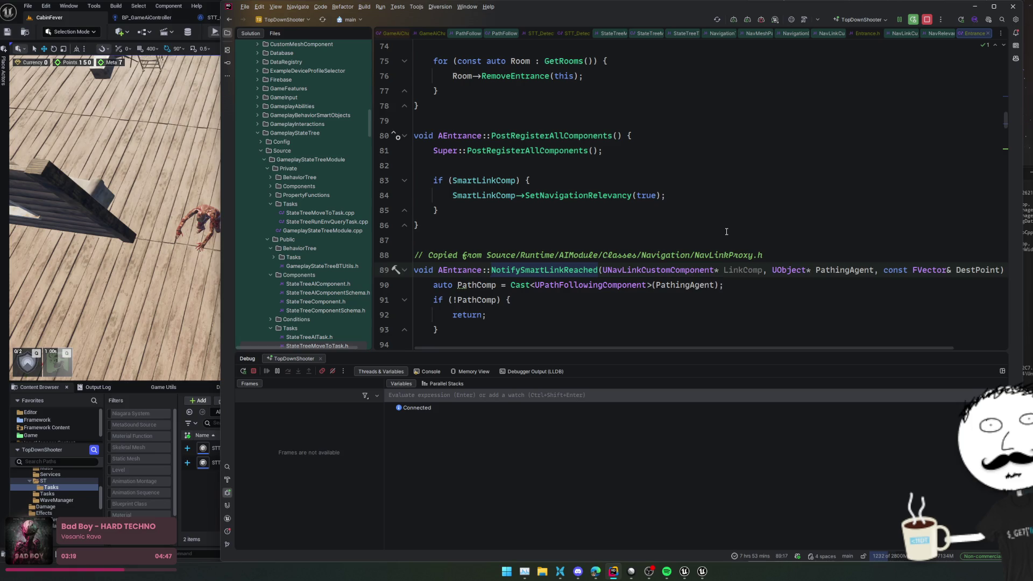
key("ctrl+b")
key("ctrl+alt+Left")
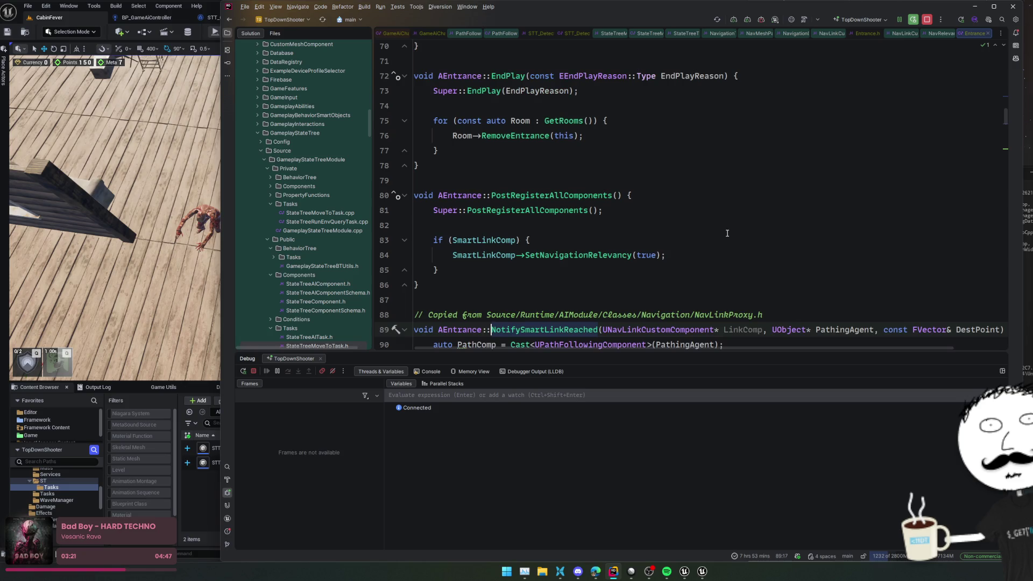
key("ctrl+b")
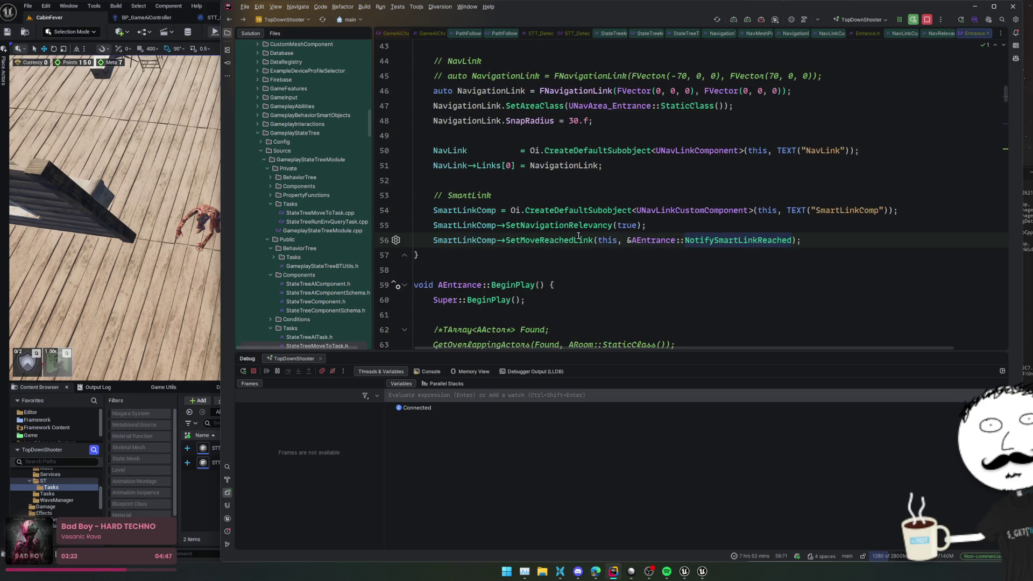
left_click(584, 225)
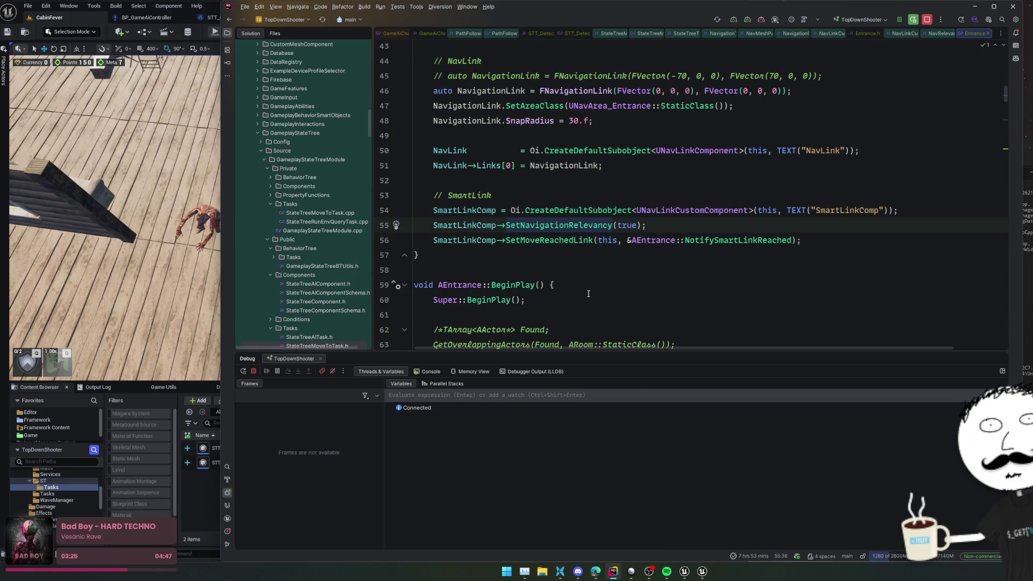
- Show every use of NavigationLink, then return to Unreal and stop the play session
left_click(564, 165)
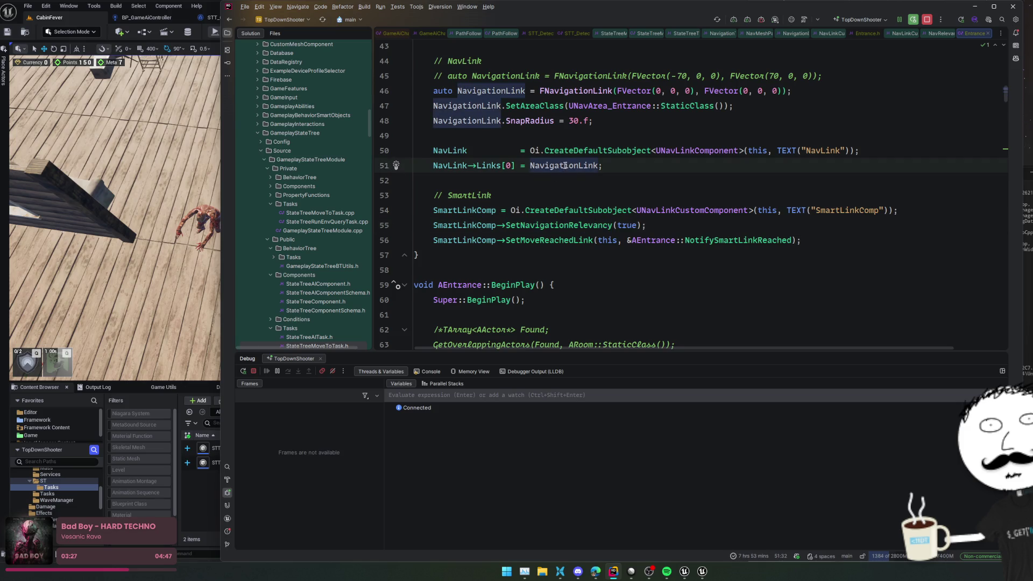
scroll(564, 166, "up", 3)
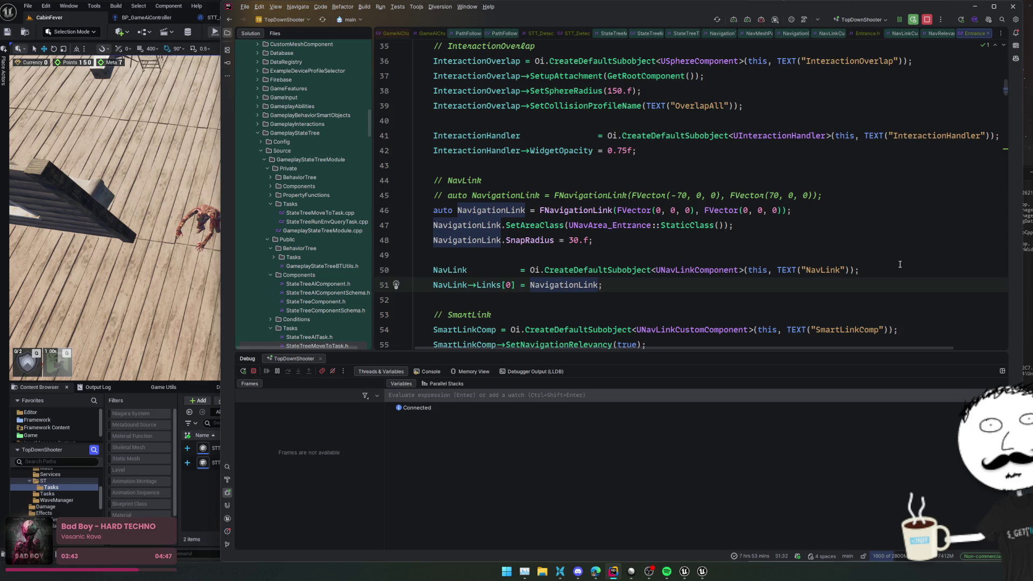
scroll(760, 256, "down", 3)
key("alt+Tab")
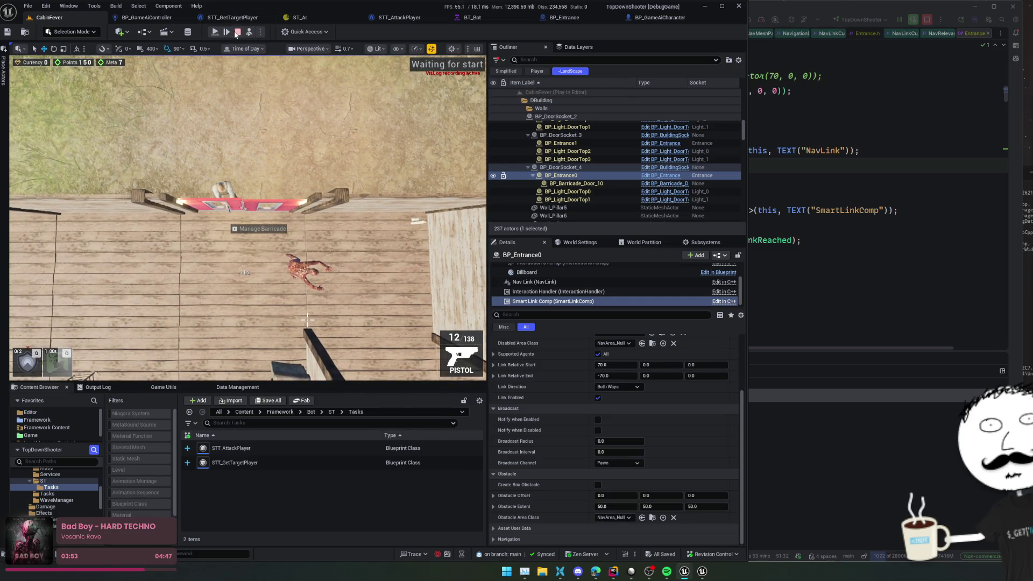
key("Escape")
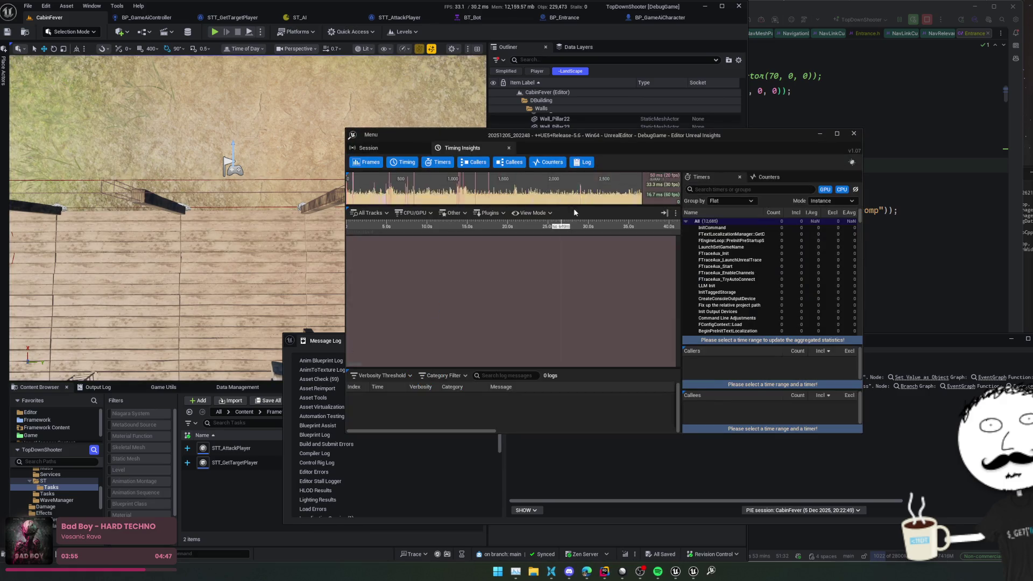
- Close Timing Insights and the message log, then list the blueprints using SmartLinkComp
left_click(854, 135)
left_click(773, 224)
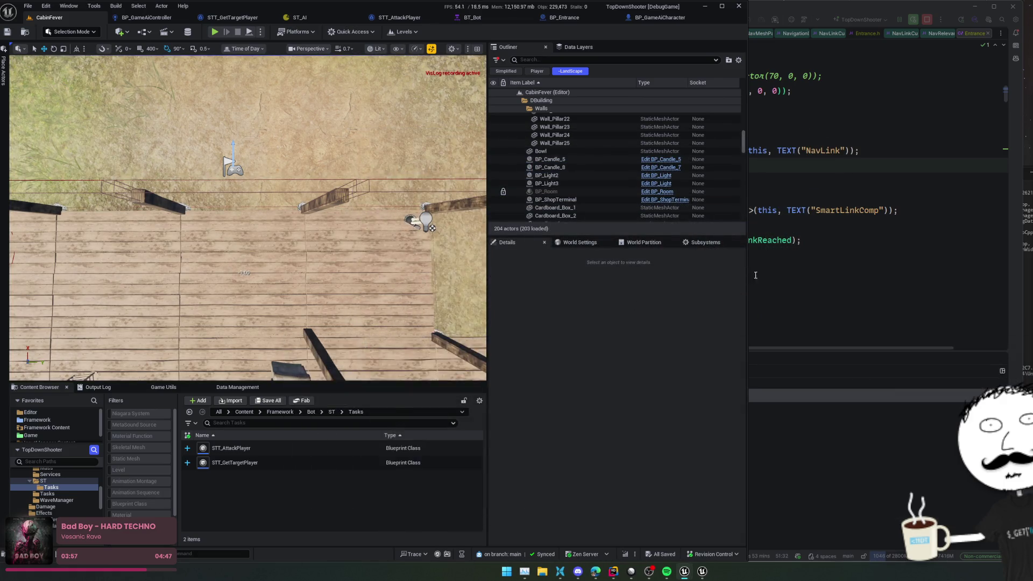
left_click(636, 192)
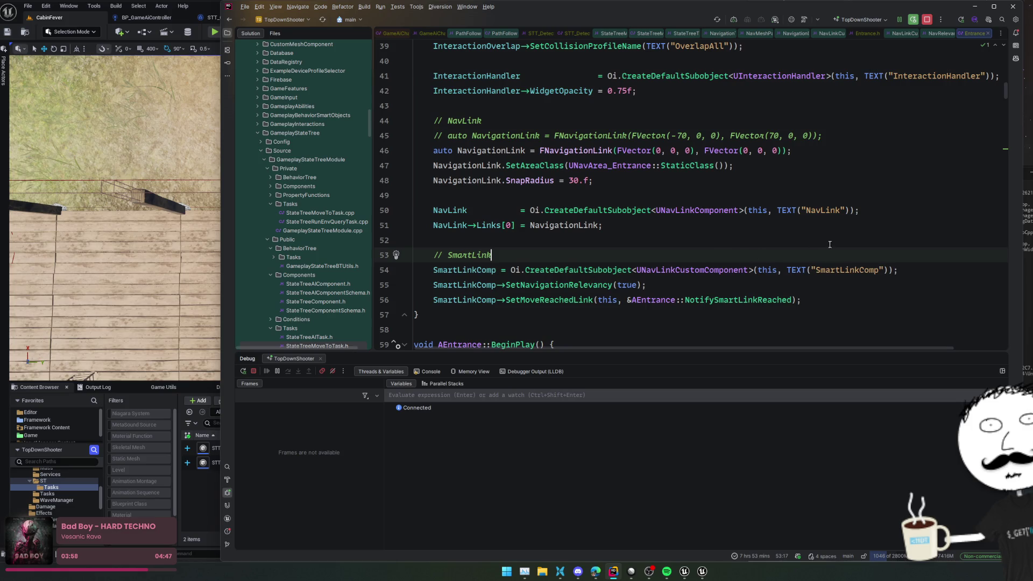
key("Down")
key("ctrl+b")
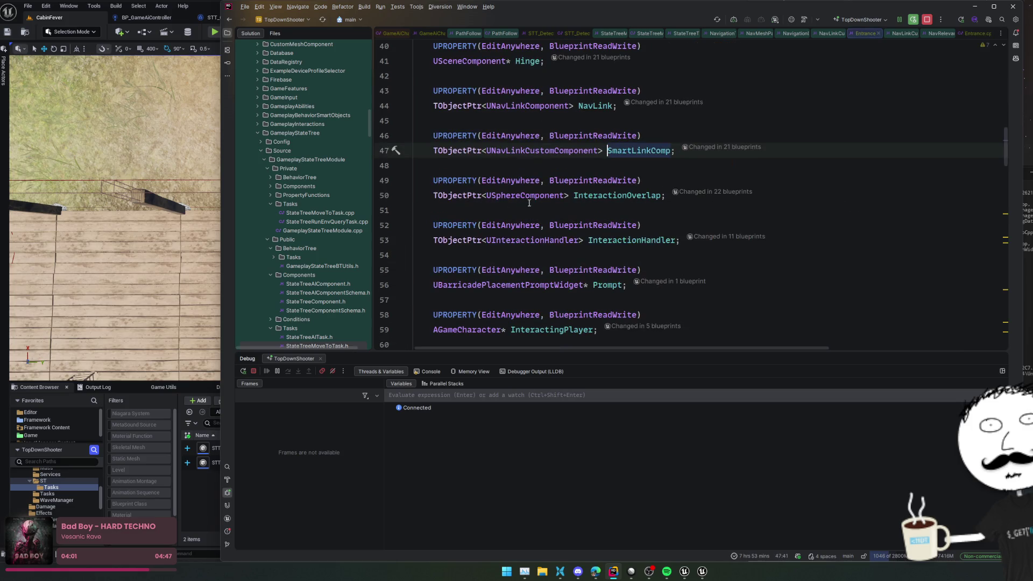
left_click(731, 151)
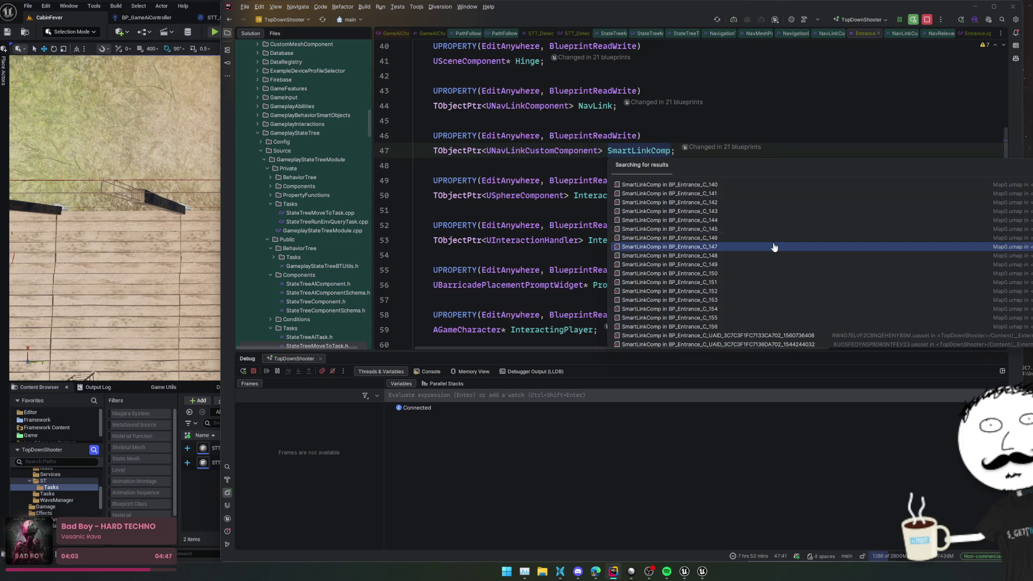
- Fly out to a wide view of the rooms, browse the levels filtered by 'ca', and open BP_Entrance
left_click(745, 188)
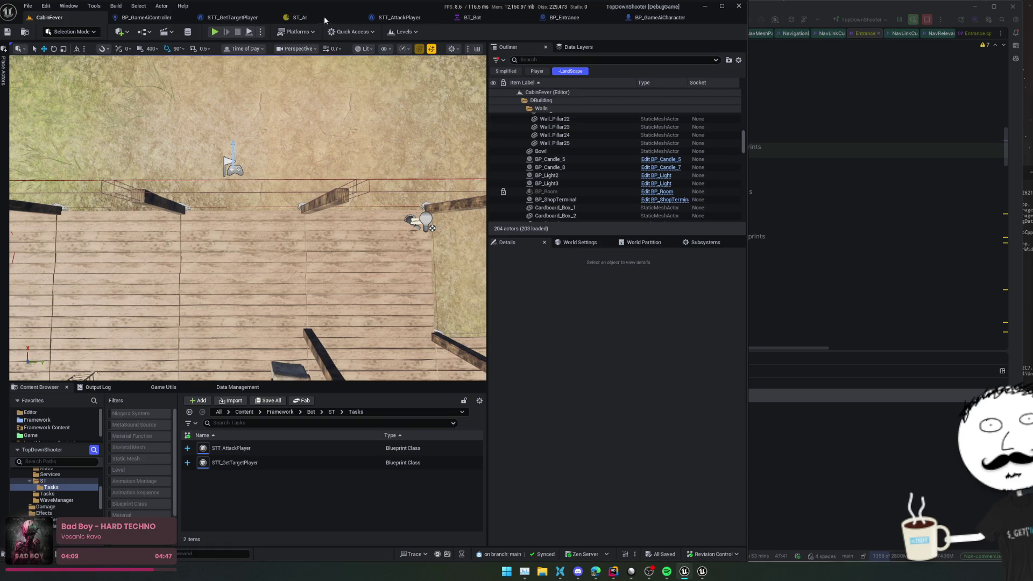
mouse_move(323, 279)
left_mouse_down()
mouse_move(314, 328)
mouse_move(253, 367)
mouse_move(367, 222)
mouse_move(234, 92)
mouse_move(46, 131)
mouse_move(194, 142)
mouse_move(356, 112)
left_mouse_up()
left_click_drag(85, 227, 85, 228)
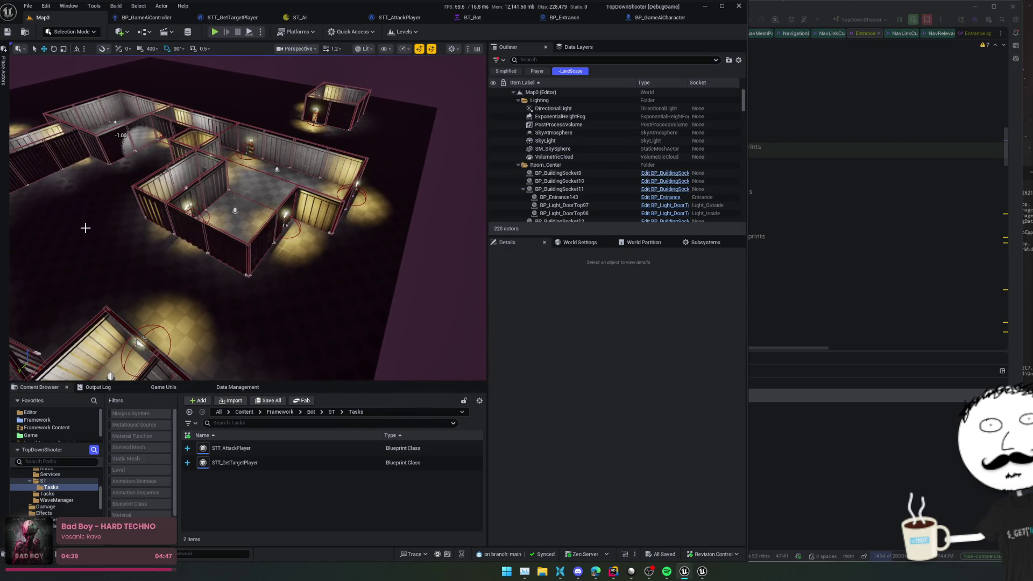
left_click(419, 31)
type("cabin")
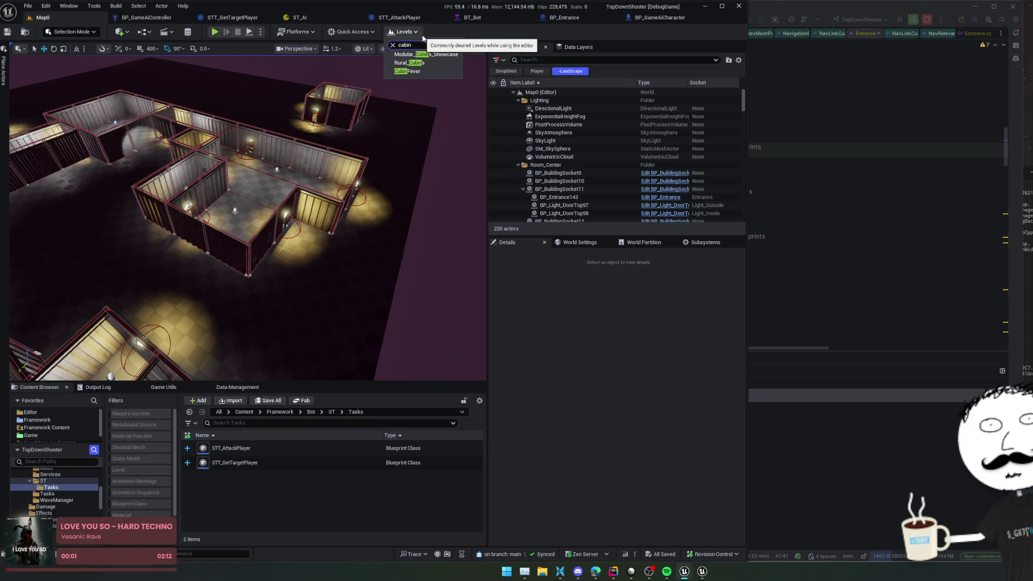
left_click(412, 69)
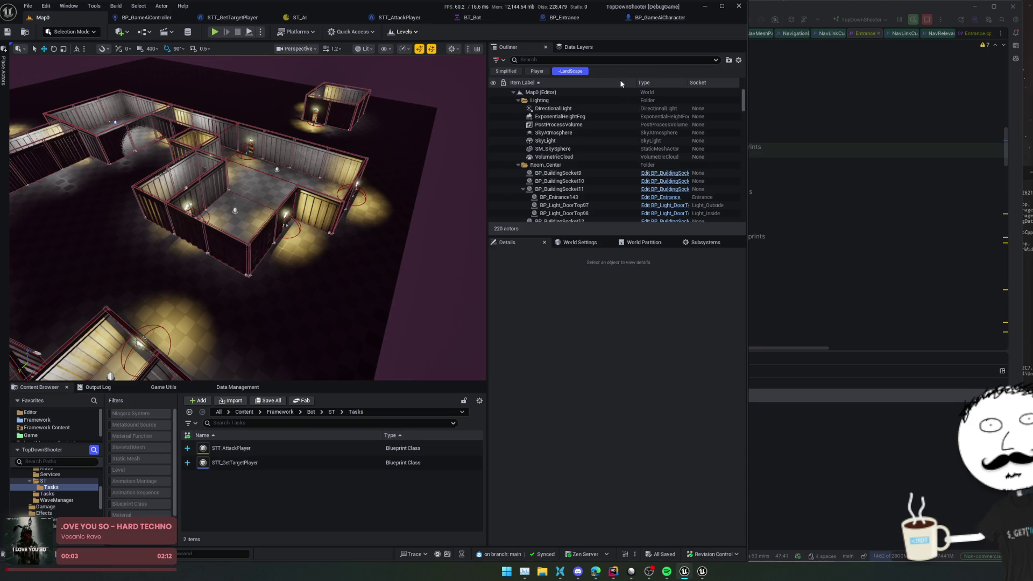
left_click(569, 17)
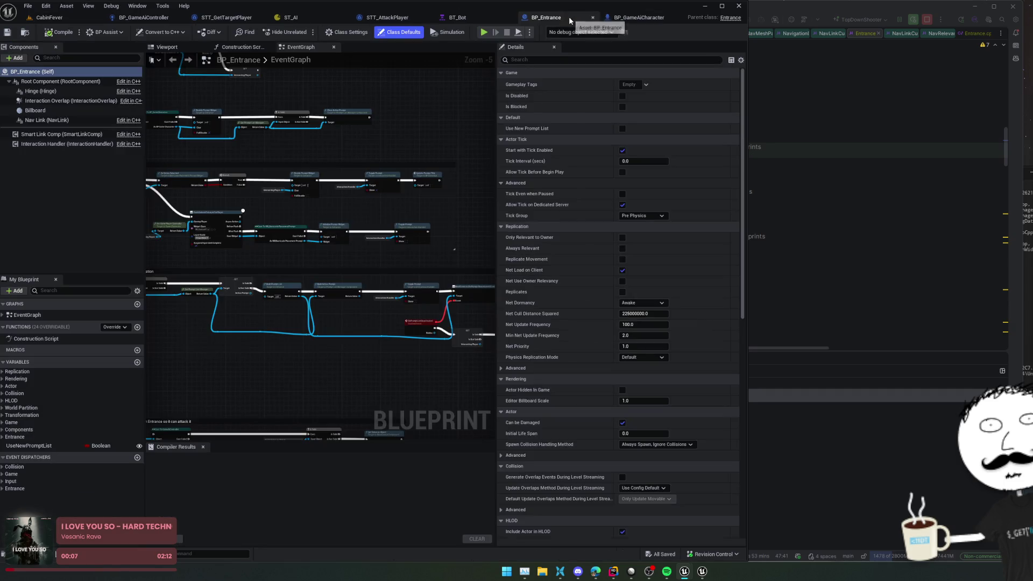
- Pan the event graph to the entrance-reached detection, Has Barricade and On Interact nodes
mouse_move(328, 215)
left_mouse_down()
mouse_move(280, 270)
mouse_move(339, 296)
mouse_move(326, 296)
mouse_move(352, 278)
mouse_move(329, 114)
left_mouse_up()
scroll(354, 263, "up", 1)
mouse_move(354, 263)
left_mouse_down()
mouse_move(319, 203)
mouse_move(218, 174)
mouse_move(348, 311)
mouse_move(364, 296)
mouse_move(225, 115)
mouse_move(217, 277)
mouse_move(284, 203)
mouse_move(260, 230)
mouse_move(230, 203)
mouse_move(267, 277)
left_mouse_up()
scroll(312, 260, "up", 3)
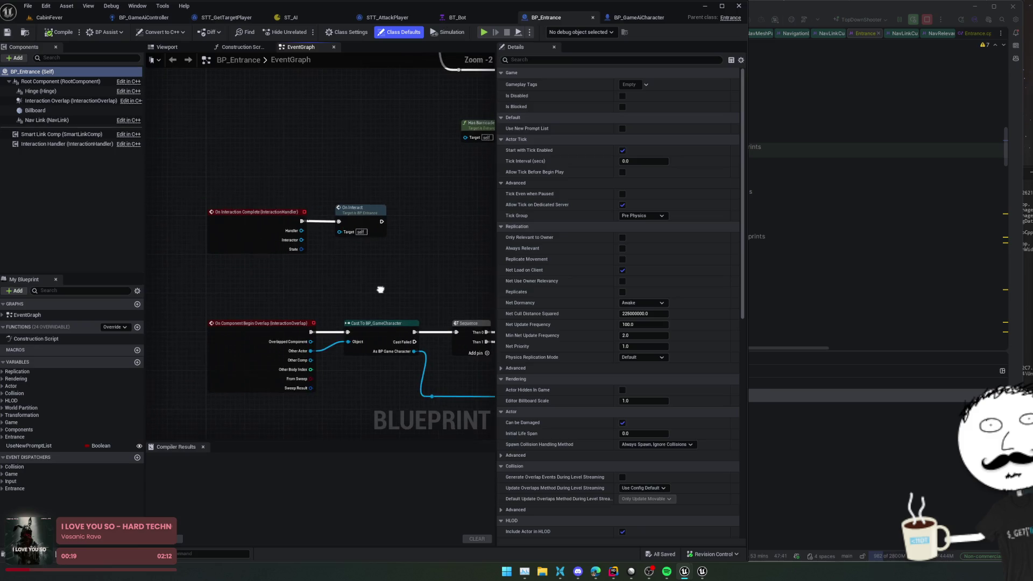
mouse_move(376, 167)
left_mouse_down()
mouse_move(267, 226)
mouse_move(415, 293)
mouse_move(159, 237)
mouse_move(253, 280)
mouse_move(348, 292)
left_mouse_up()
- Recheck SmartLinkComp's declaration, then show the blueprint Nav Link's snap radius 30 and NavArea_Entrance
left_click(750, 171)
left_click(608, 151)
scroll(548, 246, "up", 5)
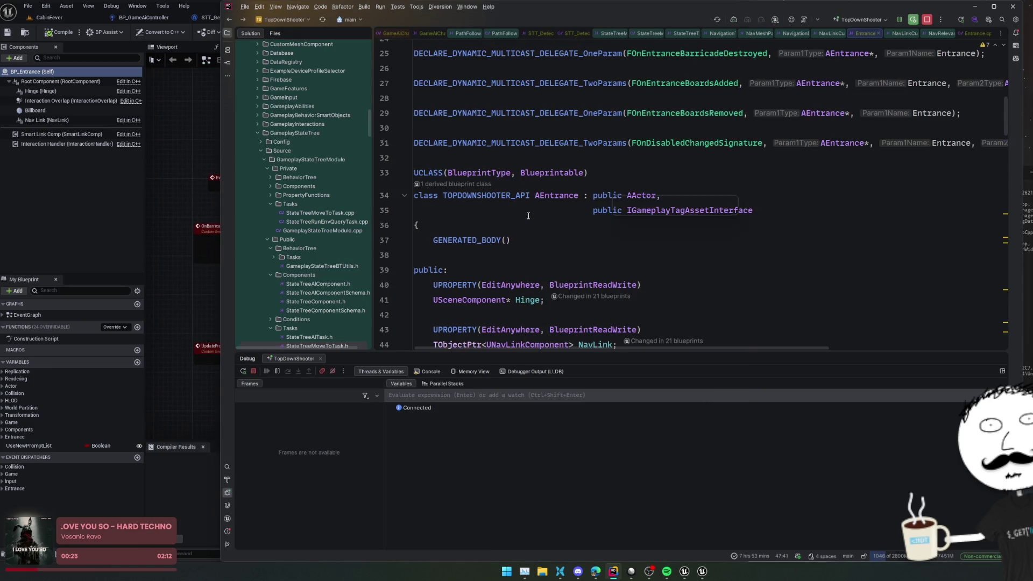
scroll(548, 246, "down", 3)
left_click(167, 47)
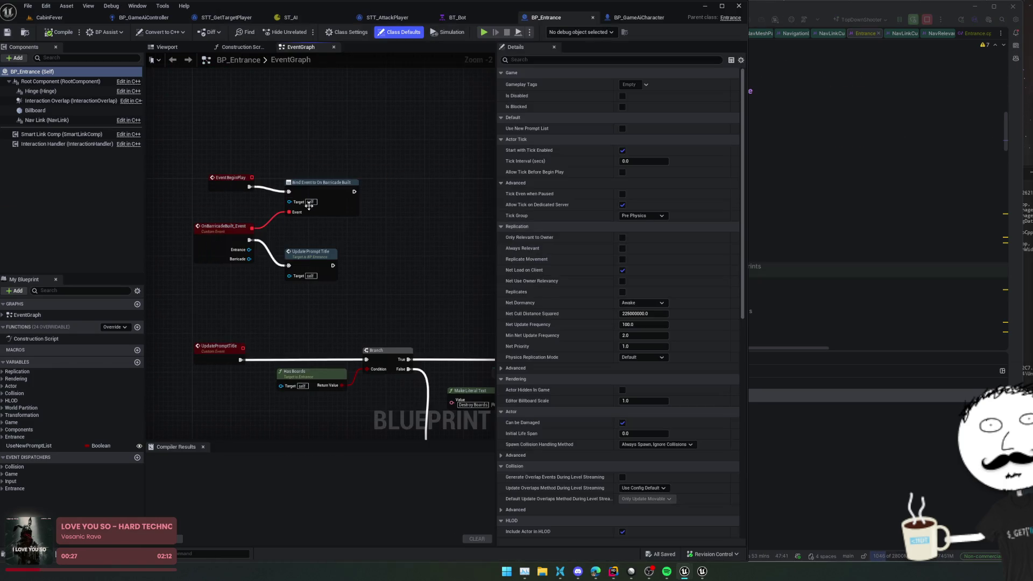
left_click(167, 47)
left_click(59, 120)
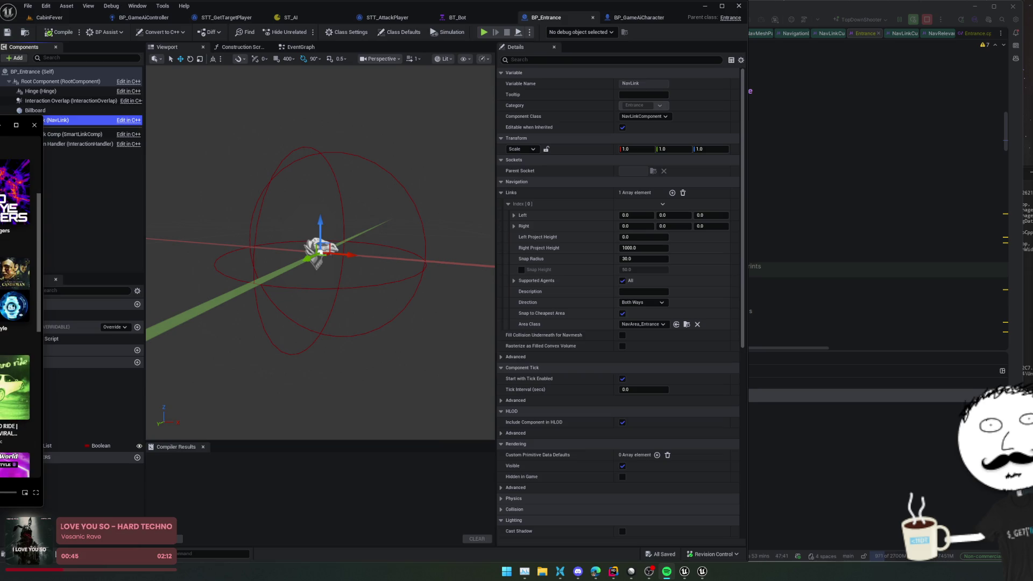
scroll(16, 350, "down", 1)
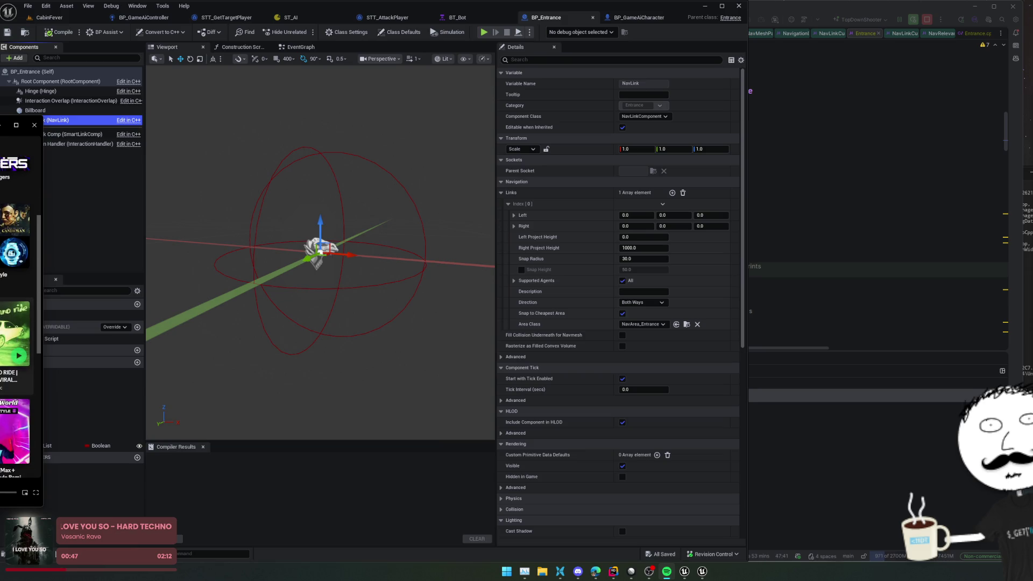
scroll(16, 350, "up", 3)
scroll(16, 318, "down", 5)
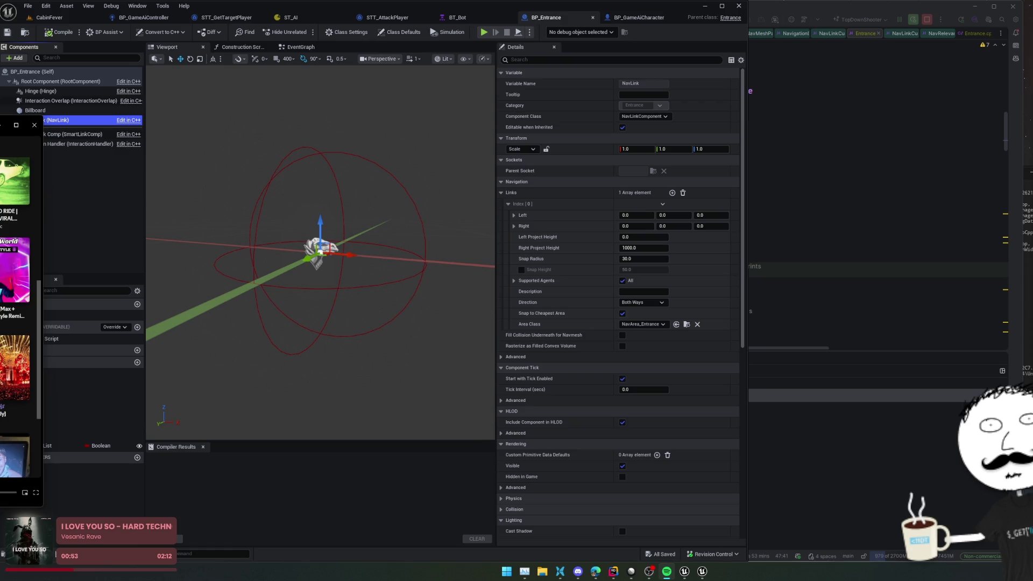
scroll(17, 323, "up", 4)
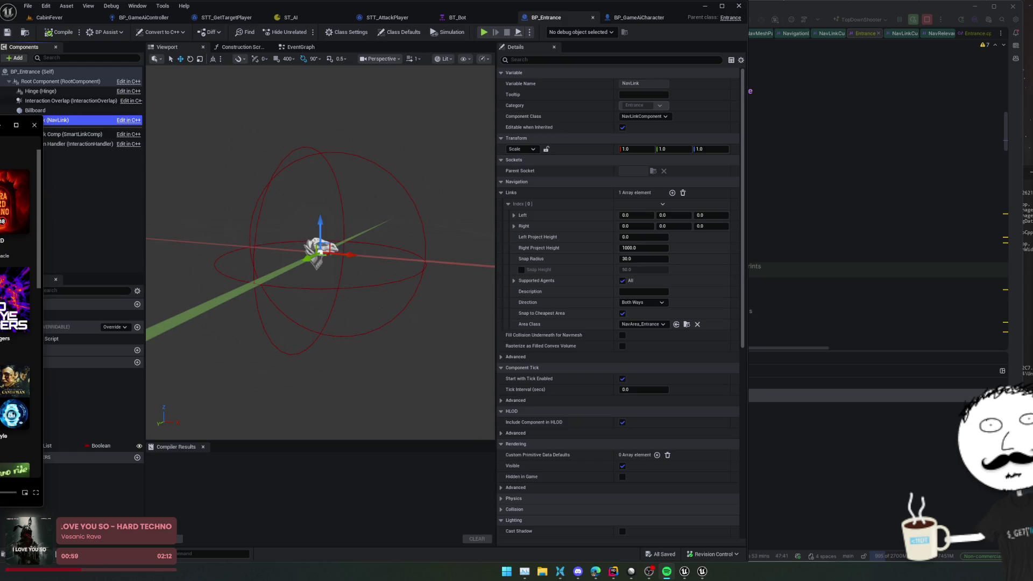
mouse_move(10, 225)
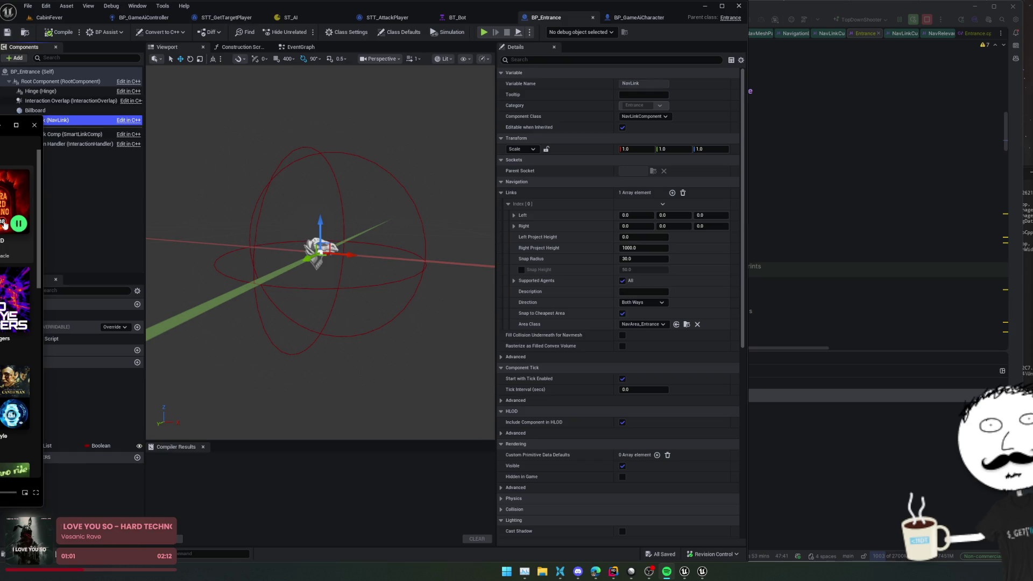
key("XF86AudioNext")
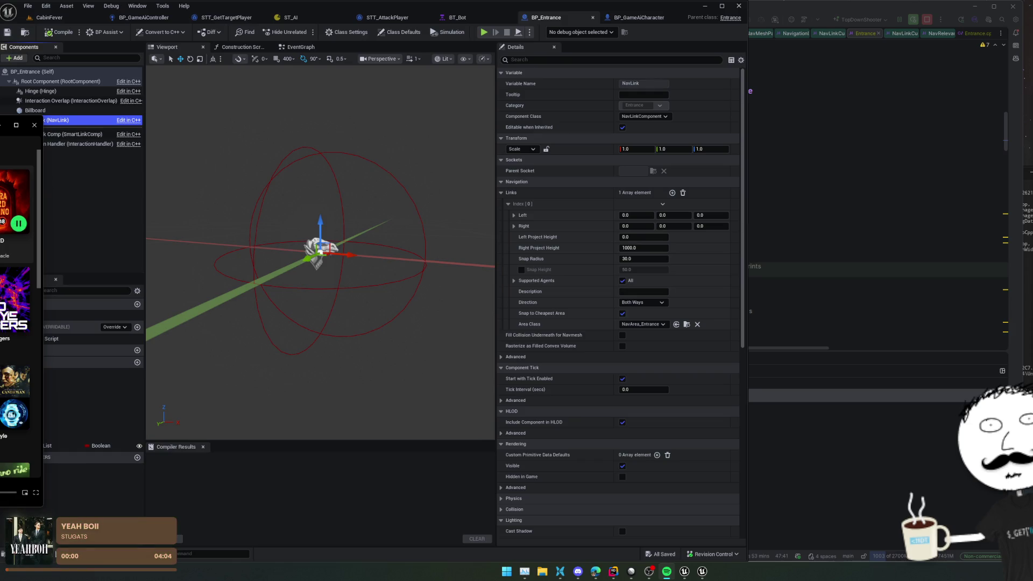
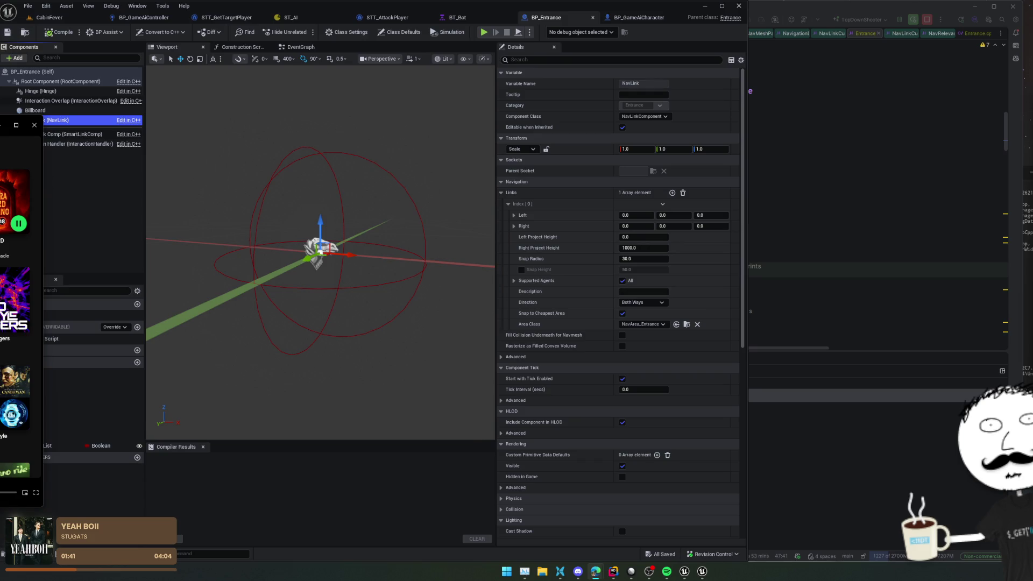
- In CabinFever, set Time of Day to about 10.5, show the navmesh, and select RecastNavMesh-Default
left_click(64, 21)
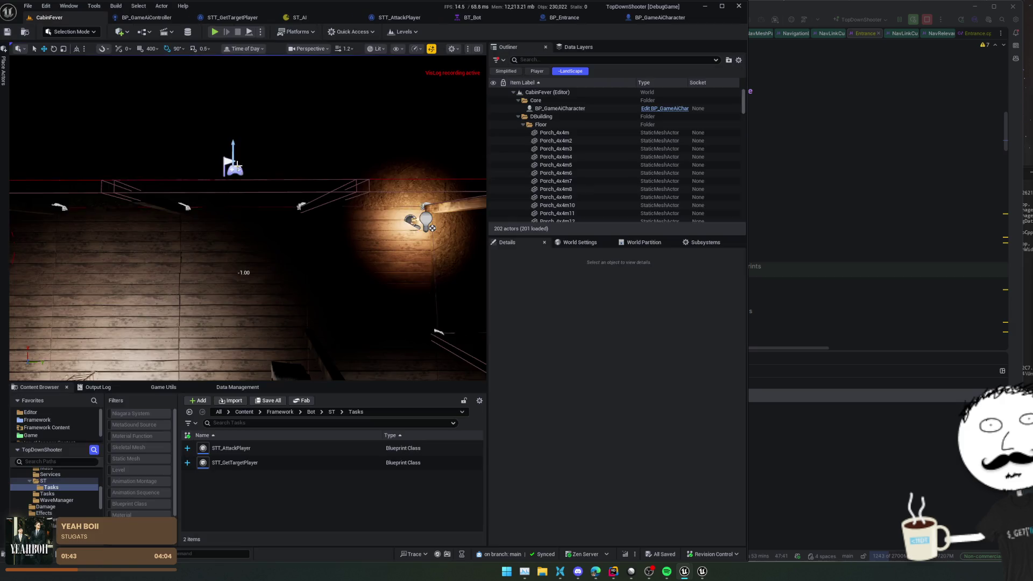
left_click(245, 49)
left_click_drag(275, 72, 303, 83)
left_click_drag(243, 242, 231, 148)
key("p")
left_click(162, 172)
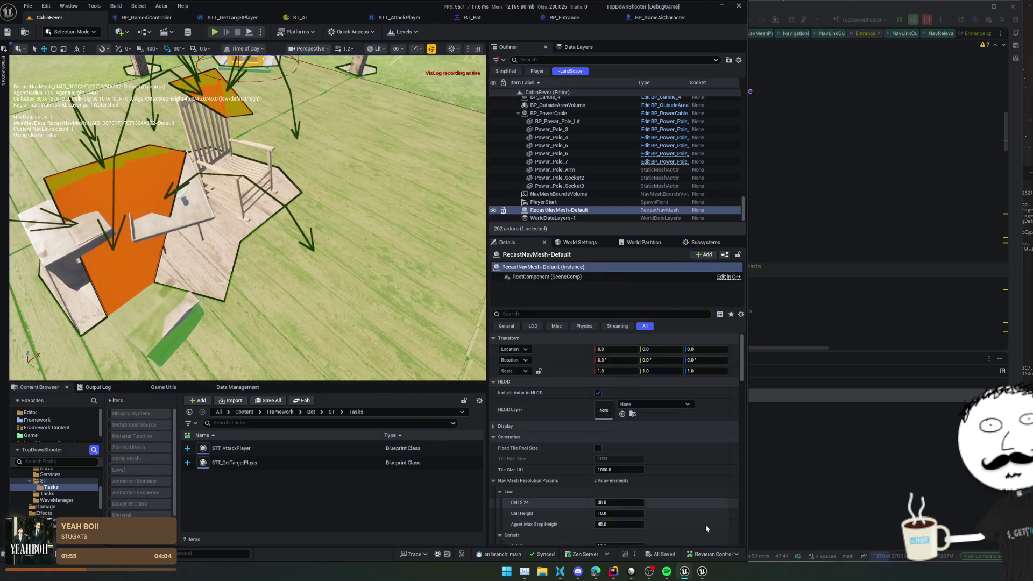
- Search Google for 'ue navlink' and open Epic's Automatic Navigation Link Generation documentation page
mouse_move(596, 574)
left_click(538, 530)
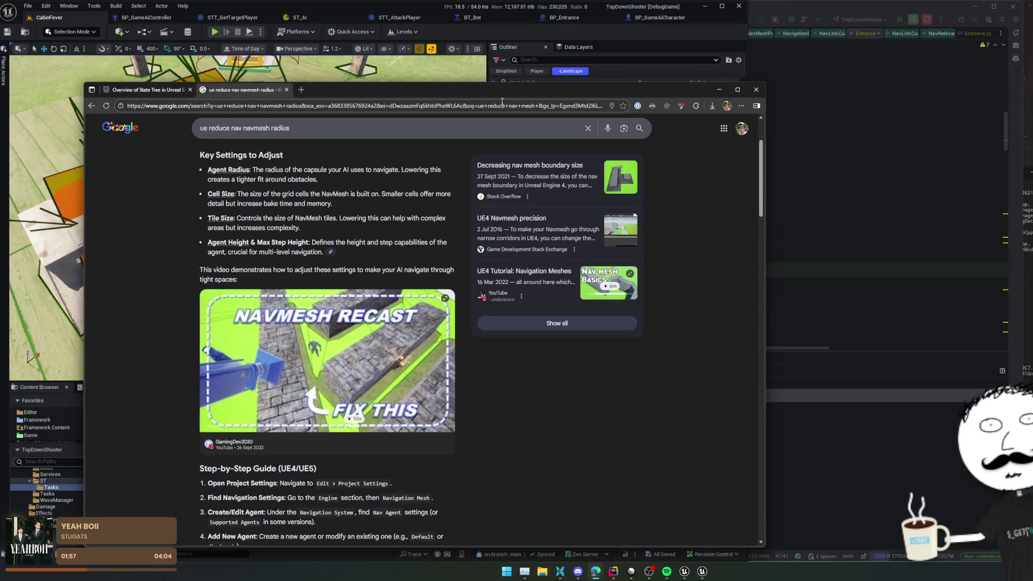
left_click(314, 106)
type("ue navlink")
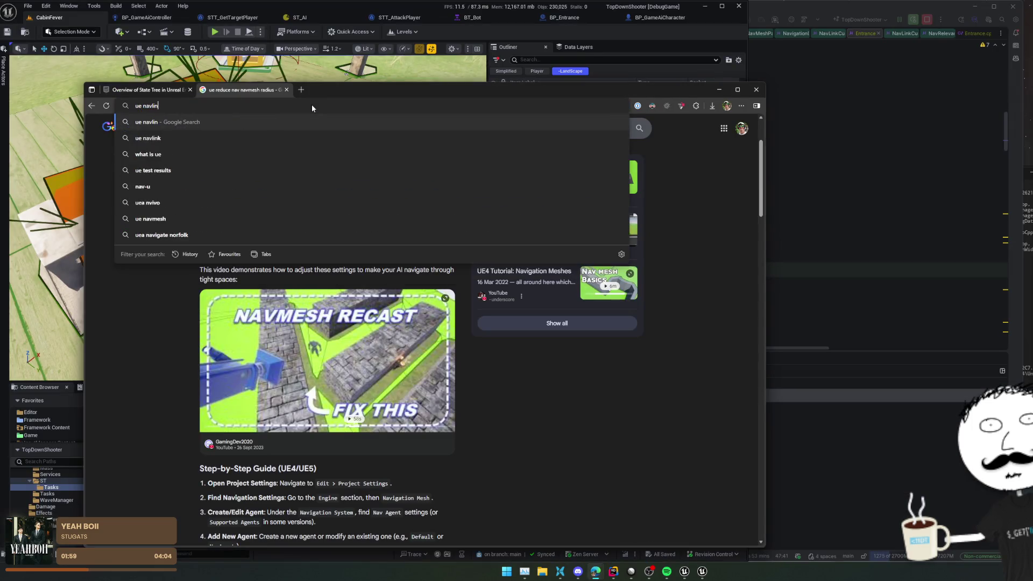
key("Return")
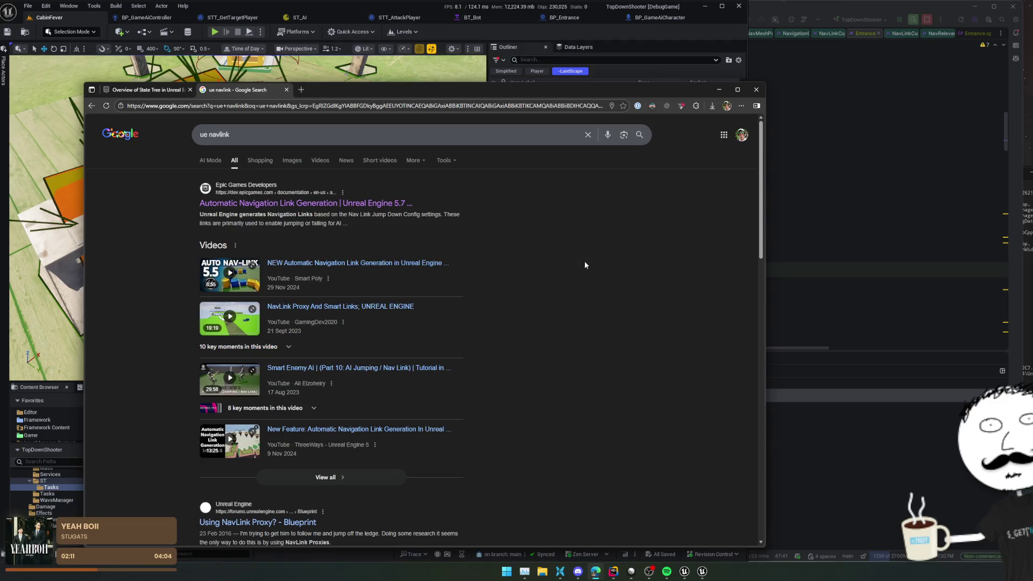
left_click(375, 203)
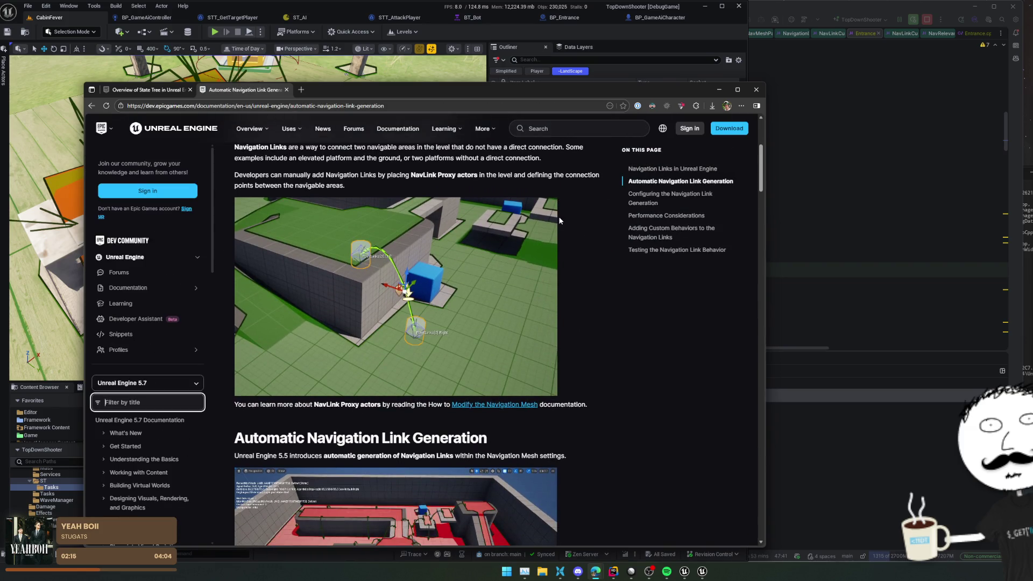
scroll(559, 216, "down", 1)
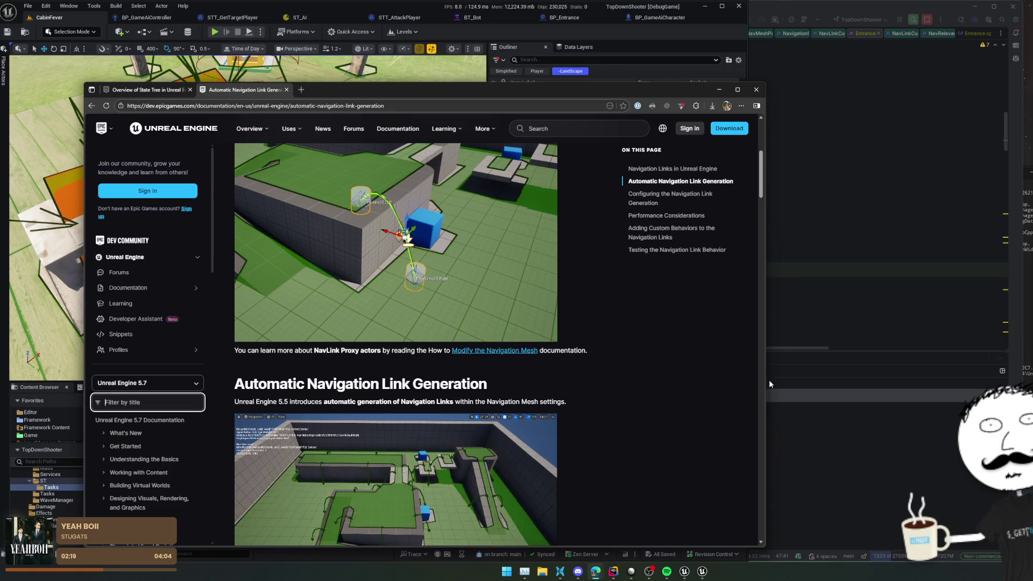
left_click(773, 325)
scroll(704, 183, "down", 13)
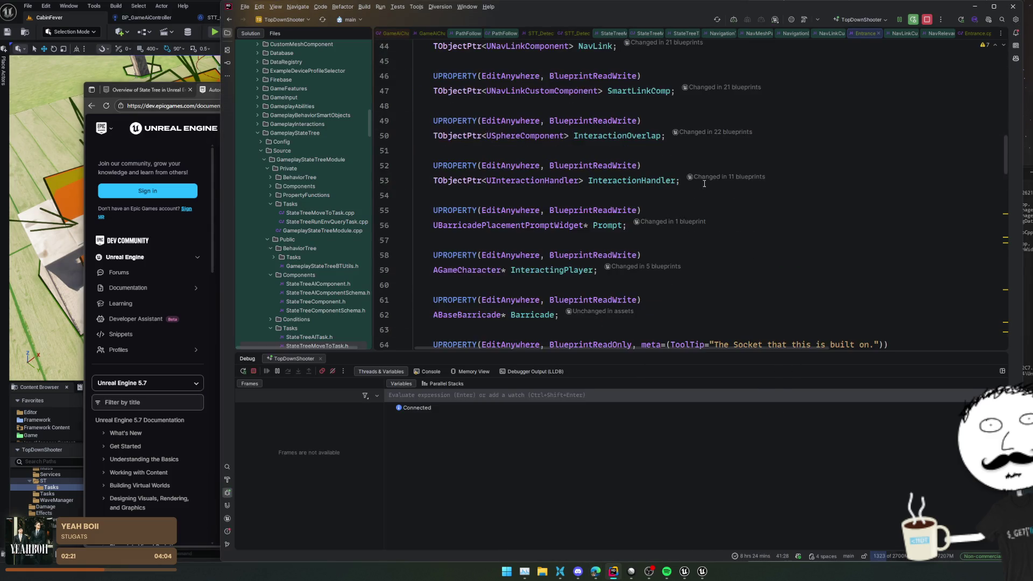
- Declare UFUNCTION(BlueprintCallable) void ConfigureNAvLink(); below Tick in the Entrance header
left_click(655, 265)
scroll(671, 273, "down", 1)
left_click(748, 225)
key("Return")
key("Return")
type("UF")
key("Return")
type("Bluep")
key("Return")
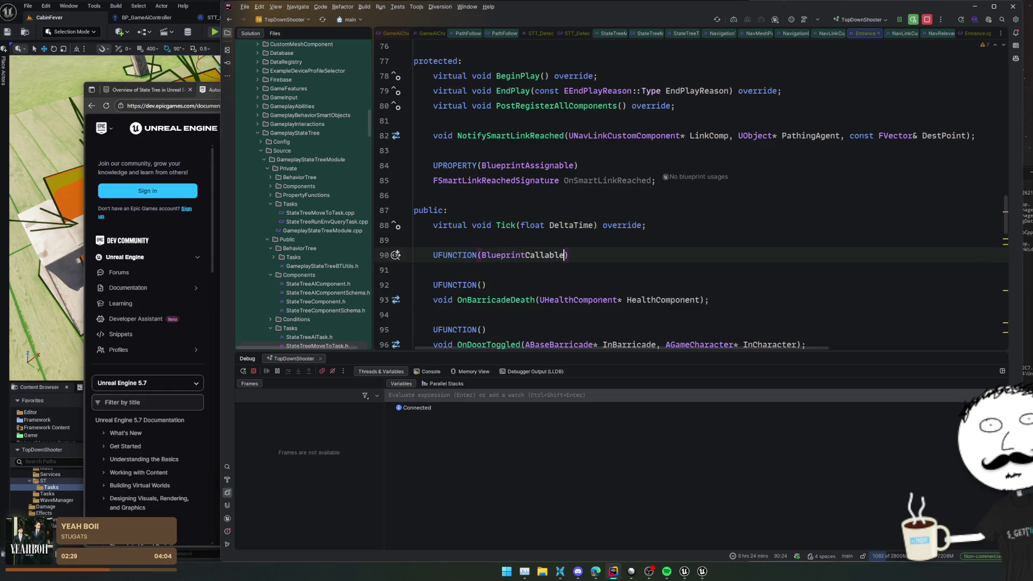
key("End")
key("Return")
type("void Configure")
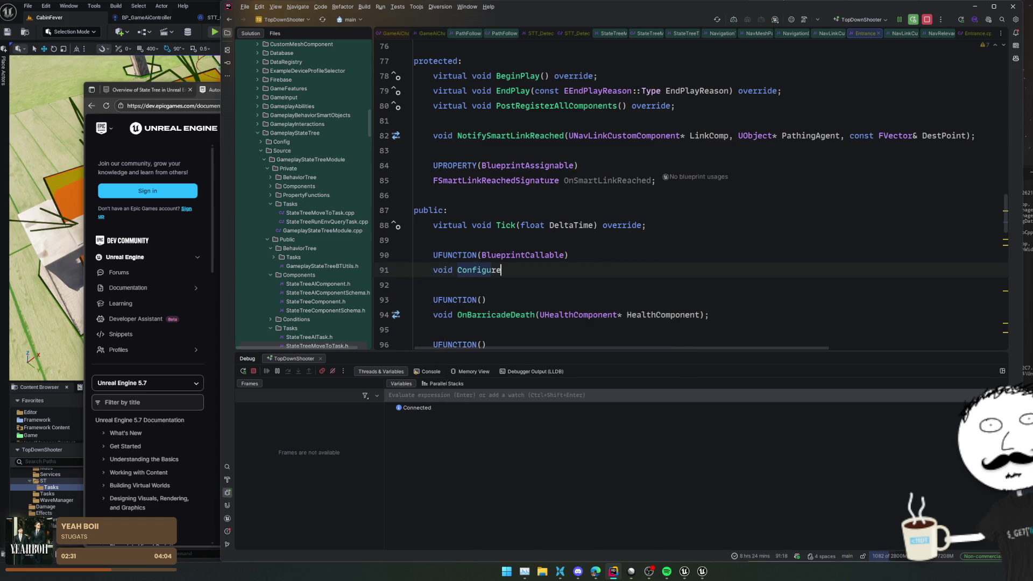
type("NAvLink();")
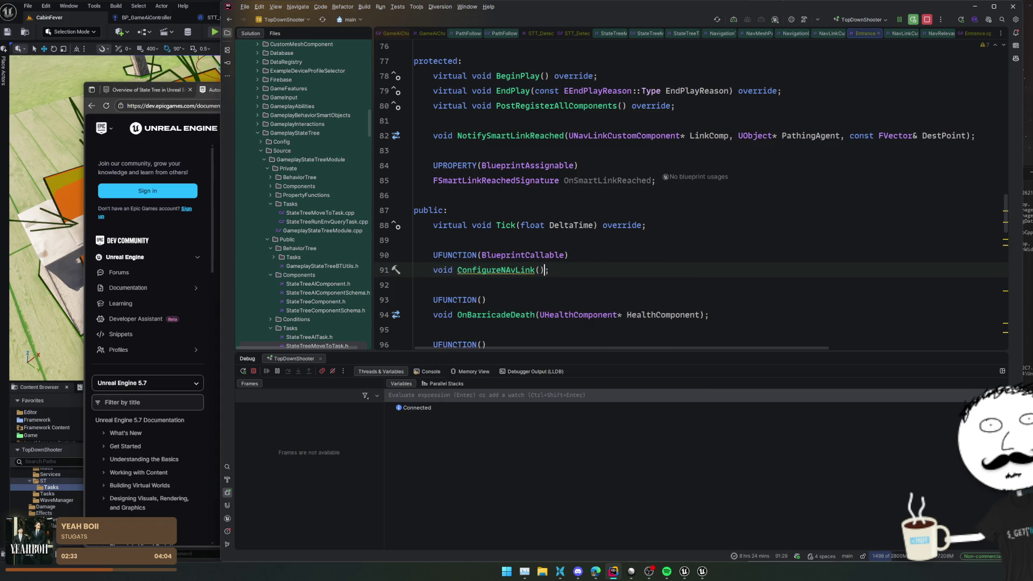
- Generate the empty ConfigureNAvLink definition in Entrance.cpp, then return to NotifySmartLinkReached
key("alt+Return")
key("Return")
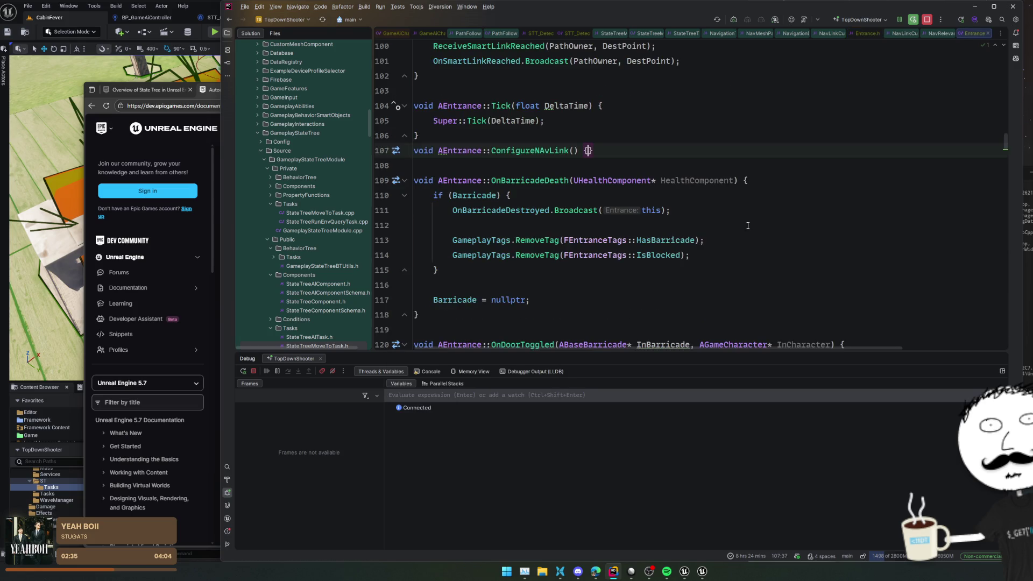
key("Return")
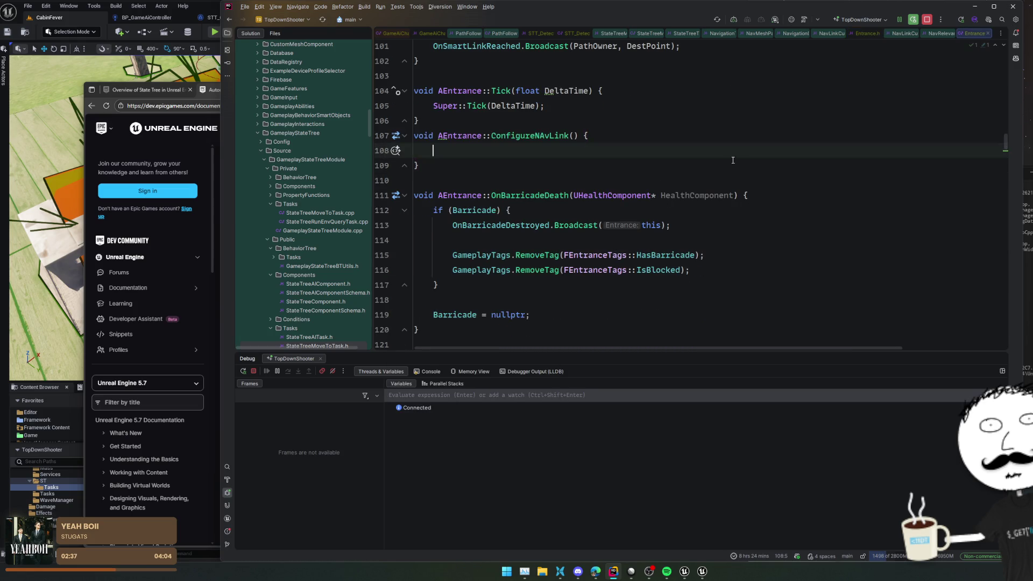
scroll(672, 189, "up", 3)
key("ctrl+alt+Left")
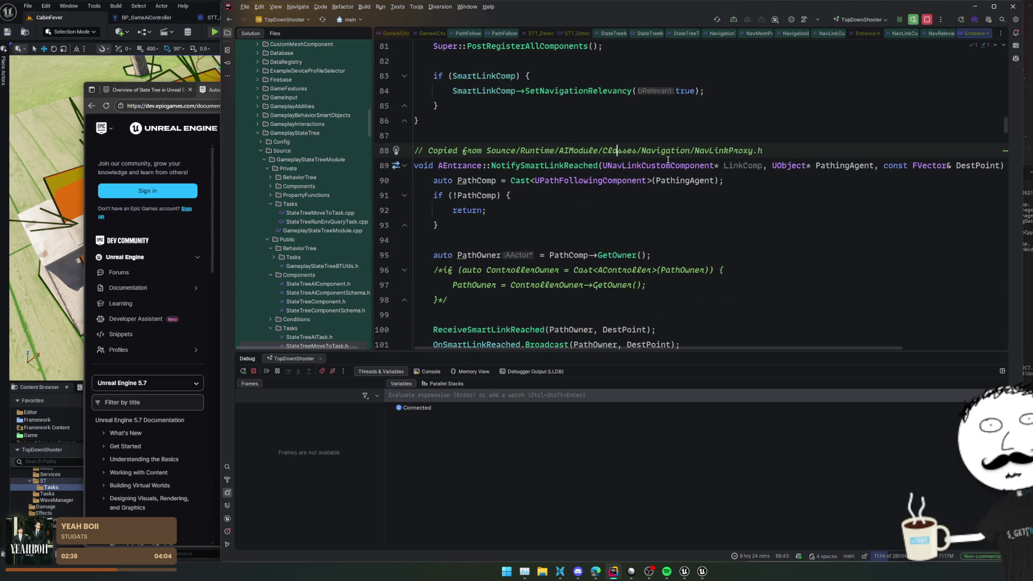
left_click_drag(75, 161, 204, 142)
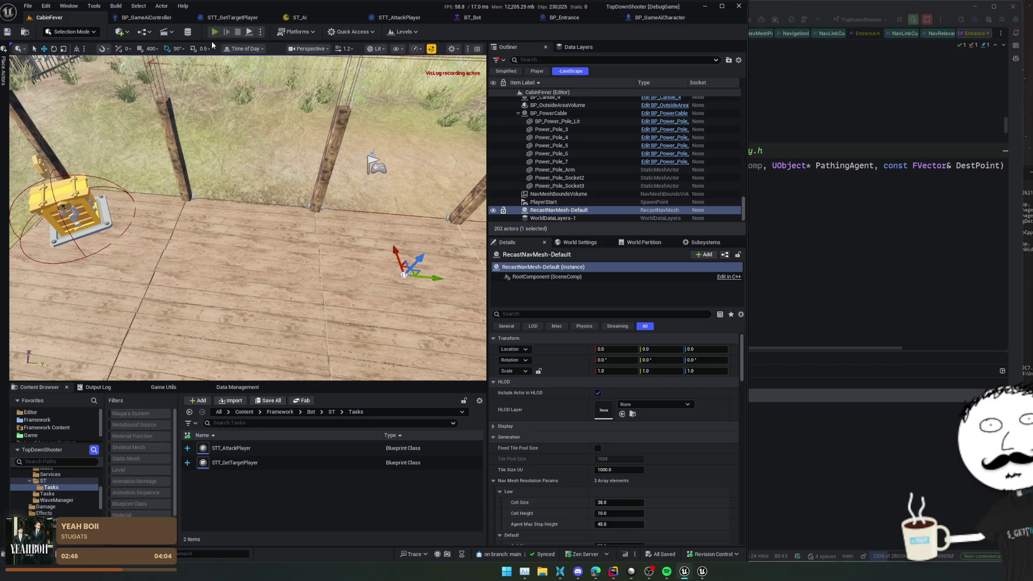
- Play CabinFever in the editor, eject with F8, and select and frame BP_Entrance0 in the Outliner
left_click(213, 32)
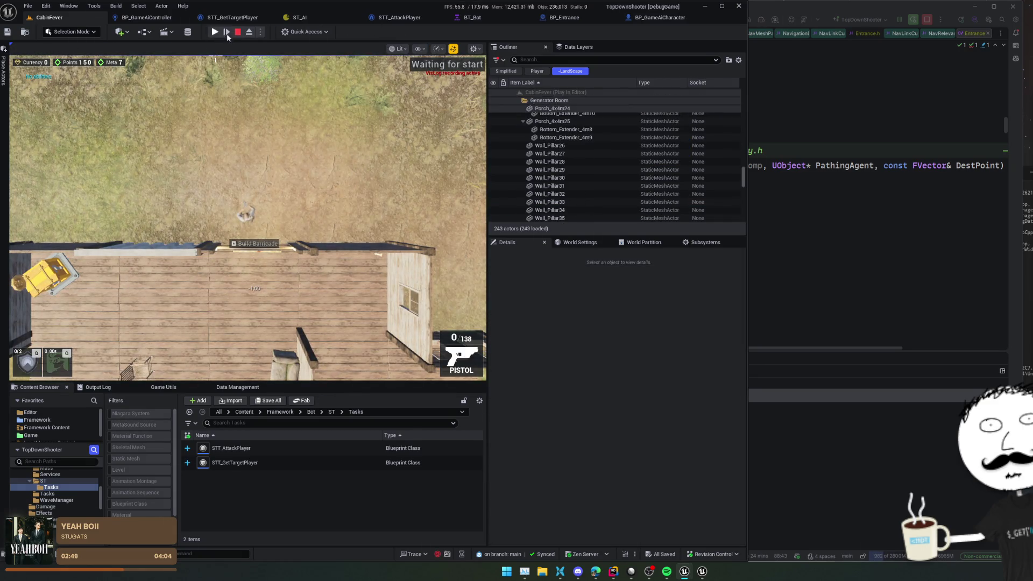
key("F8")
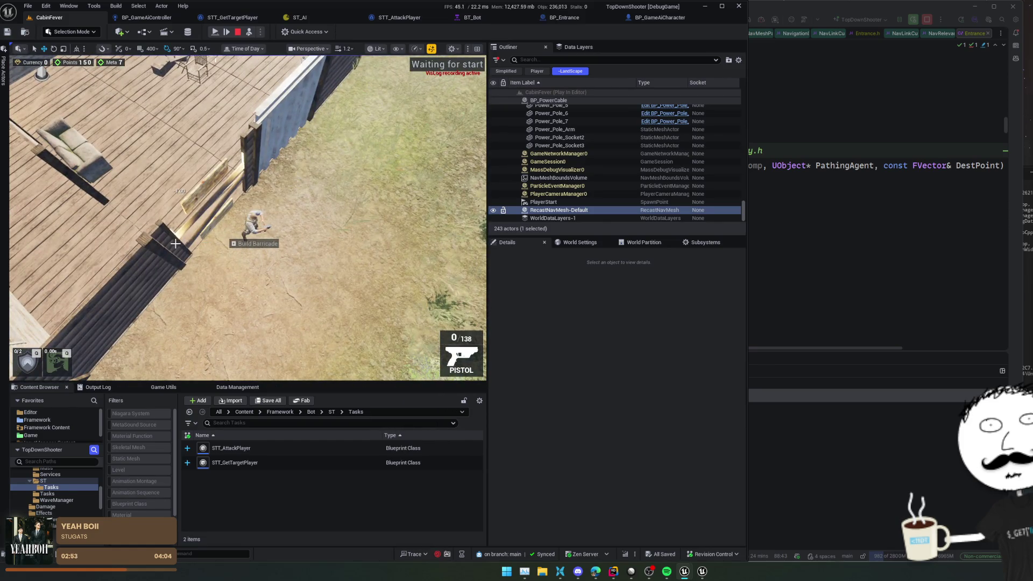
left_click(176, 243)
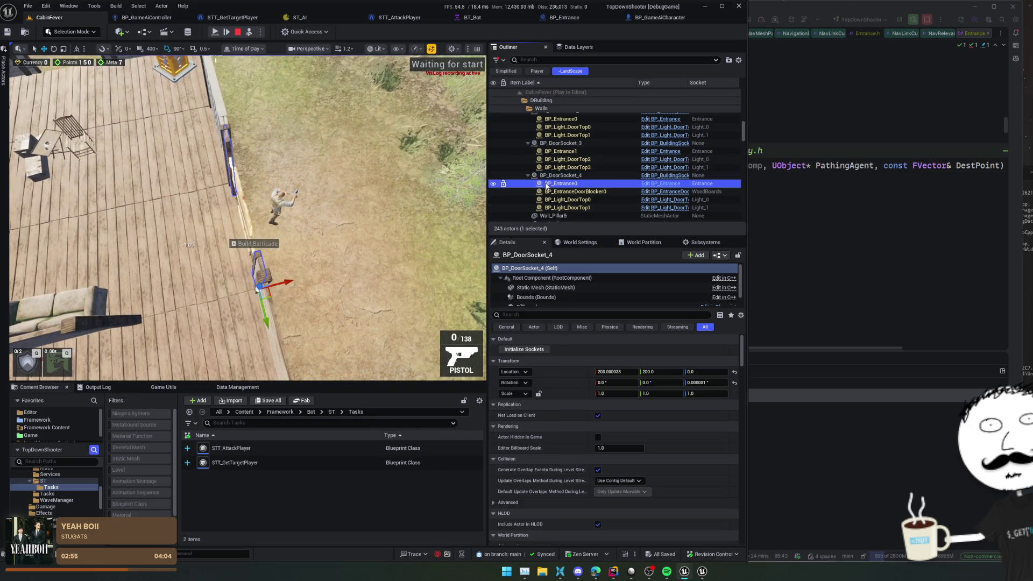
double_click(546, 186)
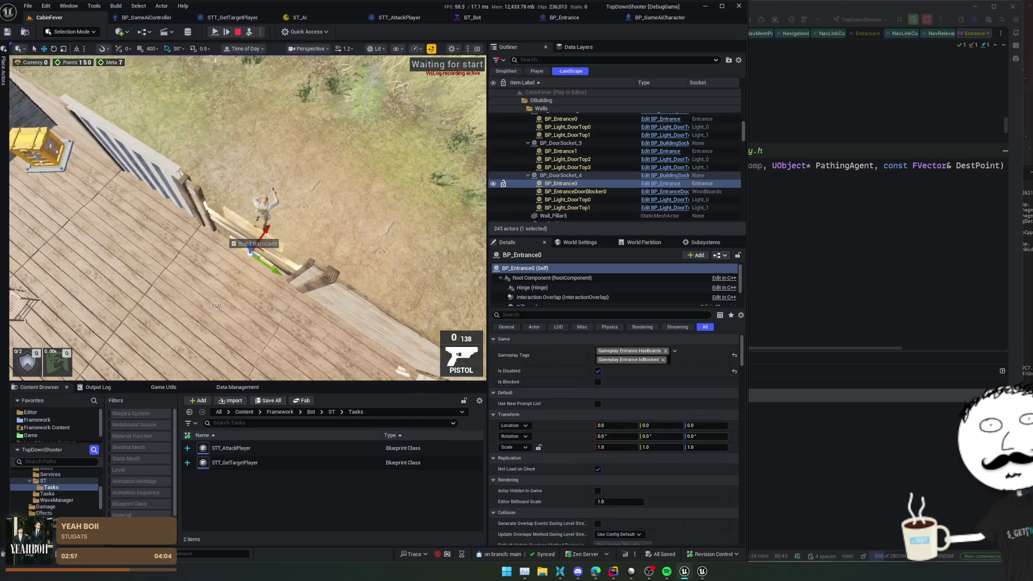
left_click(789, 242)
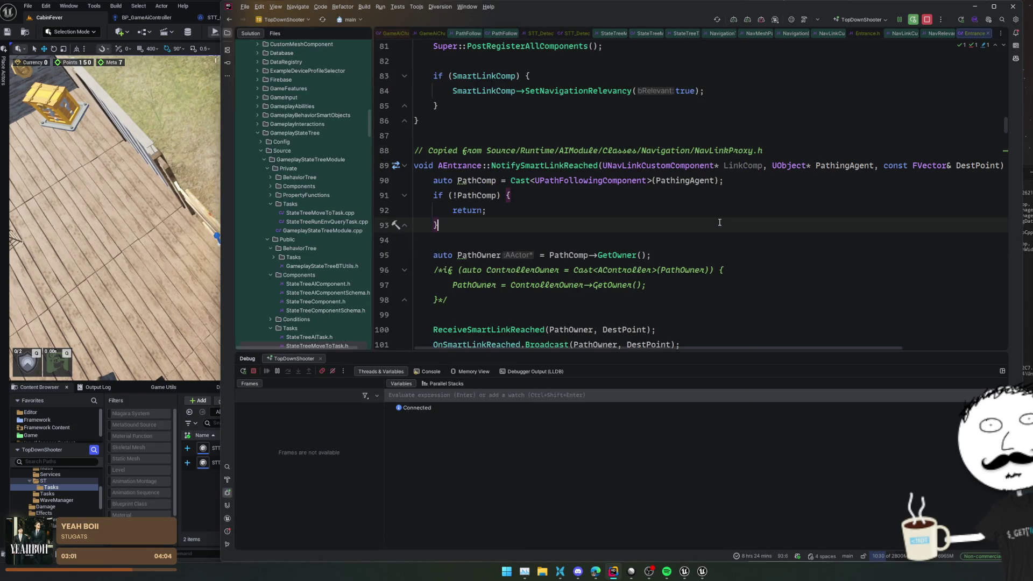
- Start the ConfigureNAvLink body with NavLink->Links using code completion
key("ctrl+alt+Left")
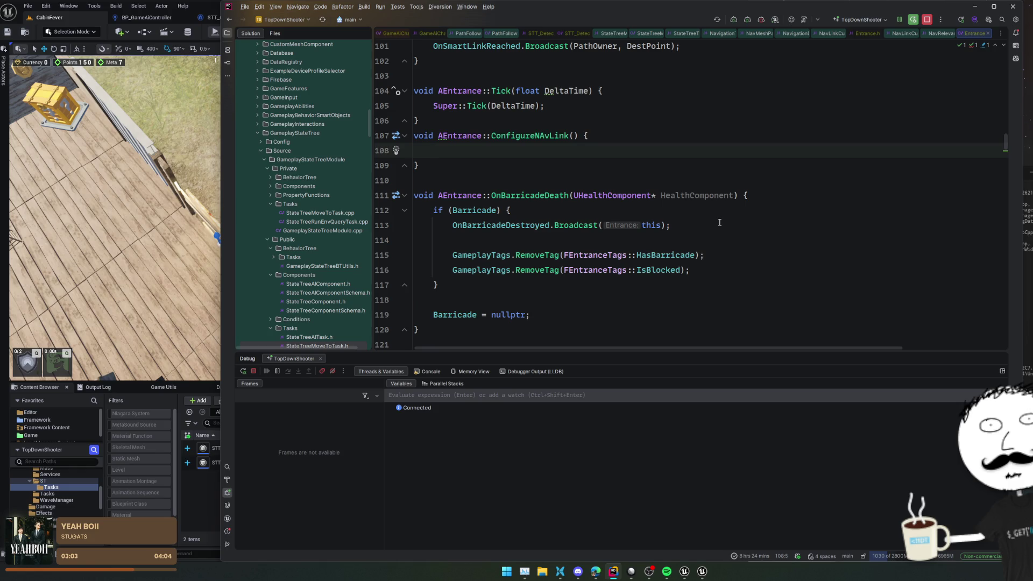
type("NavLink->")
key("Escape")
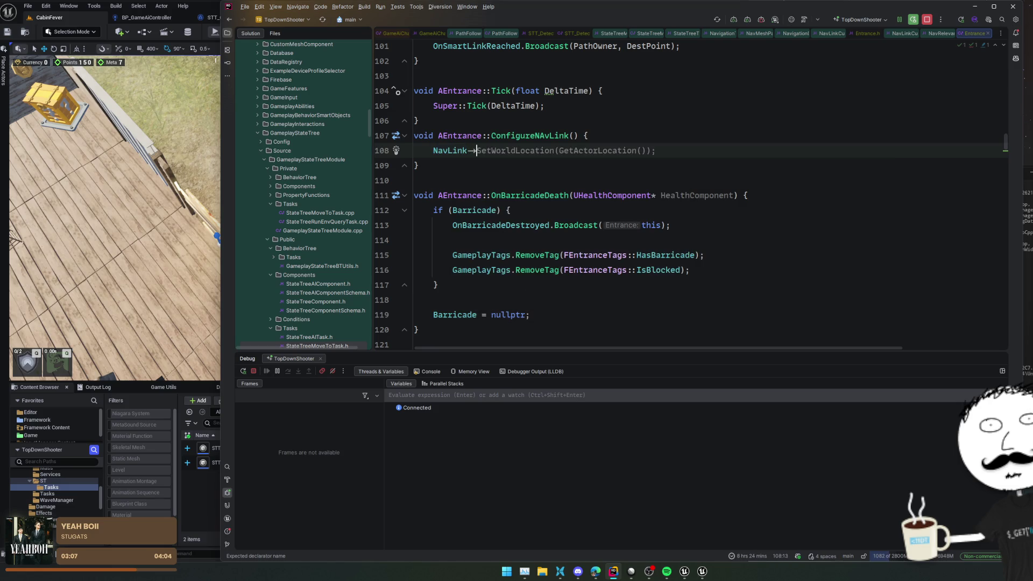
key("ctrl+space")
key("Down")
key("Down")
key("Down")
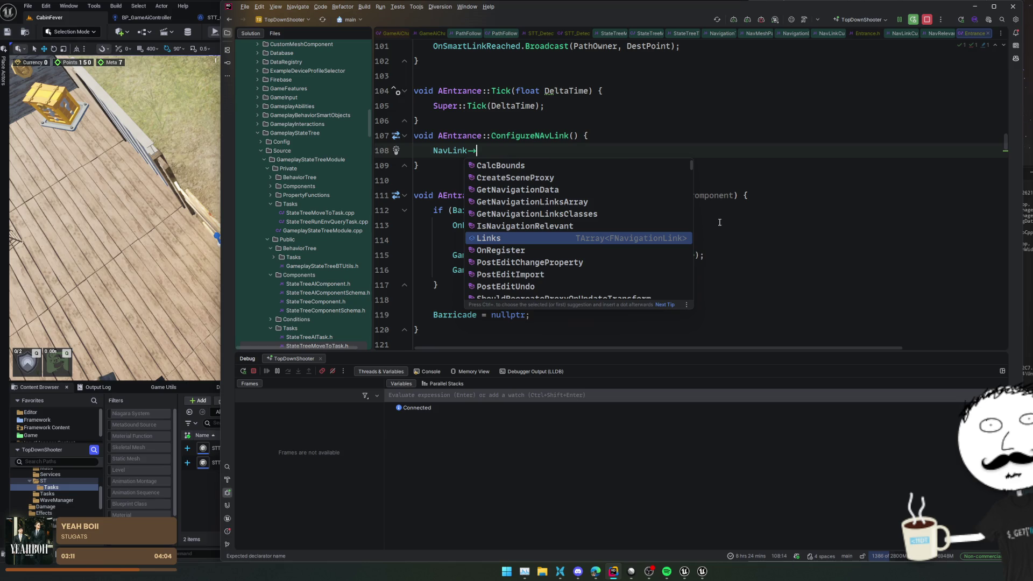
key("Return")
- Inspect the Links declaration in NavLinkComponent.h
key("F12")
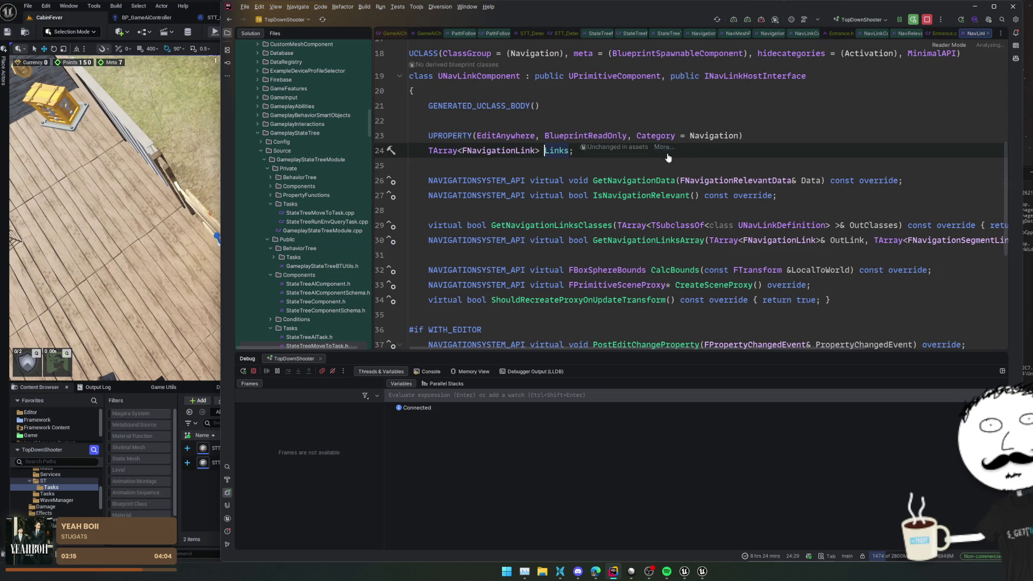
scroll(775, 176, "down", 4)
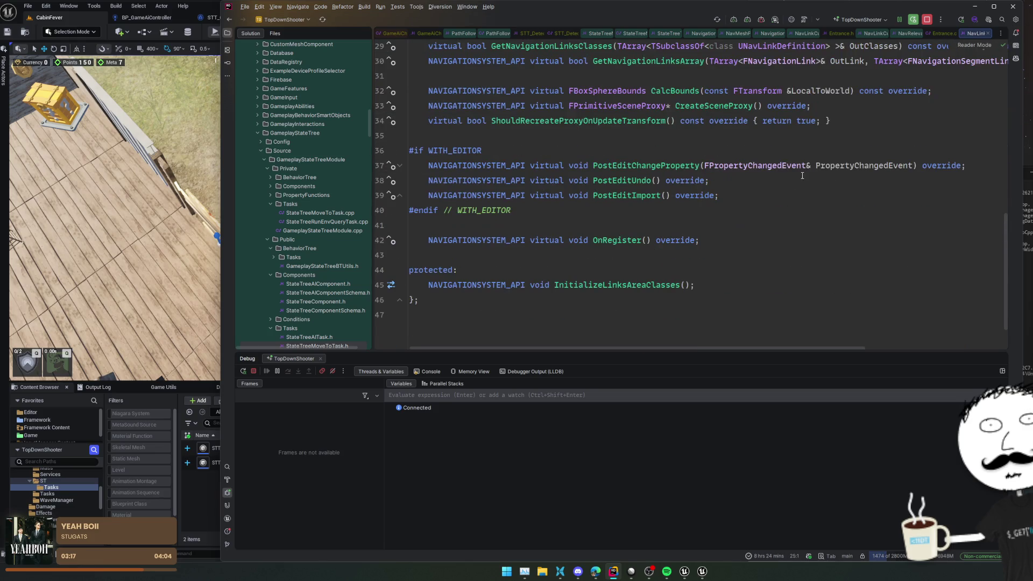
scroll(731, 157, "down", 1)
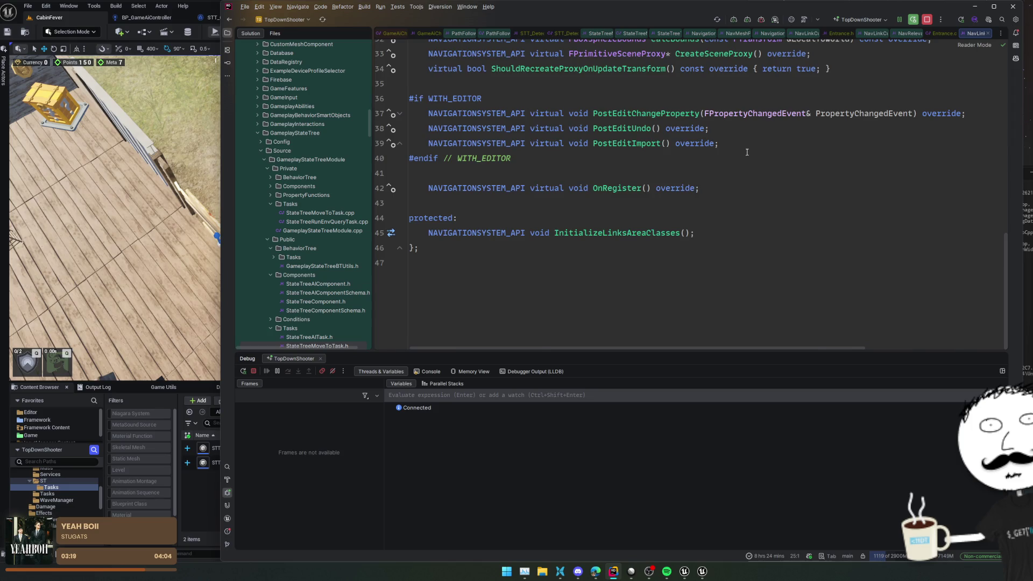
key("ctrl+alt+Left")
key("ctrl+alt+Left")
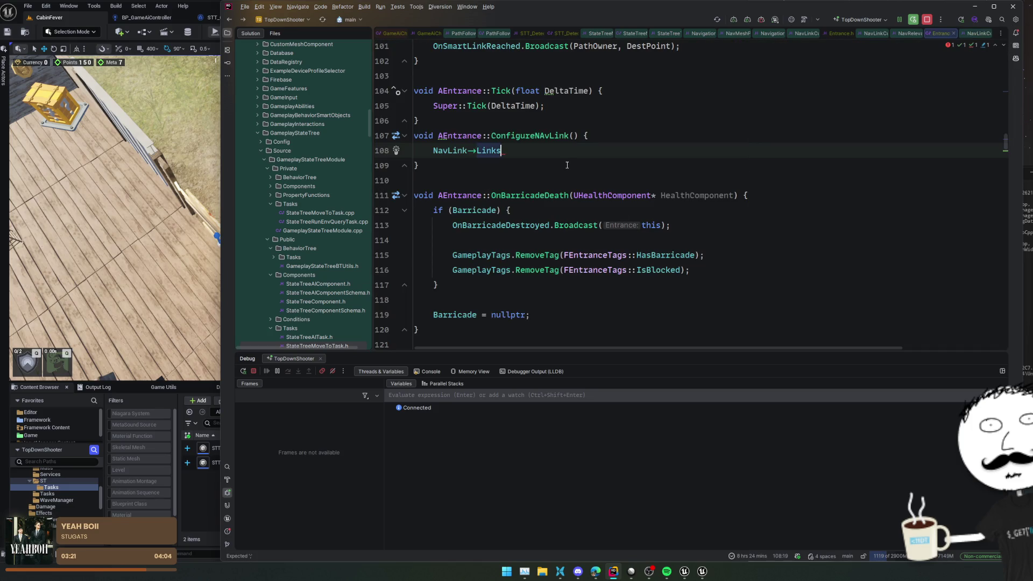
key("ctrl+b")
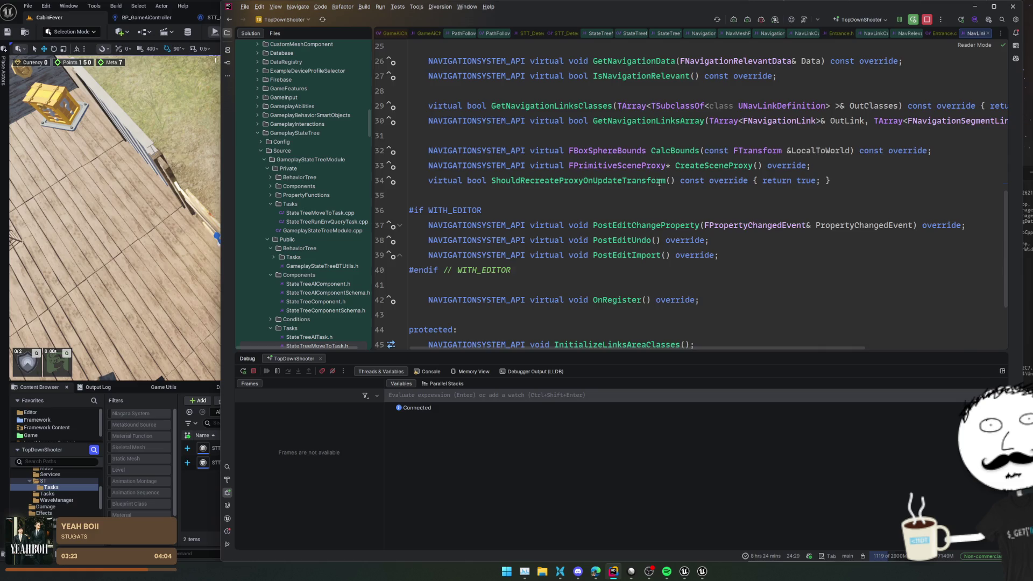
left_click(682, 207)
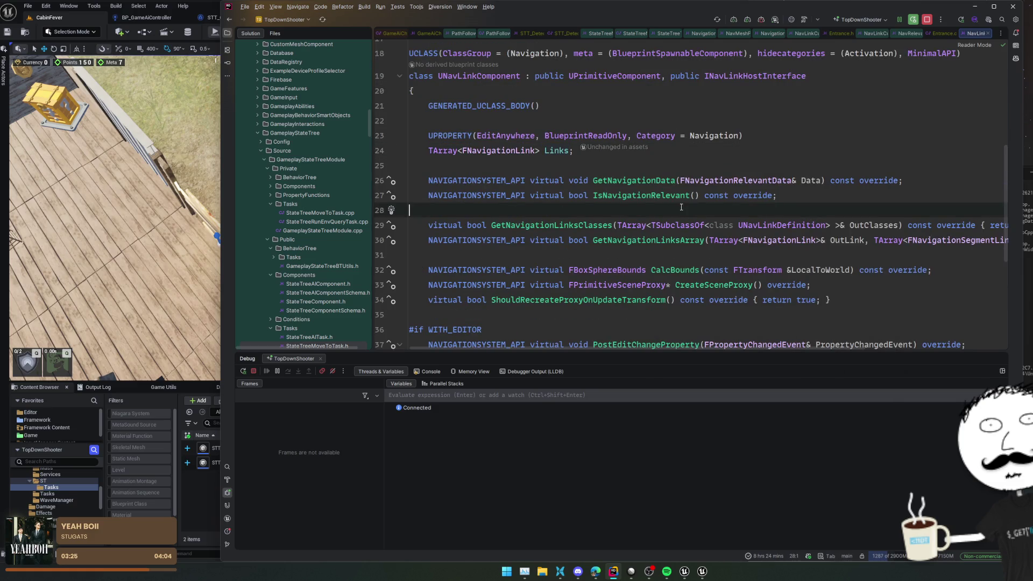
scroll(681, 207, "down", 2)
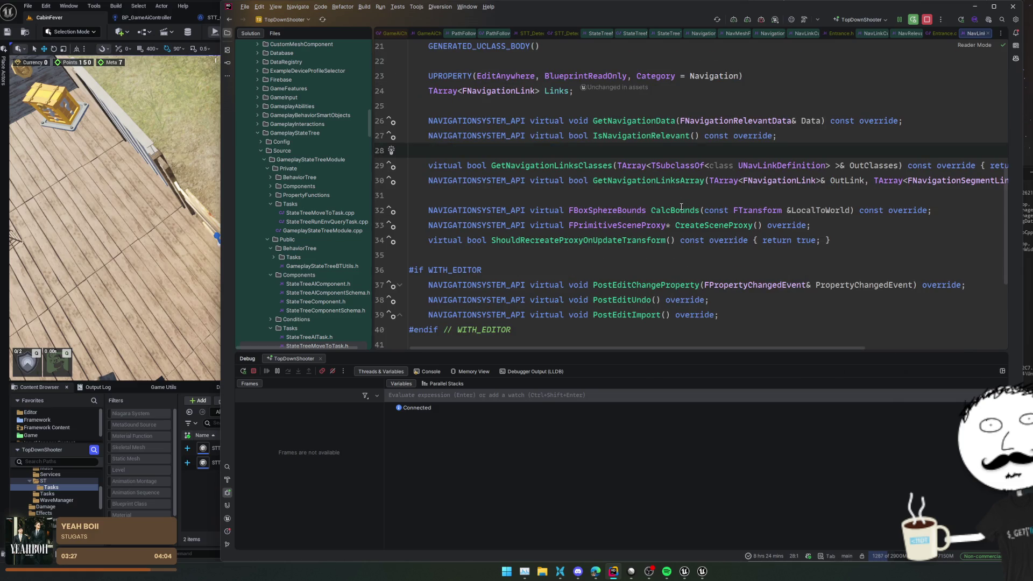
scroll(682, 206, "down", 2)
scroll(623, 223, "down", 4)
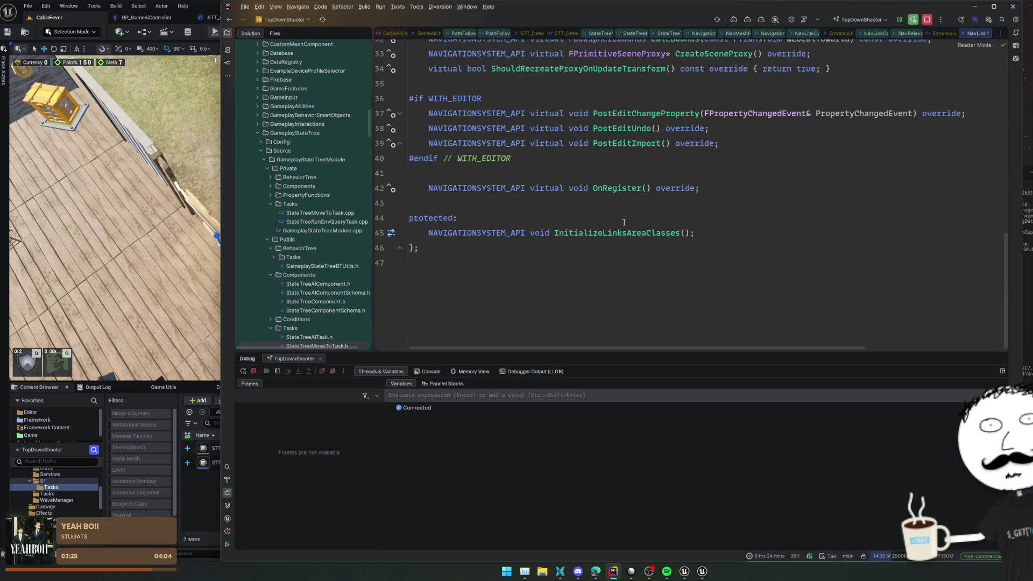
scroll(716, 227, "up", 3)
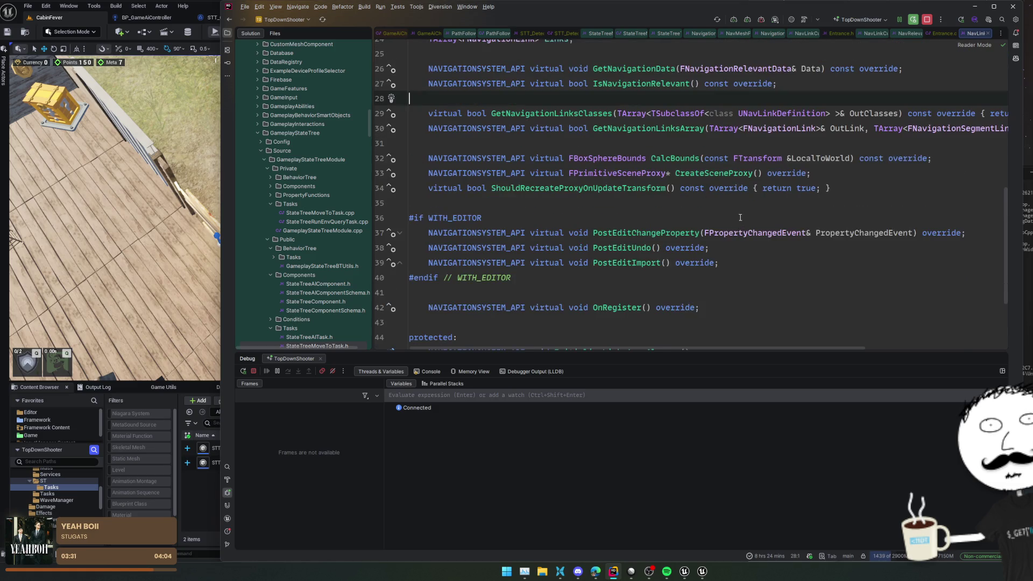
- Complete the line in Entrance.cpp as NavLink->Links.Empty()
key("ctrl+Tab")
type("Em")
key("Return")
- Search for Links and grab the three existing NavigationLink setup lines
double_click(483, 153)
key("ctrl+f")
key("Return")
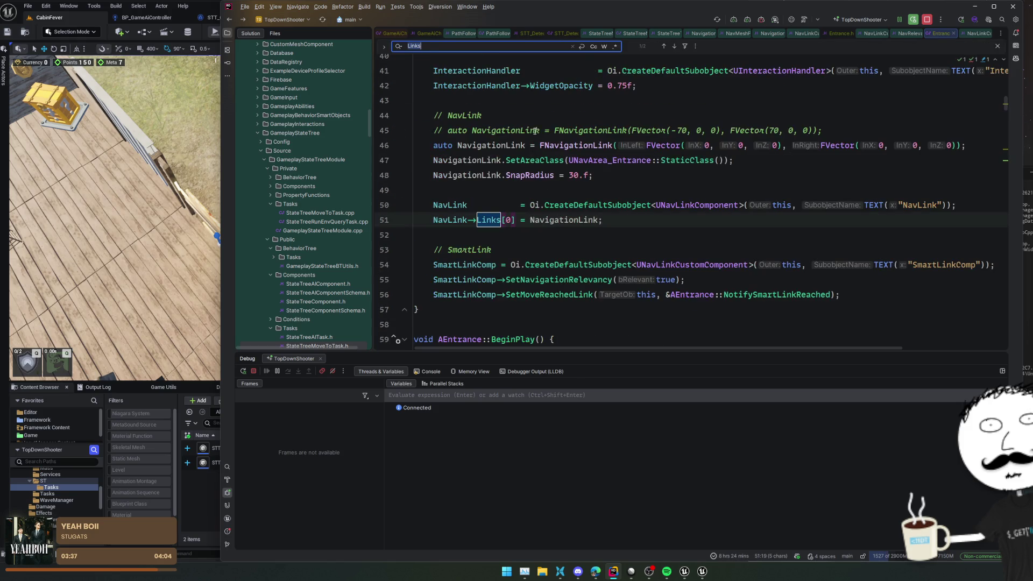
left_click_drag(434, 145, 449, 191)
key("ctrl+c")
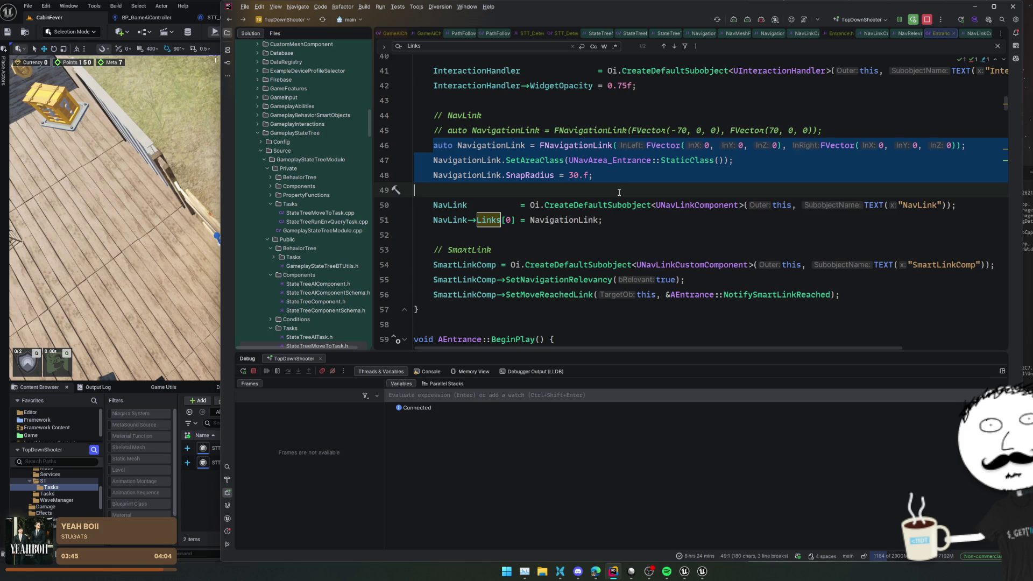
left_click(617, 193)
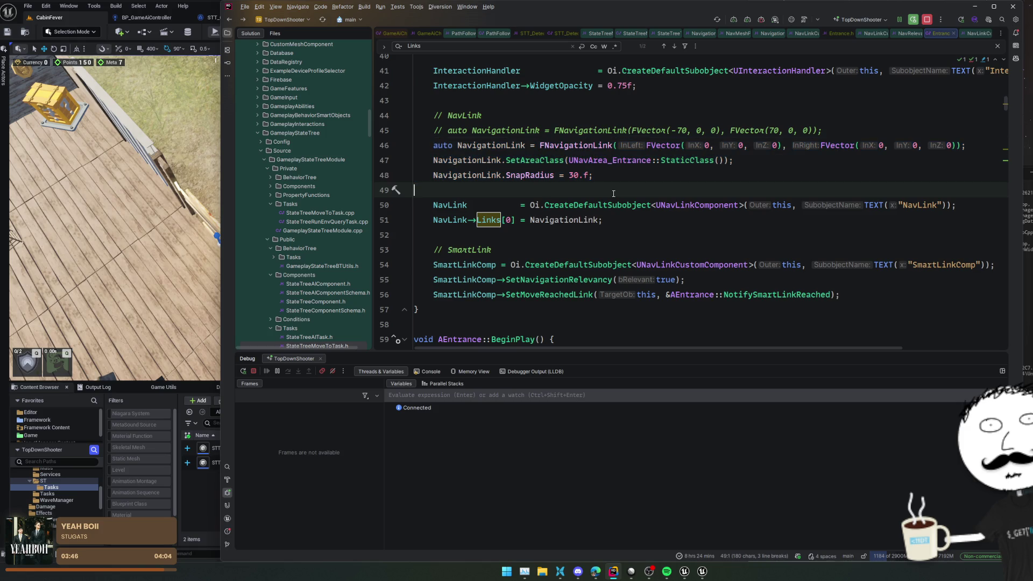
- Find Usages of Links, previewing the Entrance and NavLinkComponent constructor usages
left_click(488, 221, "ctrl")
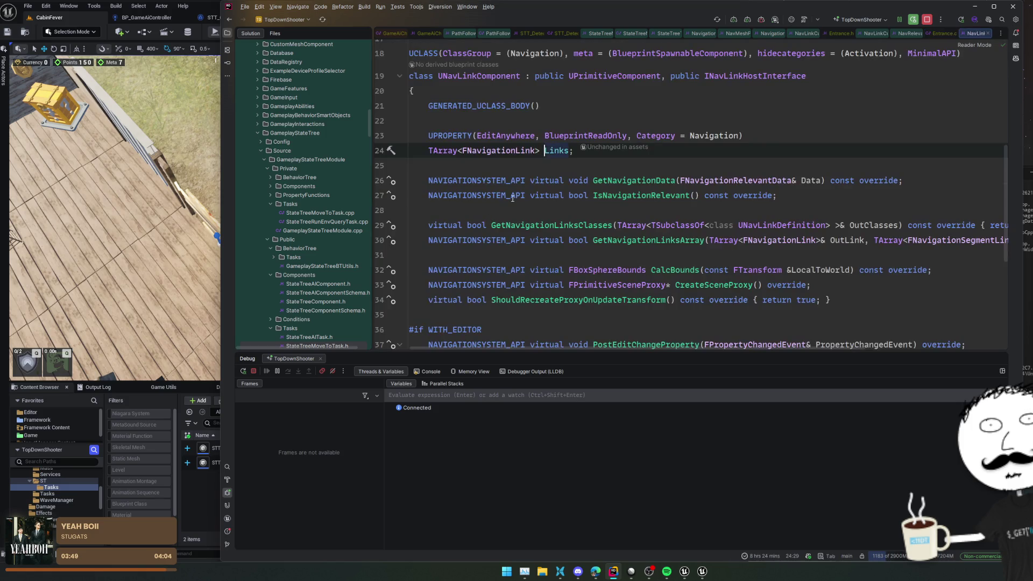
left_click(552, 153, "ctrl")
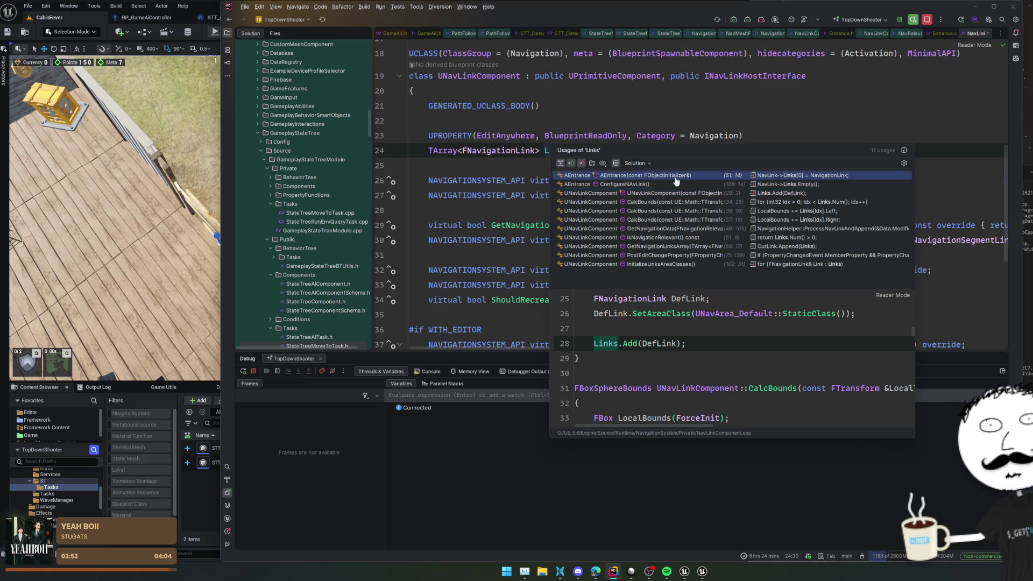
left_click(673, 176)
left_click(673, 193)
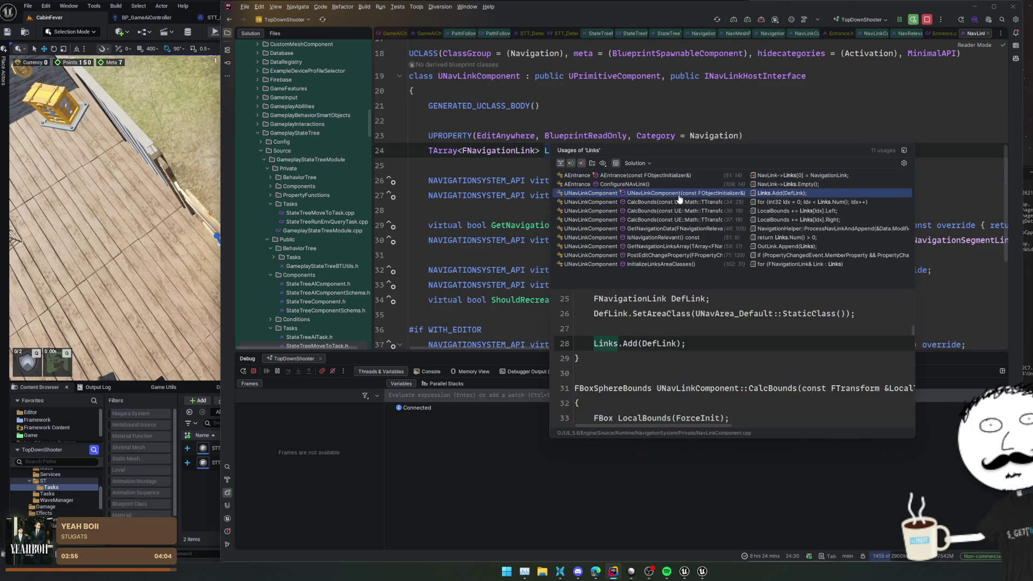
scroll(759, 328, "up", 3)
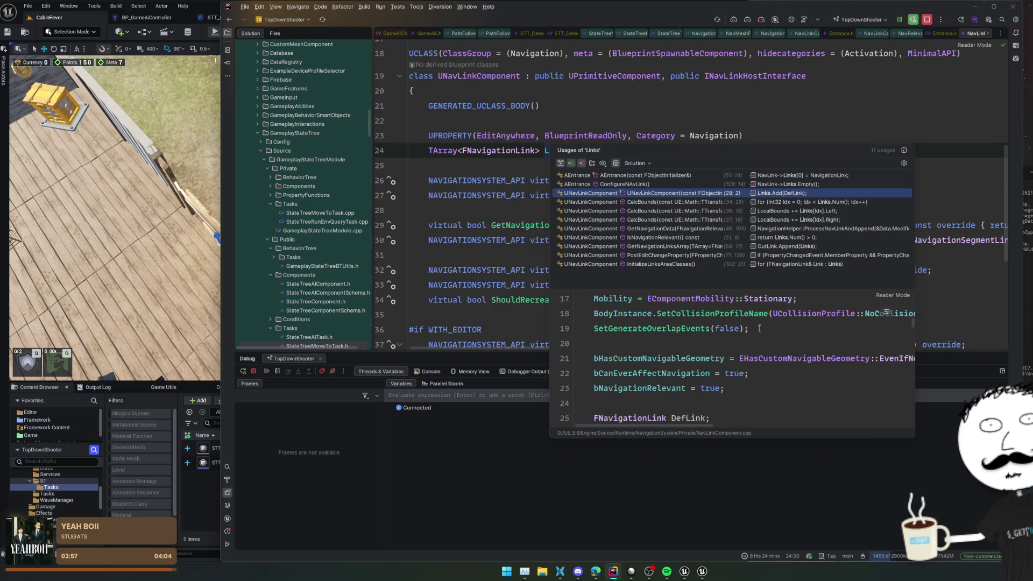
scroll(759, 328, "down", 2)
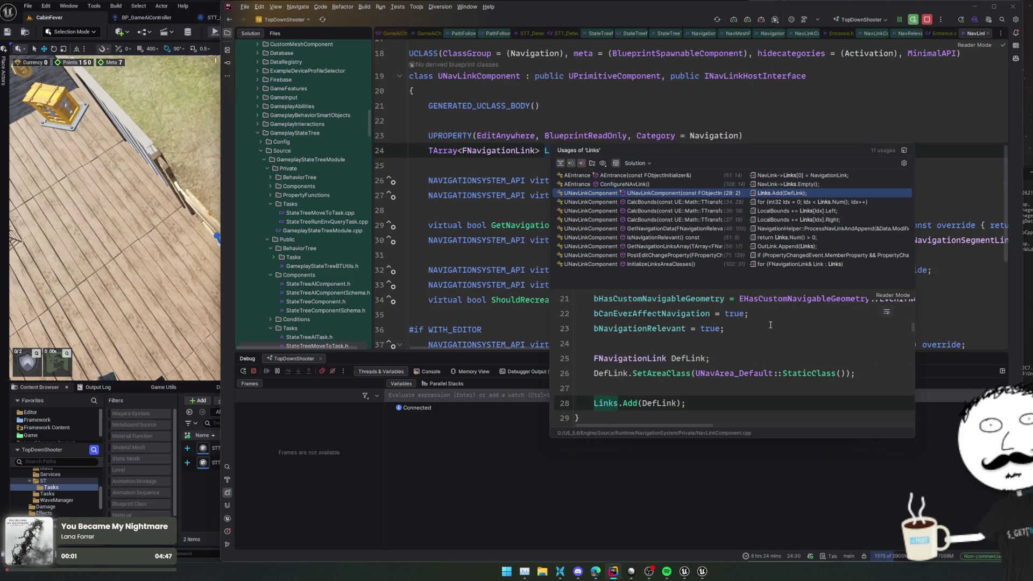
left_click(481, 258)
- Replace the Empty call with NavLink->Links[0] and paste the NavigationLink setup lines above it
key("ctrl+alt+Left")
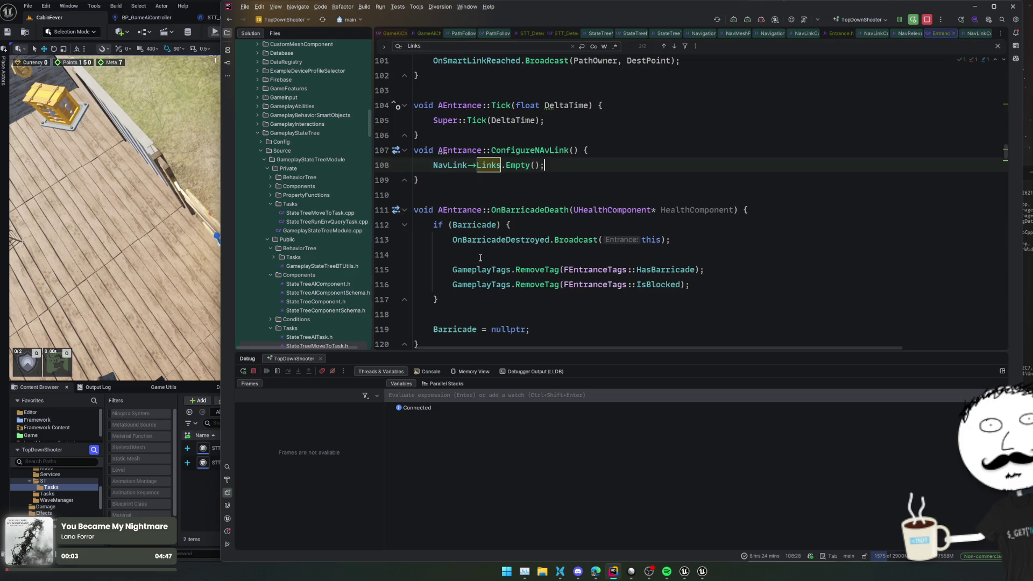
key("ctrl+Right")
type("[0]")
key("shift+End")
key("BackSpace")
key("Up")
key("End")
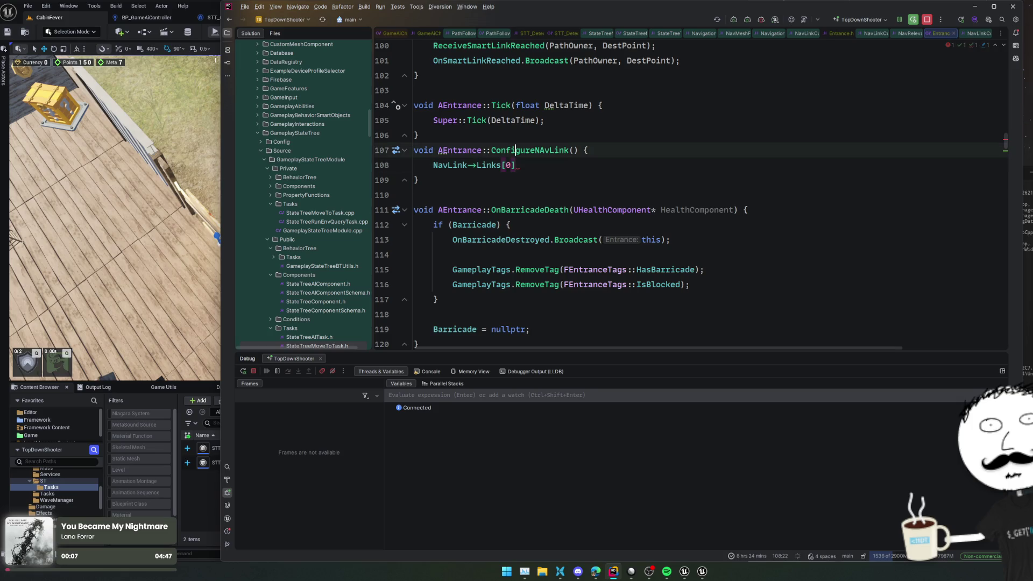
key("ctrl+v")
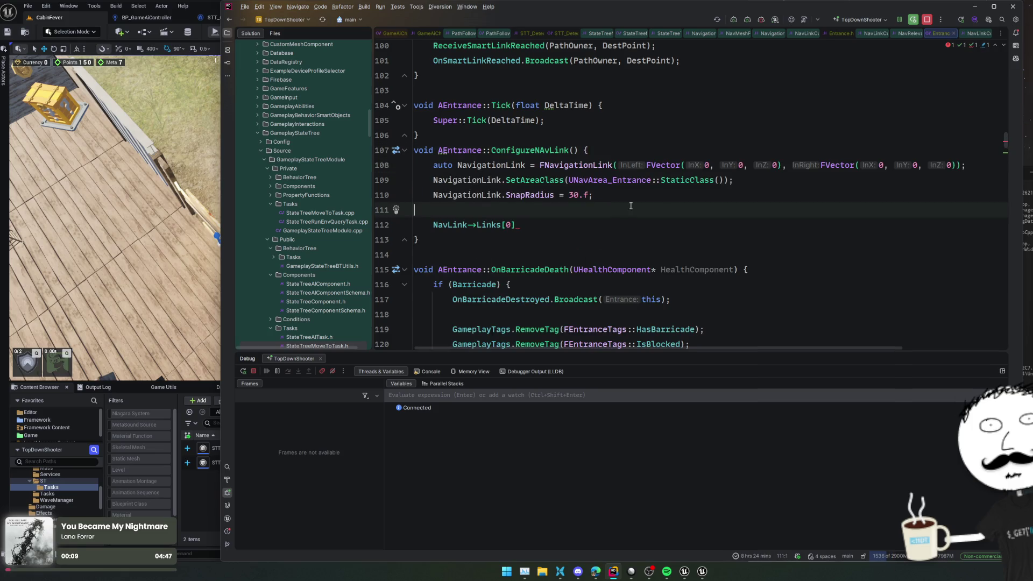
- Split the FNavigationLink constructor arguments so each vector and the closing parenthesis sit on their own lines
left_click(635, 167)
key("Return")
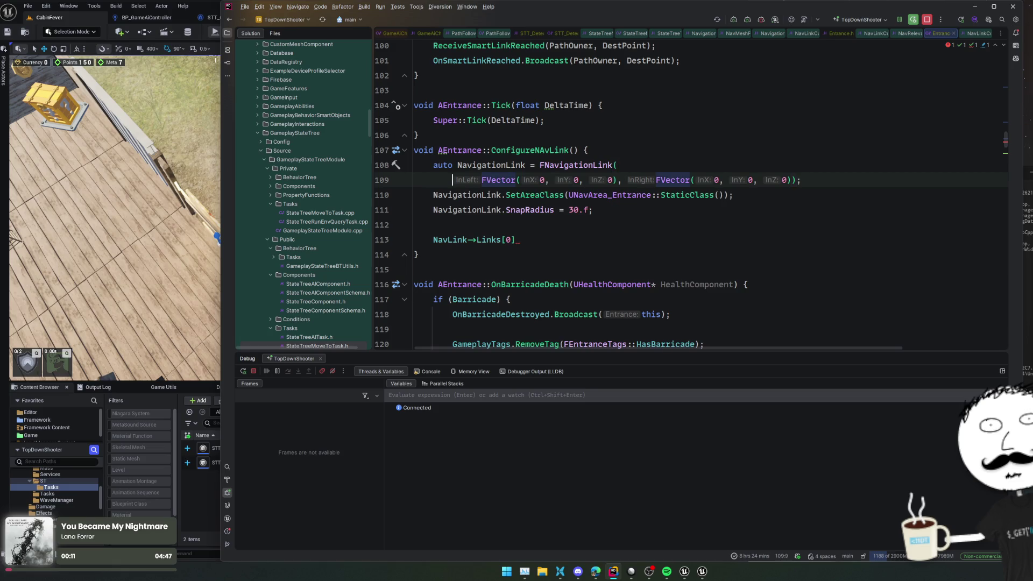
left_click(576, 179)
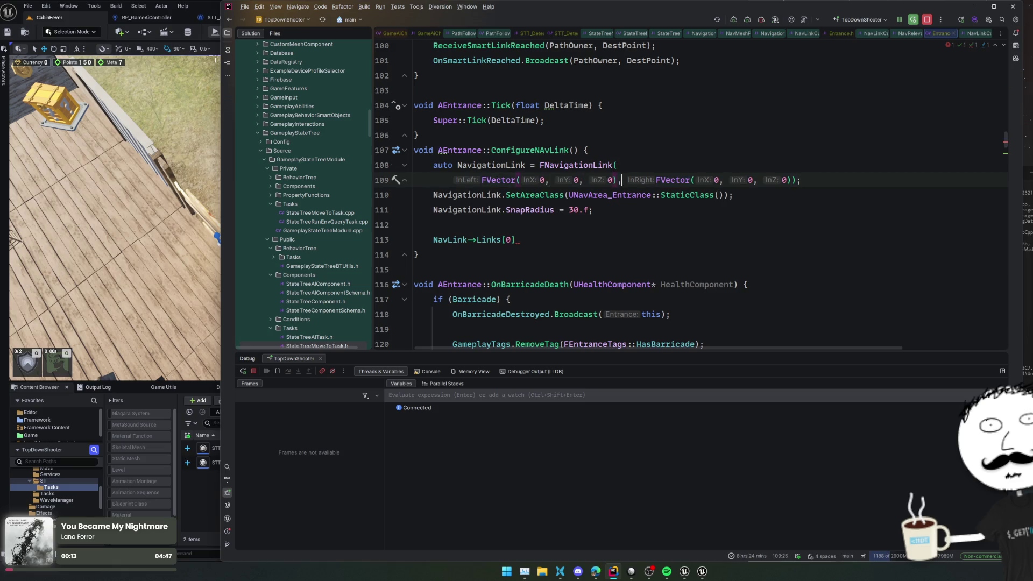
key("Return")
key("End")
key("Left")
key("Left")
key("Return")
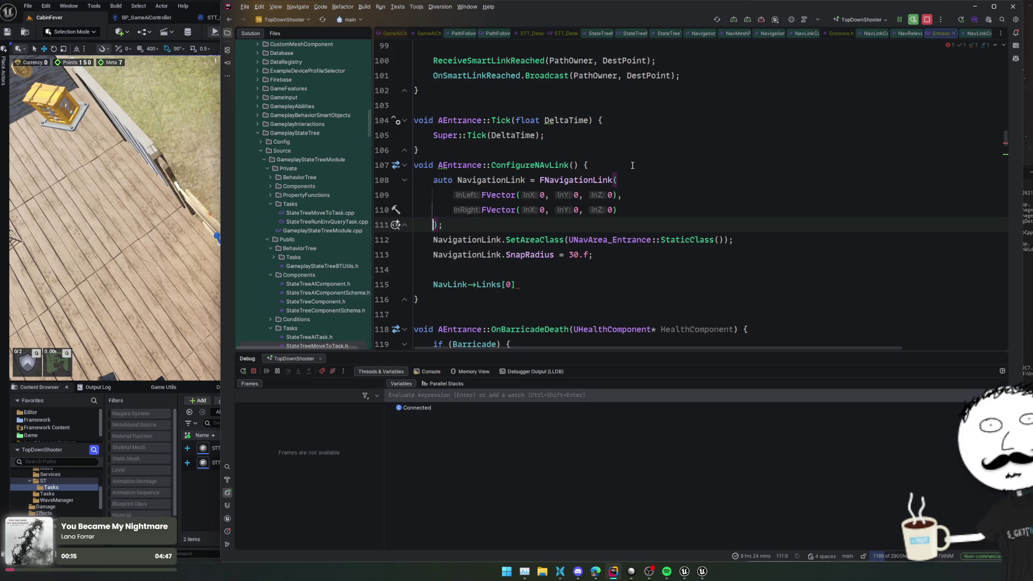
- Complete the assignment NavLink->Links[0] = NavigationLink;
left_click(584, 280)
type("=")
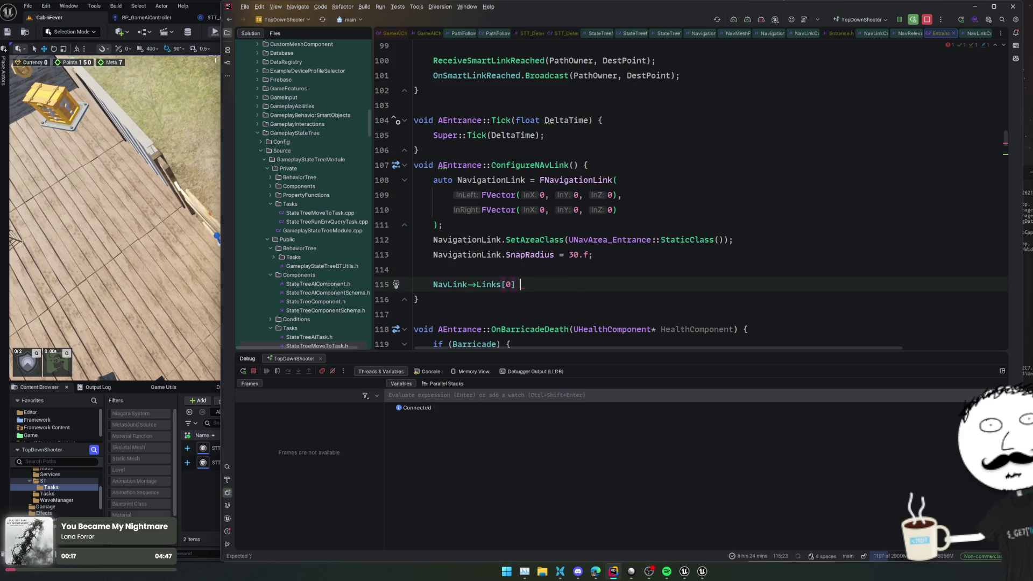
key("Tab")
left_click(614, 167)
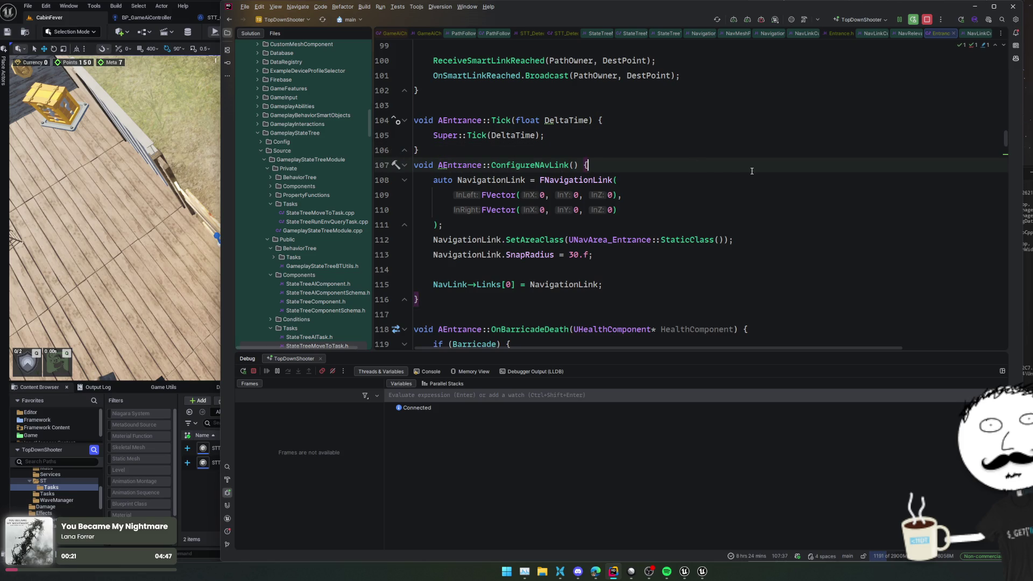
- Add auto Dir = GetActorForwardVector() and auto Left = -Dir * 70 at the function's top
key("Return")
key("Return")
key("Return")
key("Up")
key("Up")
type("GetAc")
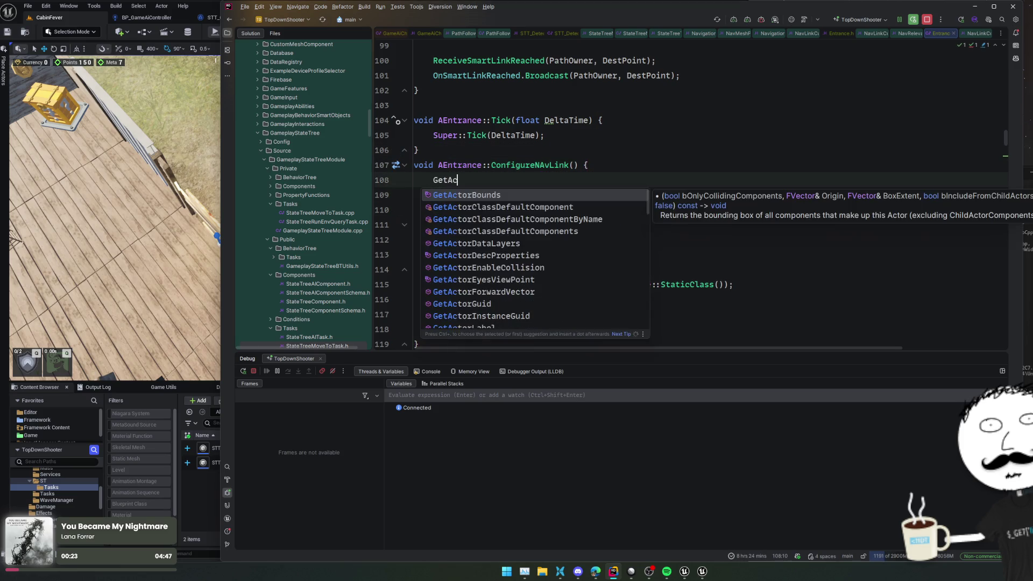
type("torFor")
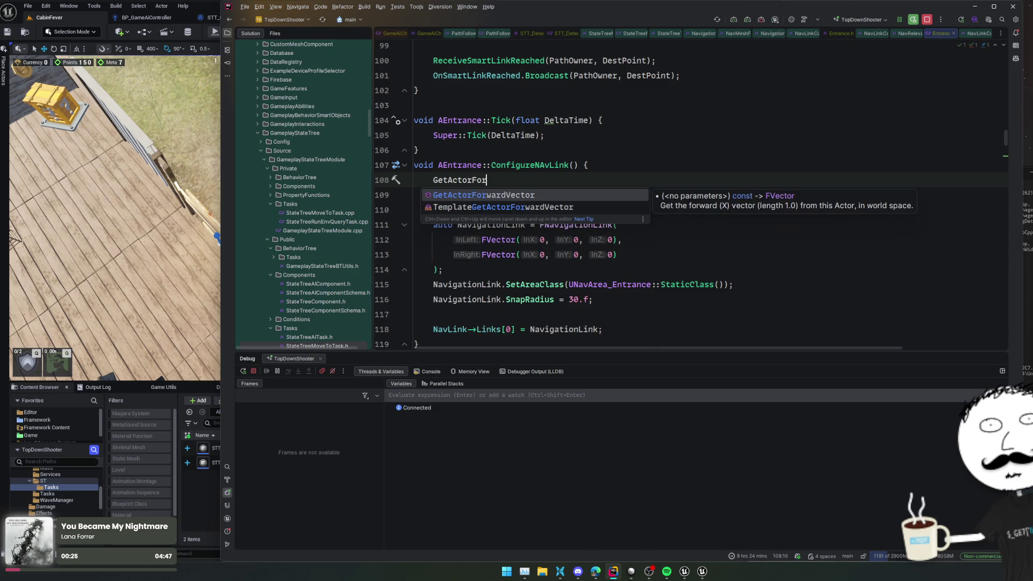
key("Return")
key("Home")
type("auto ")
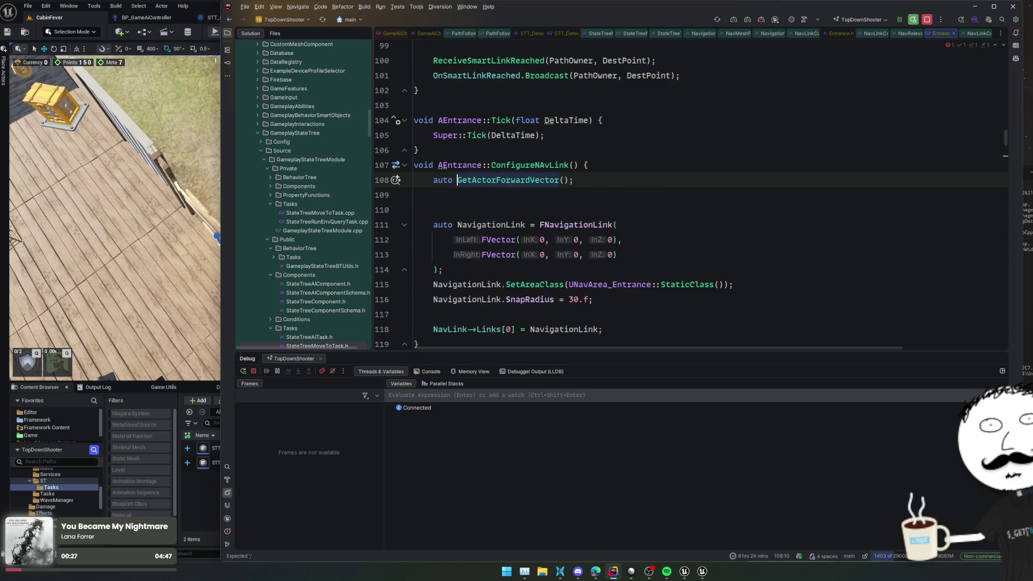
type("Dir =")
key("End")
key("Return")
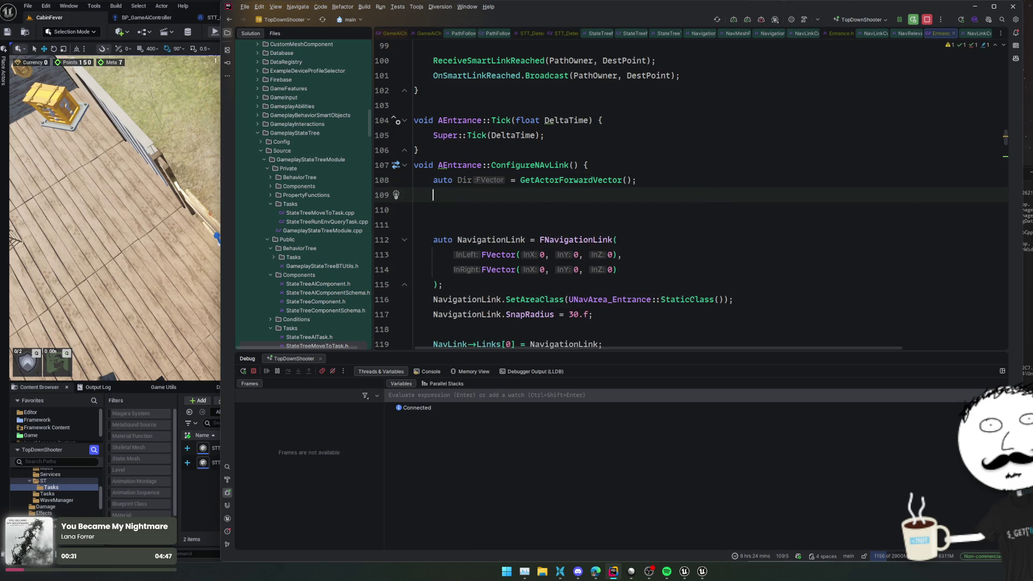
key("Return")
type("auto Left =")
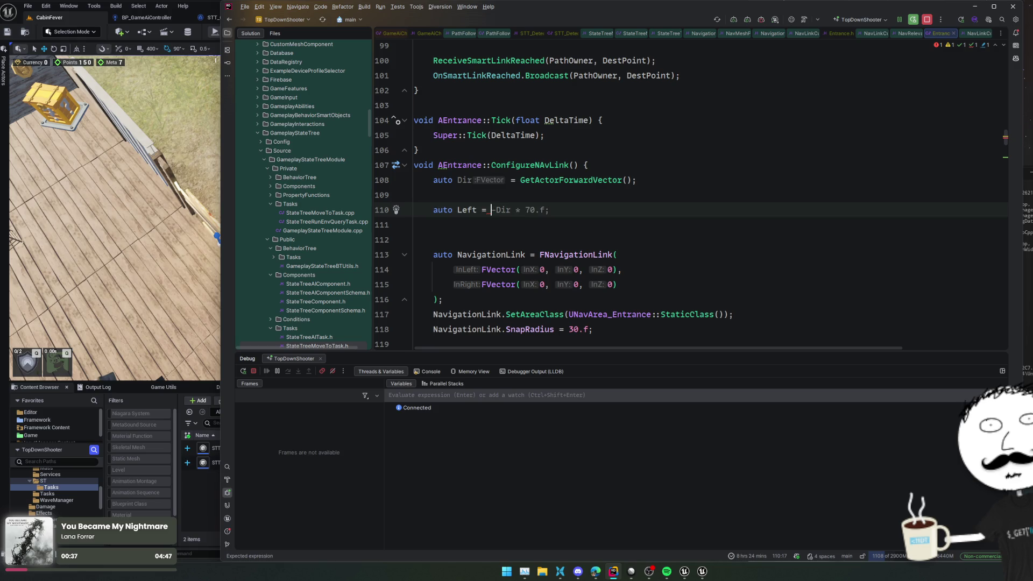
key("Tab")
- Normalise Dir with GetSafeNormal() and add auto Right = Dir * 70.f;
left_click(712, 176)
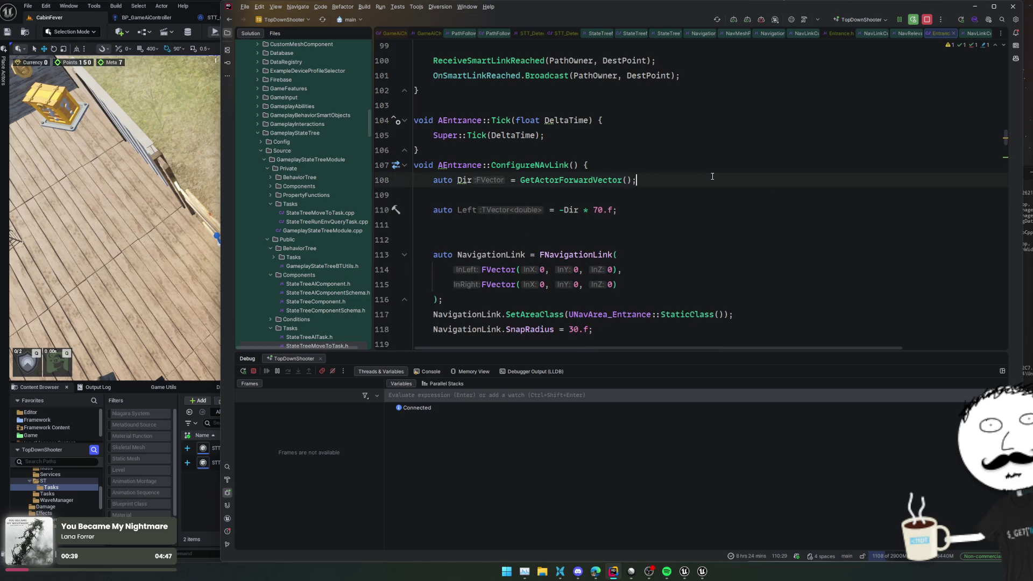
type(".GetSaf")
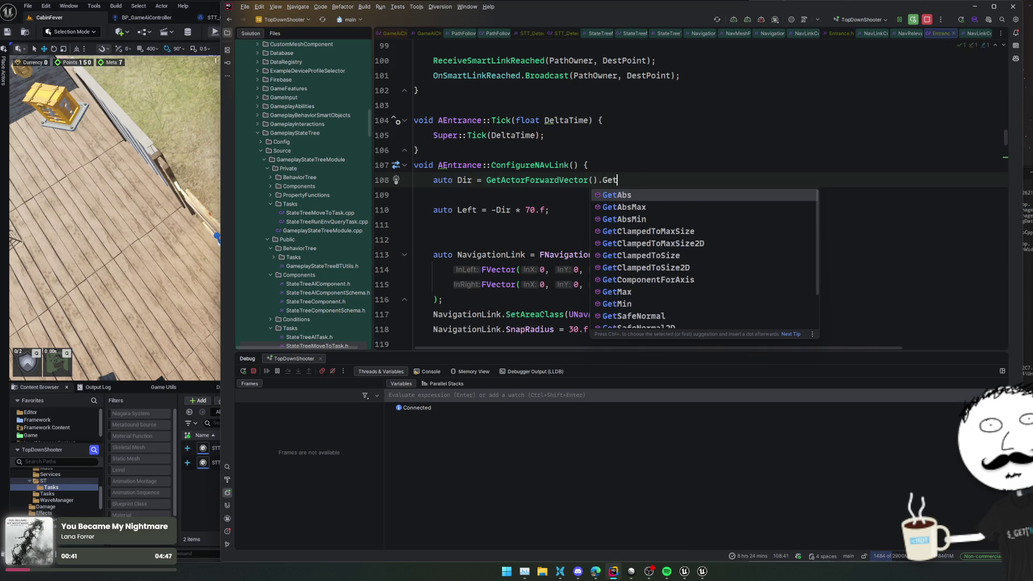
key("Return")
left_click(700, 220)
left_click(650, 213)
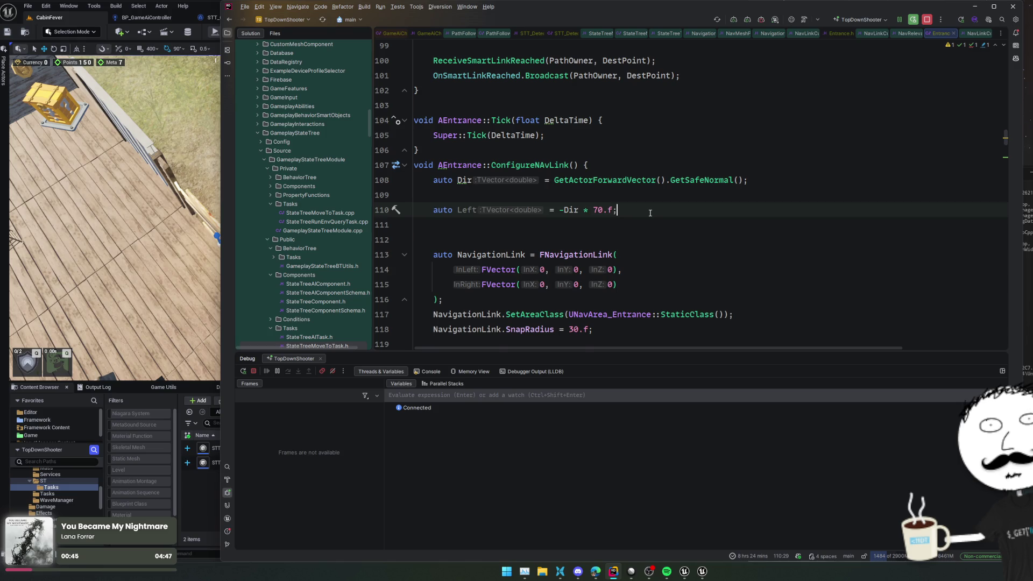
key("Return")
type("auto Right = Dir * 70.f;")
key("Return")
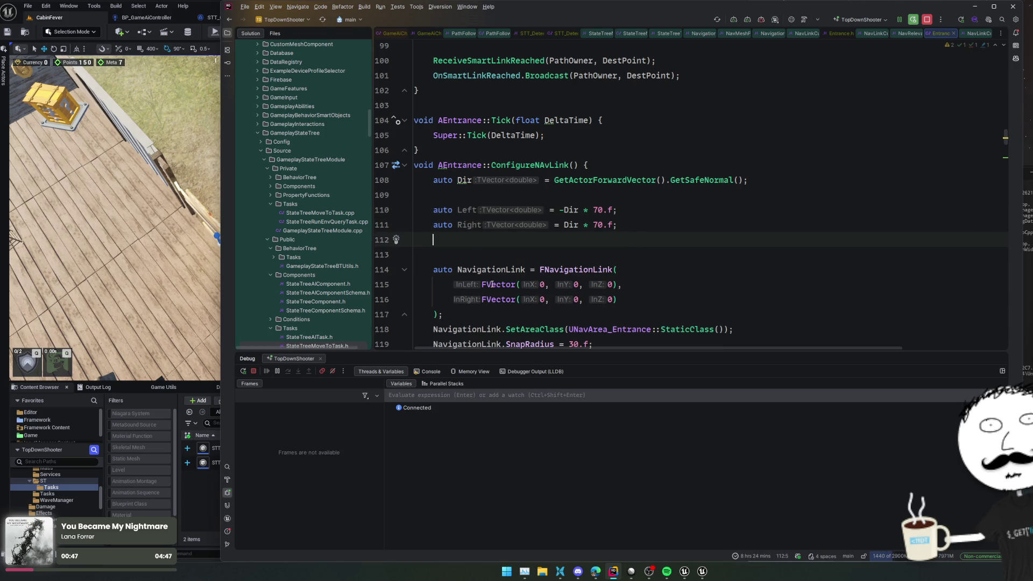
- Replace FNavigationLink's two zero-vector arguments with Left and Right
double_click(492, 284)
key("shift+End")
key("BackSpace")
type("Left,")
key("Down")
key("Home")
key("Home")
key("shift+End")
type("Right,")
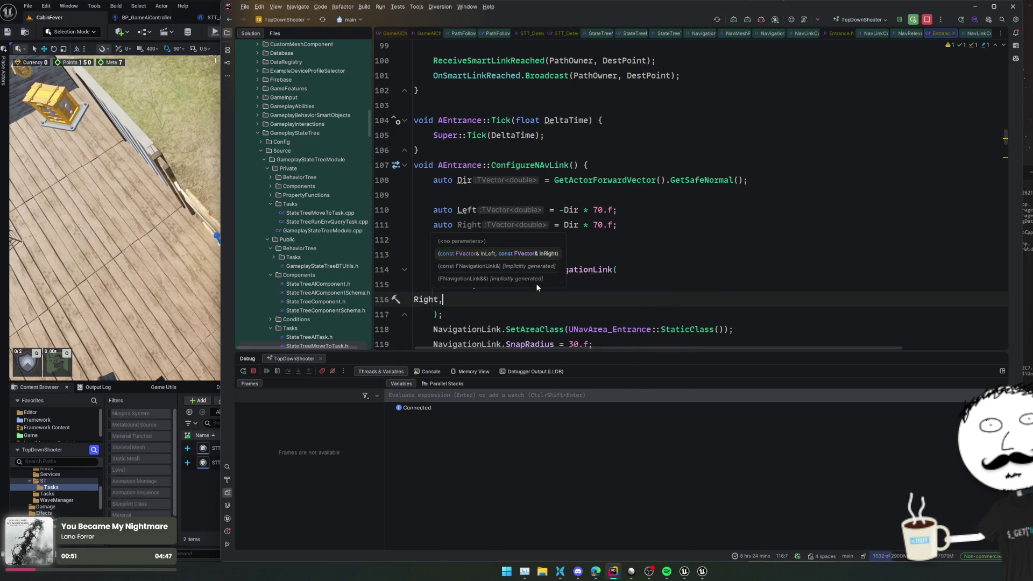
key("BackSpace")
key("Tab")
key("Escape")
- Check the SnapRadius setting and delete the extra blank line after Right
scroll(596, 306, "down", 2)
left_click(596, 305)
left_click(540, 284)
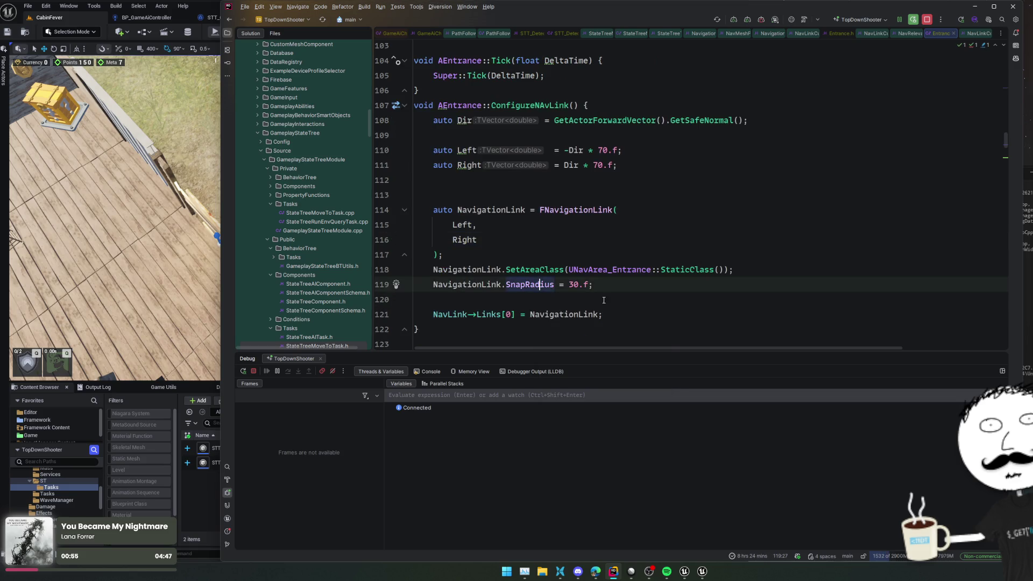
left_click(693, 191)
left_click(750, 170)
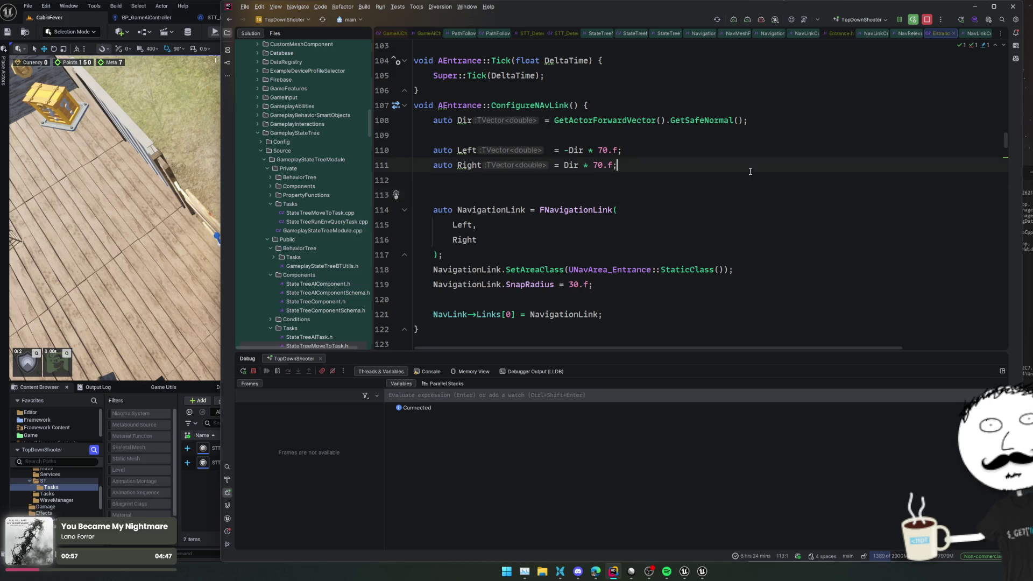
left_click(754, 184)
key("Delete")
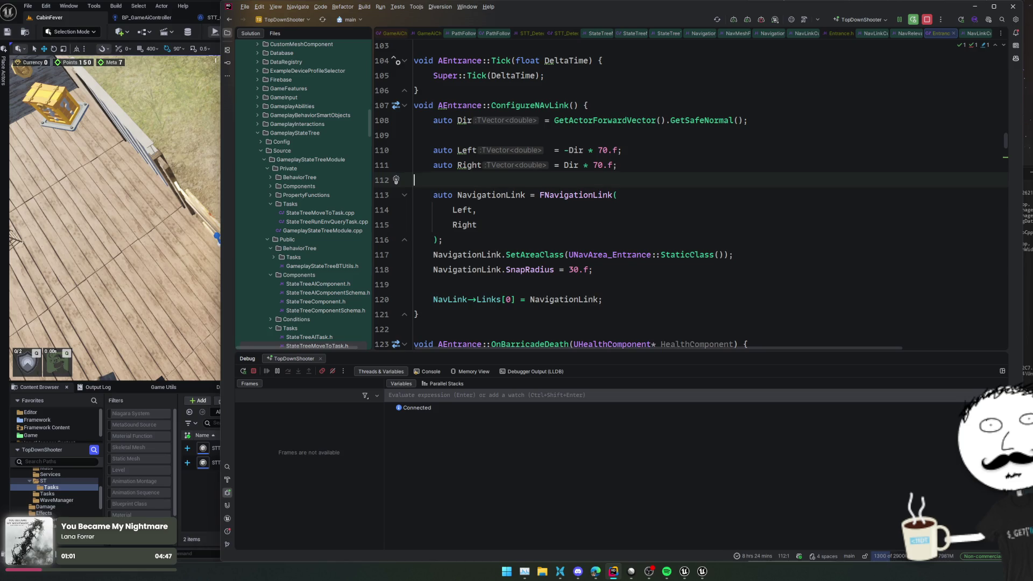
key("alt+Tab")
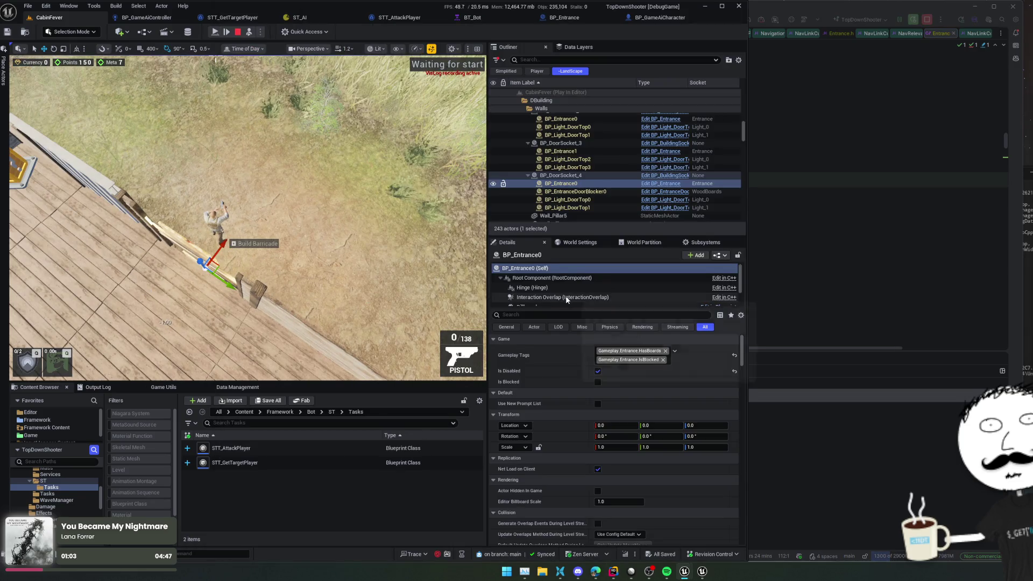
- Show BP_Entrance0's Nav Link settings and drag the first link's Left X to 364.05
scroll(528, 293, "down", 1)
left_click(530, 291)
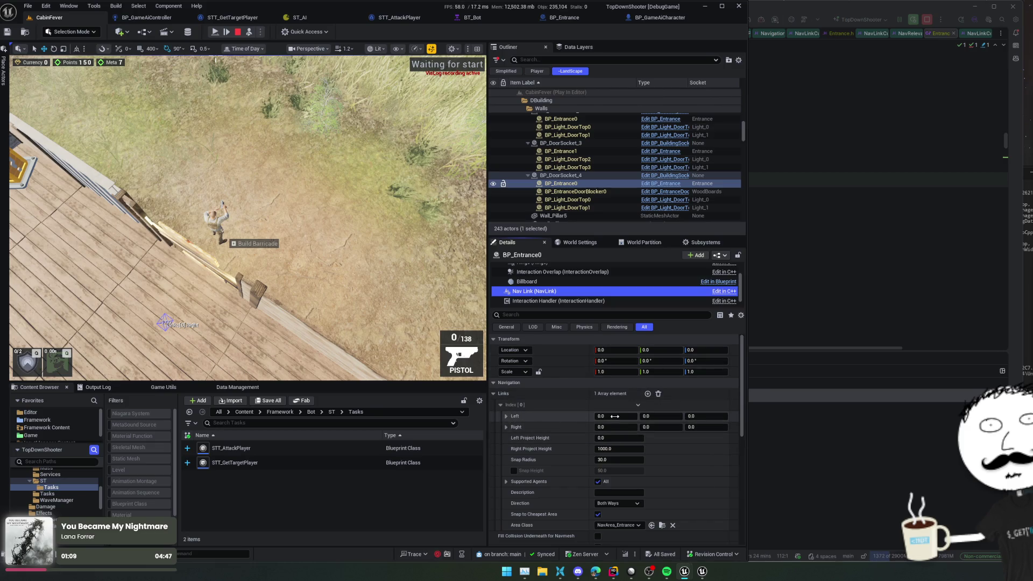
left_click_drag(622, 417, 662, 417)
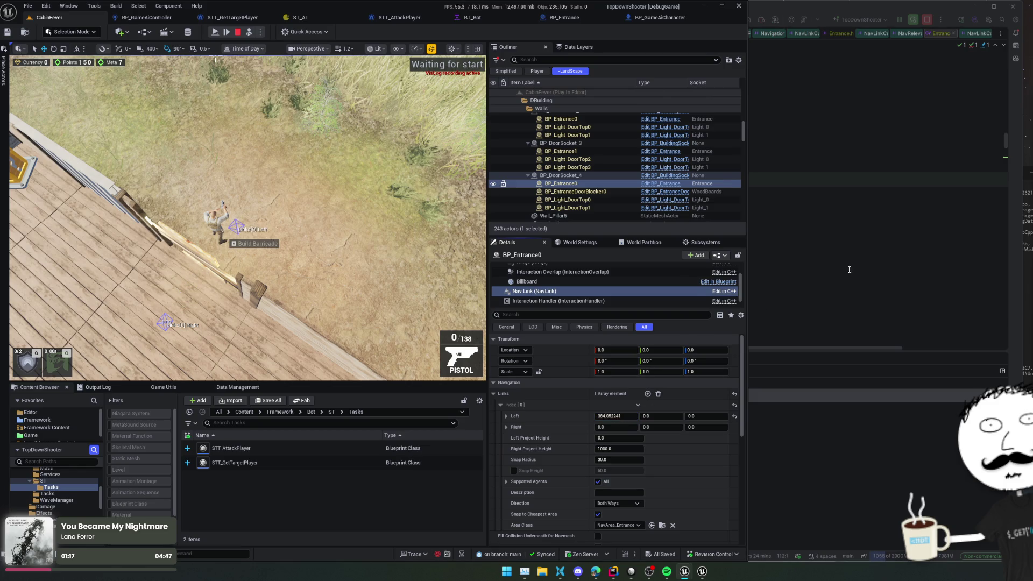
left_click(836, 274)
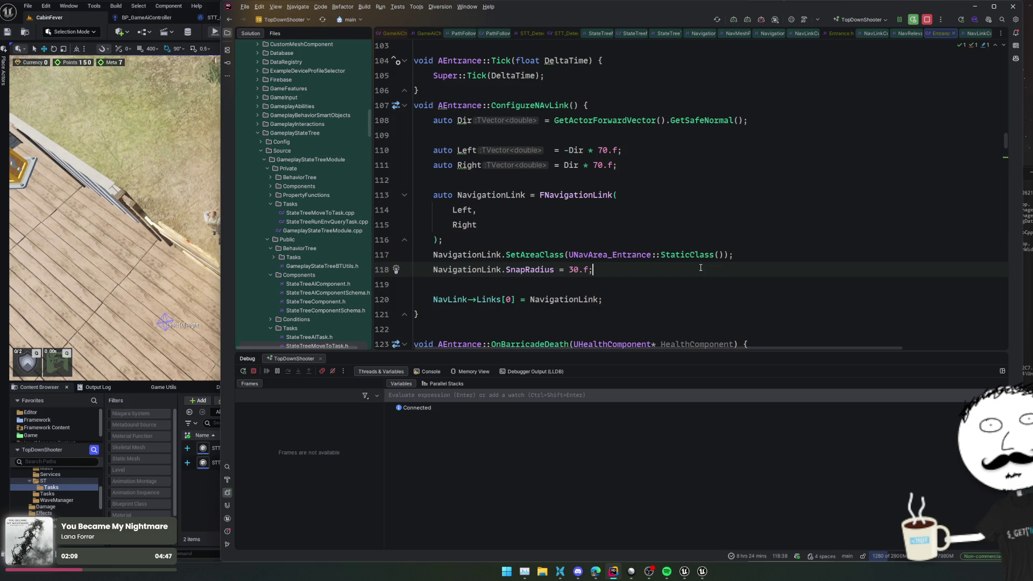
- Join the FNavigationLink arguments back onto line 113
left_click(665, 194)
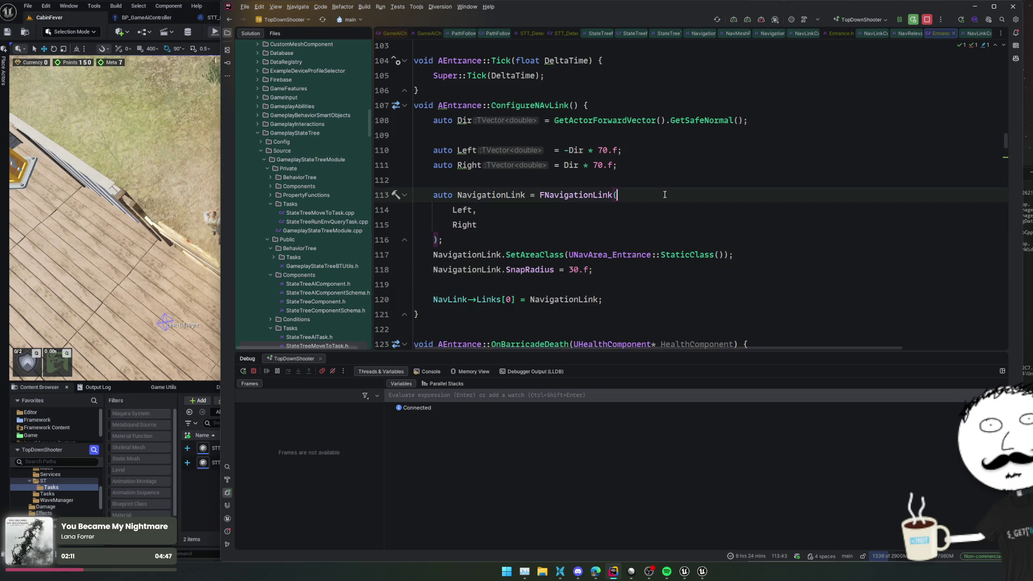
key("ctrl+shift+j")
key("ctrl+shift+j")
key("ctrl+shift+j")
left_click(771, 187)
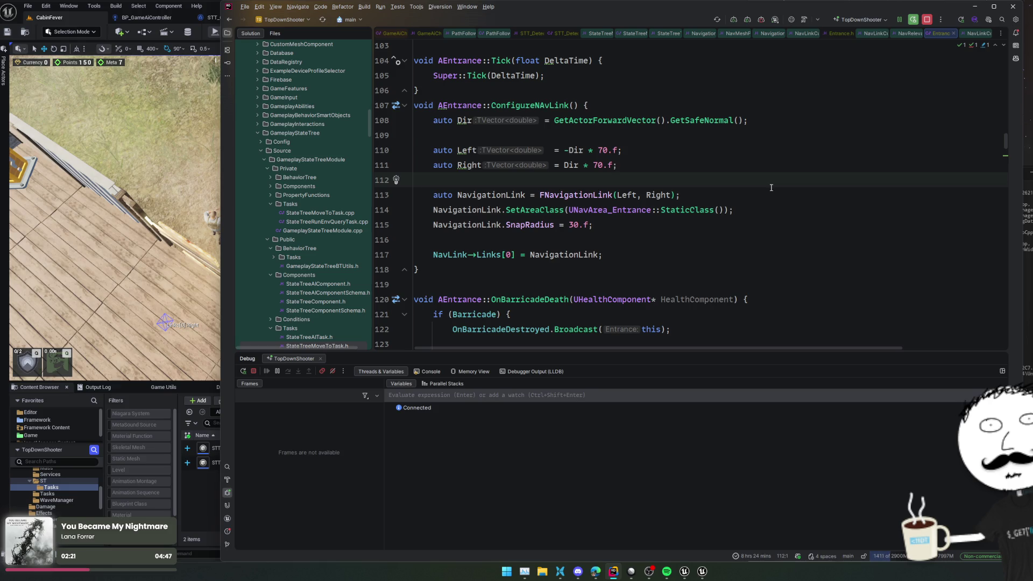
- Rename ConfigureNAvLink to ConfigureNavLink and bring up the Linear issue list
left_click(544, 105)
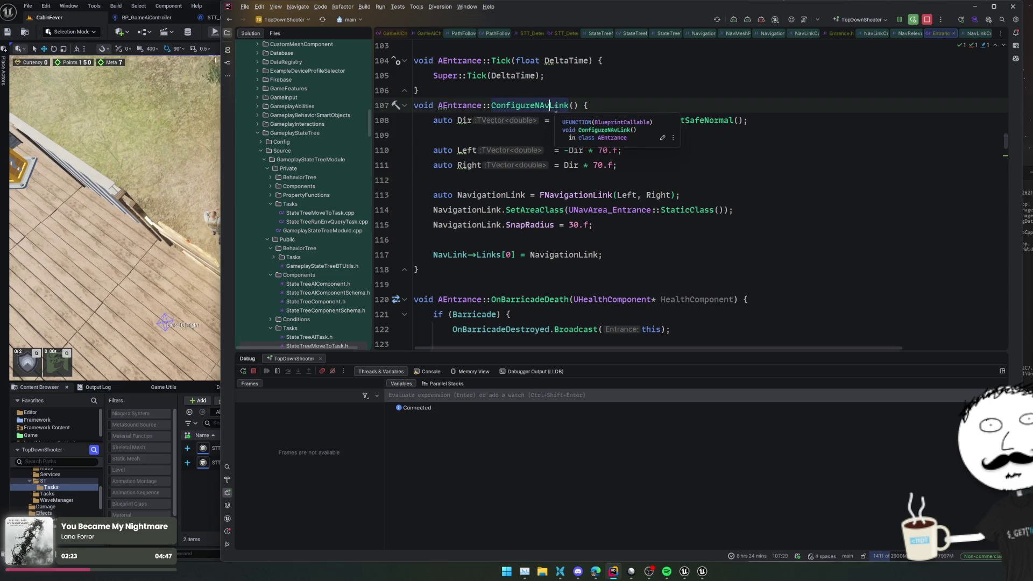
key("BackSpace")
type("a")
double_click(545, 106)
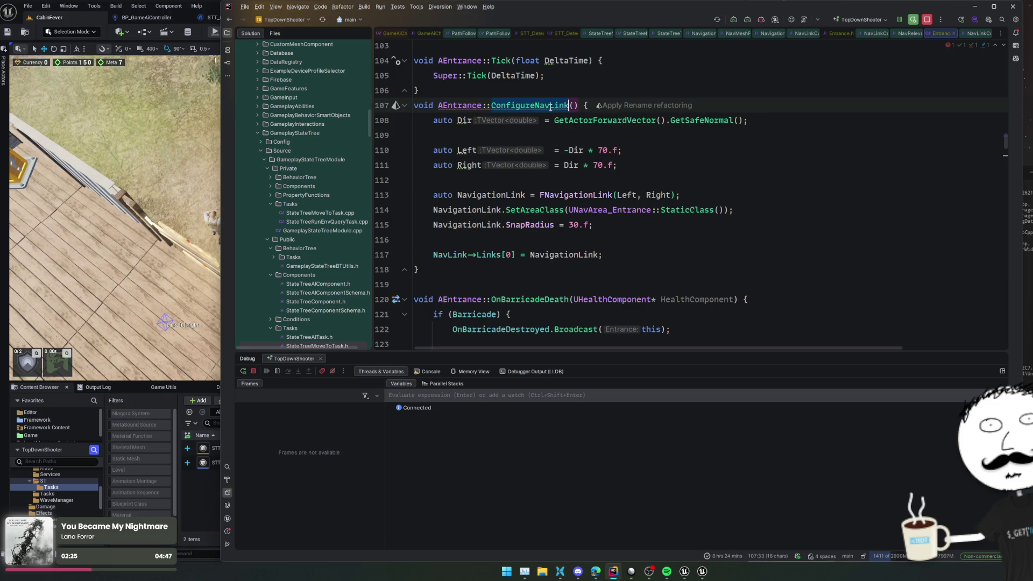
left_click(635, 575)
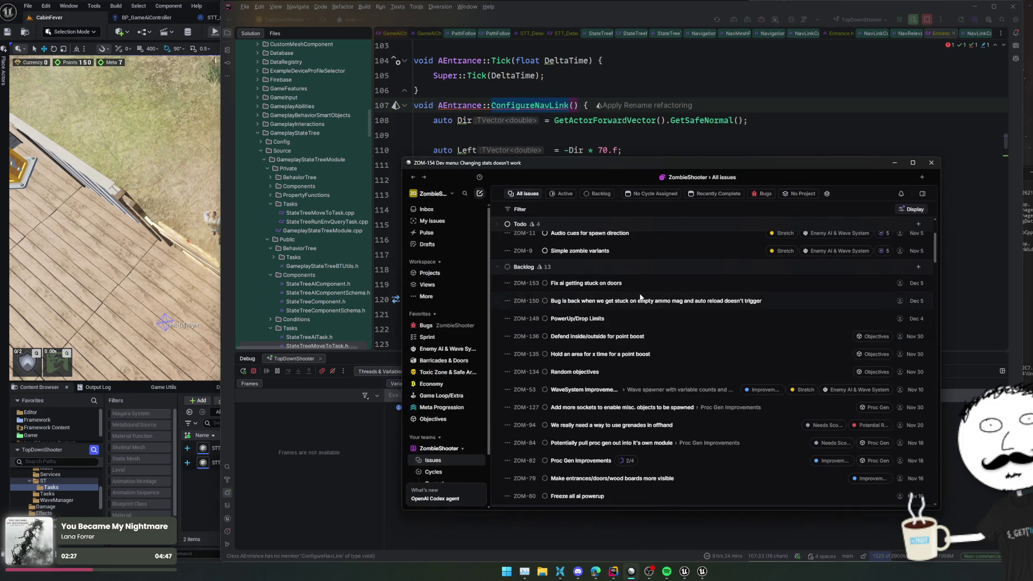
- Start a new Linear issue 'Potentially replace nightvision with this idea' and describe replacing night vision with chams
key("c")
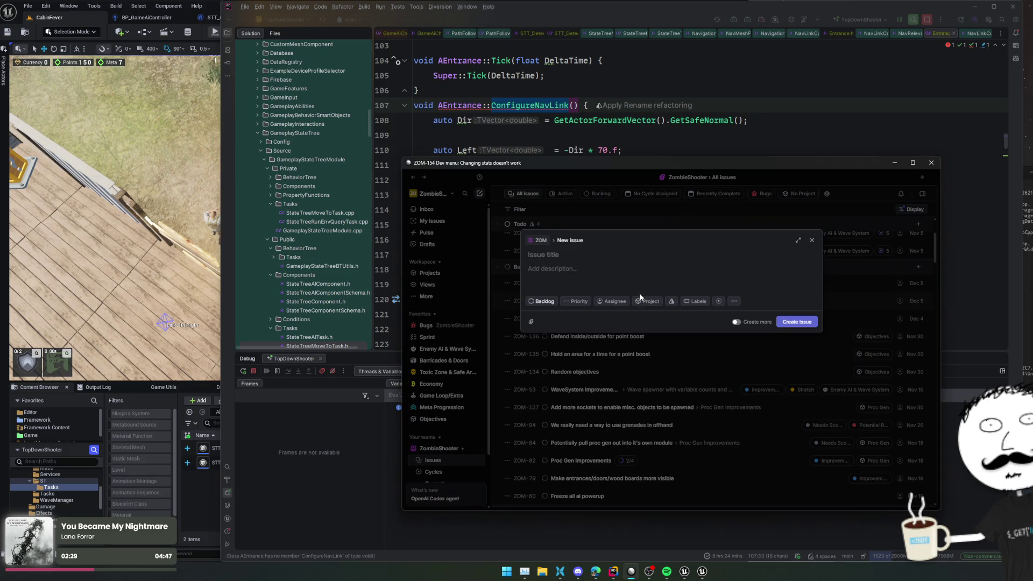
type("Potentially ")
type("repl")
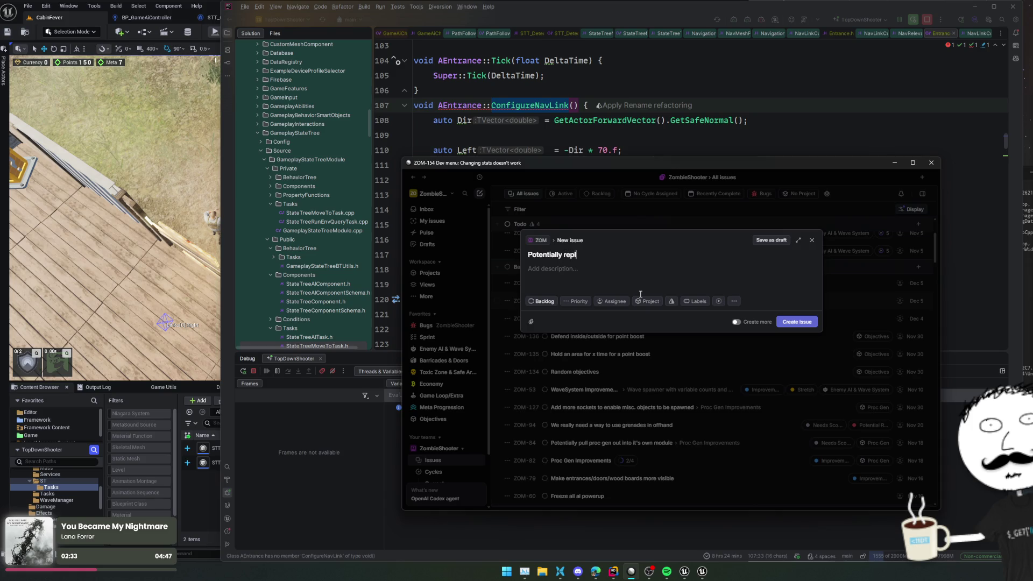
type("ace nightvision with this idea")
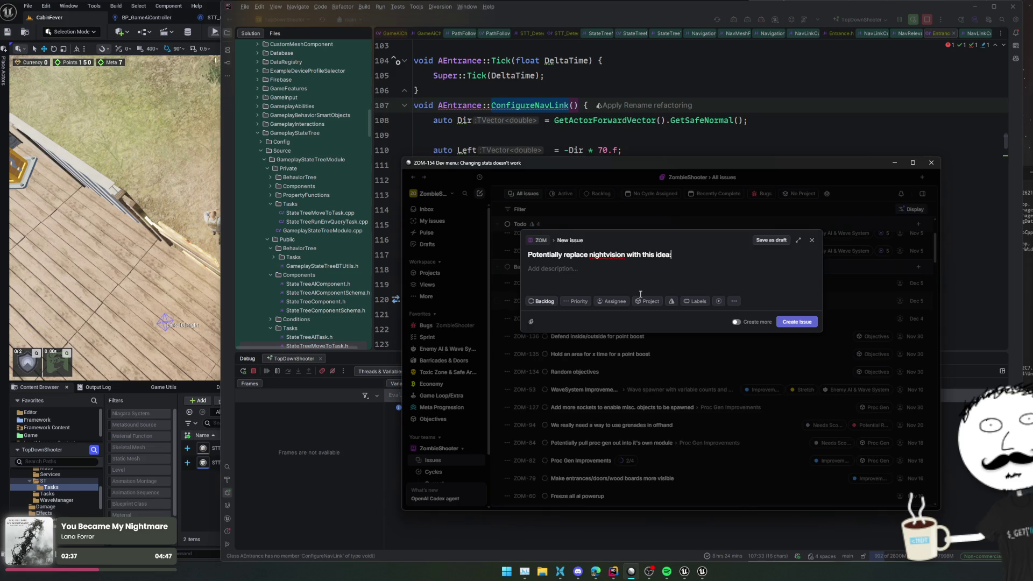
key("Return")
type("Since night visi")
type("on isn't exactly night vision and doesn't really work.")
key("Return")
type("We could basically replace it with good ol' chams(")
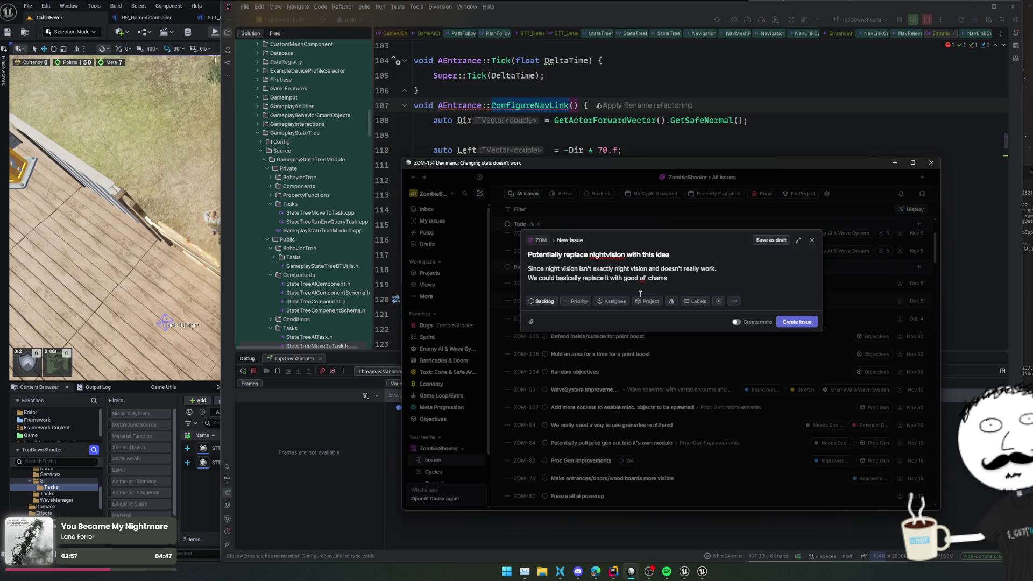
type("esp shit)")
type(" which would be m")
type("ore")
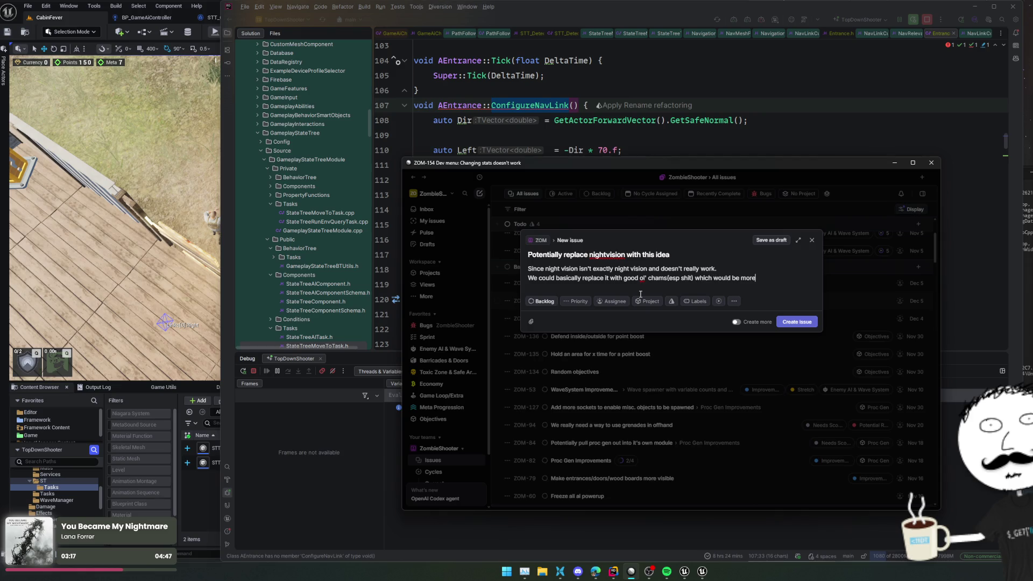
key("BackSpace")
key("BackSpace")
key("BackSpace")
type("be")
key("BackSpace")
key("BackSpace")
type("better and less eye raping")
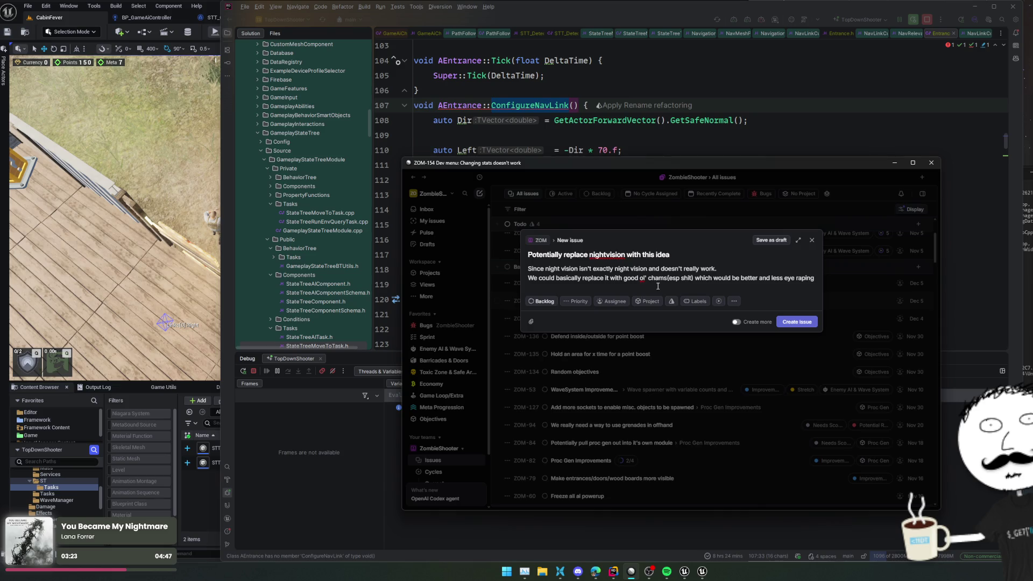
- Label the issue Feature and Improvement, create it as ZOM-155, and return to Rider's code
left_click(699, 302)
left_click(727, 344)
left_click(702, 301)
left_click(747, 403)
left_click(784, 323)
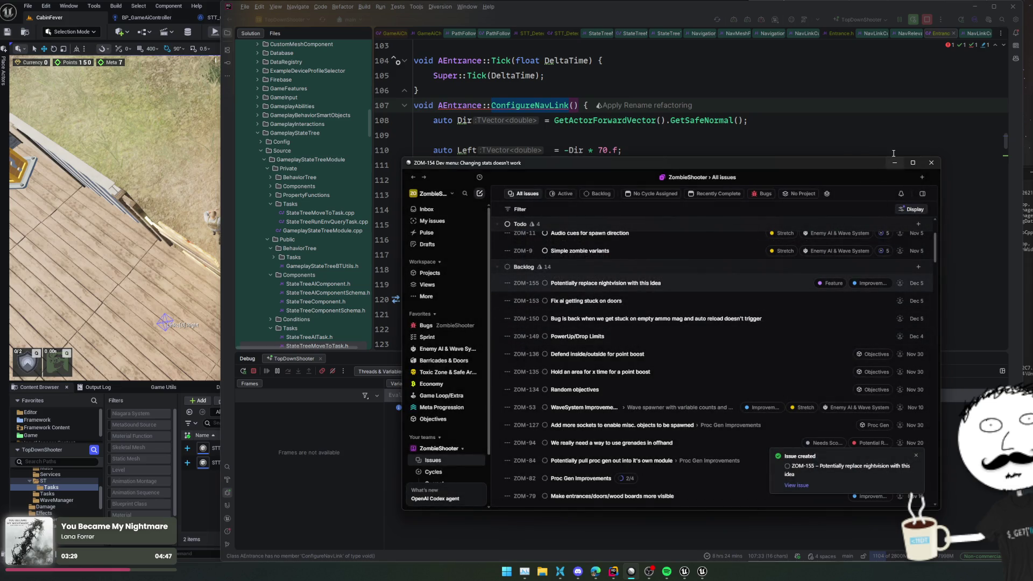
left_click(894, 163)
left_click(844, 270)
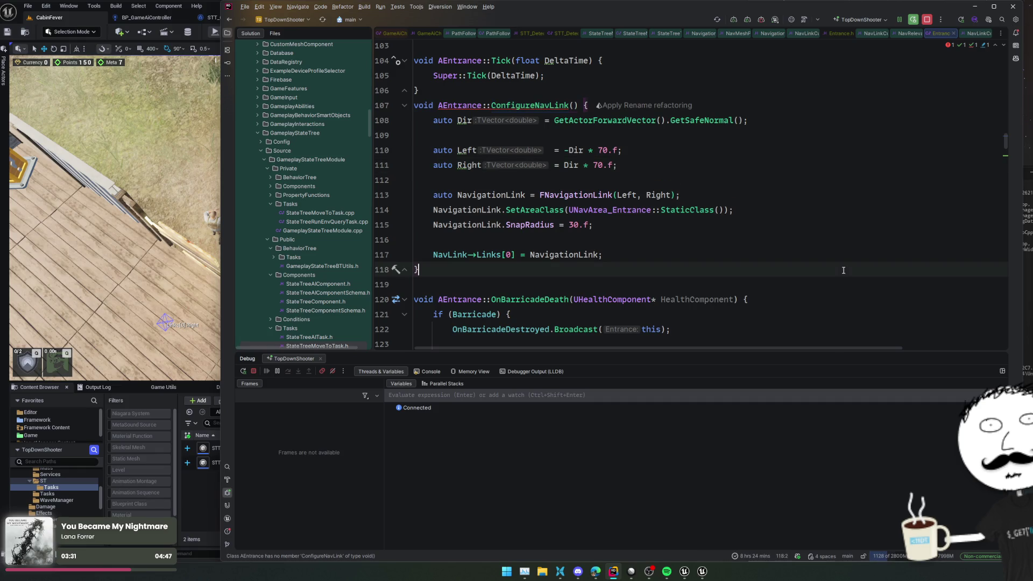
- Jump from the ConfigureNavLink call to its declaration in Entrance.h
left_click(863, 233)
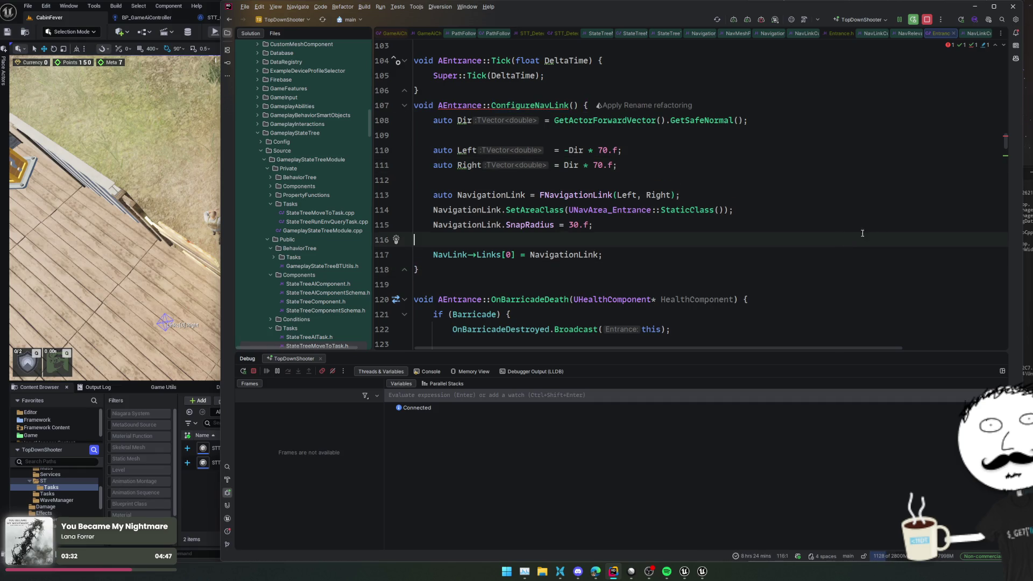
left_click(533, 106)
key("ctrl+b")
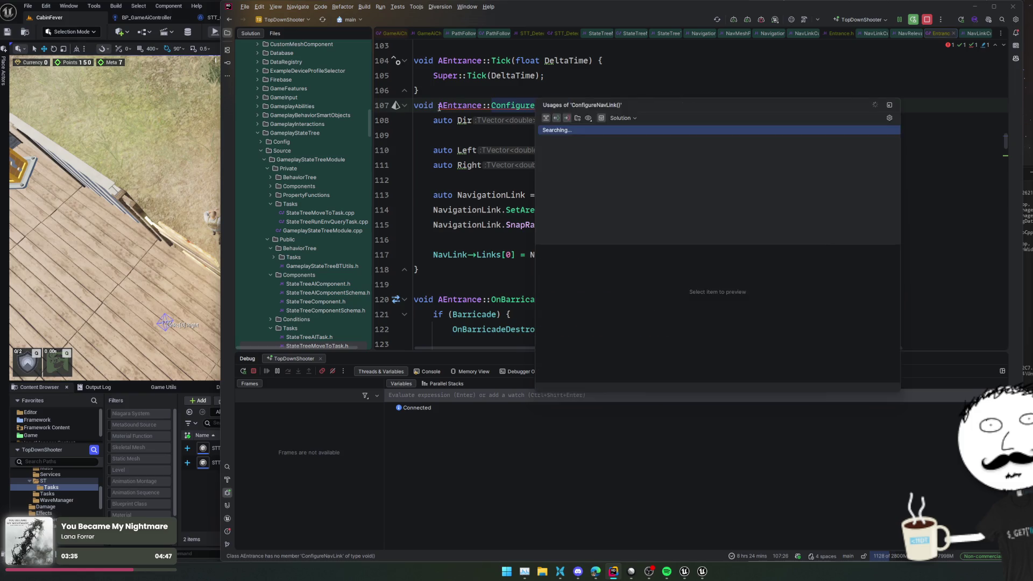
scroll(568, 216, "down", 10)
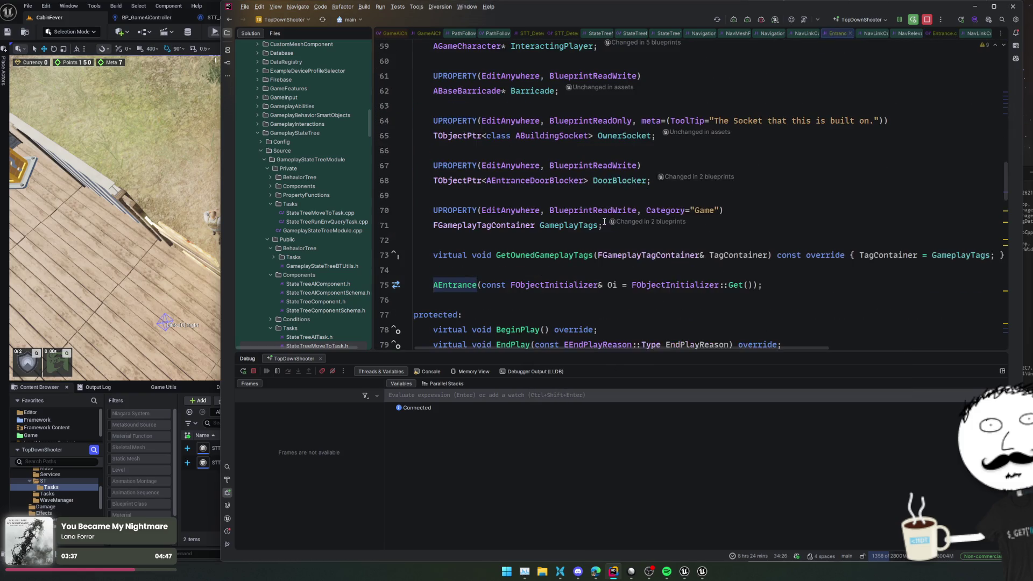
scroll(566, 231, "down", 4)
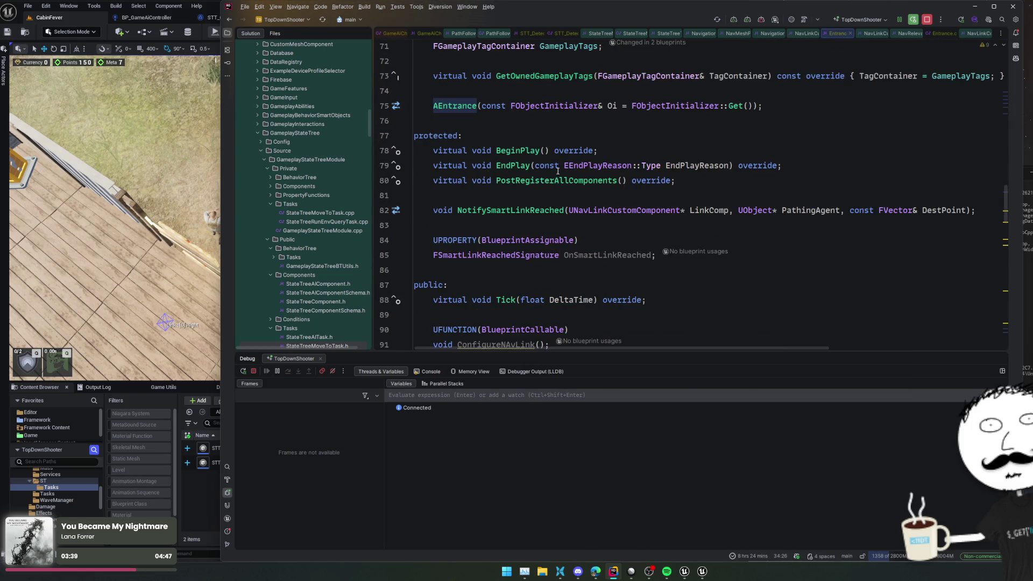
scroll(586, 272, "down", 1)
- Scroll through the AEntrance class declarations in the header
left_click(495, 286)
left_click(613, 253)
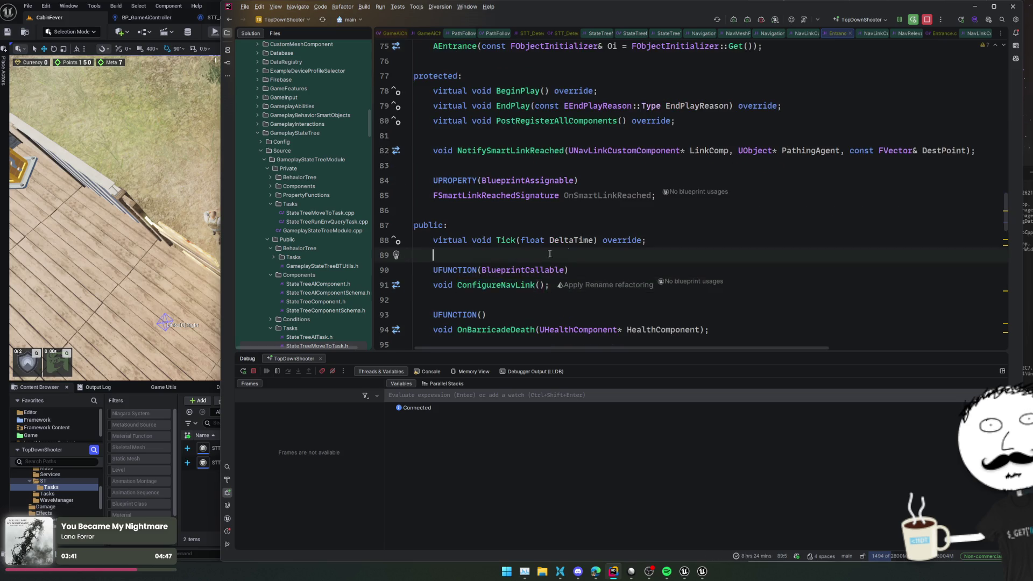
scroll(613, 245, "down", 3)
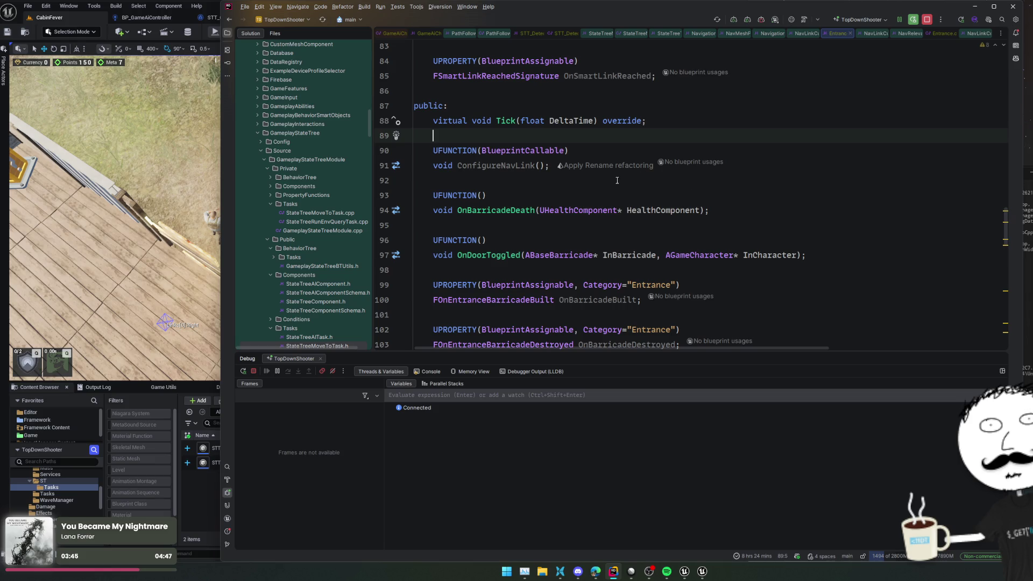
scroll(686, 179, "down", 4)
scroll(880, 217, "down", 5)
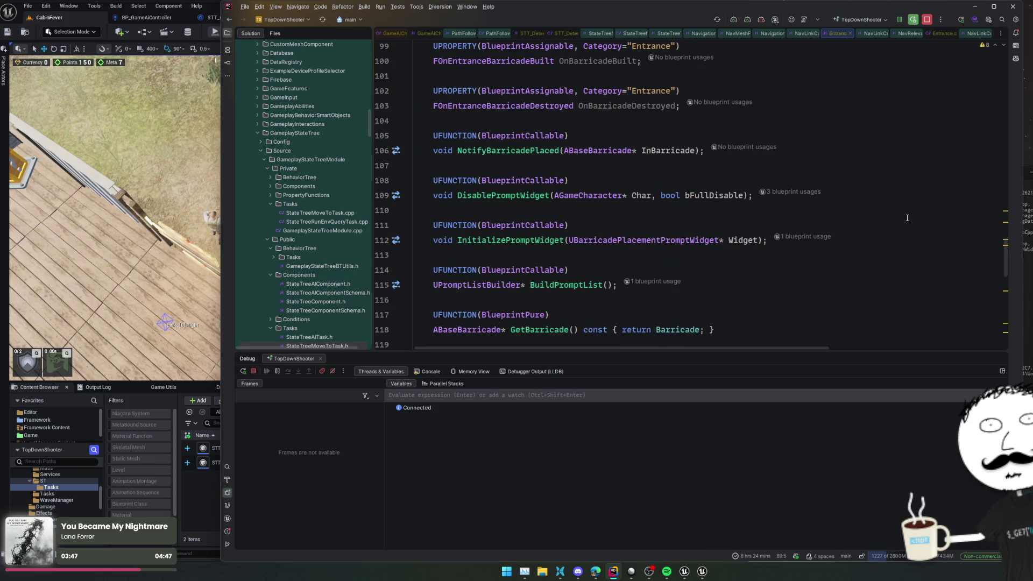
scroll(922, 214, "down", 3)
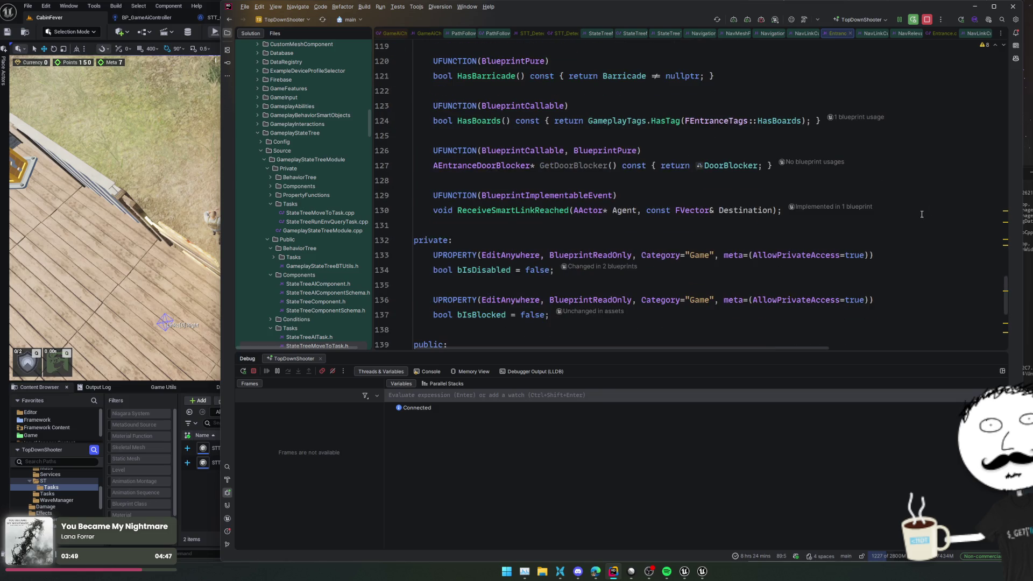
scroll(861, 225, "down", 4)
scroll(809, 214, "down", 2)
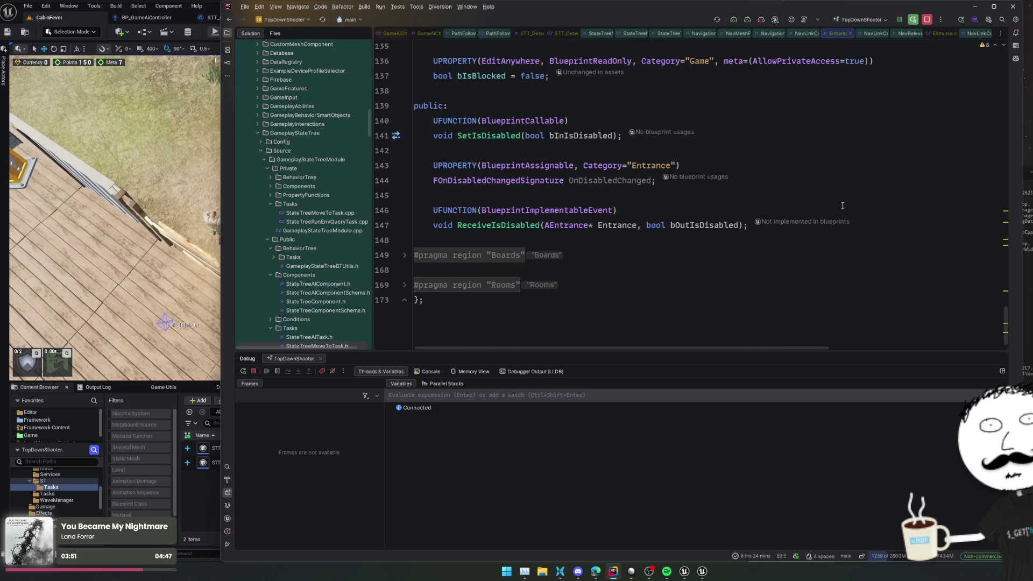
scroll(864, 223, "up", 2)
scroll(864, 223, "down", 2)
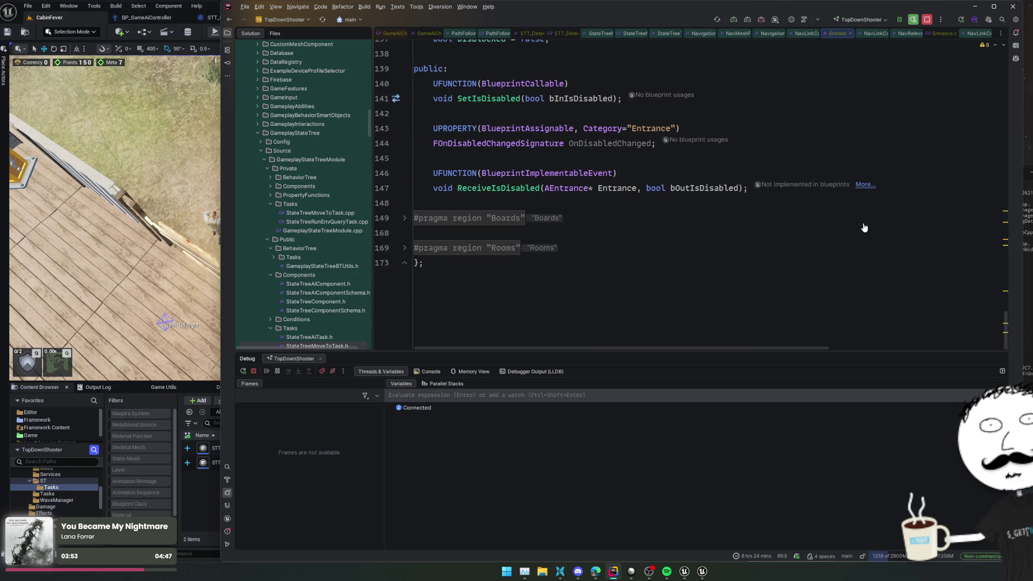
- Expand the folded Rooms region, then go to AEntrance::BeginPlay in Entrance.cpp
left_click(491, 251)
scroll(685, 260, "down", 1)
scroll(754, 236, "up", 11)
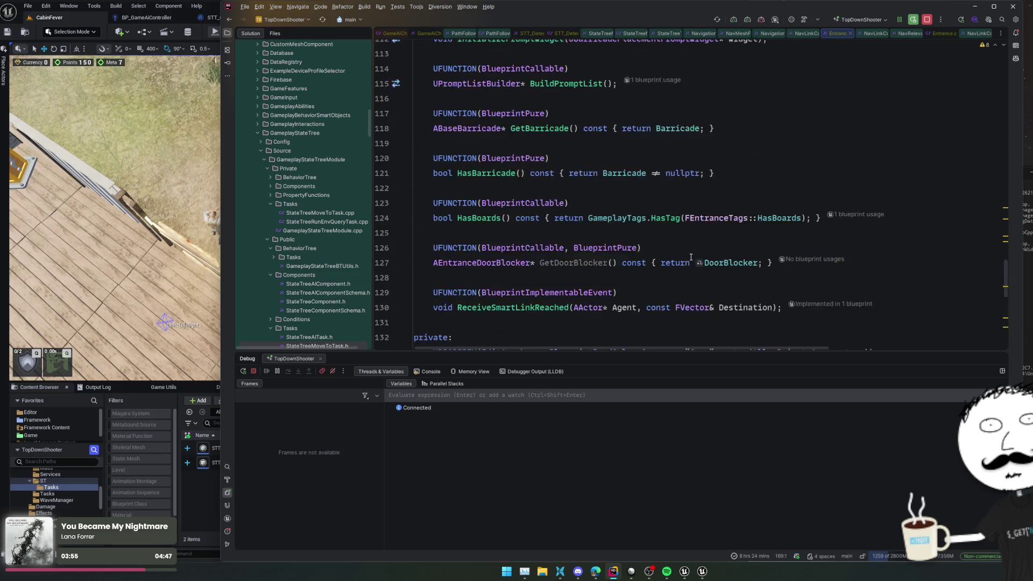
left_click(796, 219)
scroll(796, 219, "up", 3)
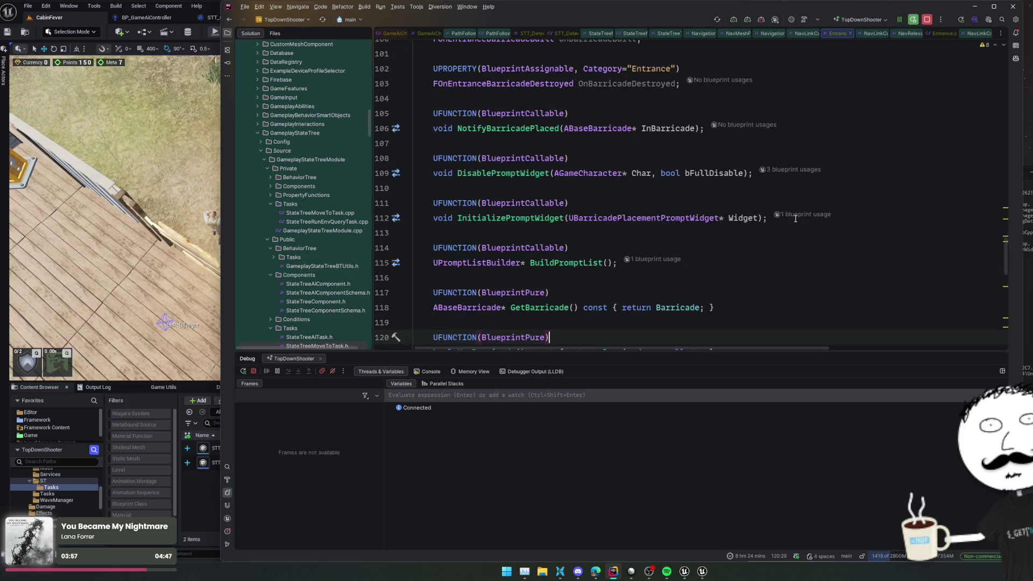
scroll(794, 221, "up", 7)
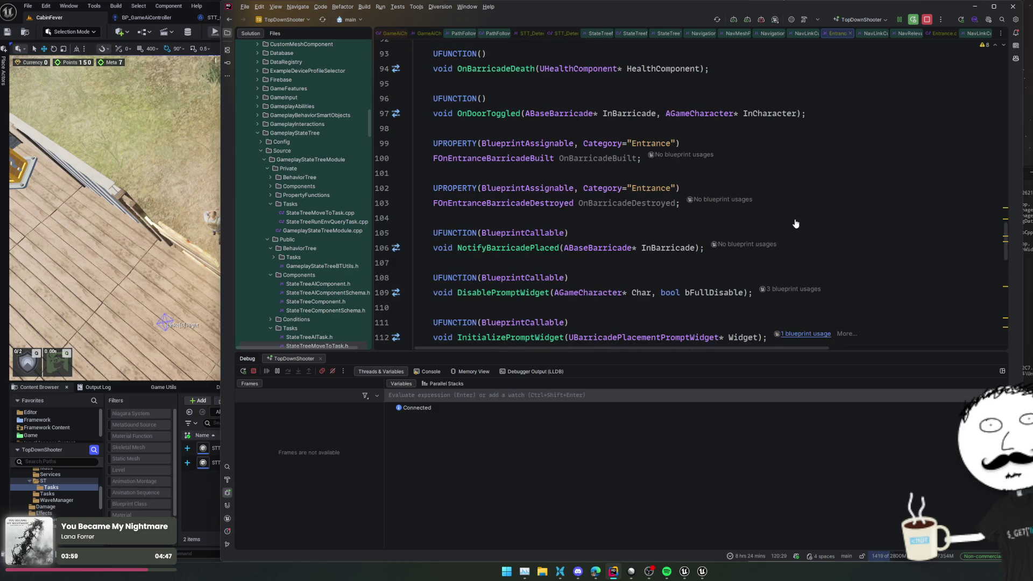
scroll(792, 219, "up", 1)
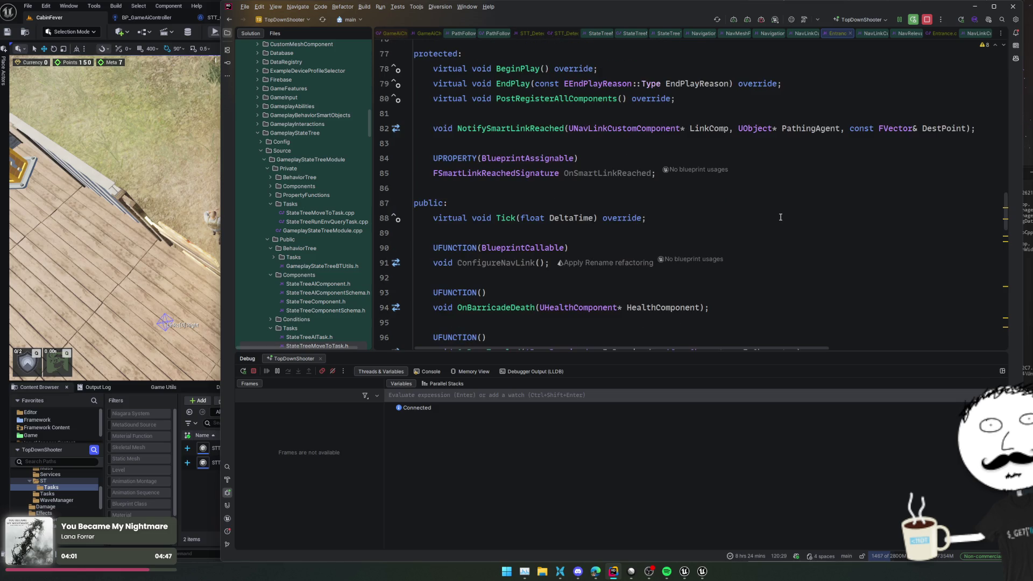
scroll(780, 217, "up", 3)
left_click(515, 187, "ctrl")
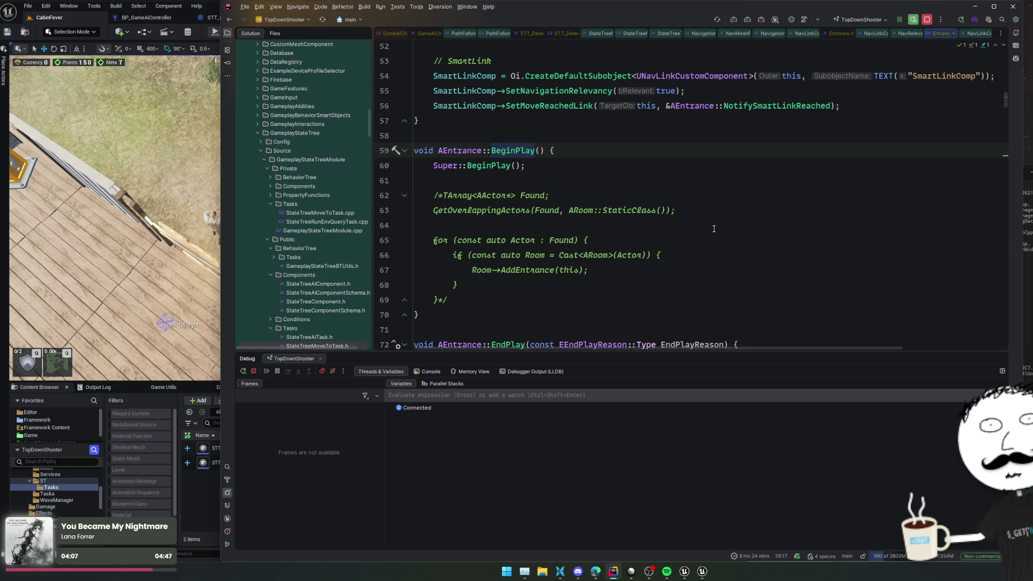
scroll(705, 225, "down", 2)
scroll(738, 211, "down", 2)
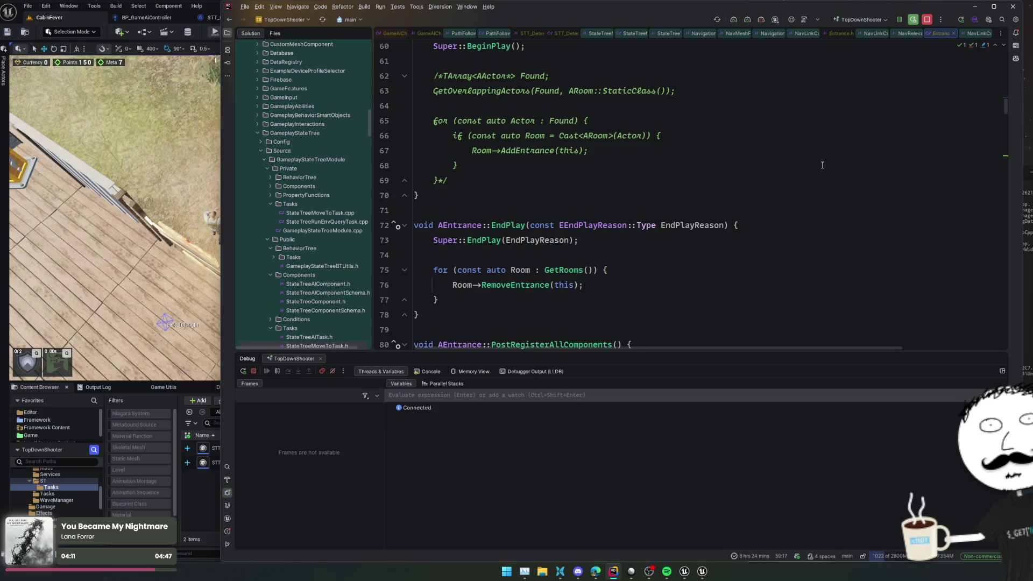
scroll(829, 171, "down", 2)
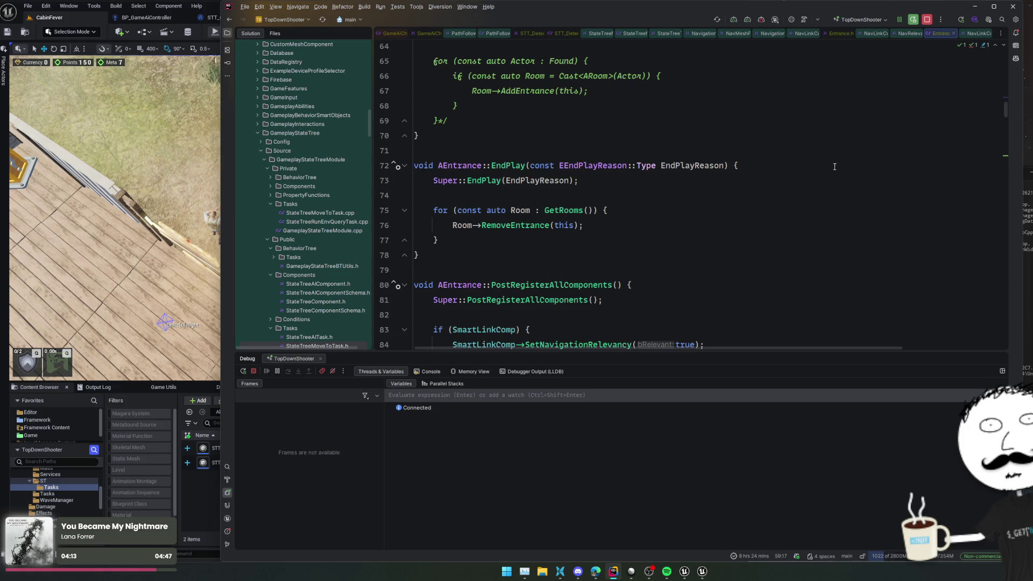
scroll(830, 161, "down", 2)
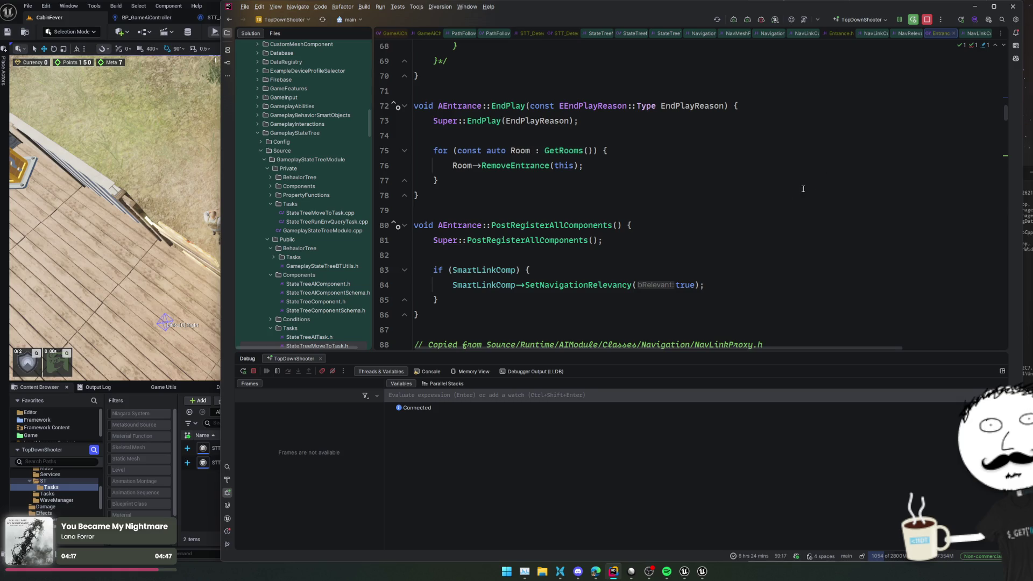
scroll(811, 183, "up", 8)
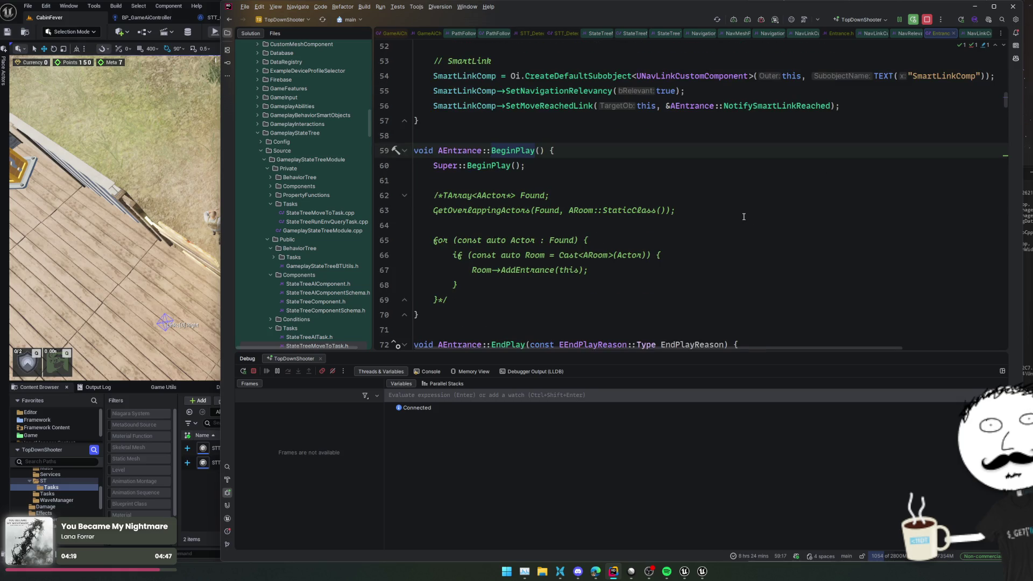
scroll(743, 216, "down", 10)
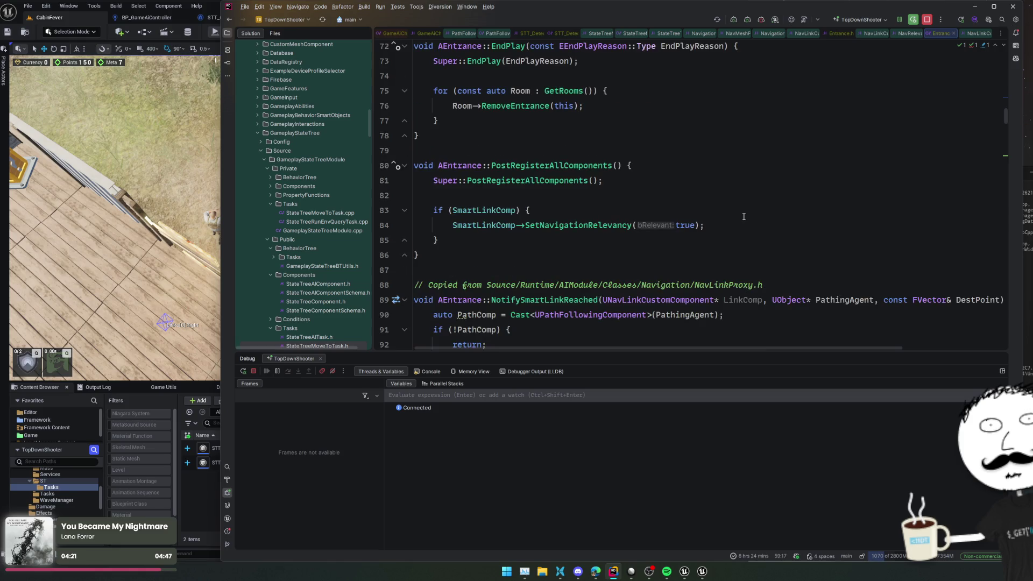
left_click(573, 193)
scroll(656, 193, "down", 2)
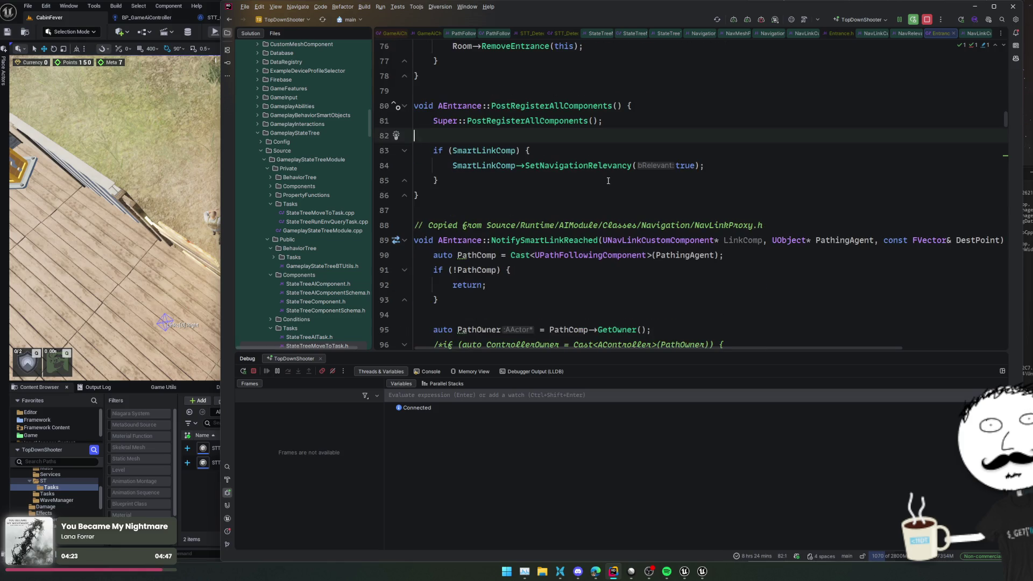
scroll(666, 179, "down", 2)
scroll(645, 163, "up", 2)
mouse_move(540, 128)
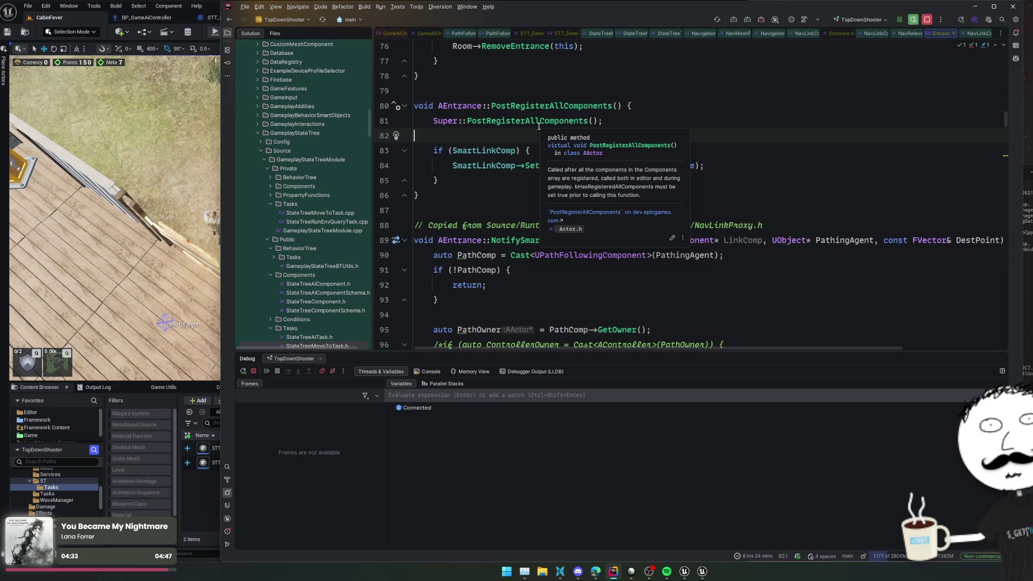
scroll(541, 124, "up", 3)
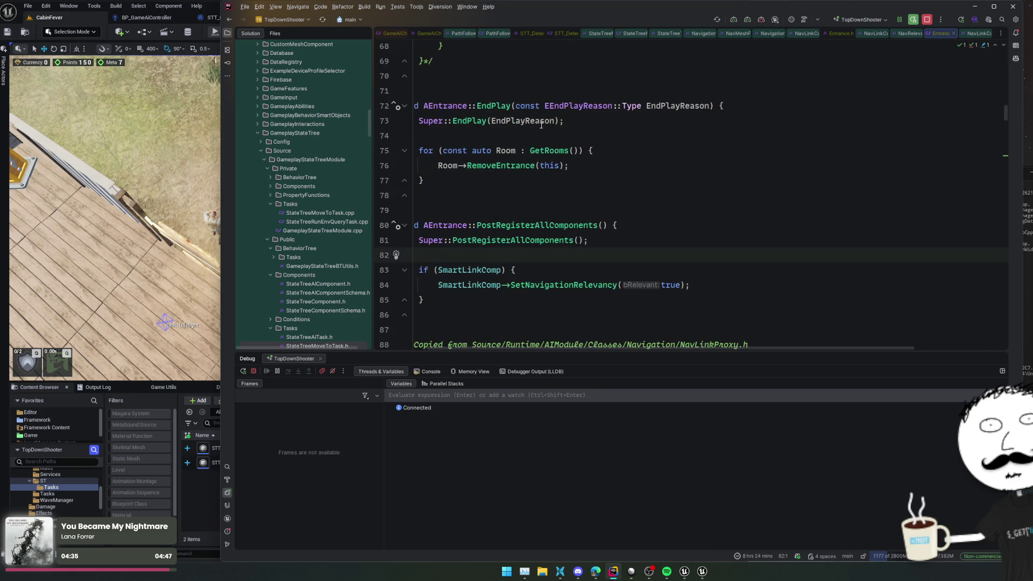
scroll(597, 161, "up", 4)
left_click(483, 239)
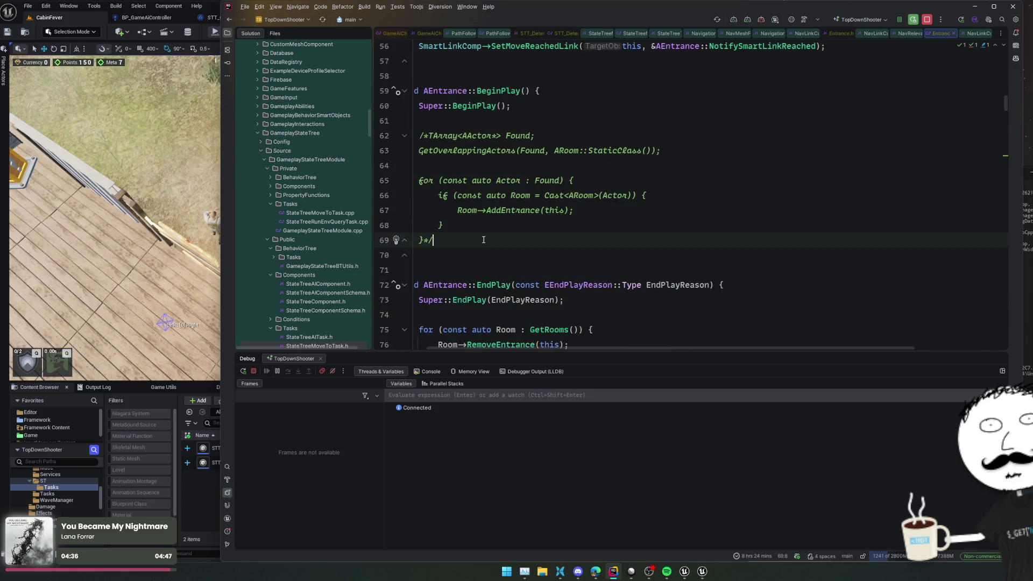
- Add a ConfigureNavLink(); call at the end of AEntrance::BeginPlay
key("Return")
key("Return")
type("ConfigureNavLink();")
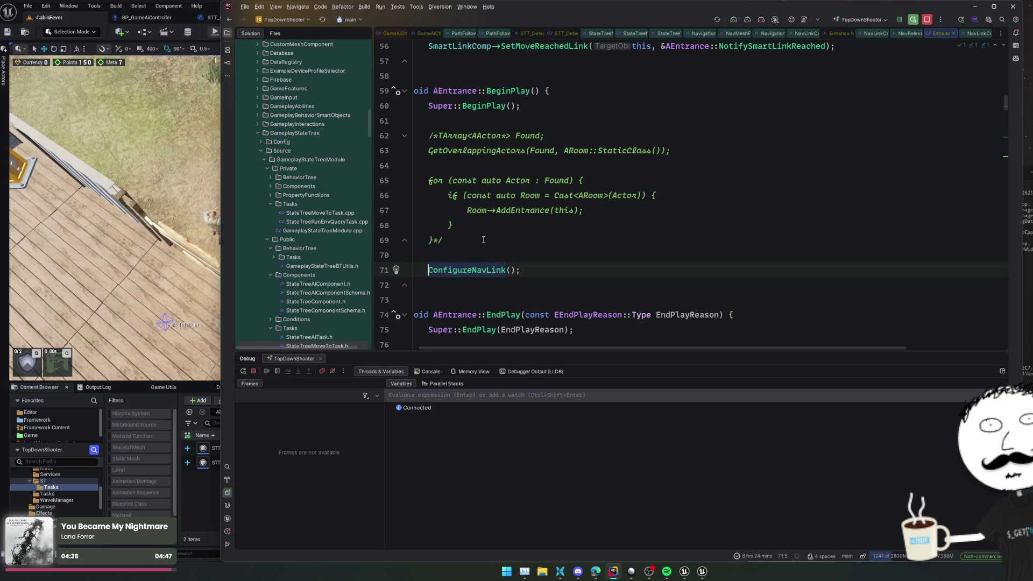
key("Home")
- Stop the running play session and rebuild the game code with a Live Coding patch
key("ctrl+alt+F11")
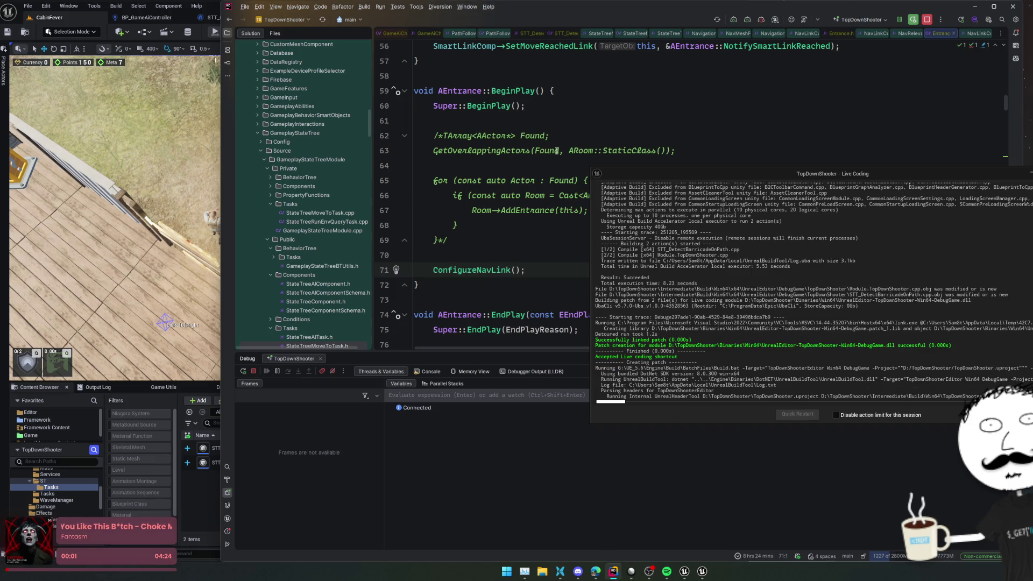
left_click(760, 20)
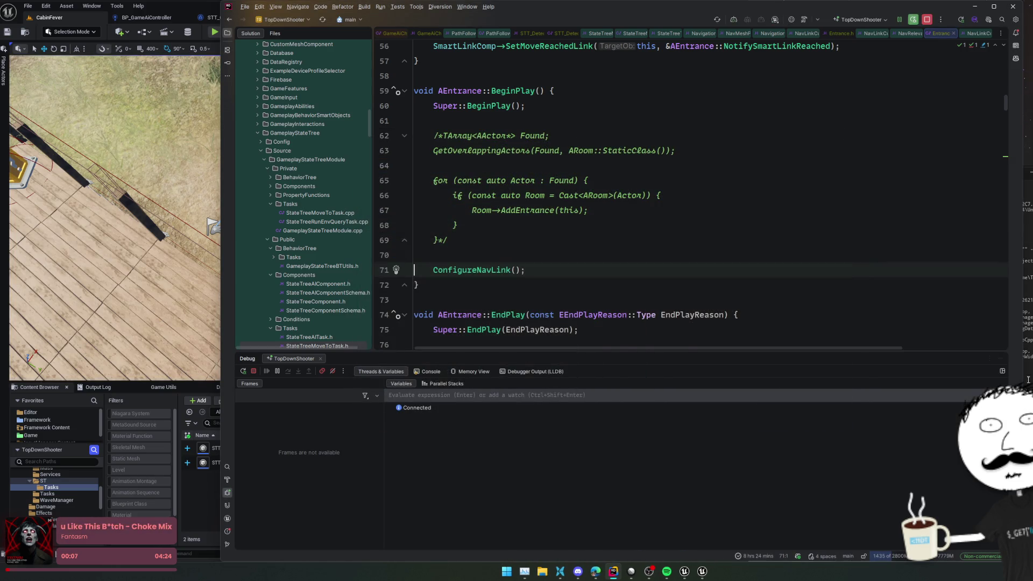
key("ctrl+alt+F11")
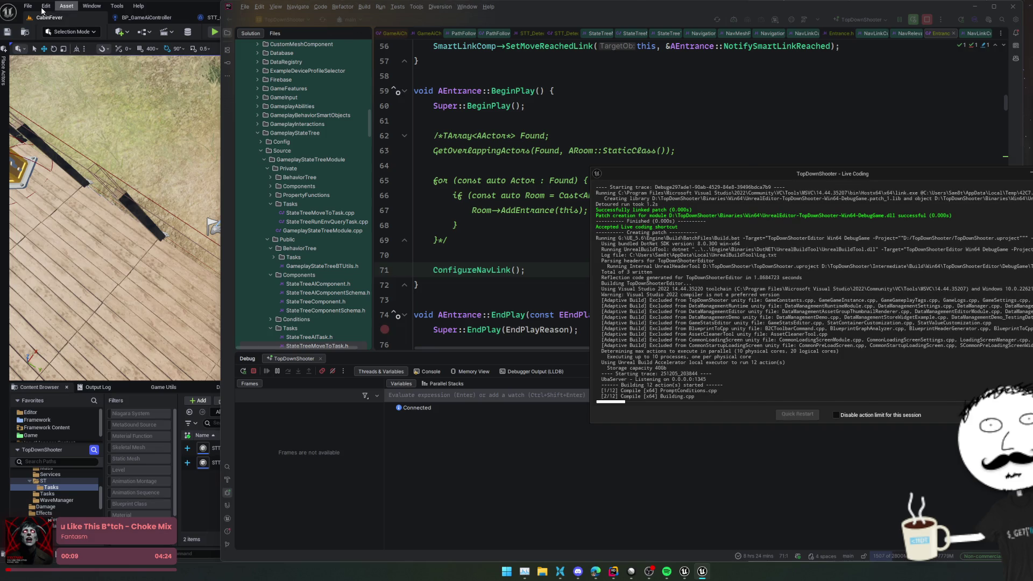
left_click(45, 7)
- Open Project Settings and Editor Preferences, docking Project Settings as a tab beside Editor Preferences
left_click(46, 7)
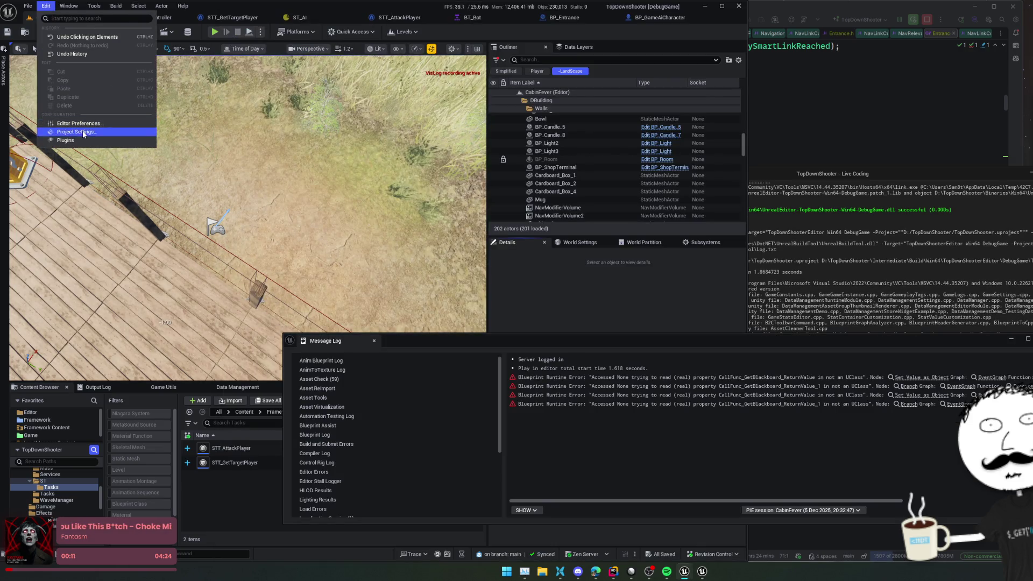
key("Escape")
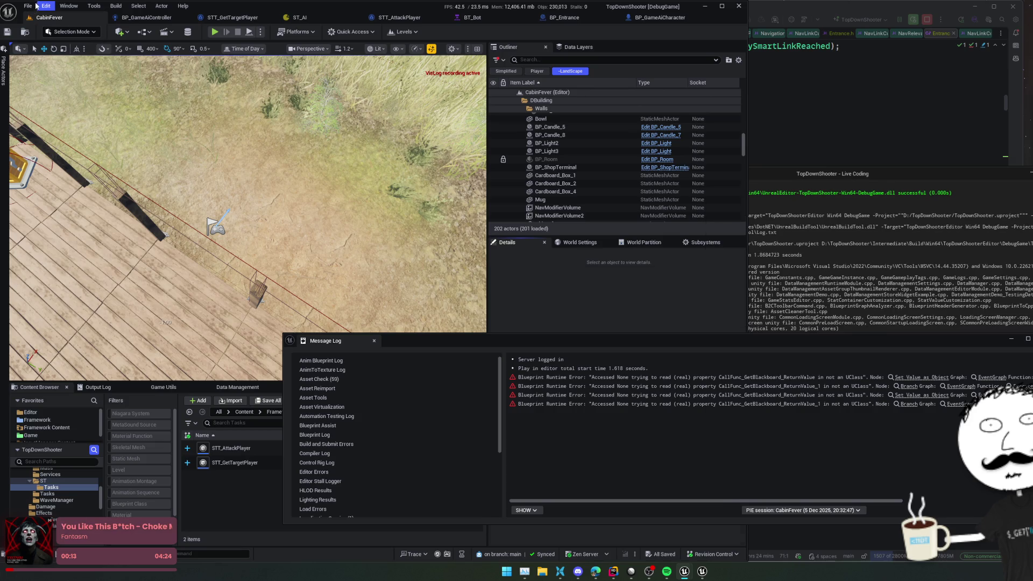
left_click(46, 6)
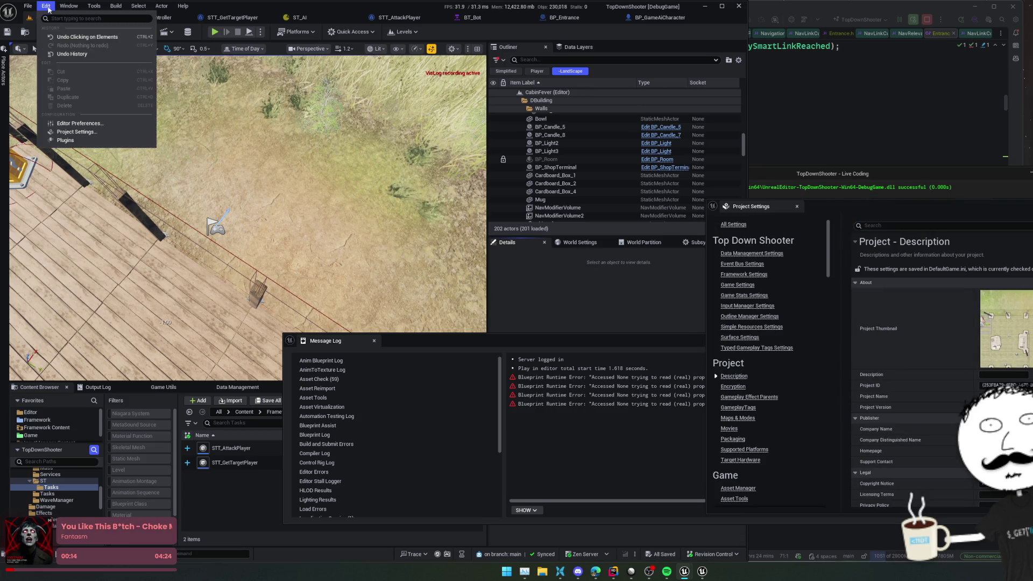
left_click(89, 130)
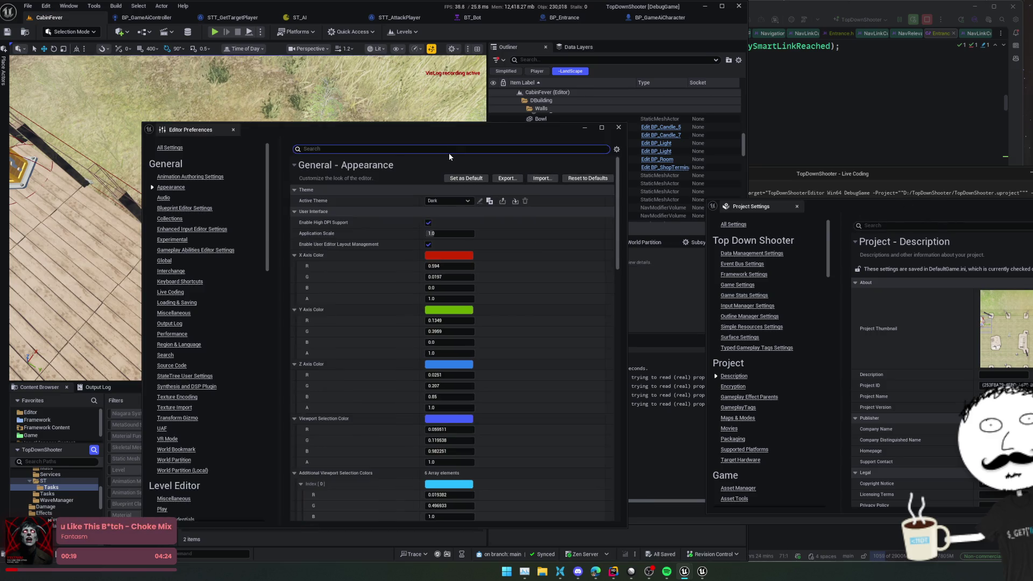
mouse_move(748, 207)
left_mouse_down()
mouse_move(702, 211)
mouse_move(336, 133)
left_mouse_up()
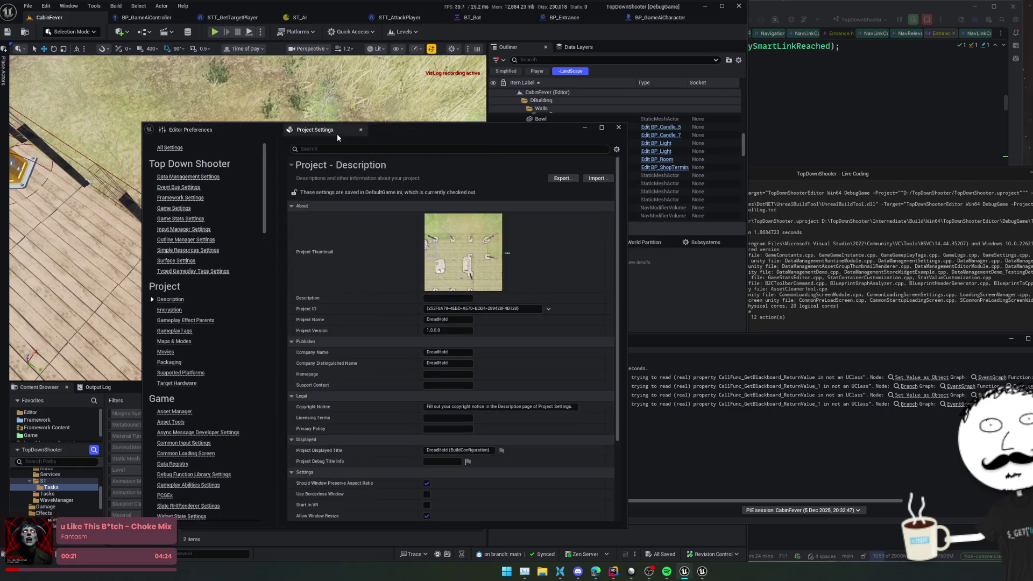
left_click(205, 132)
- Filter Editor Preferences by 'state tree' to review its shortcuts, closing the Message Log
left_click(338, 153)
type("stat")
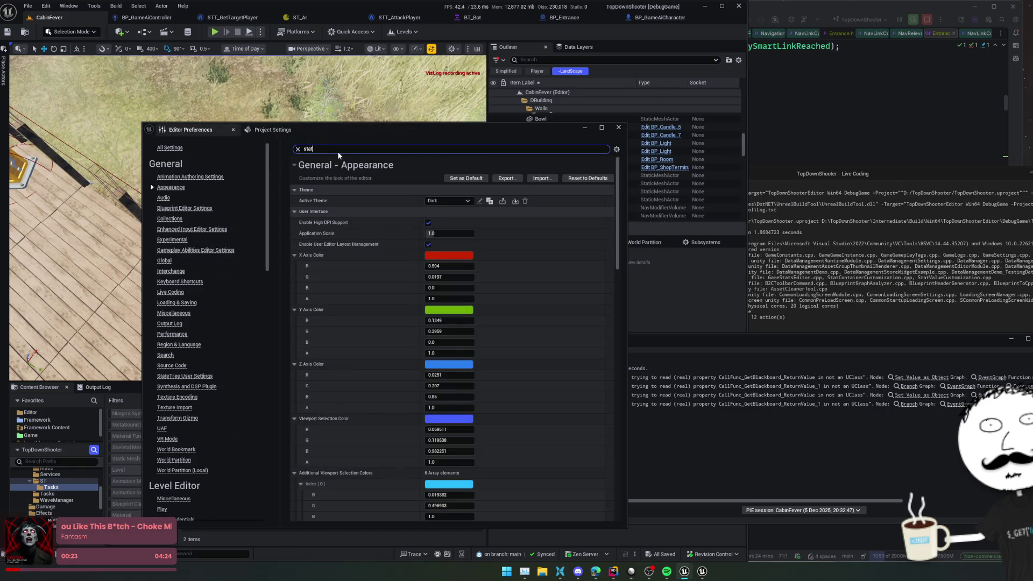
type("e tree")
scroll(348, 235, "down", 2)
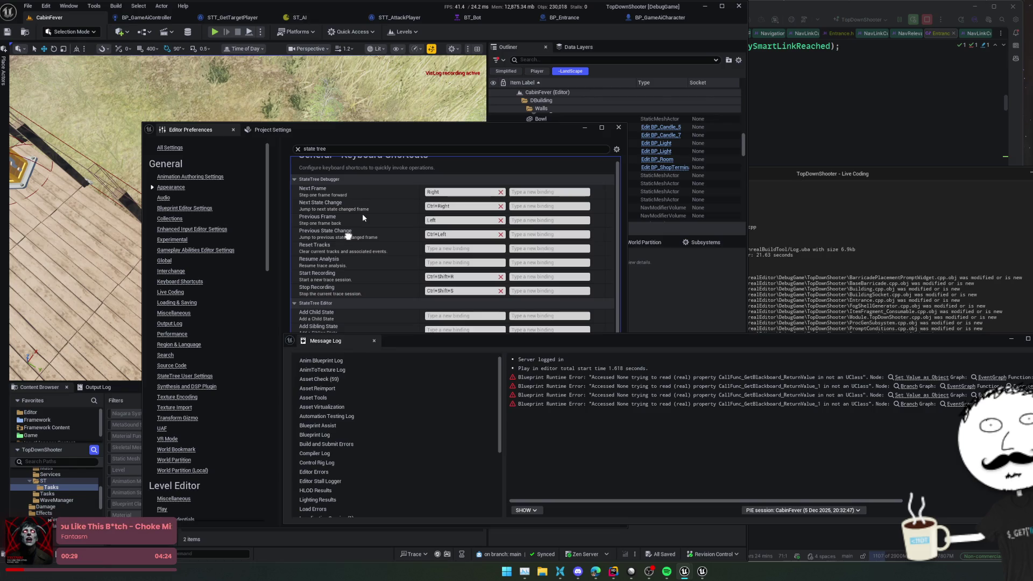
left_click(374, 340)
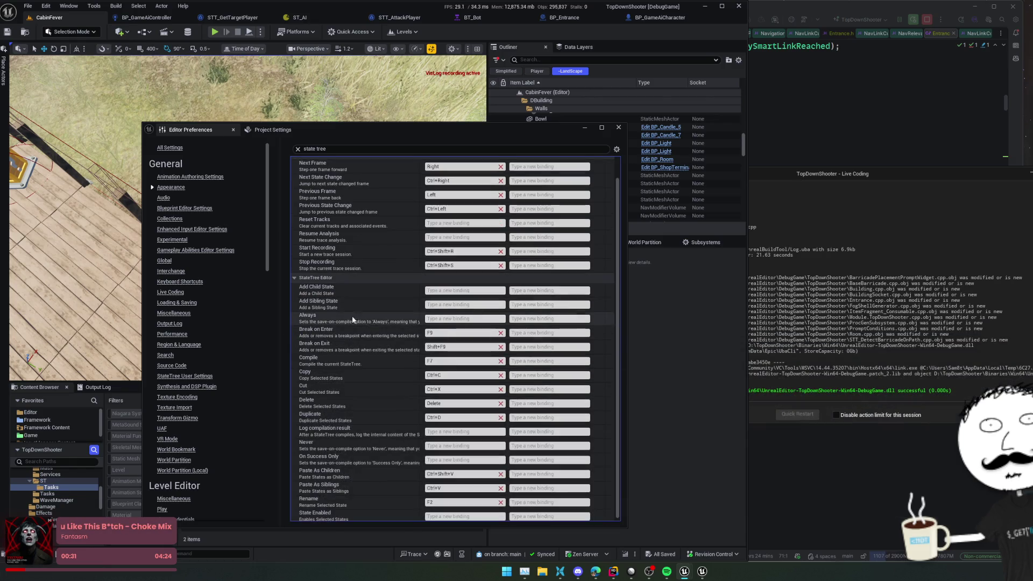
scroll(340, 341, "down", 5)
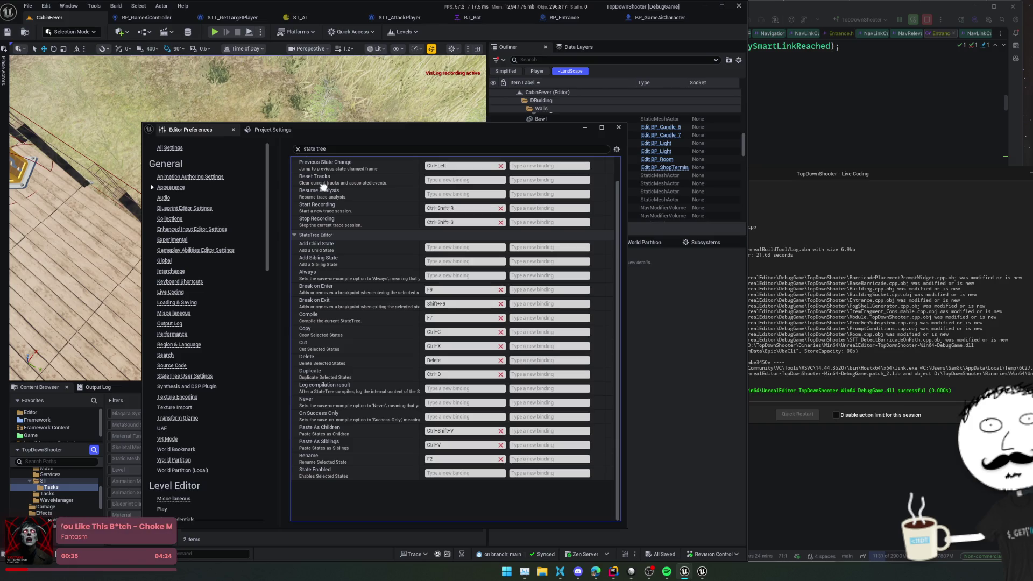
scroll(323, 187, "up", 4)
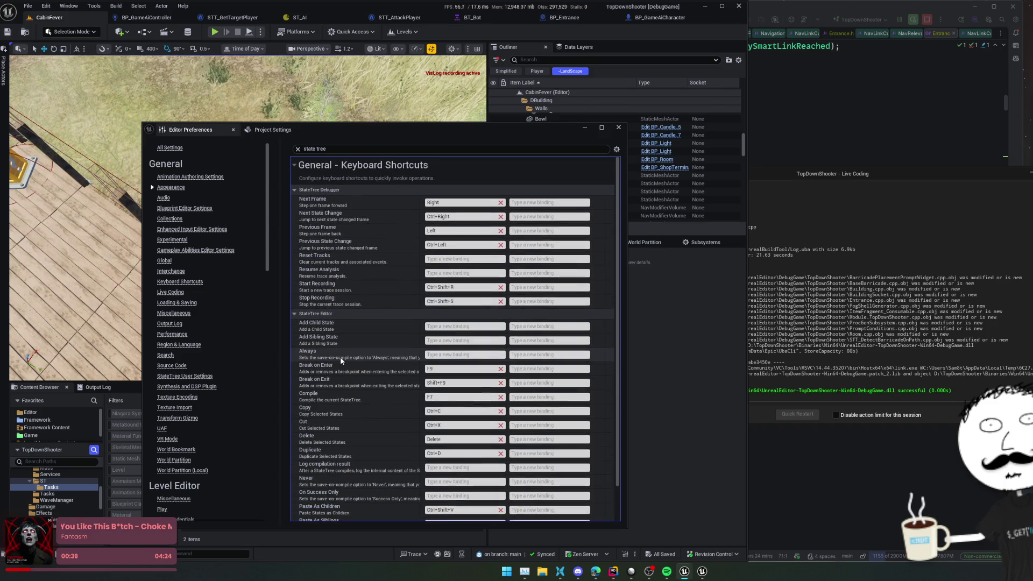
scroll(323, 348, "down", 2)
scroll(221, 188, "down", 10)
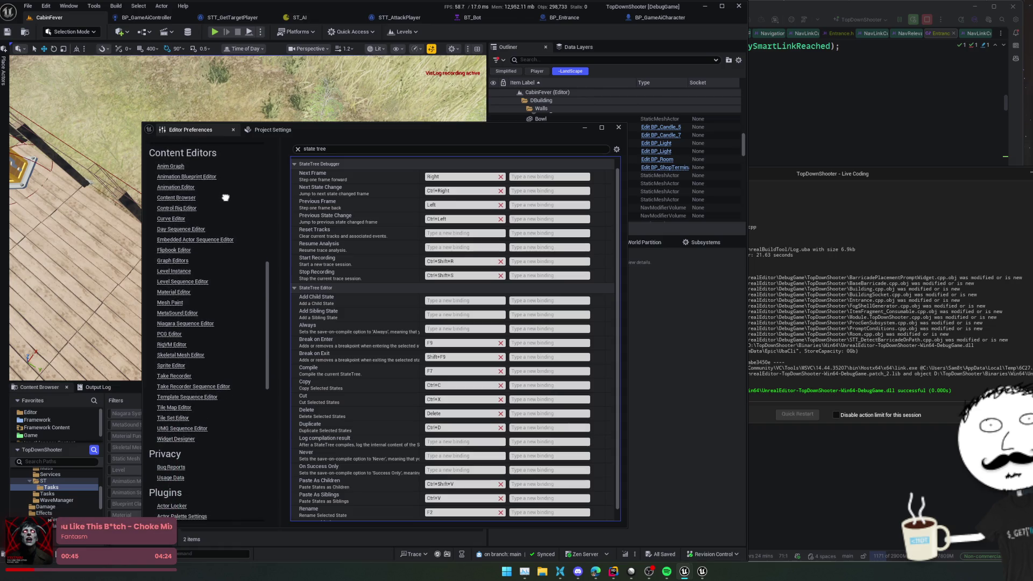
left_click_drag(225, 197, 225, 236)
- Expand the StateTree Debugger source folder and open StateTreeTraceModule.h
left_click(803, 155)
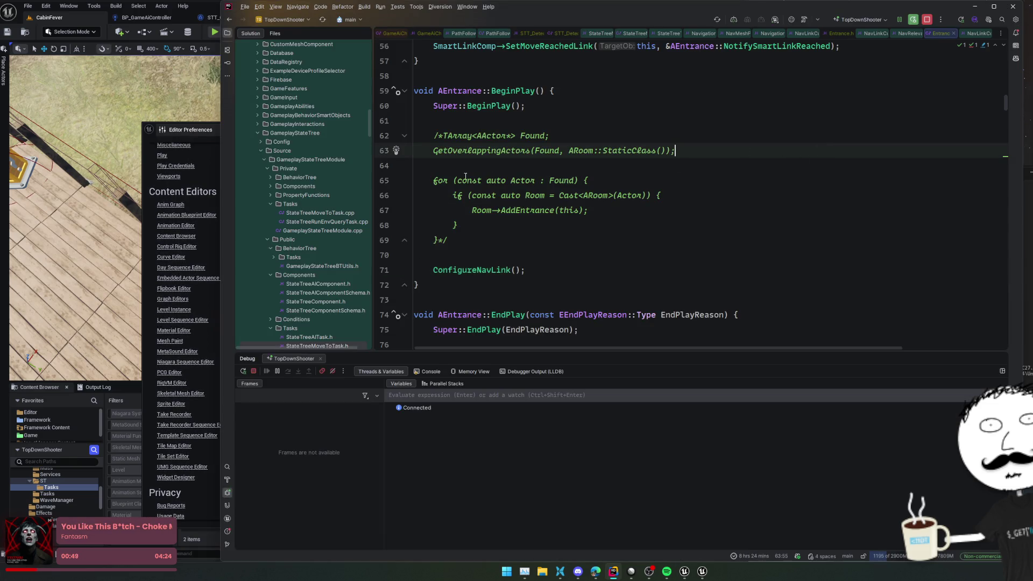
scroll(301, 146, "down", 10)
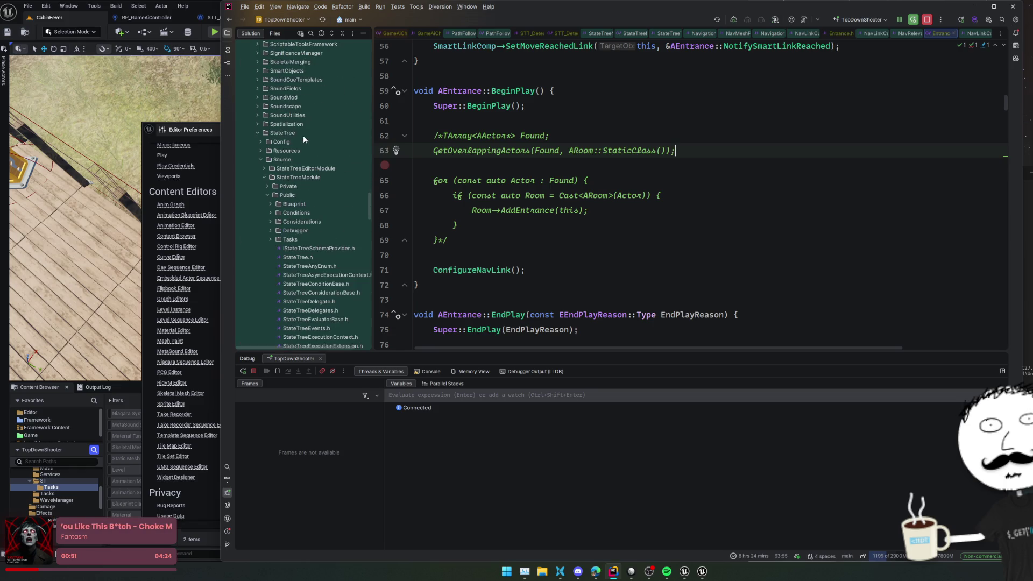
scroll(303, 139, "down", 2)
double_click(314, 194)
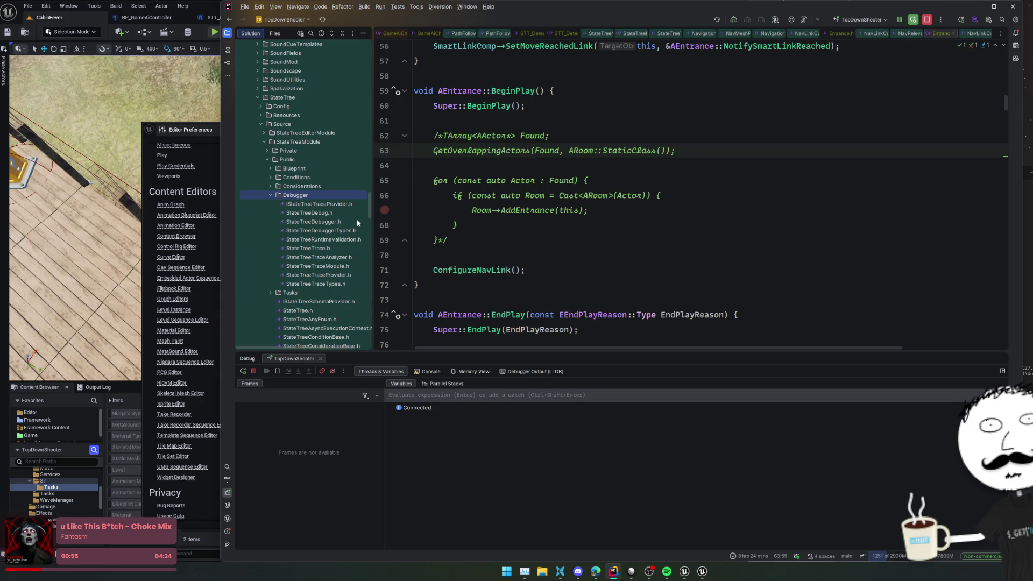
double_click(318, 266)
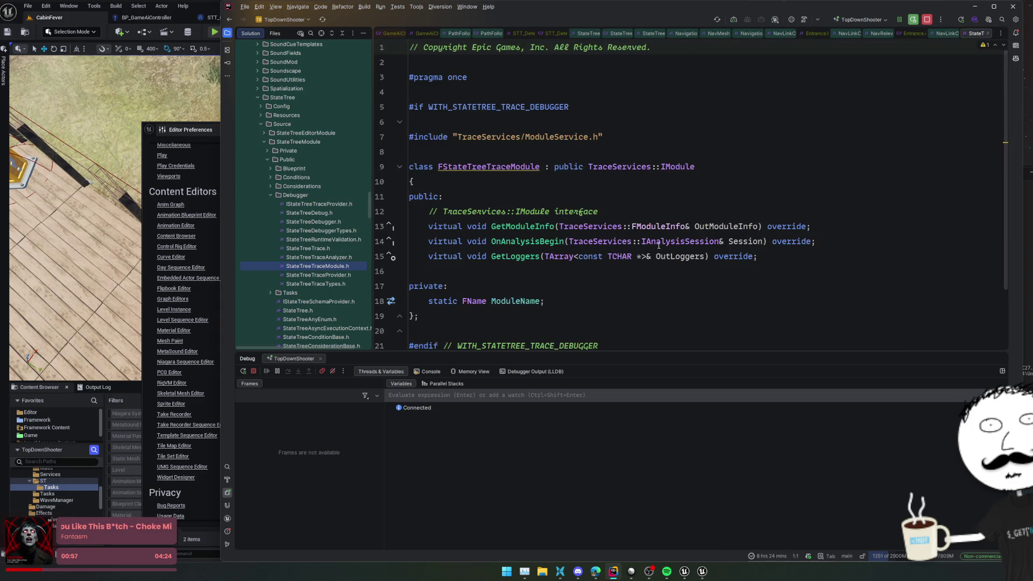
- View the GetModuleInfo implementation, then open StateTreeTraceProvider.h
scroll(677, 251, "down", 2)
left_click(530, 167, "ctrl")
left_click(794, 198)
scroll(793, 201, "down", 2)
scroll(794, 201, "down", 2)
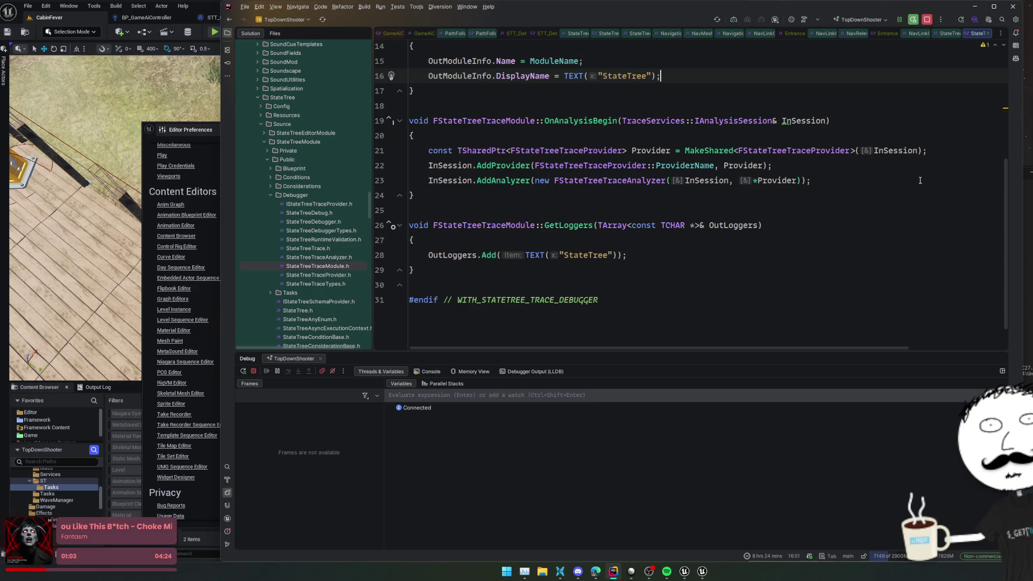
scroll(853, 227, "down", 1)
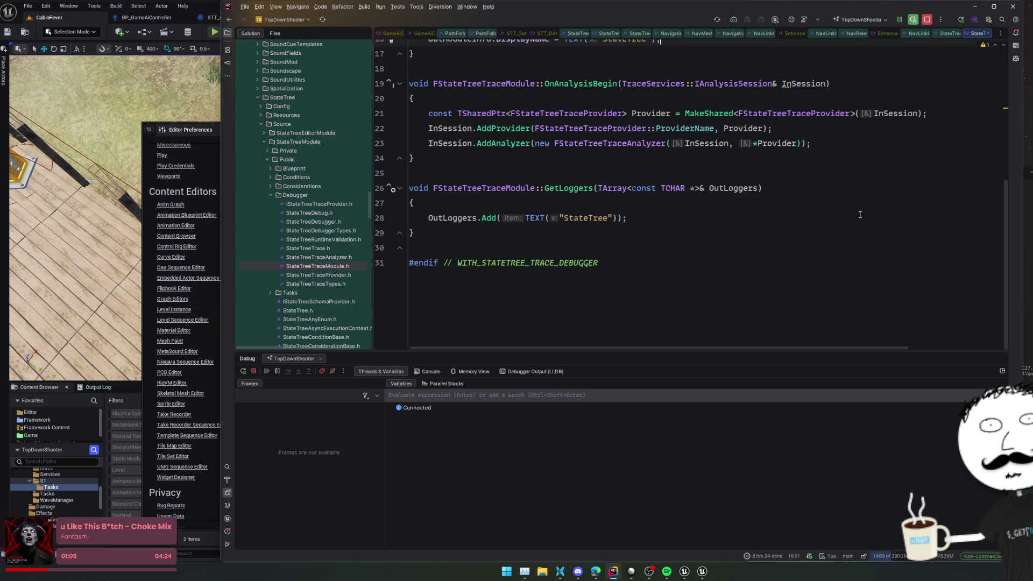
double_click(335, 277)
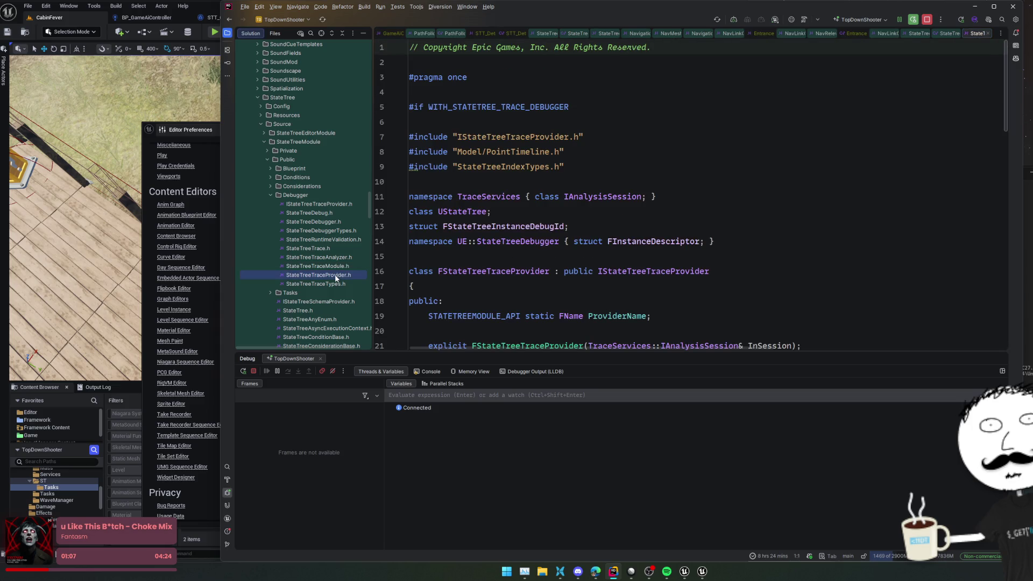
- Open StateTreeDebugger.h and read down through its declarations
double_click(336, 221)
scroll(529, 227, "down", 4)
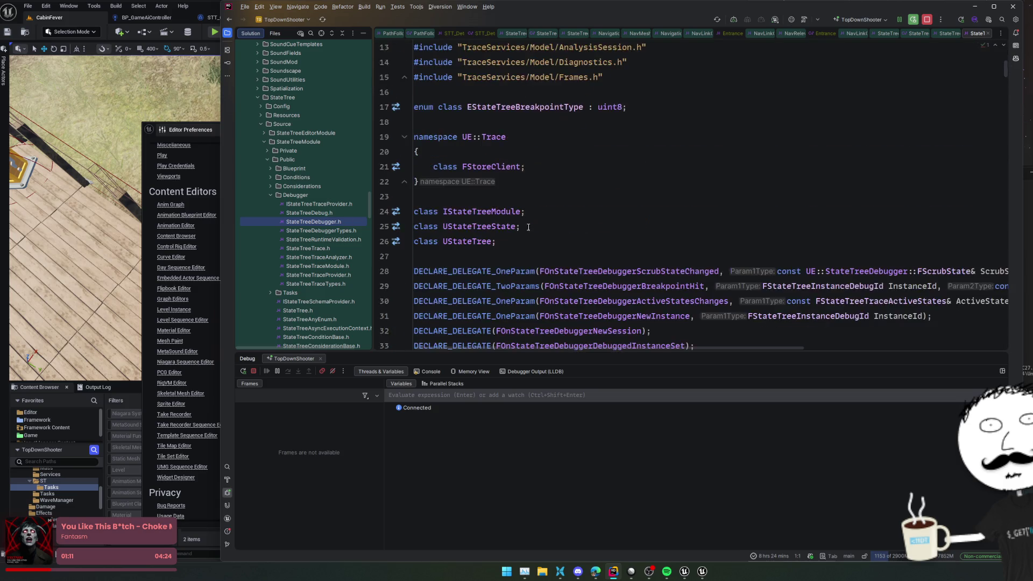
scroll(528, 227, "down", 13)
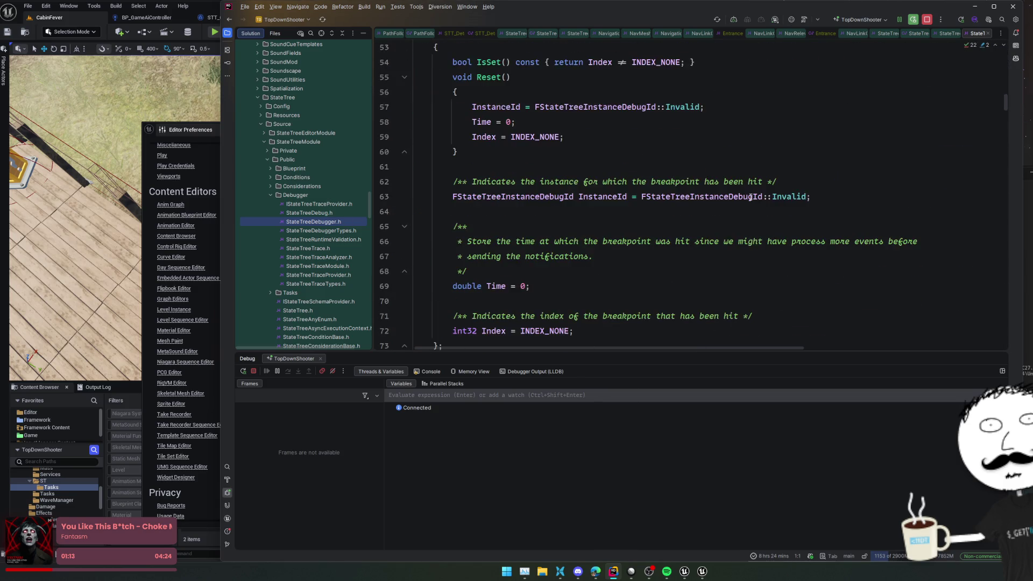
scroll(751, 198, "down", 4)
scroll(882, 210, "down", 5)
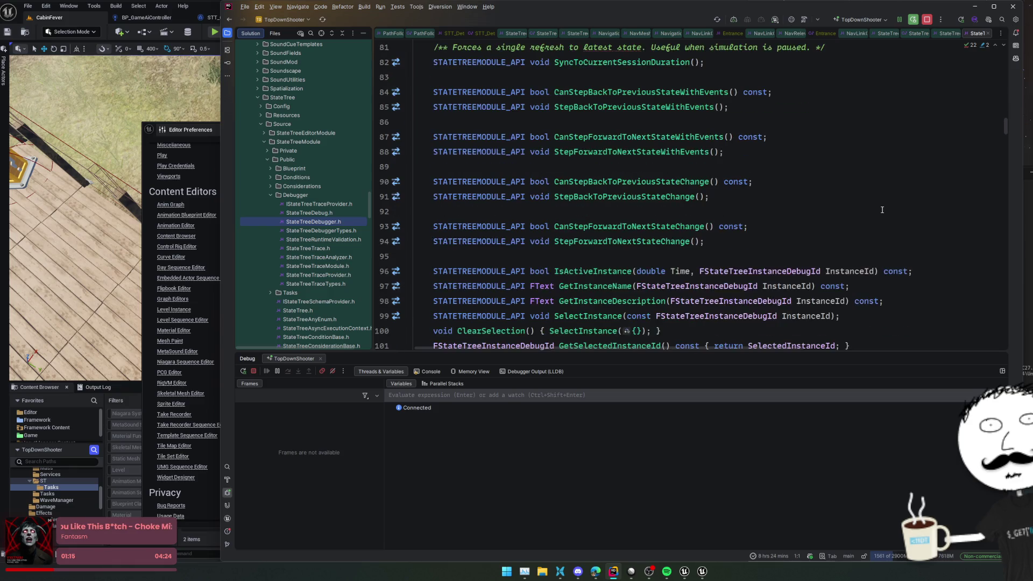
scroll(883, 210, "down", 4)
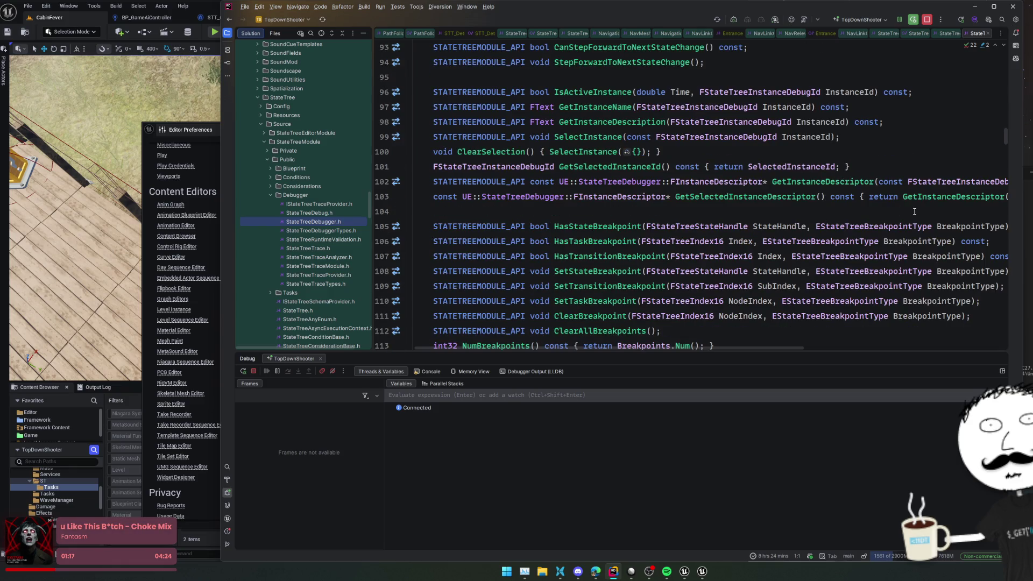
scroll(914, 212, "down", 3)
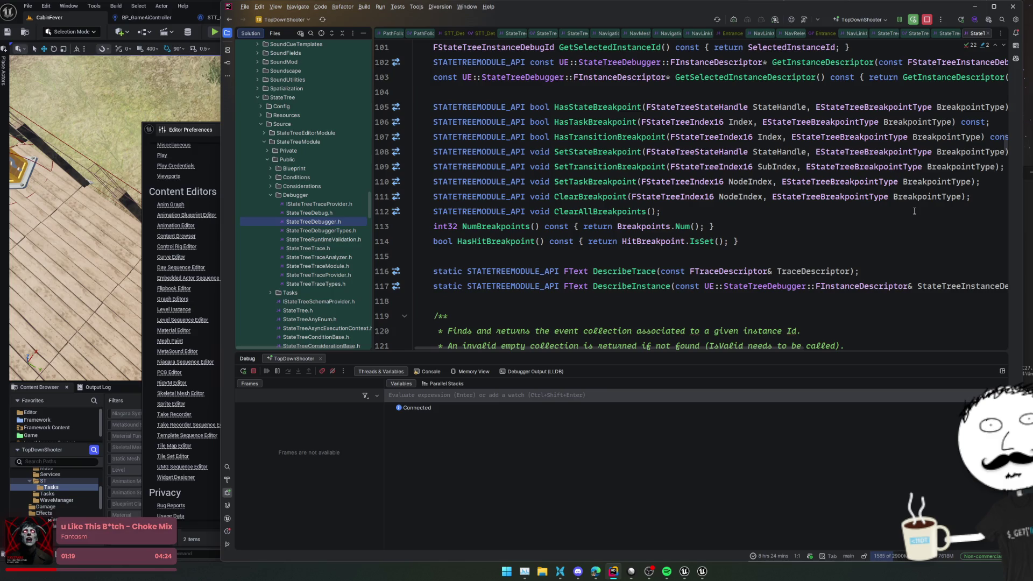
scroll(914, 211, "down", 6)
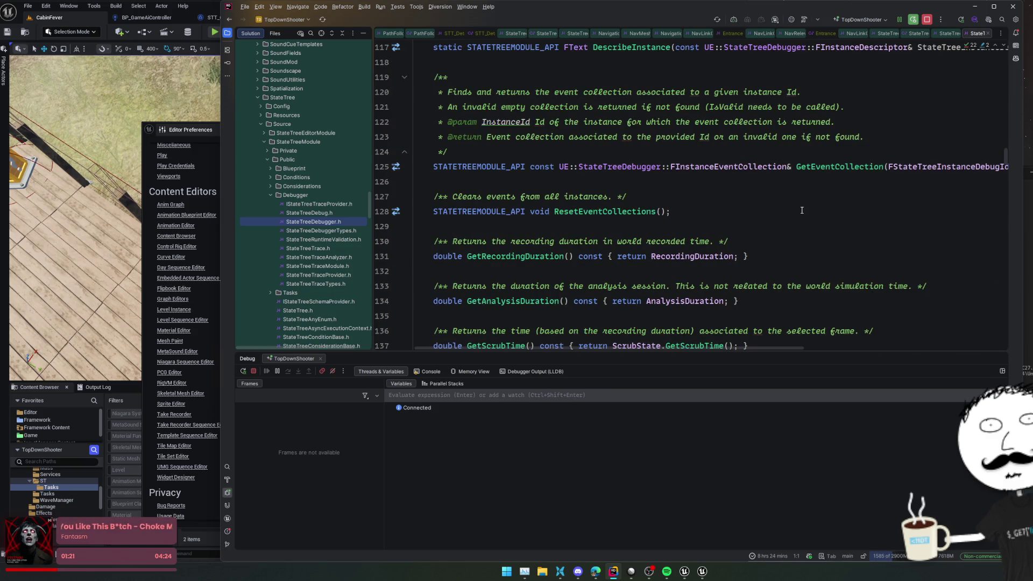
scroll(801, 210, "down", 2)
scroll(800, 205, "down", 8)
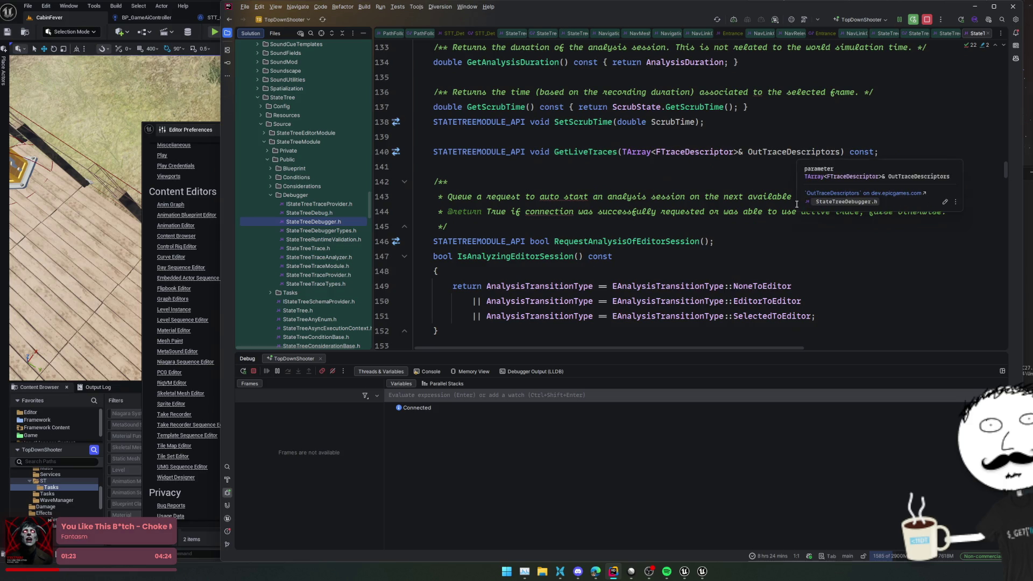
scroll(796, 203, "down", 10)
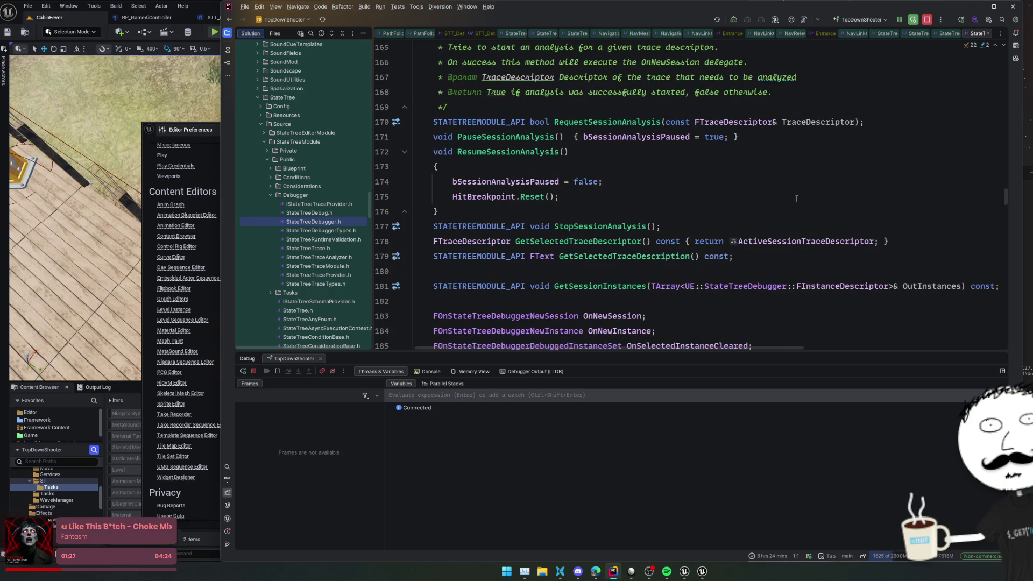
scroll(797, 199, "down", 6)
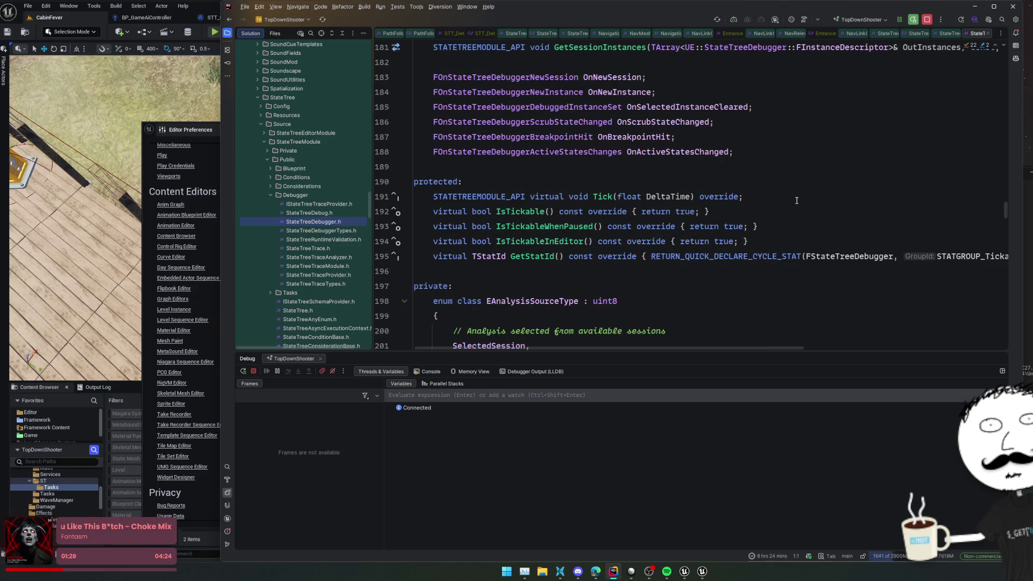
scroll(797, 200, "down", 6)
scroll(794, 200, "down", 13)
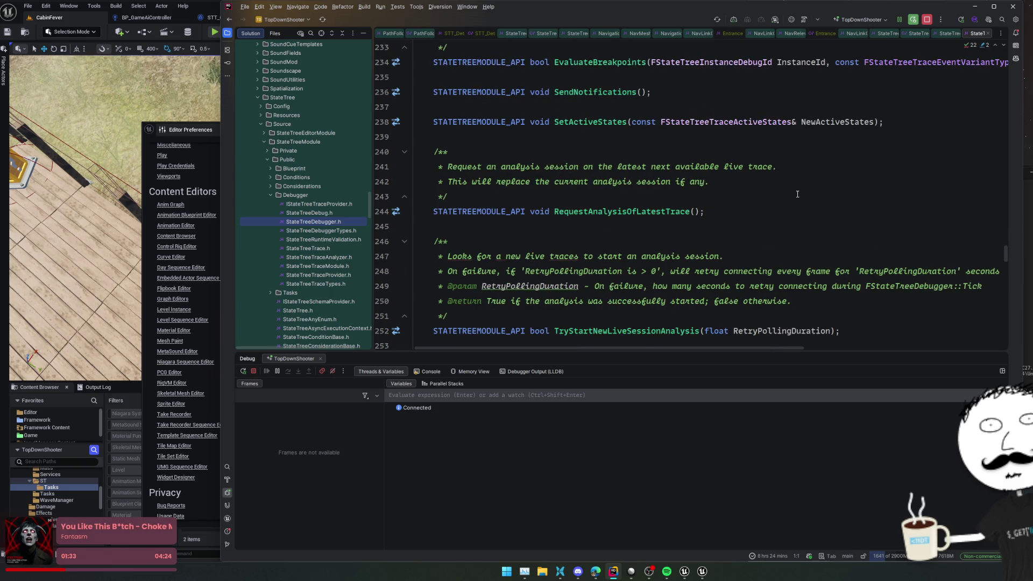
- Follow RequestAnalysisOfLatestTrace and StopSessionAnalysis to IAnalysisSession::Stop, then bring up Unreal's Trace menu
left_click(673, 211, "ctrl")
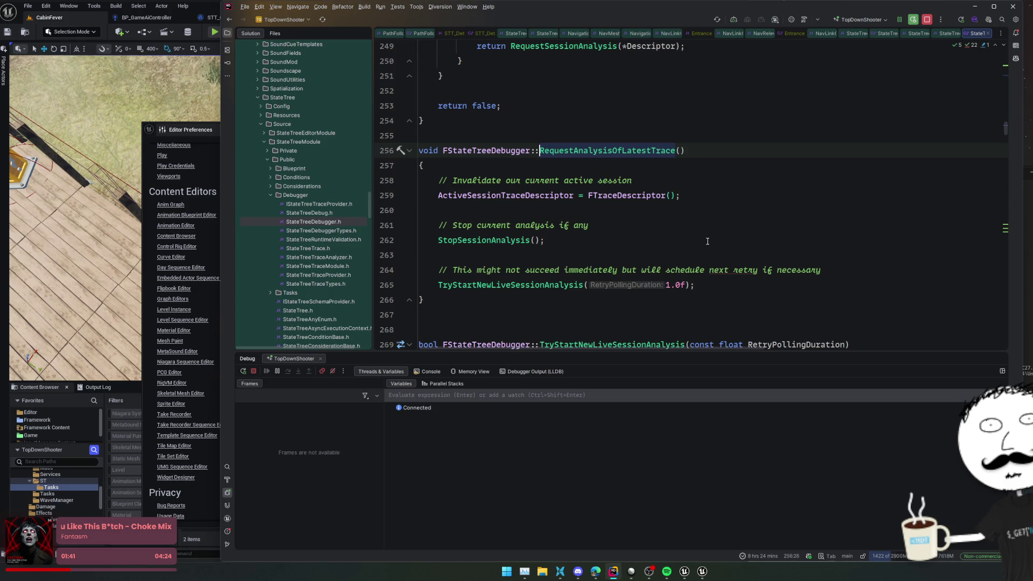
left_click(509, 240, "ctrl")
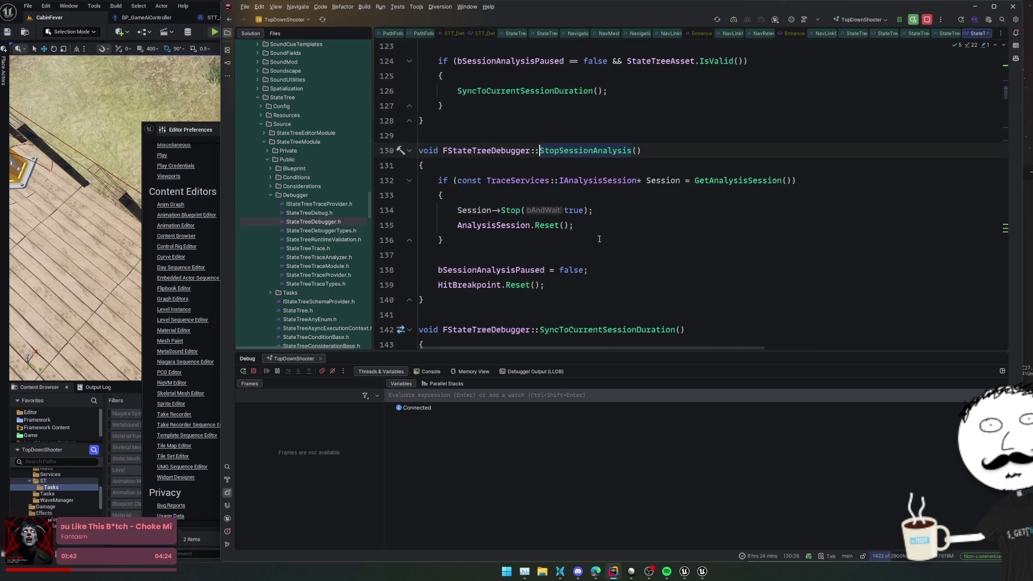
left_click(719, 208)
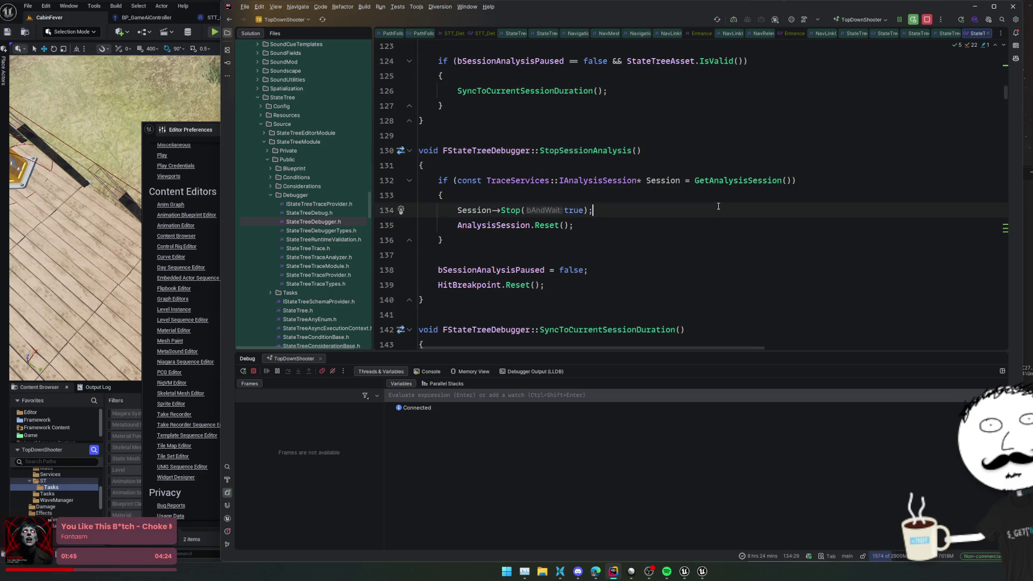
mouse_move(726, 180)
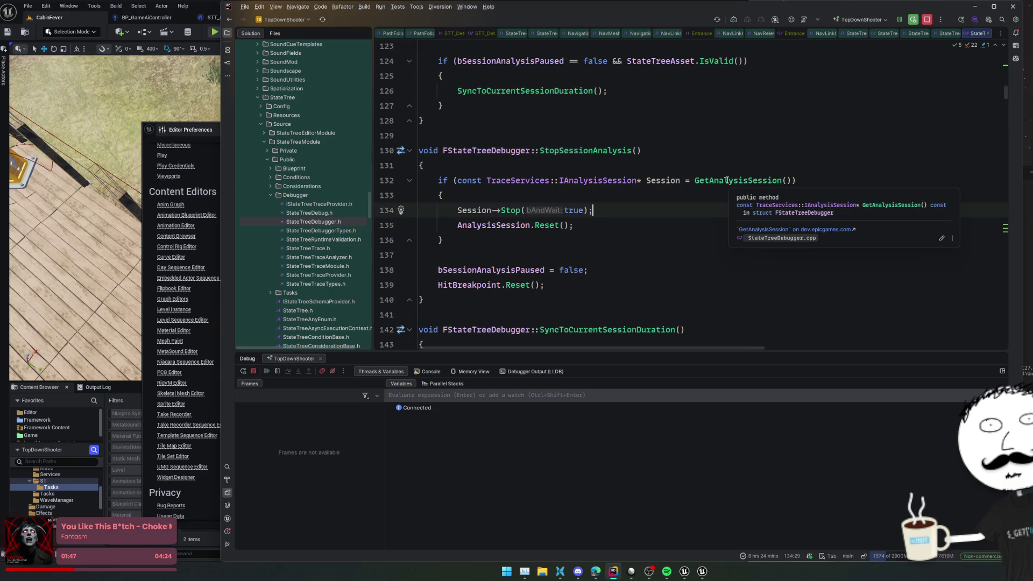
scroll(661, 233, "down", 2)
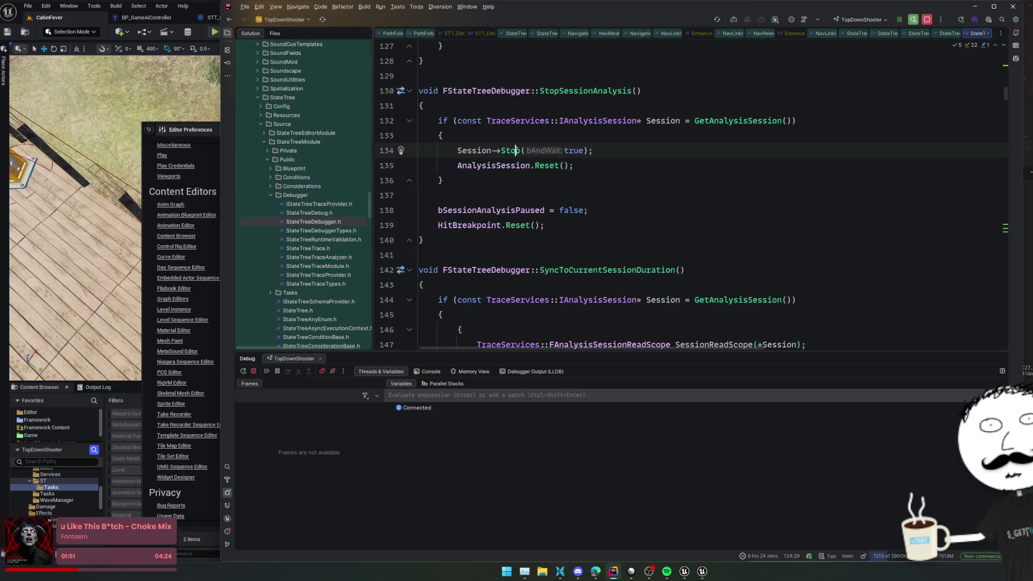
key("ctrl+b")
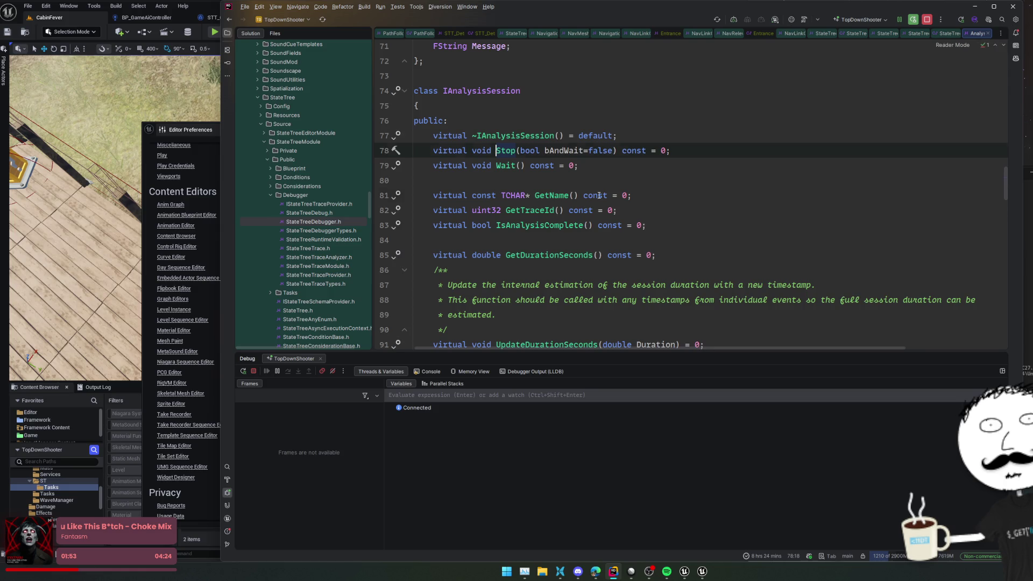
left_click(596, 195)
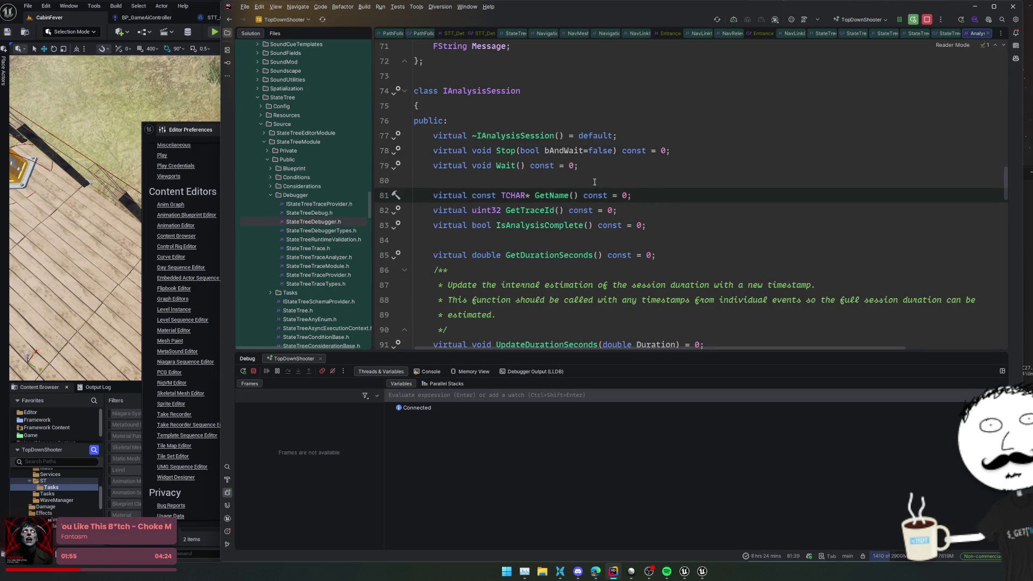
left_click(594, 182)
left_click_drag(160, 134, 612, 141)
left_click(417, 556)
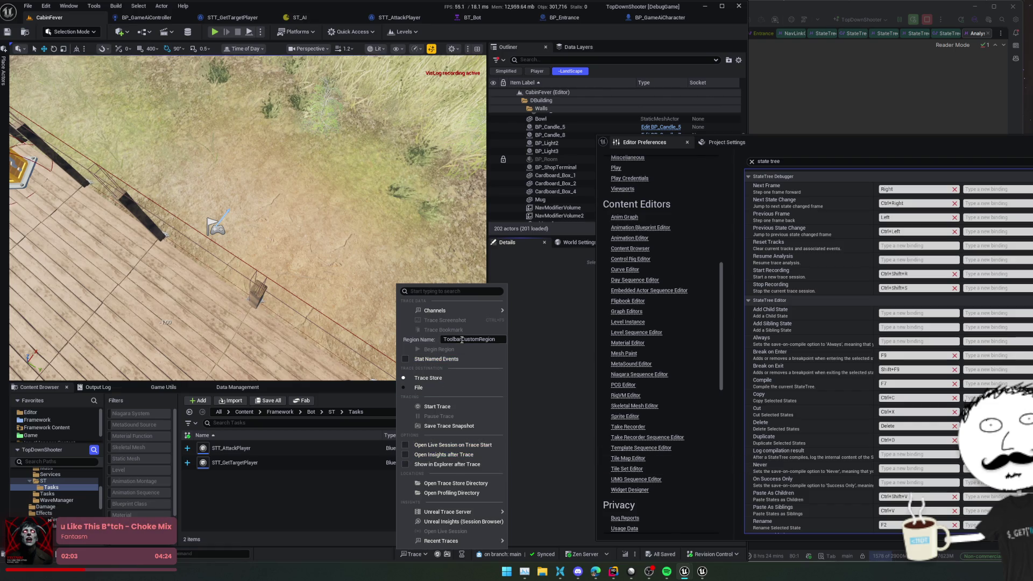
- From the Trace menu, launch Unreal Insights (Session Browser) showing the 79 stored traces
mouse_move(493, 512)
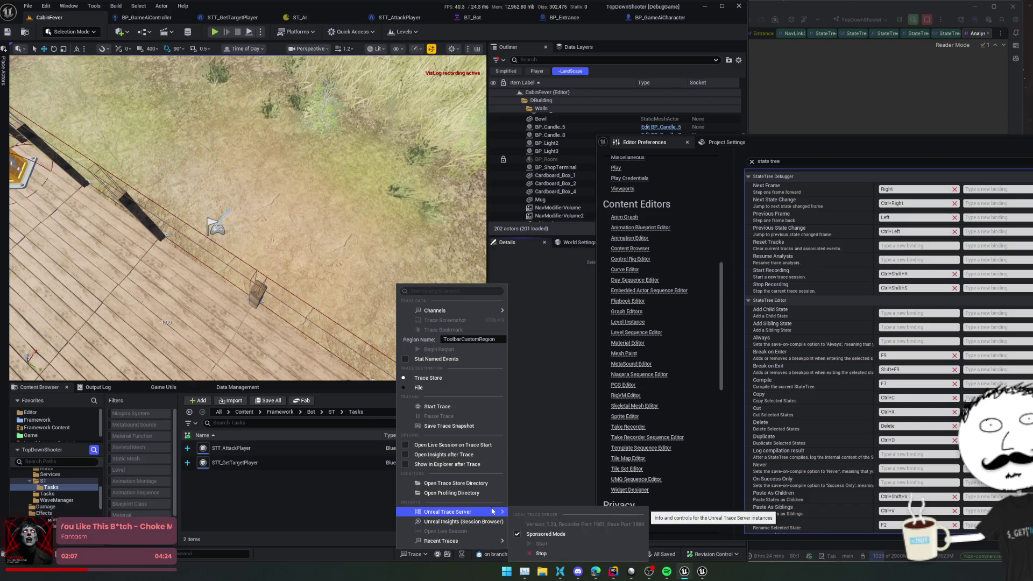
mouse_move(475, 541)
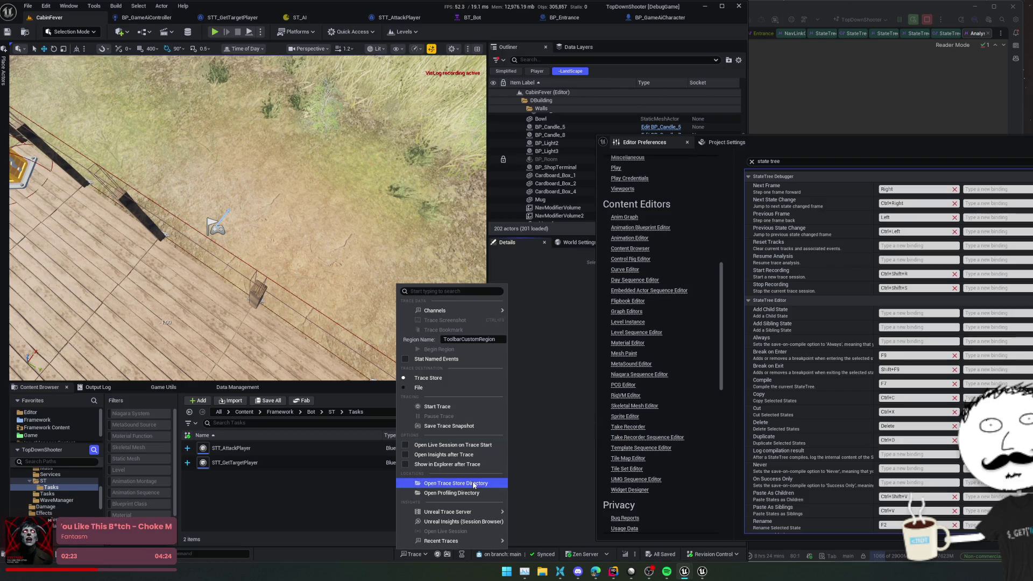
left_click(484, 522)
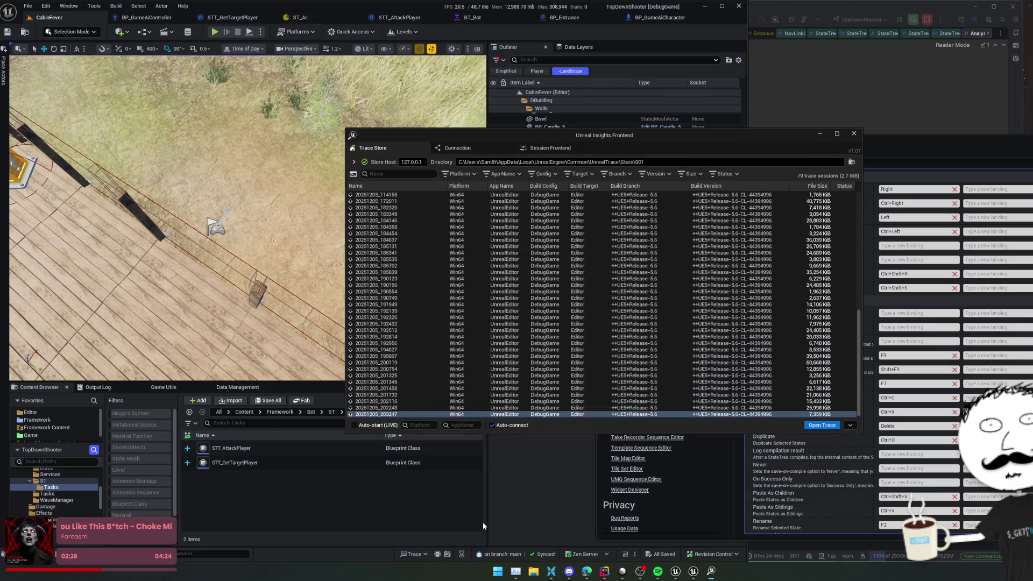
- Select and delete all 79 trace sessions, confirm, and close Unreal Insights
scroll(490, 278, "up", 15)
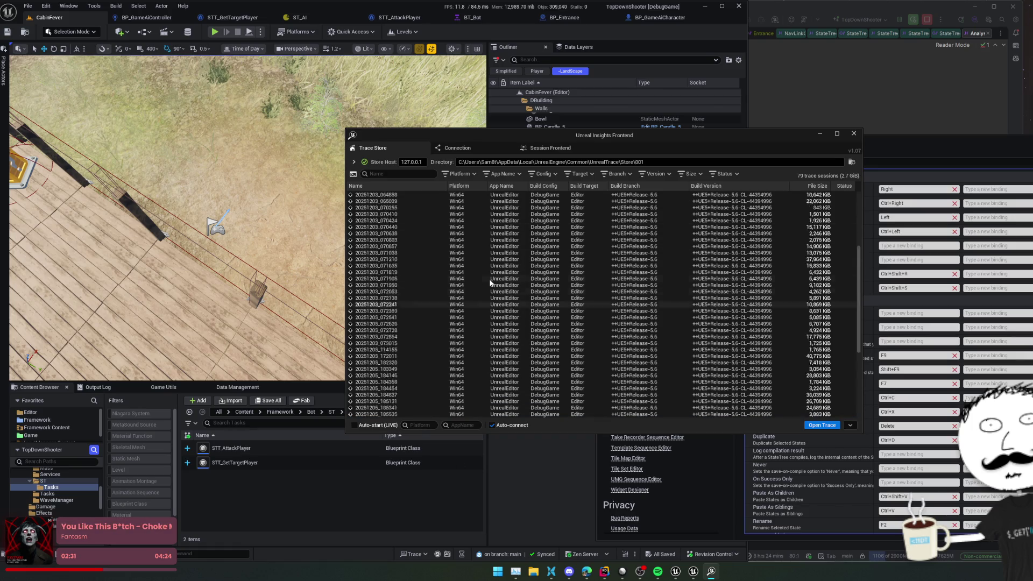
left_click(512, 259)
key("ctrl+a")
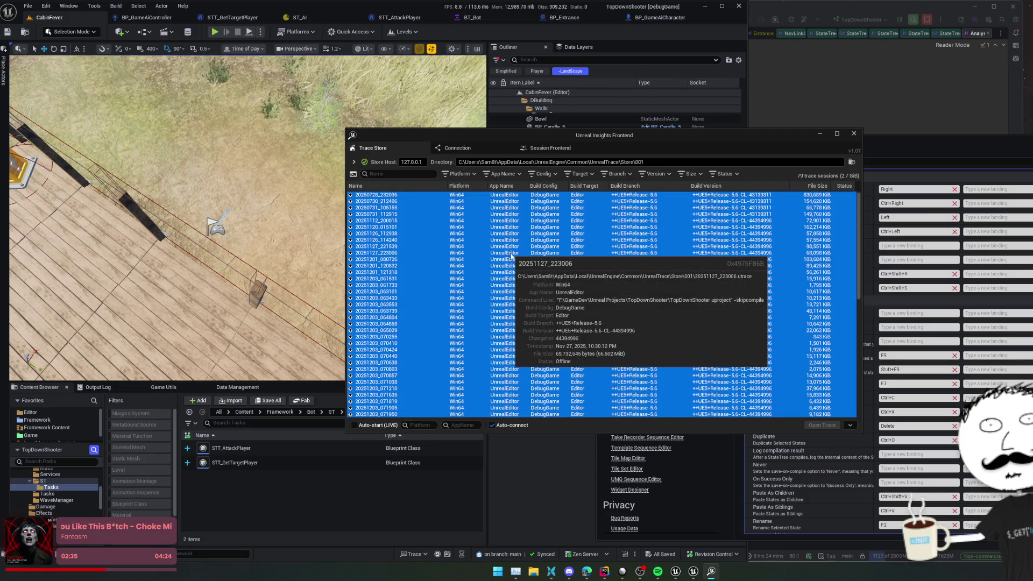
key("Delete")
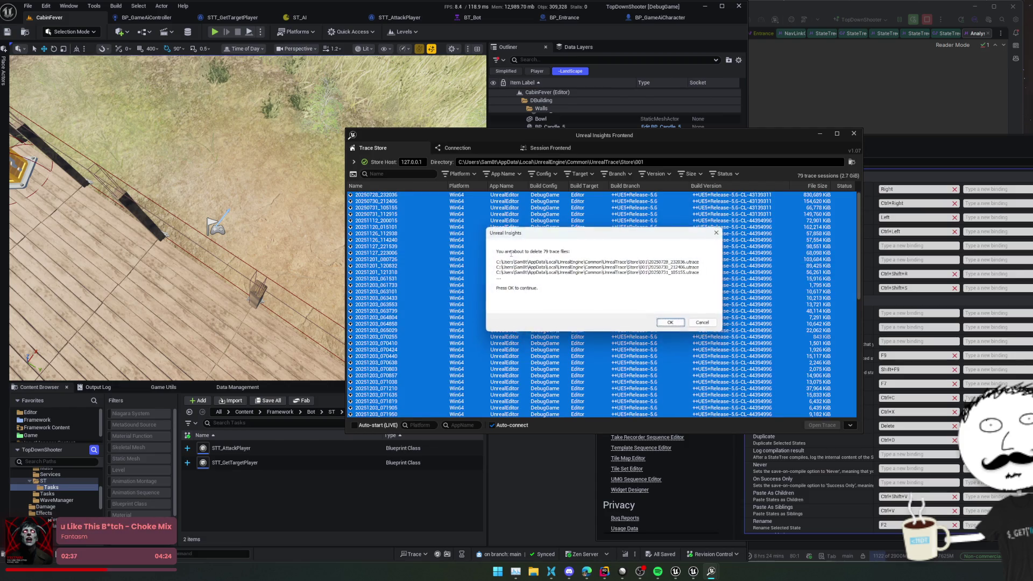
left_click(673, 326)
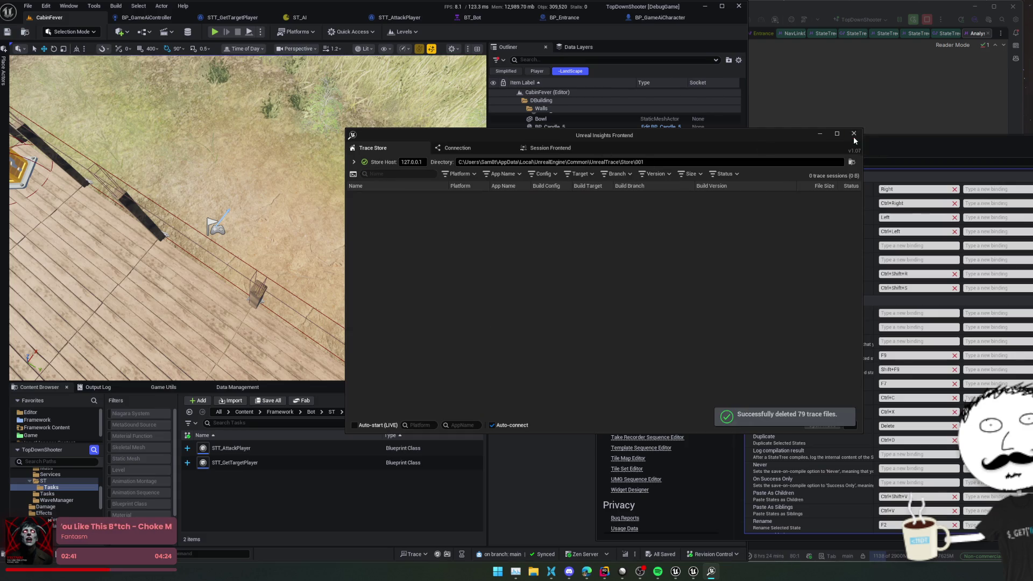
left_click(854, 133)
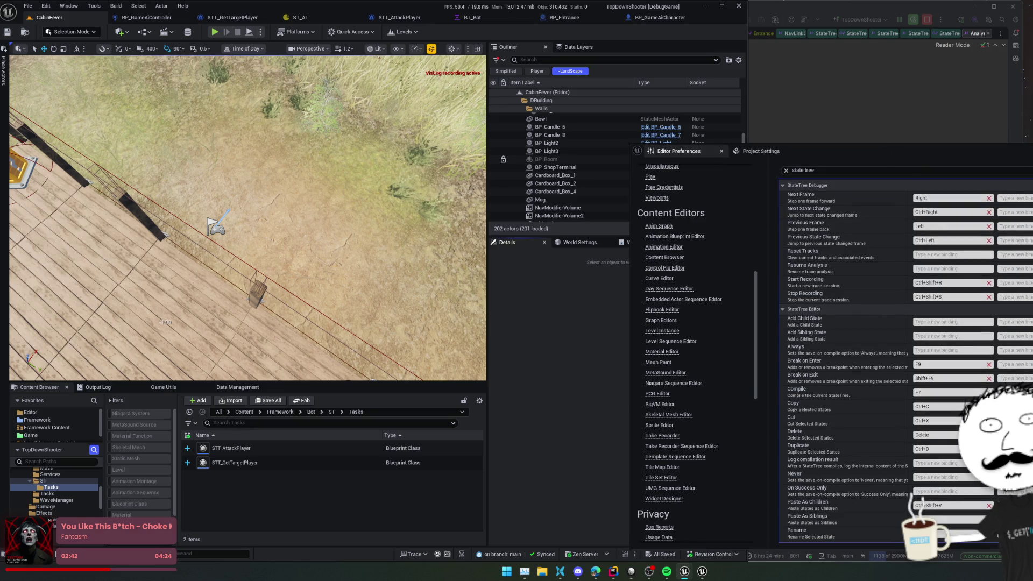
- Close Editor Preferences, try Play, check BP_Entrance's compile error, then close the Unreal editor
left_click(725, 145)
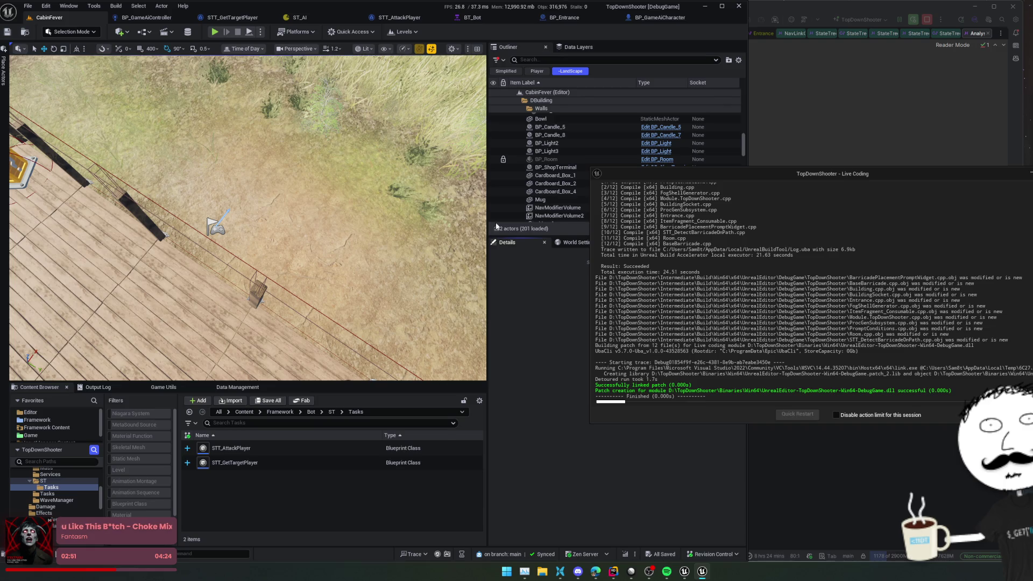
left_click(214, 32)
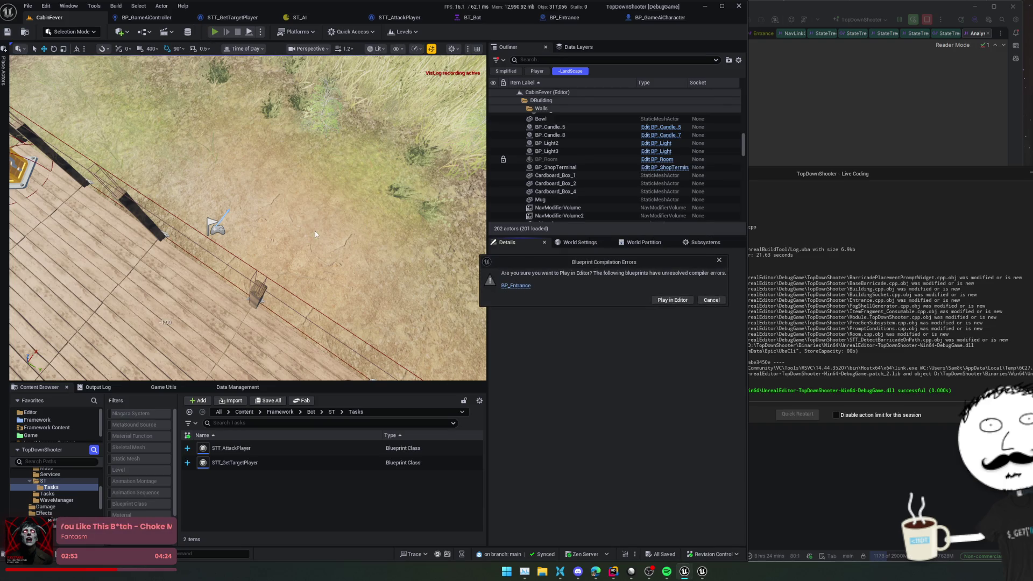
left_click(719, 301)
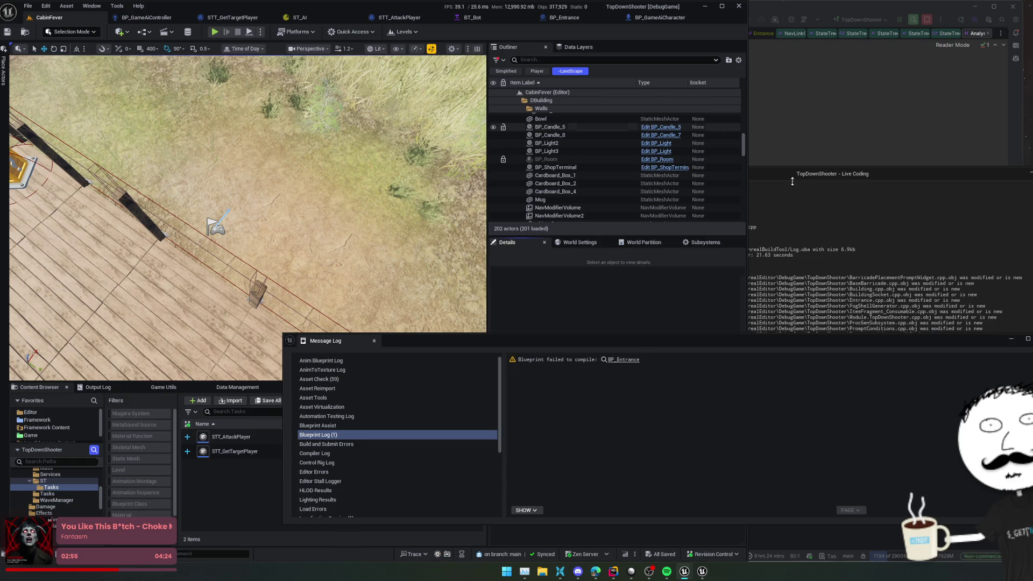
left_click(374, 341)
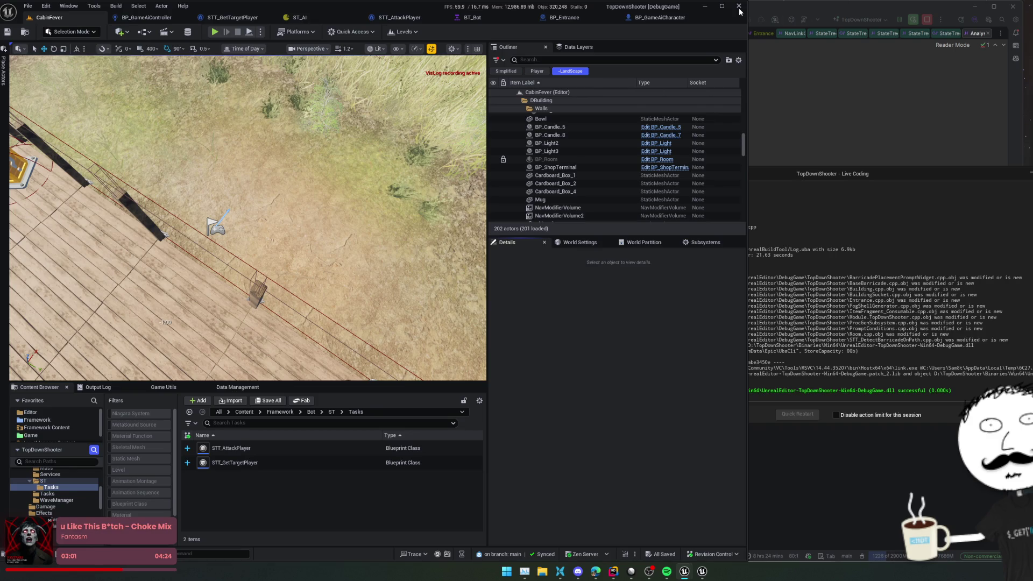
left_click(740, 8)
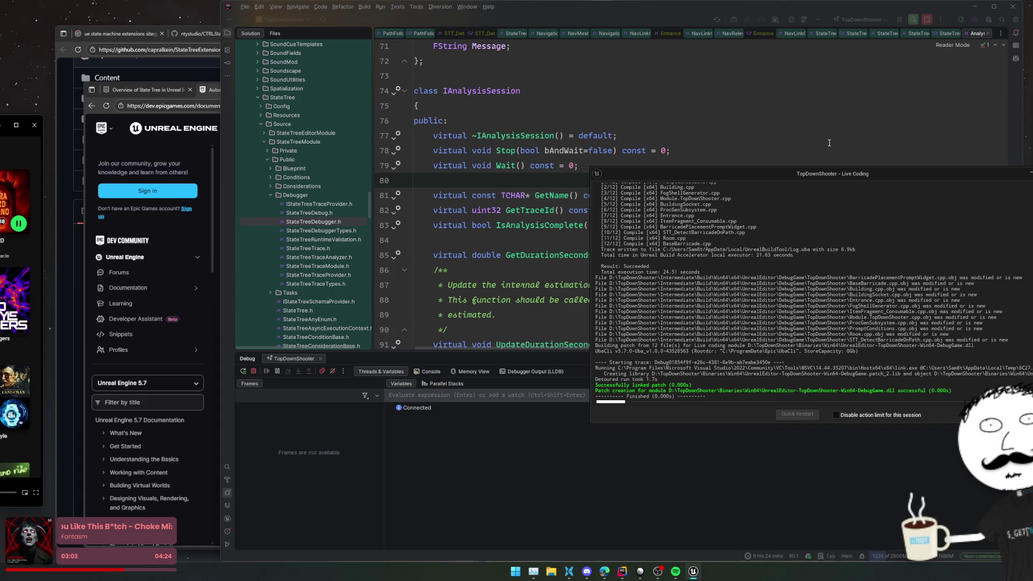
- Close seven leftover engine source tabs and place the caret at line 38 of STT_DetectBarricadeOnPath.cpp
middle_click(786, 33)
middle_click(785, 31)
middle_click(785, 31)
middle_click(810, 34)
middle_click(809, 34)
middle_click(810, 33)
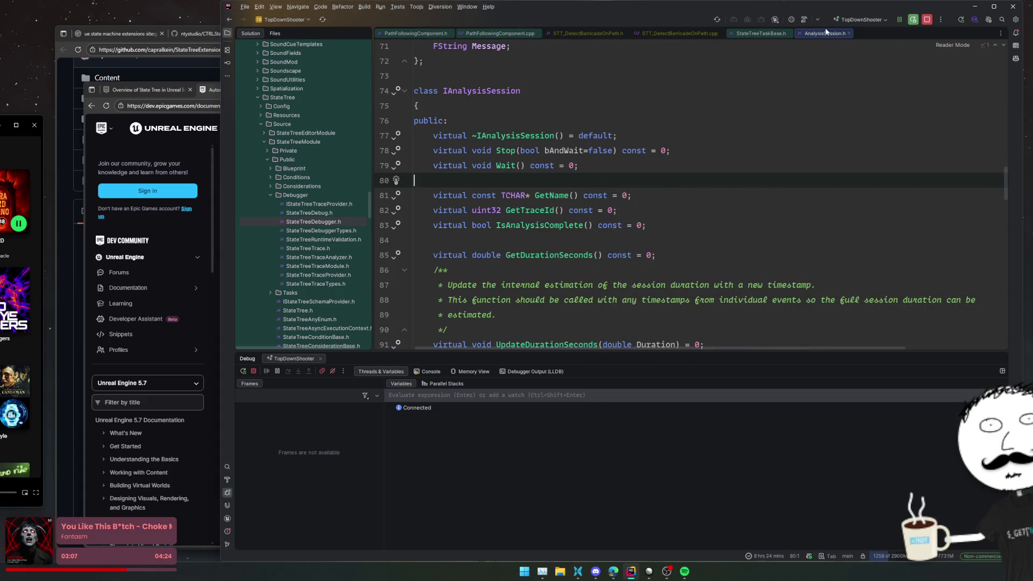
middle_click(810, 33)
middle_click(761, 33)
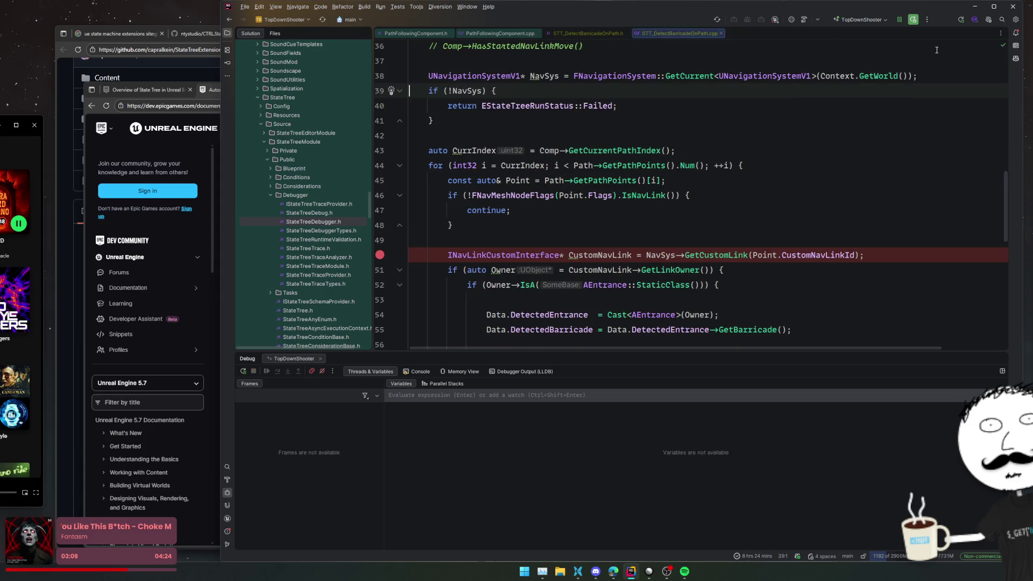
left_click(940, 70)
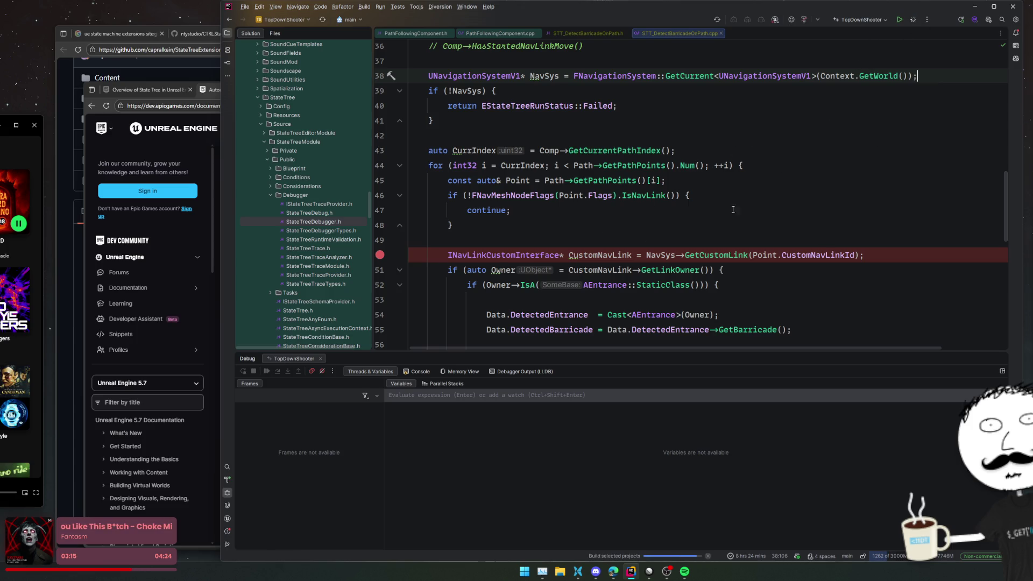
- Scroll through the Automatic Navigation Link Generation guide and play the step 5 Simulate demo video
left_click(188, 151)
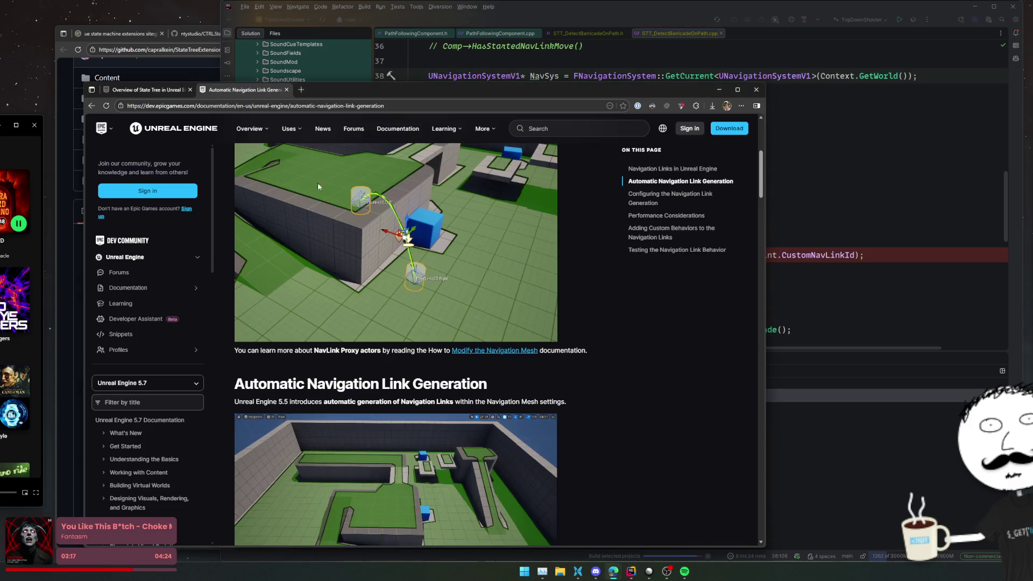
scroll(564, 226, "down", 5)
scroll(565, 227, "down", 5)
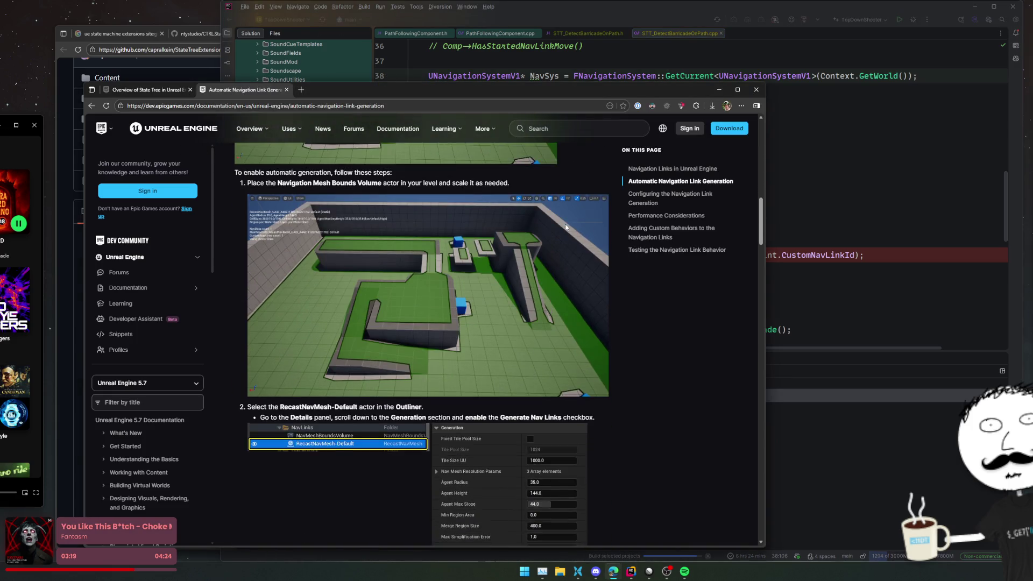
scroll(579, 219, "down", 15)
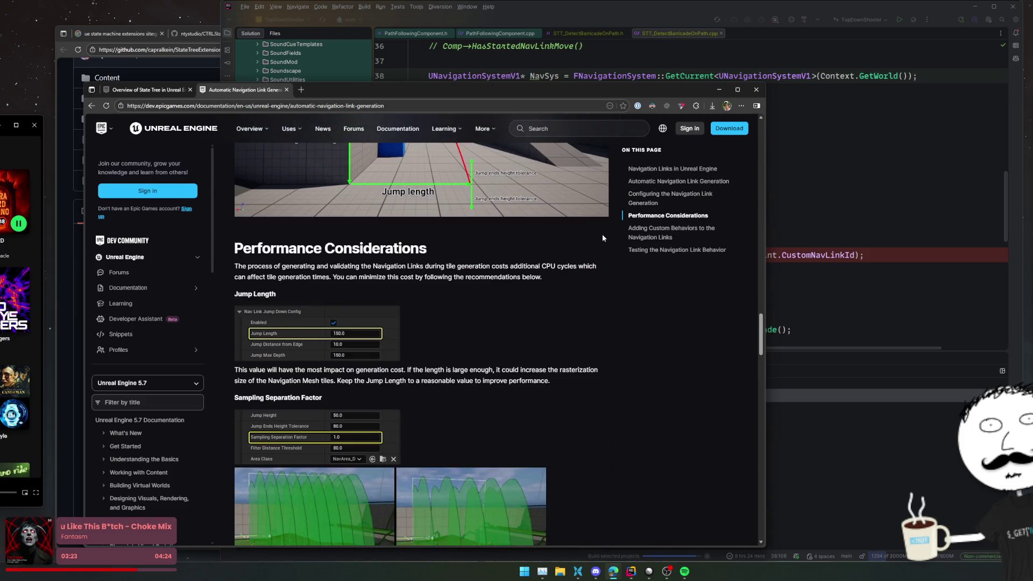
scroll(603, 238, "down", 3)
scroll(604, 238, "down", 10)
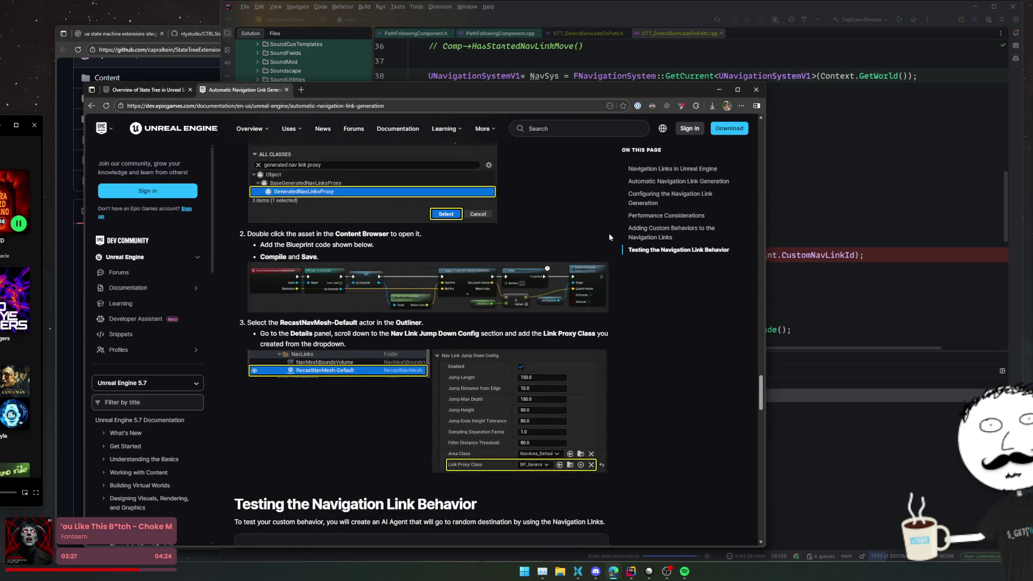
scroll(609, 237, "down", 10)
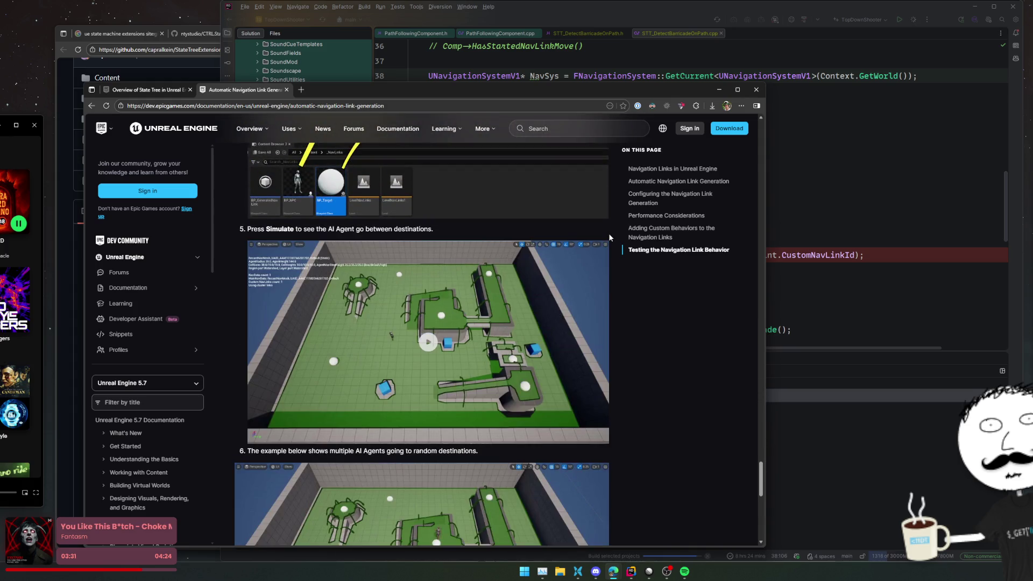
scroll(609, 233, "down", 2)
left_click(518, 235)
- Scroll back up the guide, then close its tab and the documentation browser window
scroll(520, 236, "up", 1)
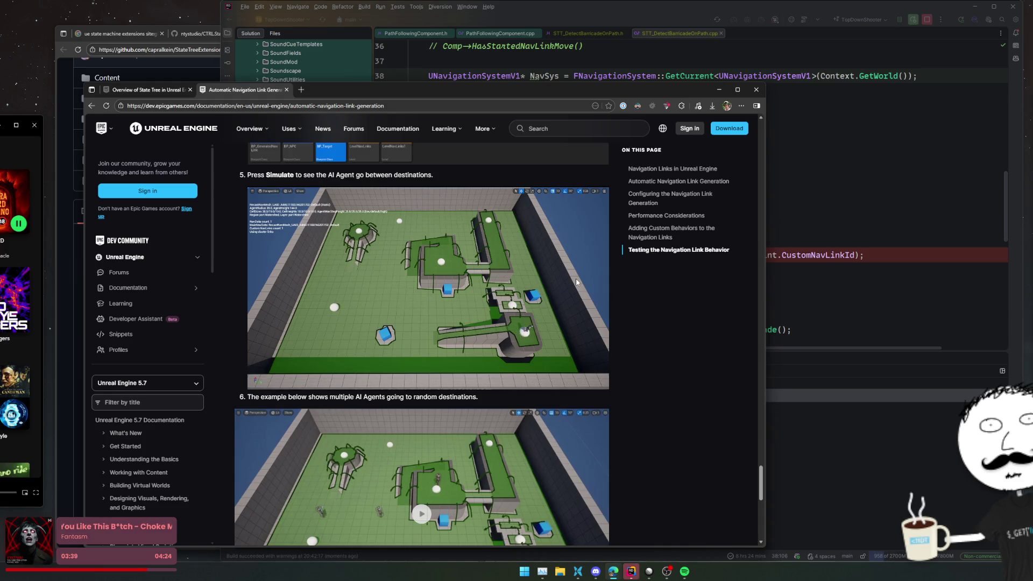
scroll(575, 278, "down", 5)
scroll(576, 278, "up", 5)
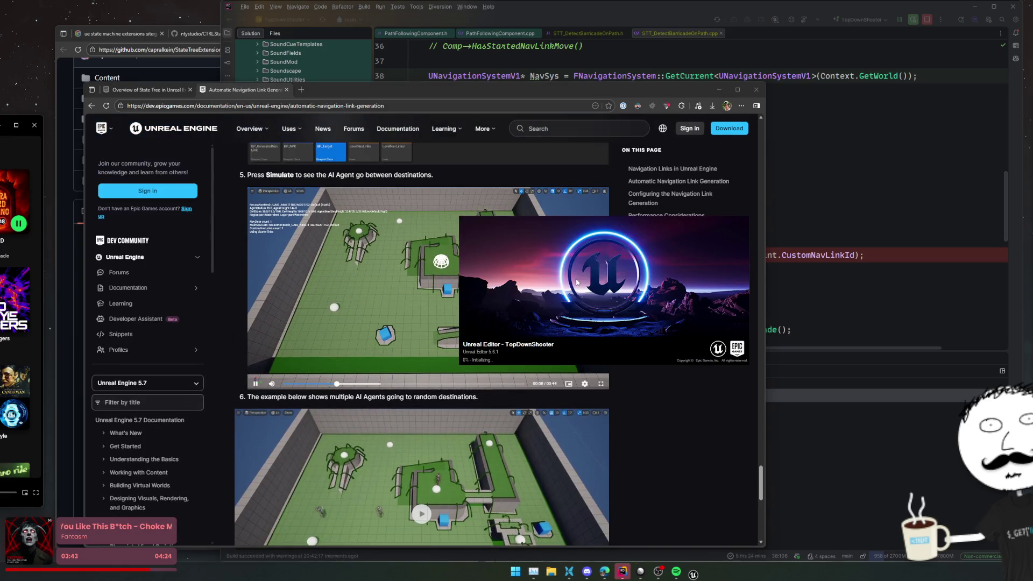
scroll(335, 270, "up", 10)
scroll(341, 275, "up", 1)
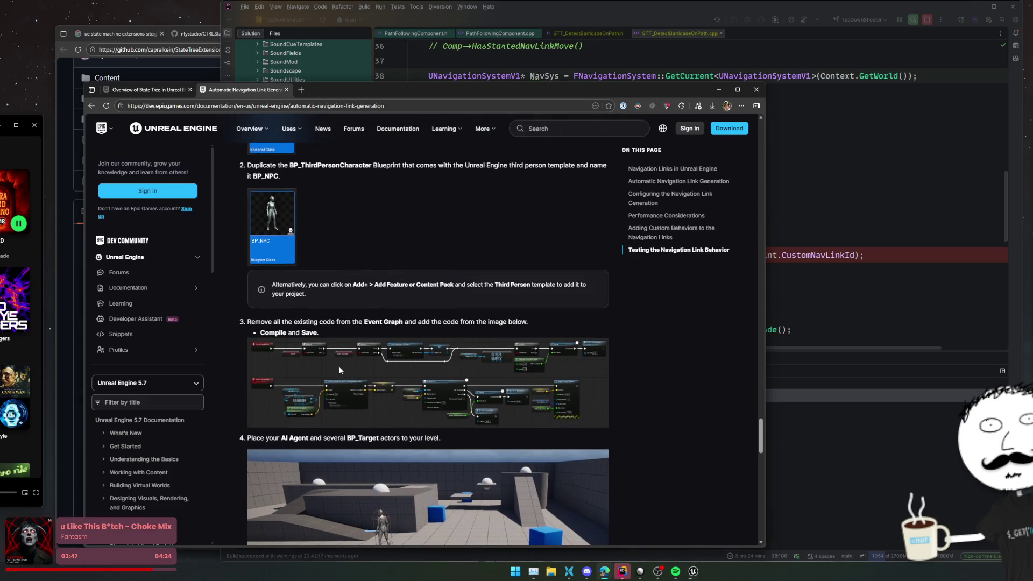
scroll(339, 366, "up", 4)
middle_click(263, 90)
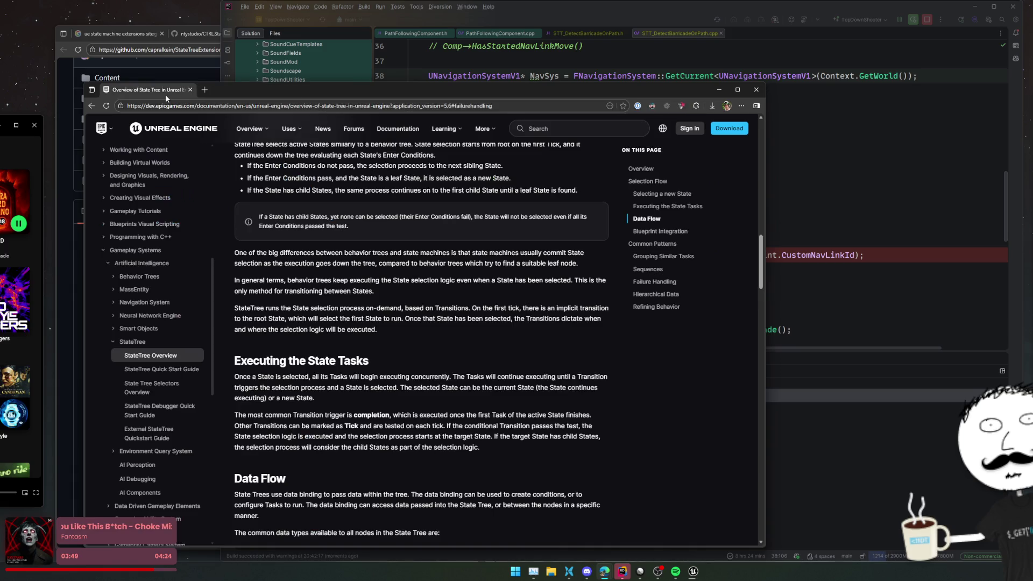
middle_click(166, 92)
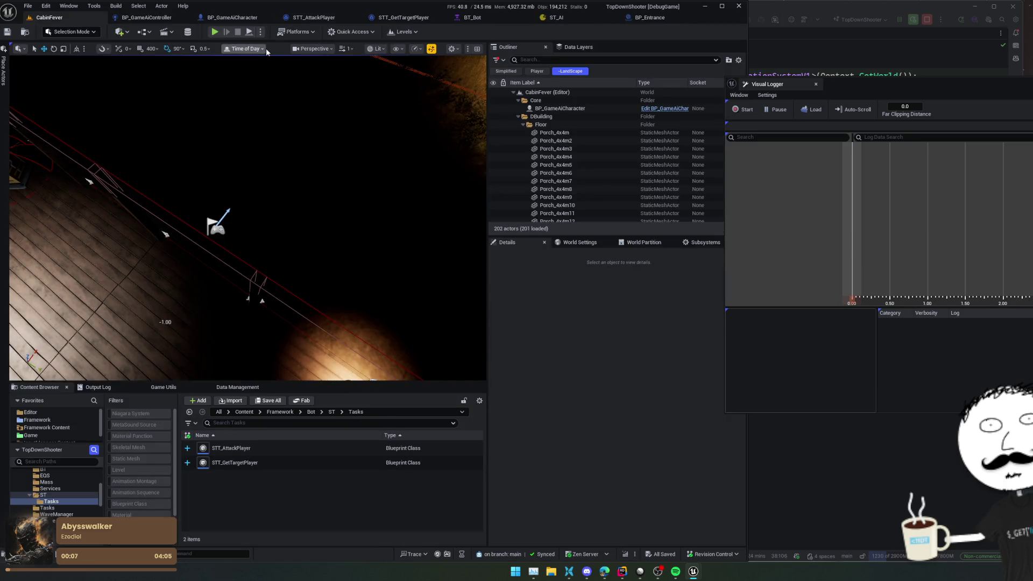
- Drag the level's Time of Day to bright afternoon daylight and start Play In Editor with Alt+P
left_click(267, 50)
left_click_drag(290, 73, 316, 72)
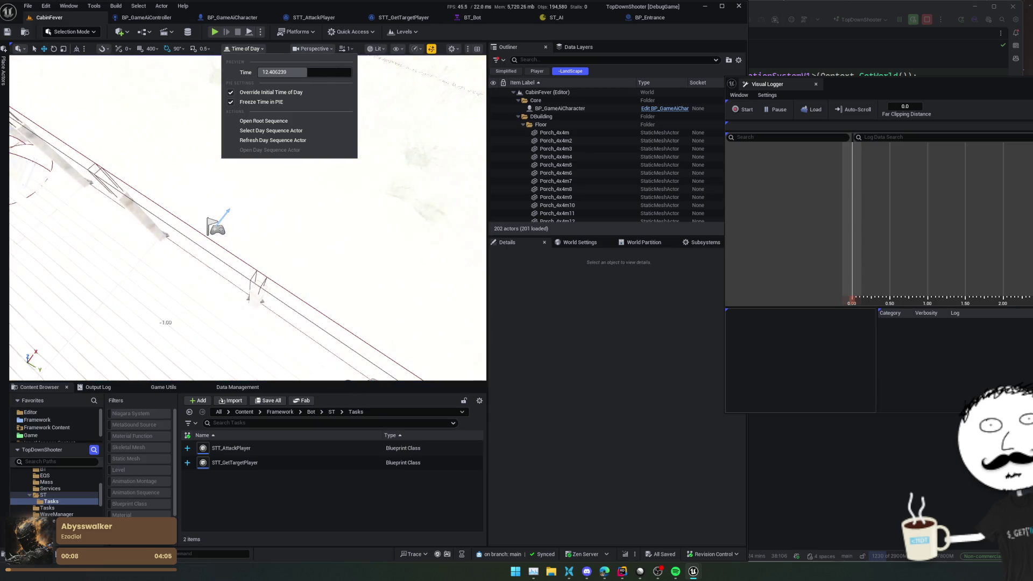
left_click(213, 554)
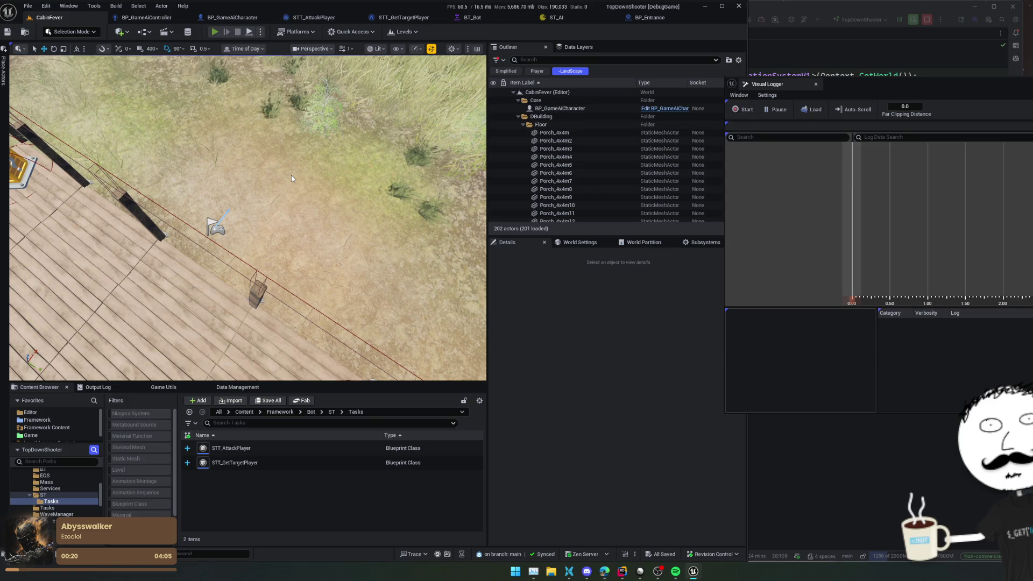
key("alt+p")
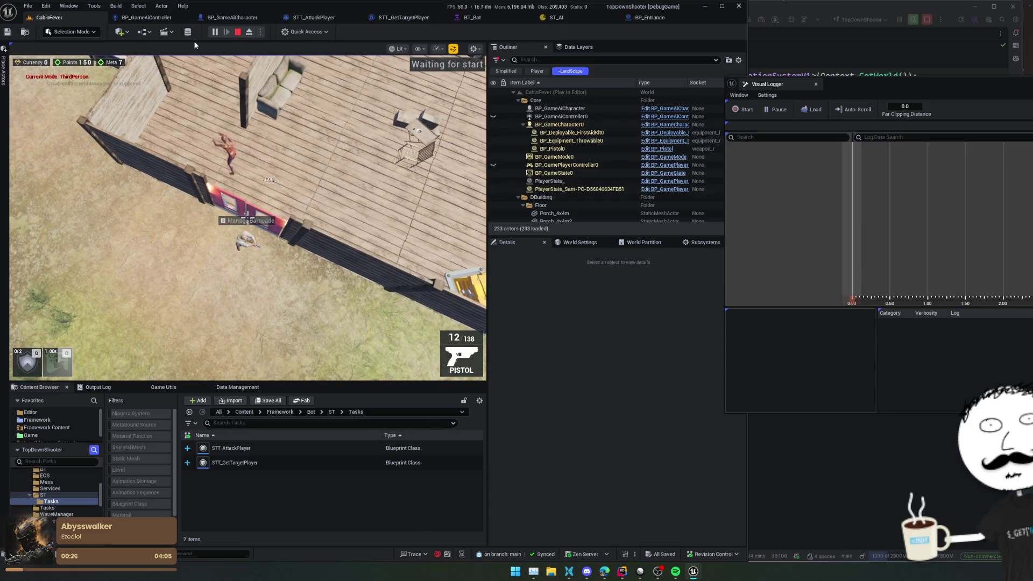
- Pause the game, eject, and select BP_Entrance0's Nav Link component
left_click(215, 32)
left_click(249, 31)
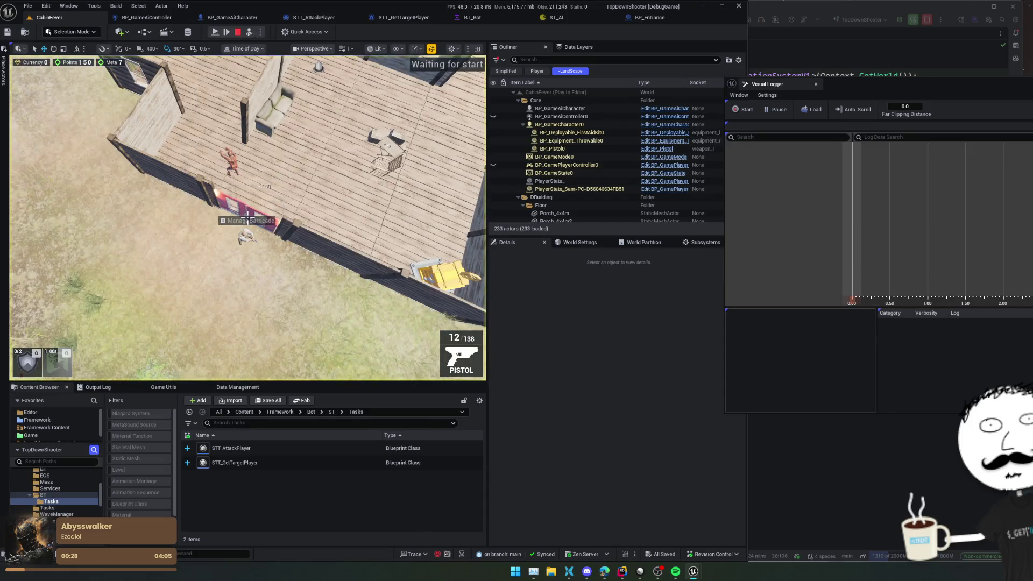
scroll(278, 208, "up", 3)
left_click(277, 208)
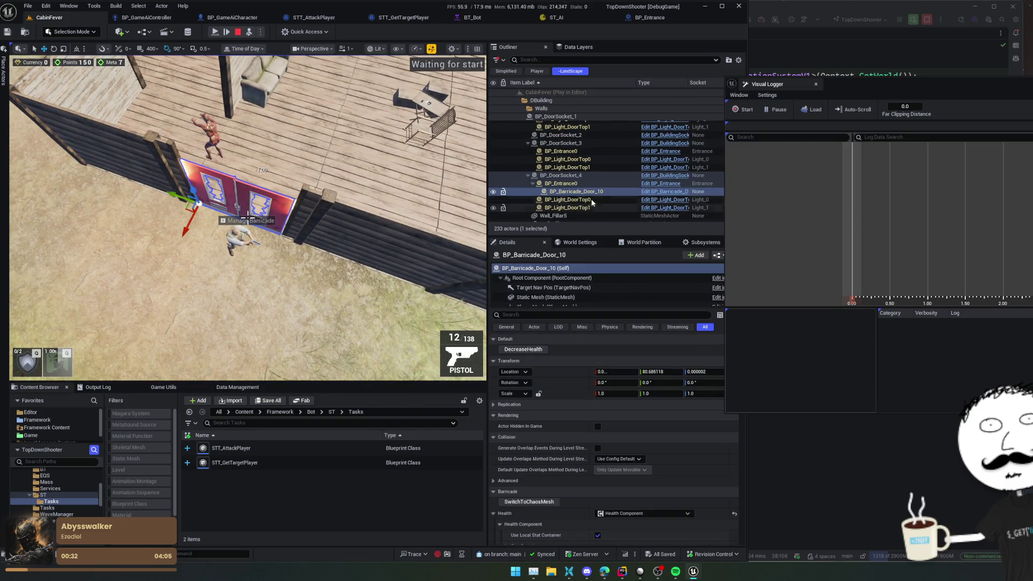
left_click(578, 185)
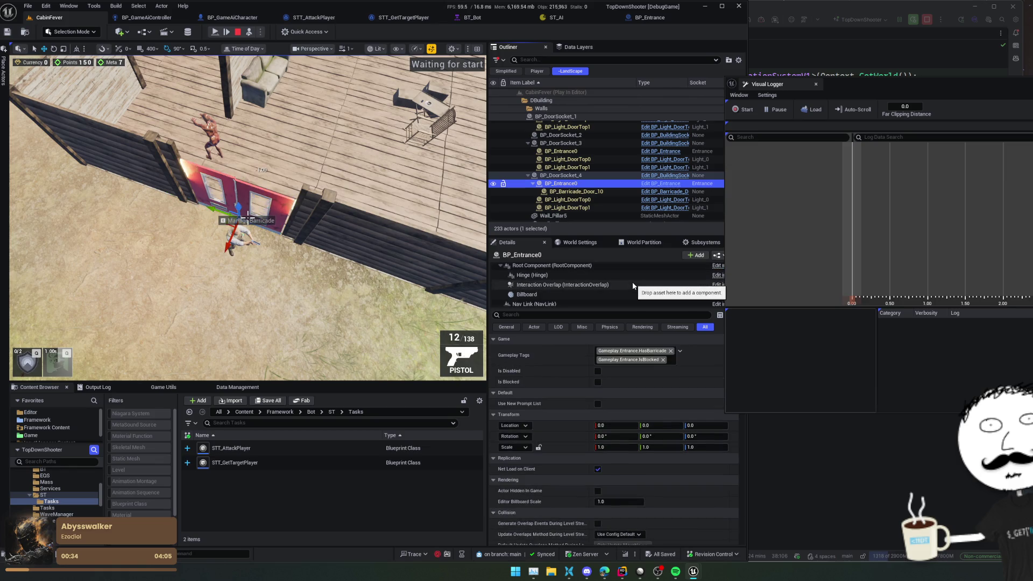
scroll(630, 285, "down", 2)
left_click(613, 282)
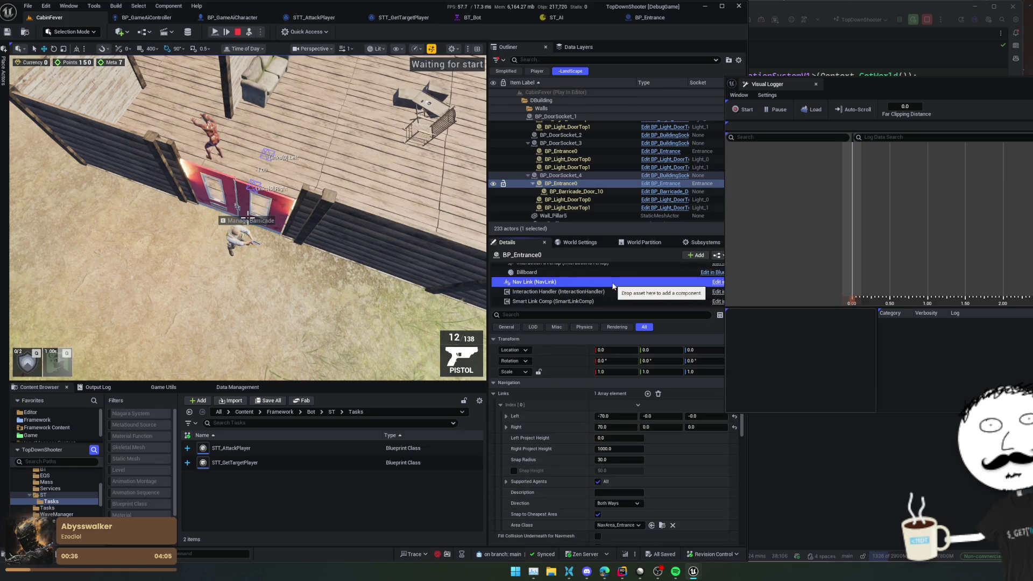
- Compare the entrance's Smart Link and Nav Link component settings
left_click(248, 215)
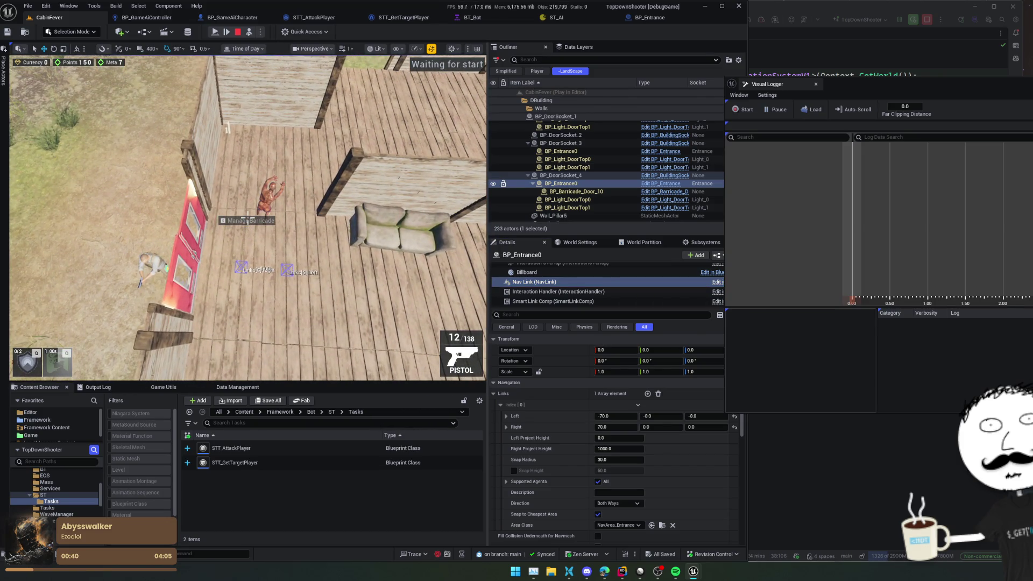
scroll(247, 215, "up", 3)
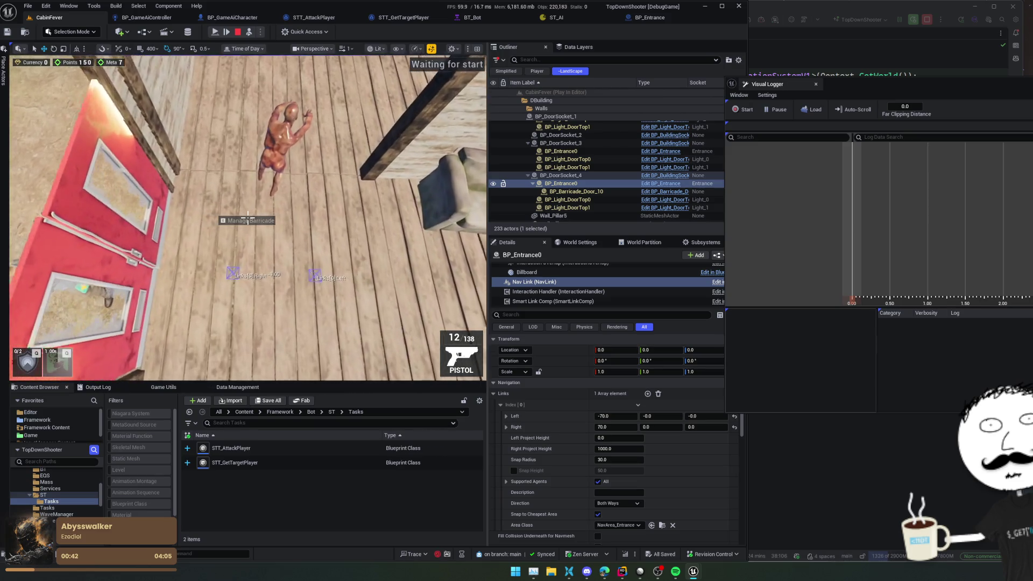
scroll(247, 215, "down", 2)
scroll(248, 215, "up", 4)
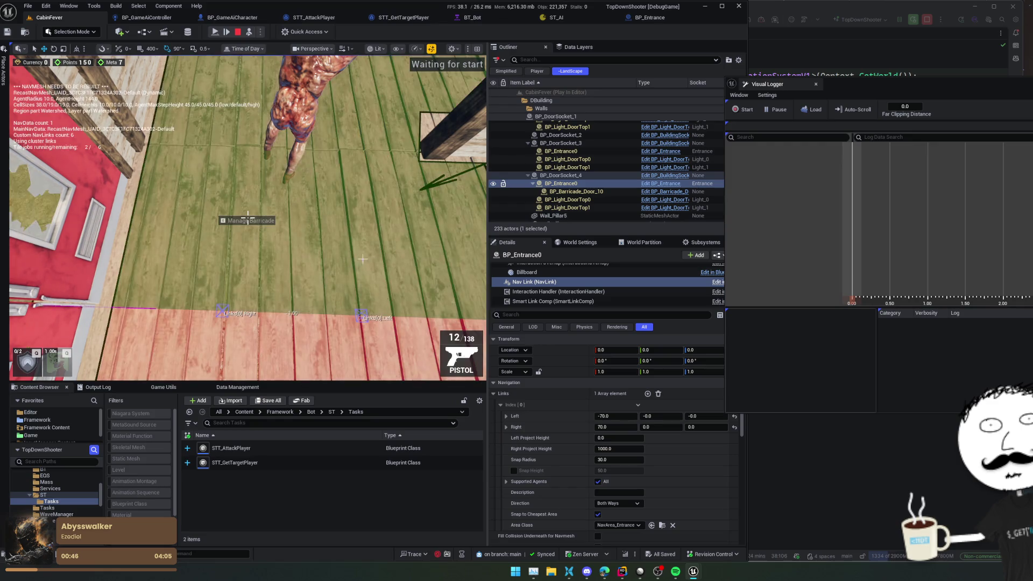
scroll(247, 217, "down", 4)
scroll(247, 217, "up", 2)
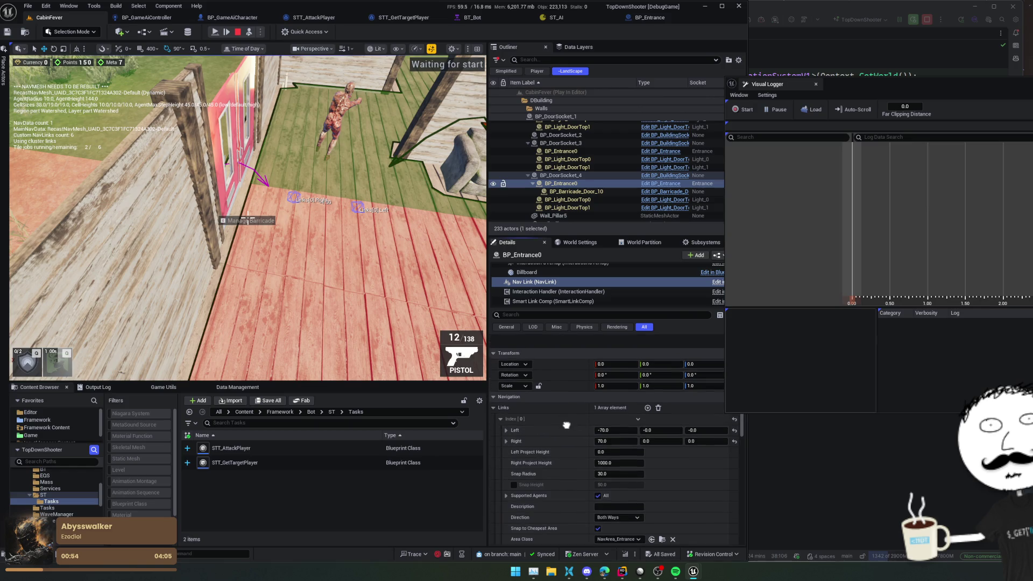
left_click(558, 301)
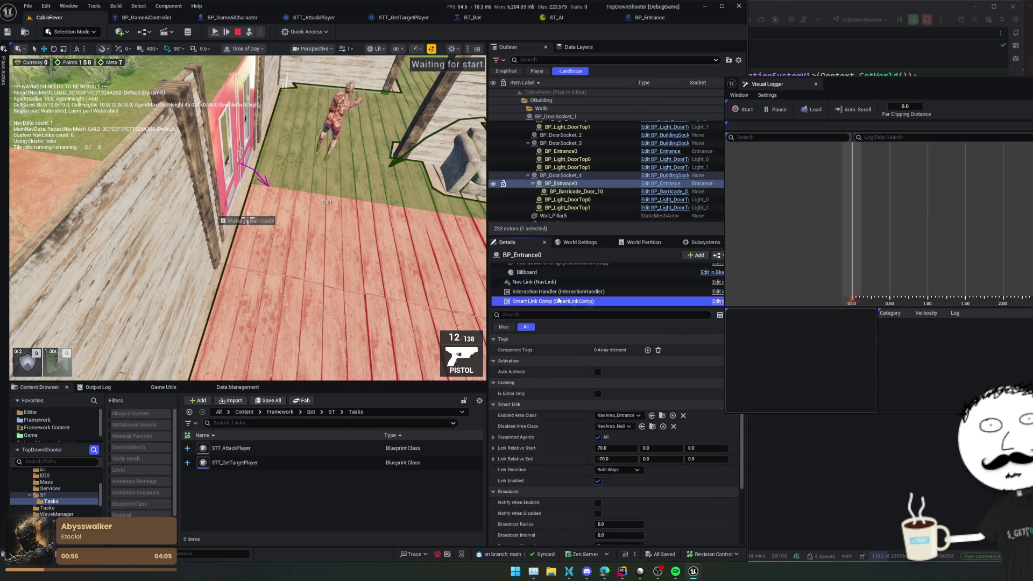
left_click(566, 282)
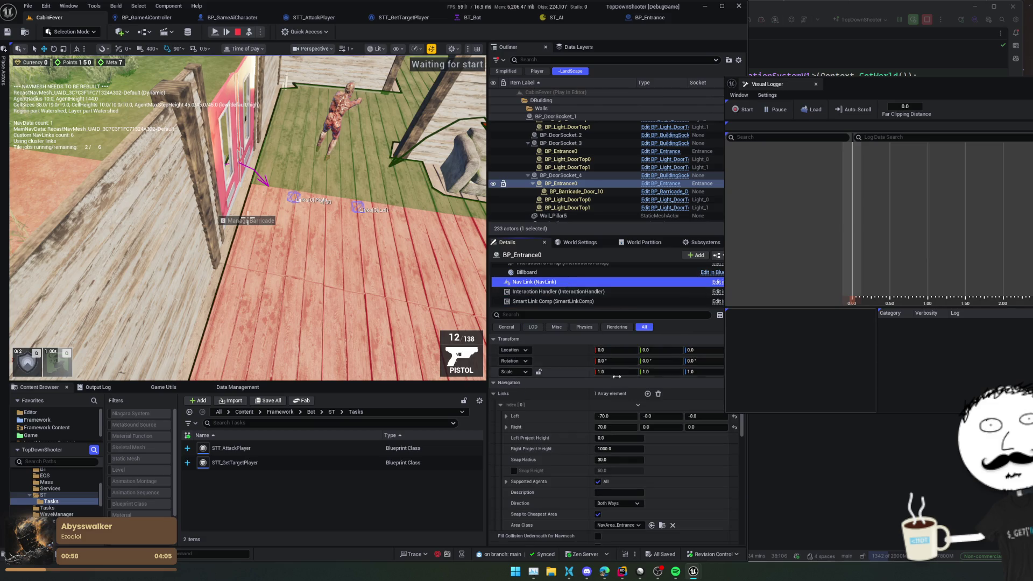
- Set the nav link's Links[0] Left X and Right X both to 0.0
left_click(624, 415)
type("0")
key("Return")
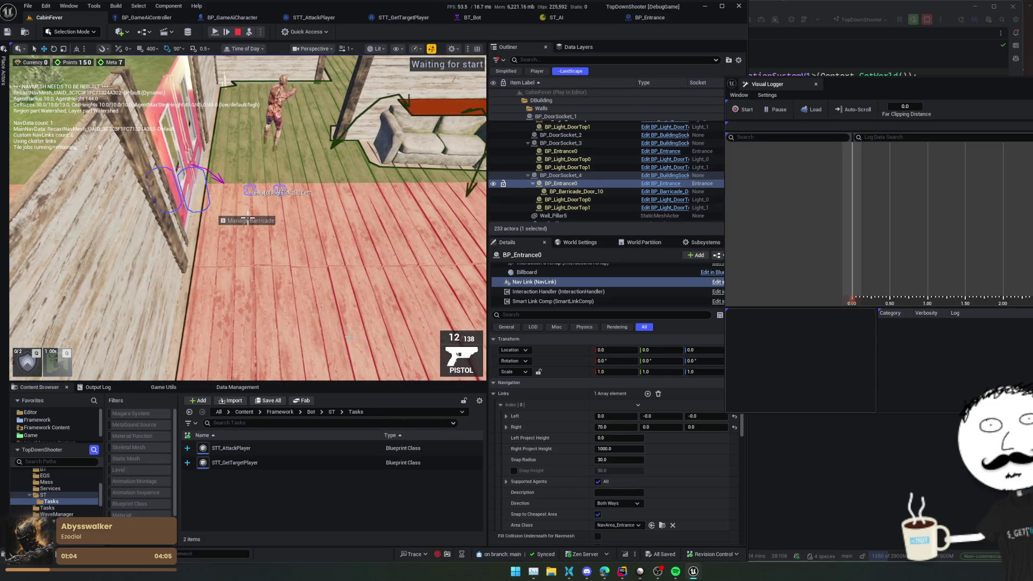
left_click(623, 427)
key("Return")
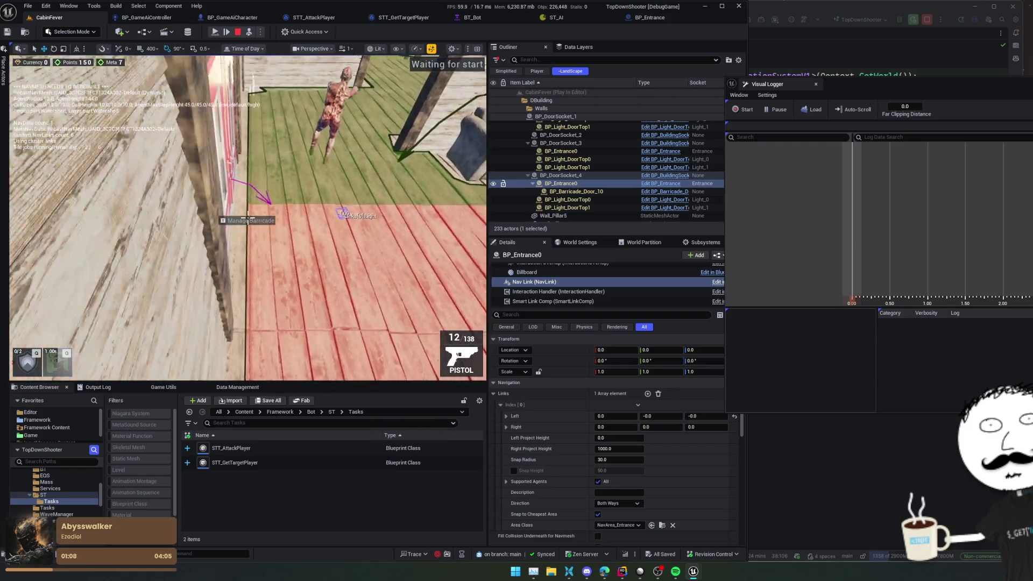
left_click(248, 218)
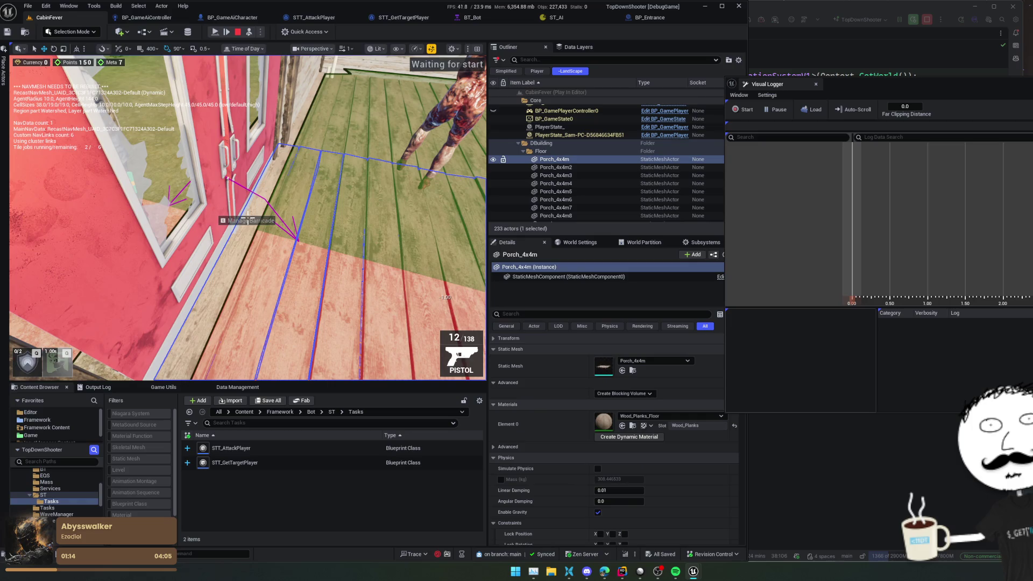
- Reselect BP_Entrance0 and bring up its Nav Link settings
left_click(430, 161)
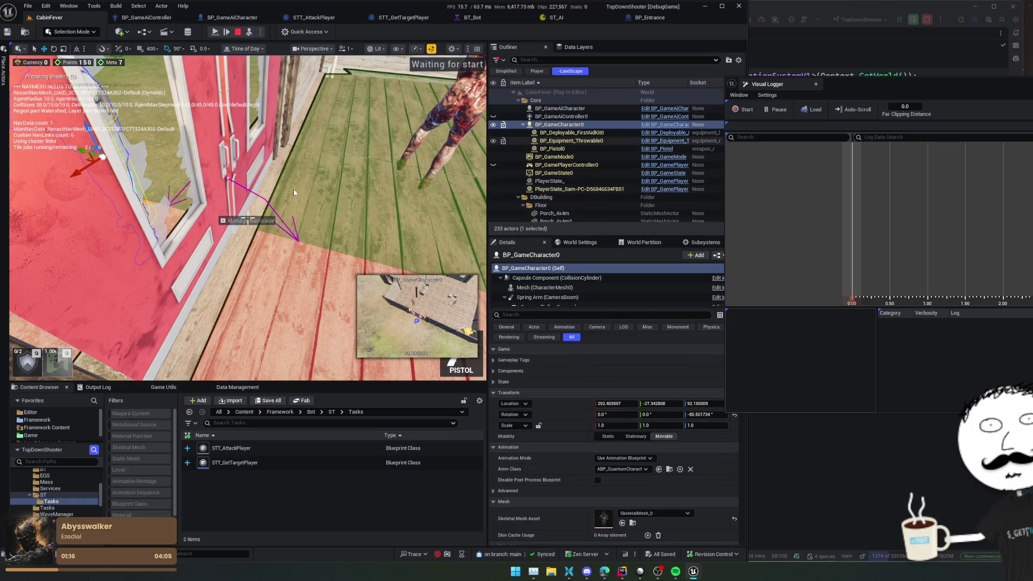
left_click(259, 178)
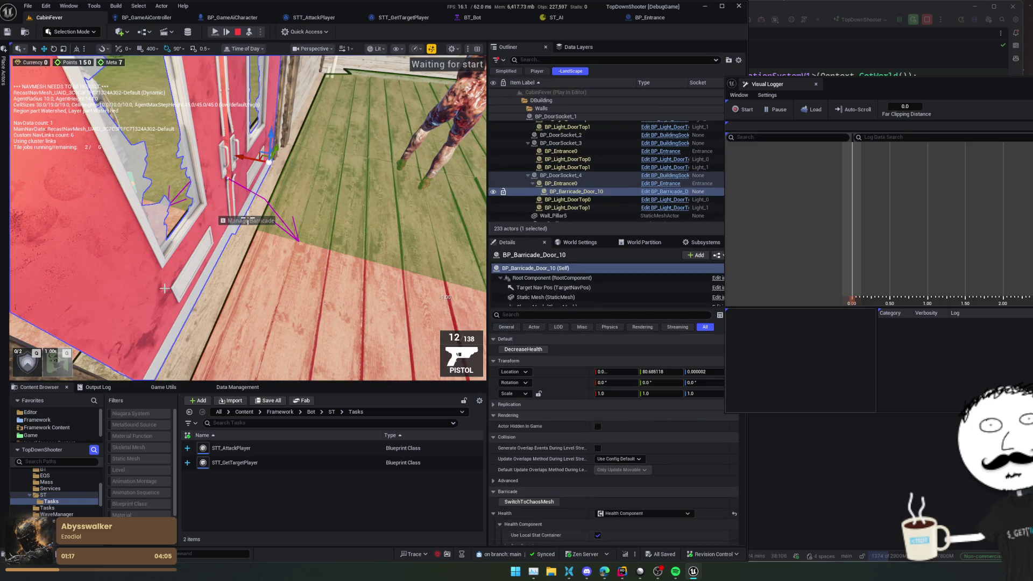
left_click(575, 184)
scroll(573, 299, "down", 1)
left_click(574, 291)
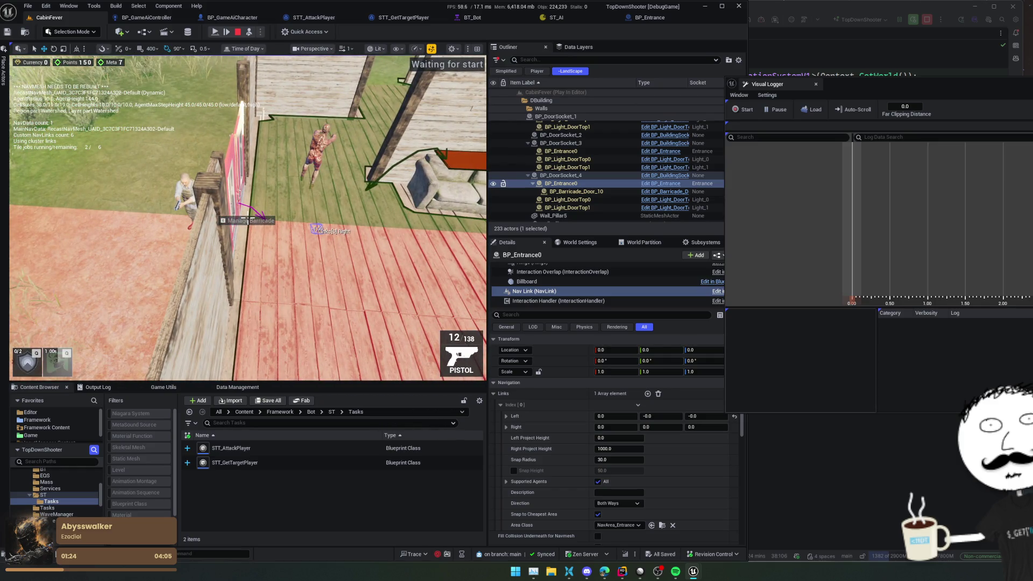
scroll(554, 431, "down", 3)
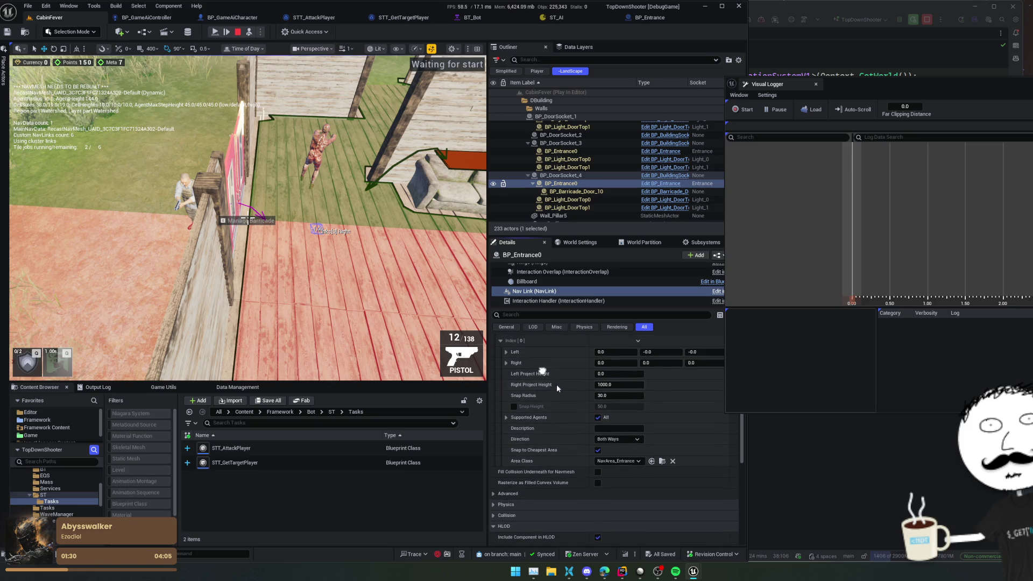
- Set Right Project Height to 0.0 and drag Links[0] Left X to about 116.09
mouse_move(547, 388)
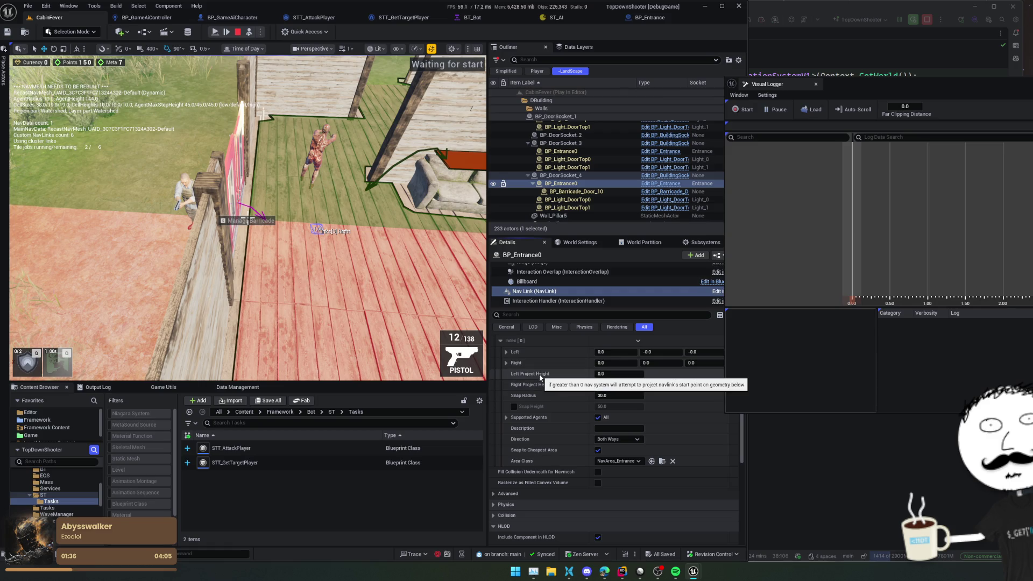
left_click(627, 385)
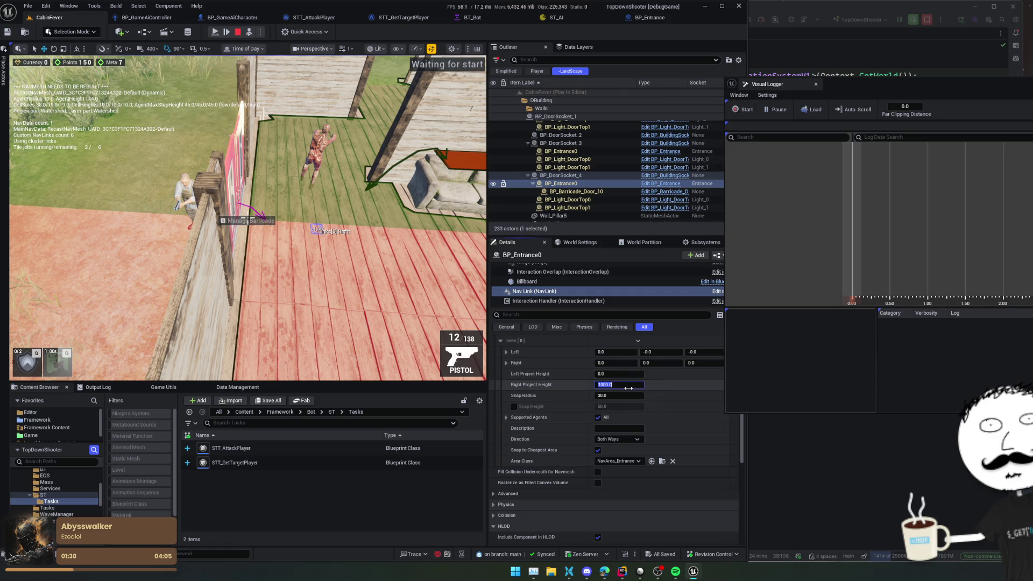
type("0")
left_click(564, 384)
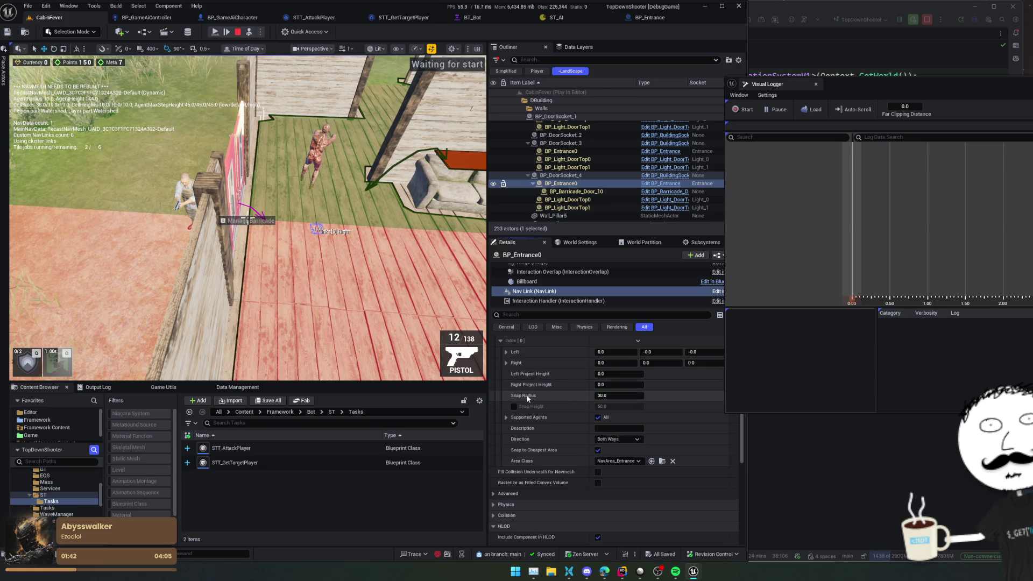
scroll(531, 418, "down", 1)
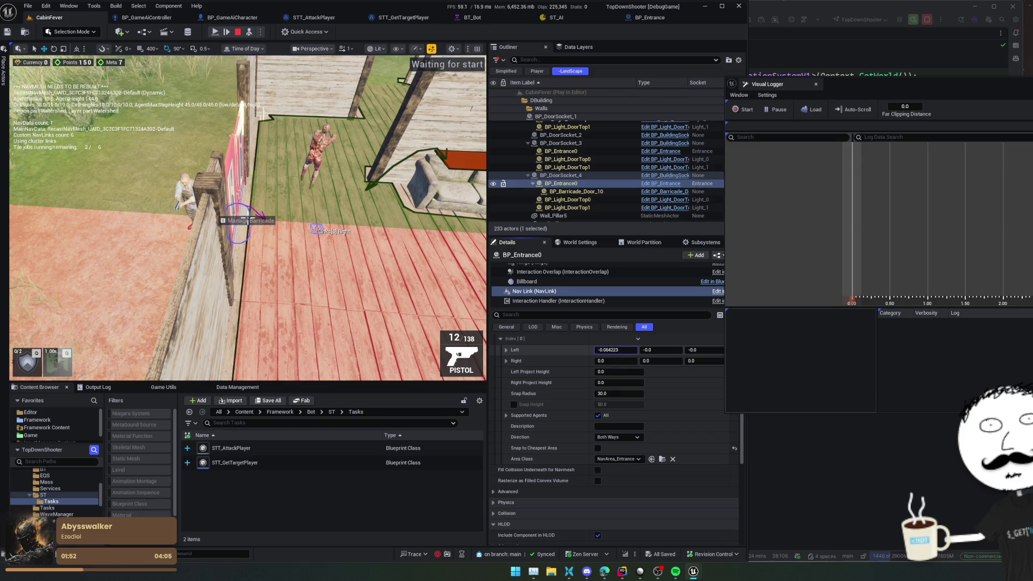
mouse_move(615, 349)
left_mouse_down()
mouse_move(592, 349)
mouse_move(640, 350)
left_mouse_up()
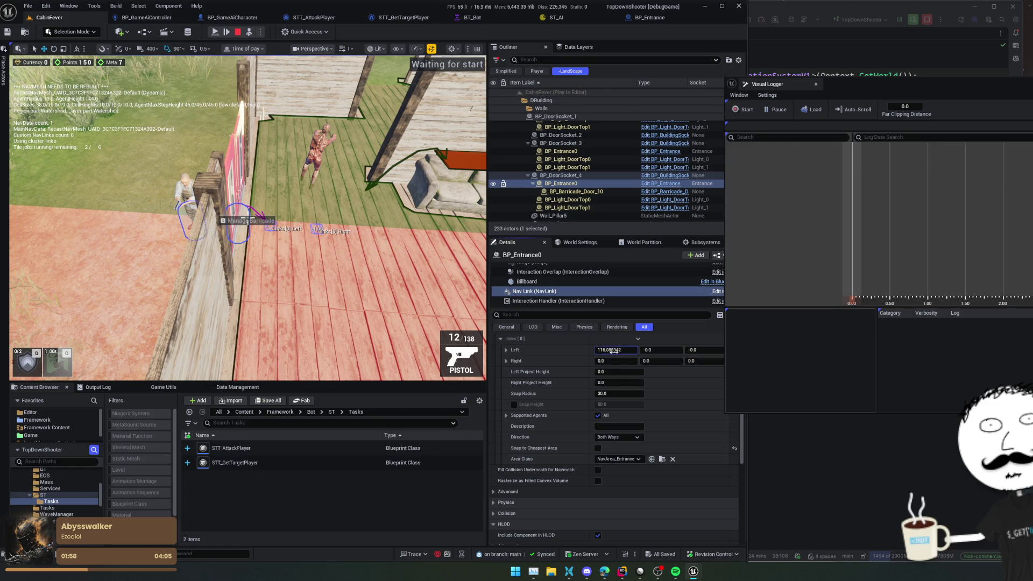
left_click(248, 220)
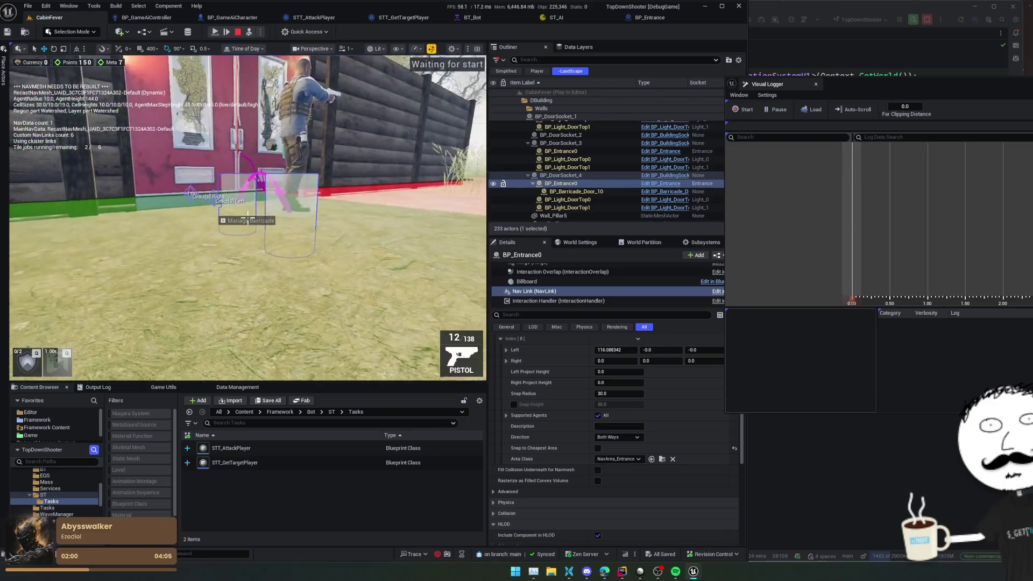
- Stop the play-in-editor session and close the Message Log
scroll(247, 218, "up", 2)
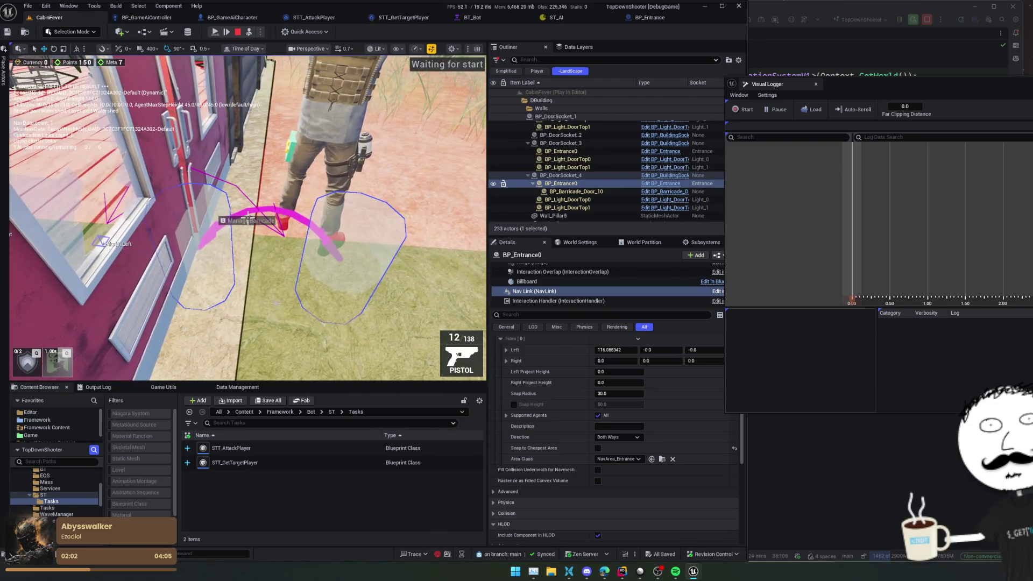
left_click(248, 218)
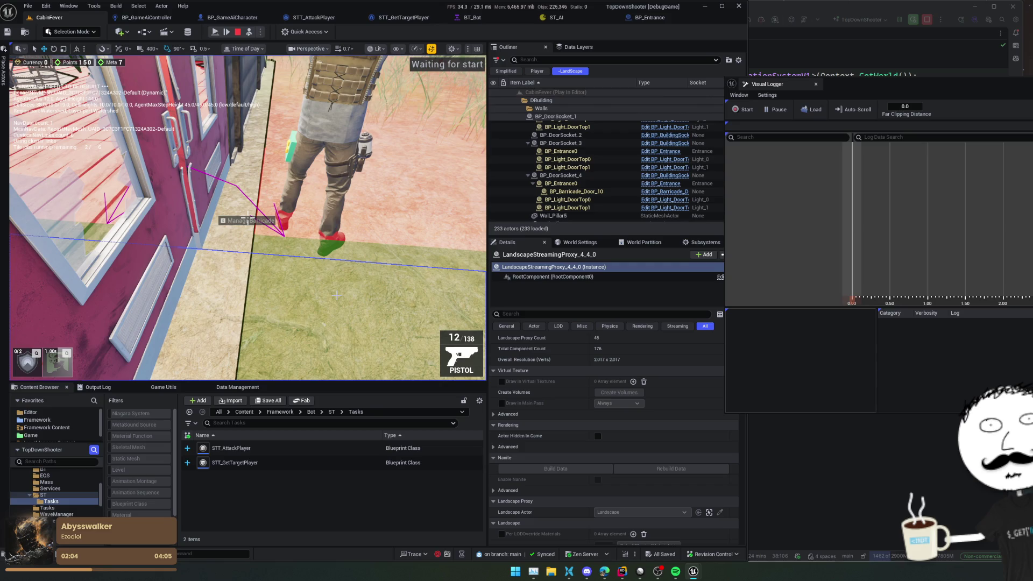
scroll(247, 218, "down", 2)
left_click(247, 219)
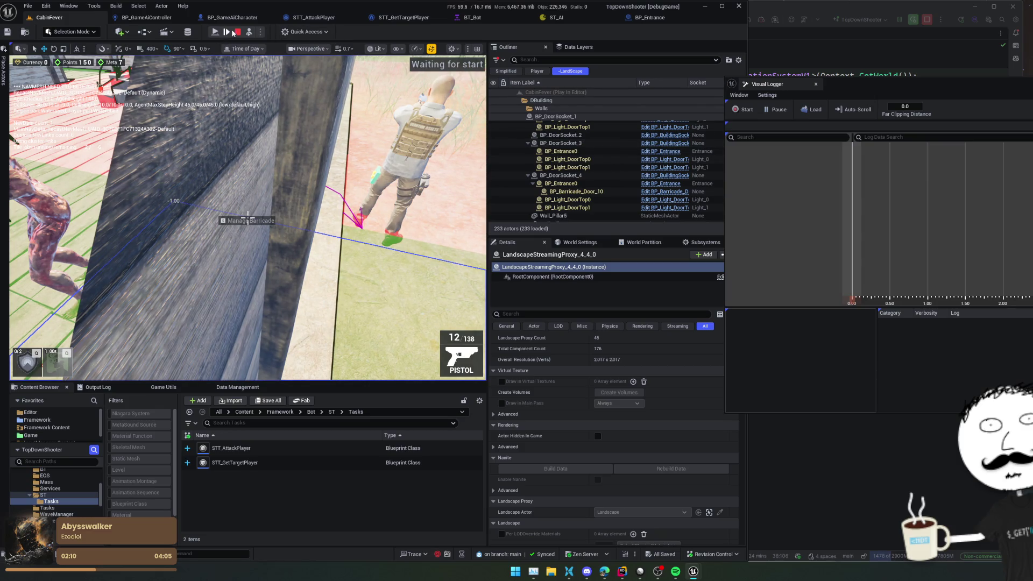
left_click(237, 33)
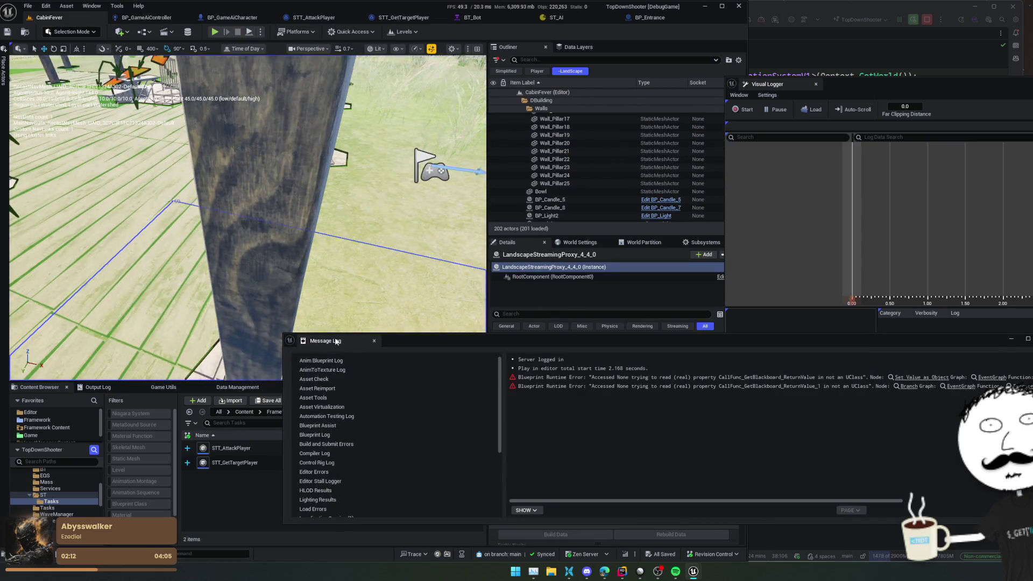
left_click(374, 340)
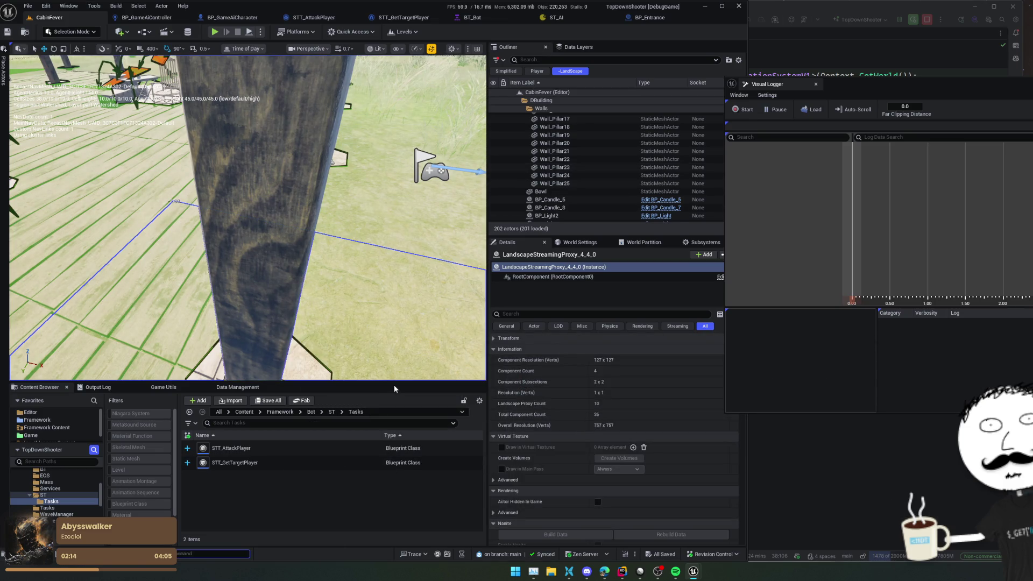
- Locate the BP_Entrance asset in the Framework/Barricades content folder
left_click(648, 17)
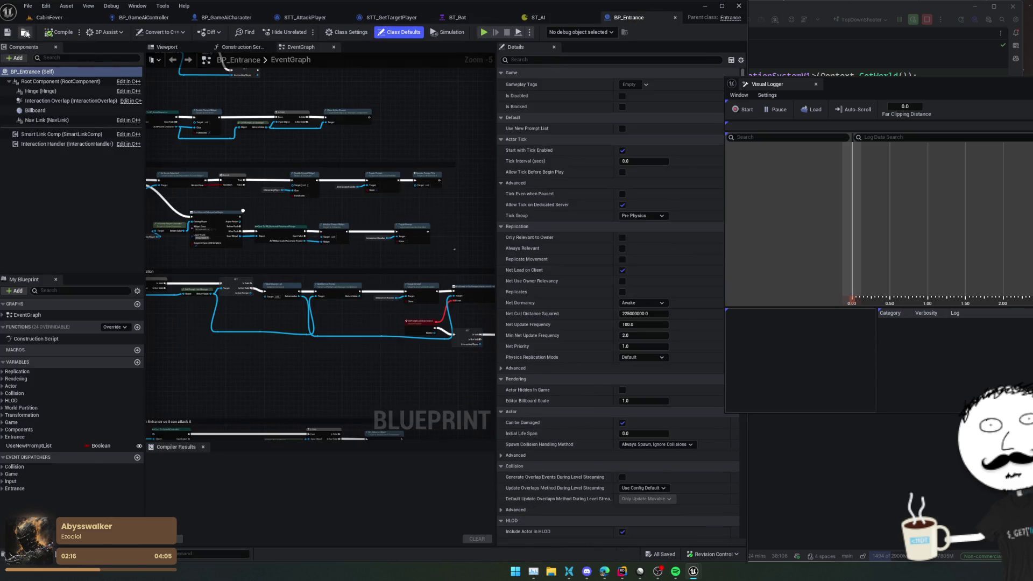
left_click(25, 32)
scroll(248, 215, "down", 10)
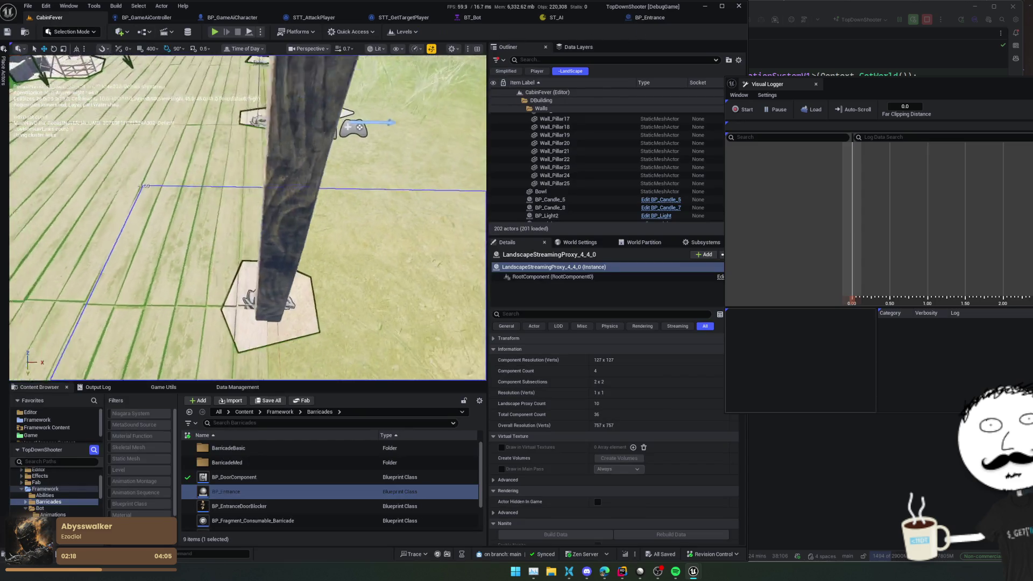
- Drag a BP_Entrance into the level, snap it to the floor, and reposition it on the deck
left_click_drag(226, 491, 272, 306)
key("f")
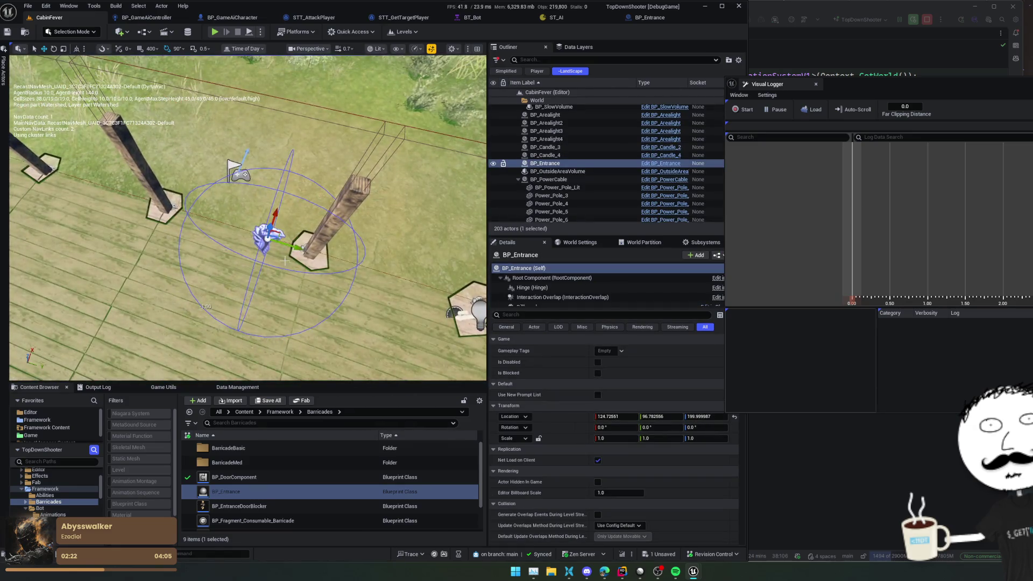
key("End")
key("f")
left_click_drag(247, 215, 229, 216)
mouse_move(294, 288)
left_mouse_down()
mouse_move(302, 253)
mouse_move(277, 269)
left_mouse_up()
left_click_drag(248, 215, 215, 220)
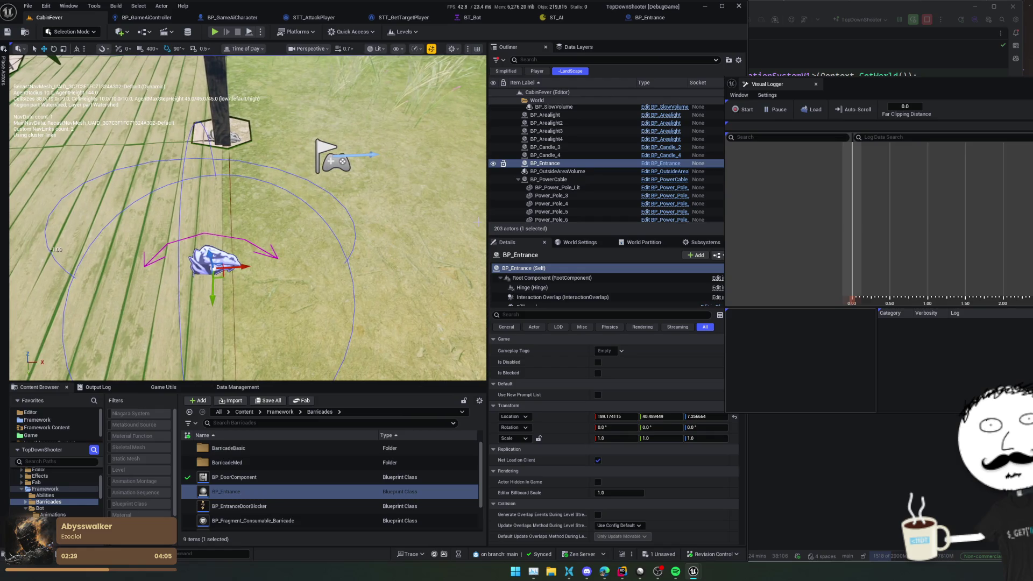
scroll(580, 286, "down", 1)
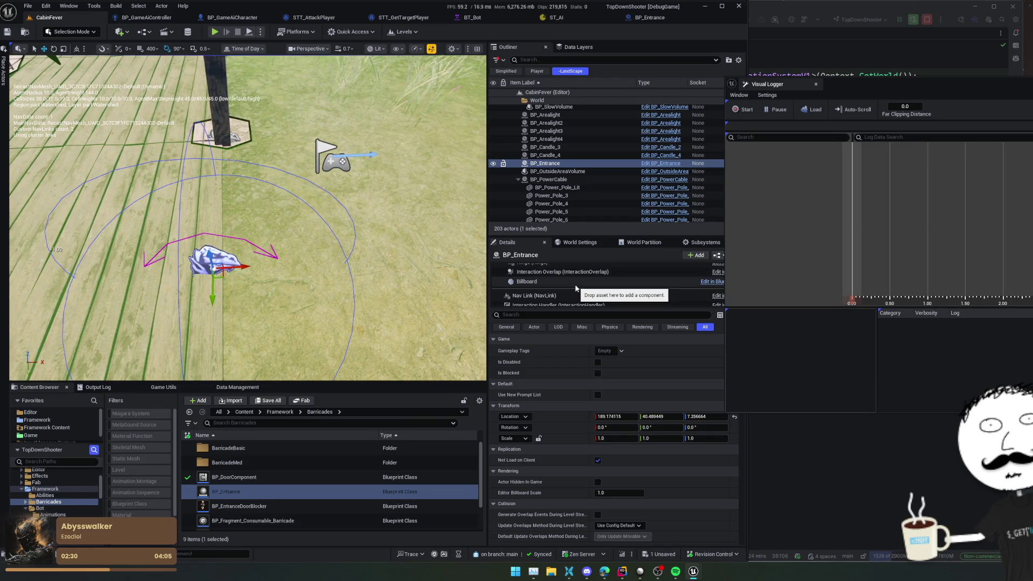
scroll(580, 286, "down", 2)
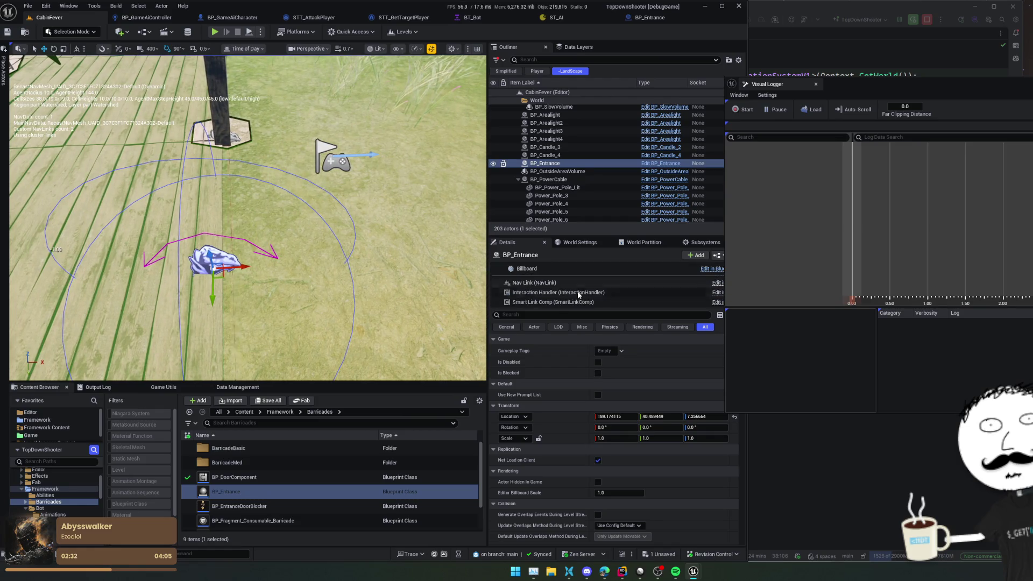
- Set the nav link's Right Project Height to 0 and push its right endpoint outward
left_click(574, 283)
left_click_drag(242, 216, 210, 210)
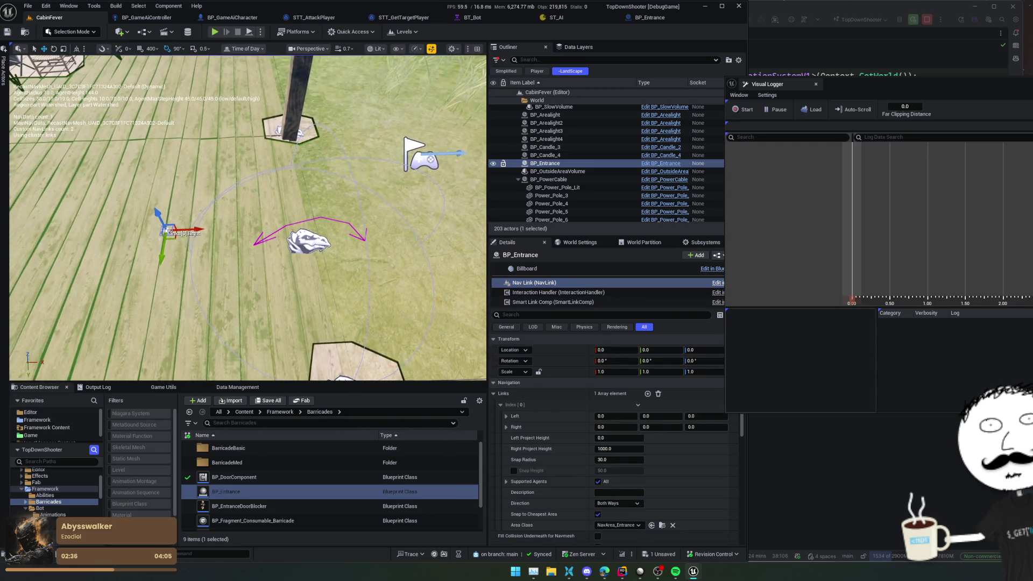
left_click(619, 448)
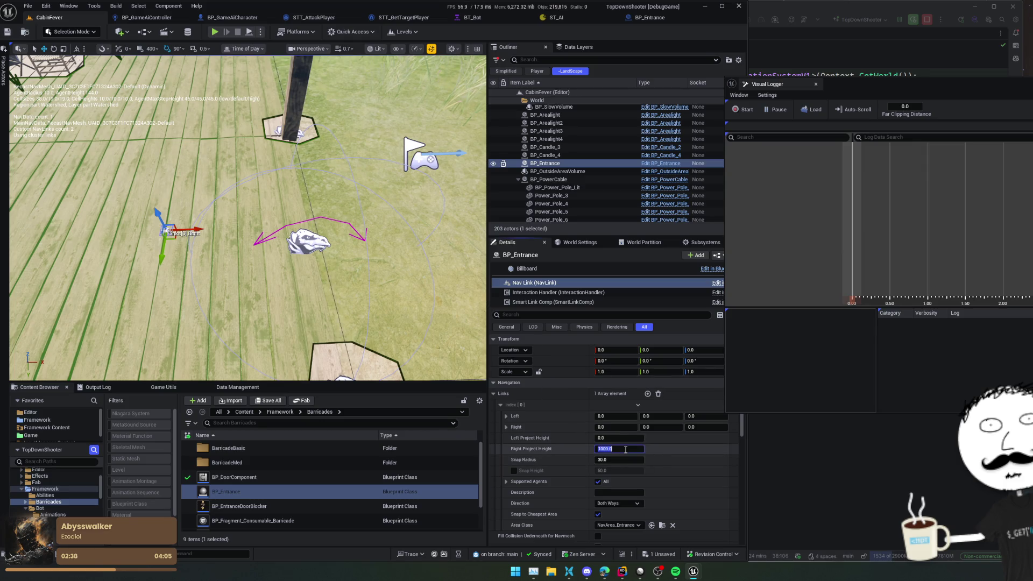
type("0")
key("Return")
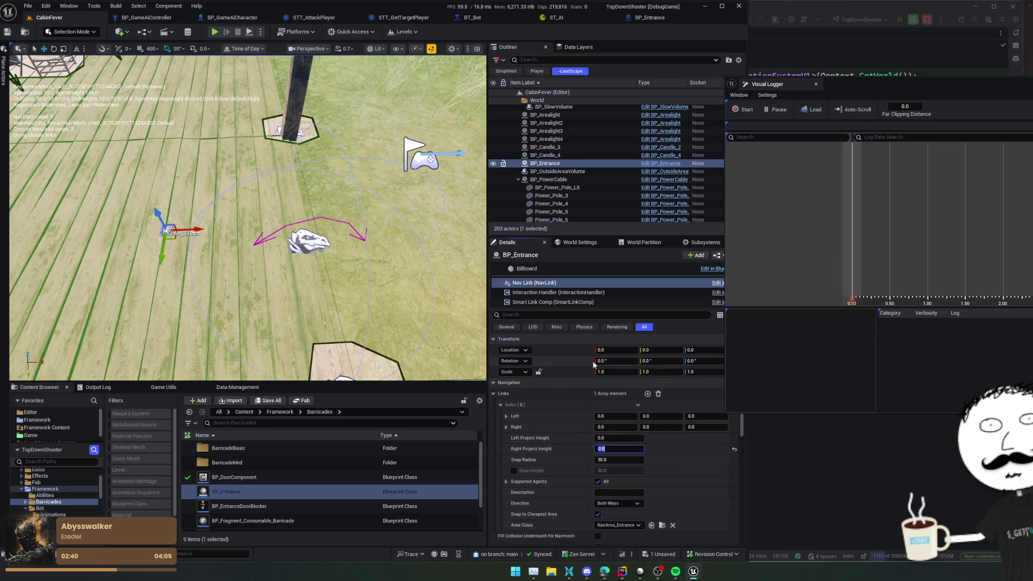
mouse_move(610, 426)
left_mouse_down()
mouse_move(678, 427)
mouse_move(576, 416)
left_mouse_up()
- Slide the nav link along its X axis and reselect the placed BP_Entrance
left_click_drag(247, 215, 350, 205)
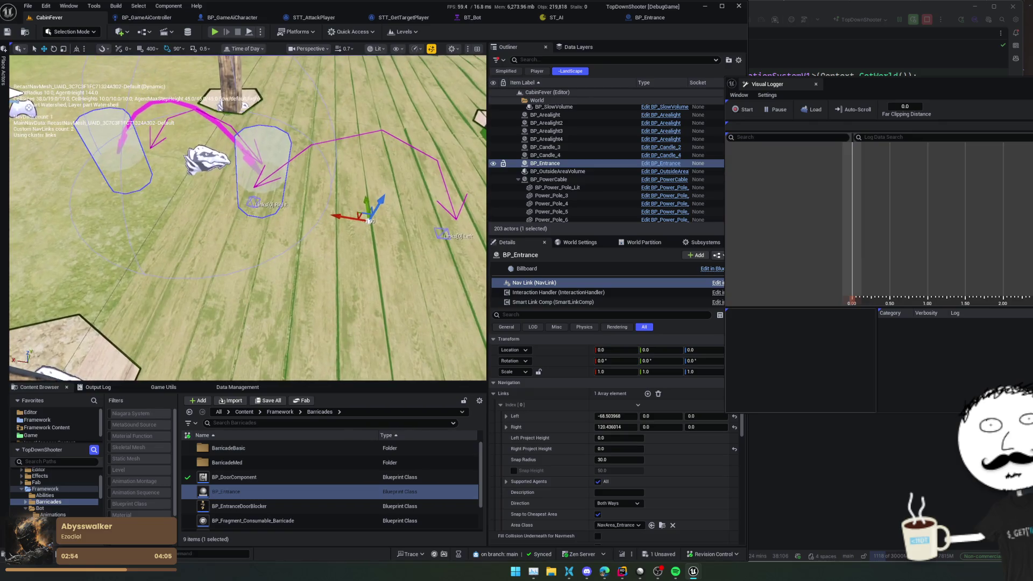
mouse_move(349, 216)
left_mouse_down()
mouse_move(227, 216)
mouse_move(247, 217)
left_mouse_up()
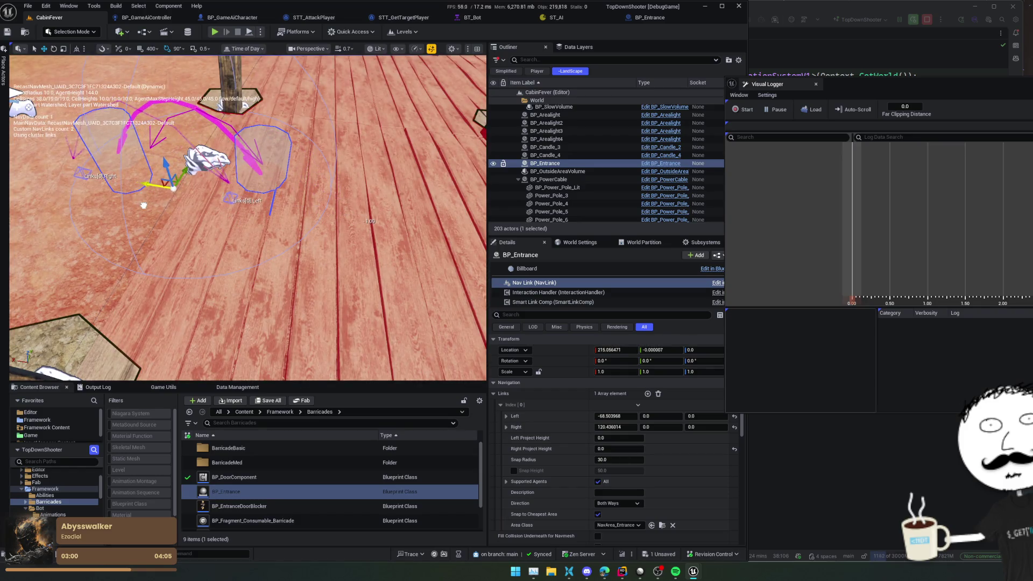
scroll(143, 205, "down", 5)
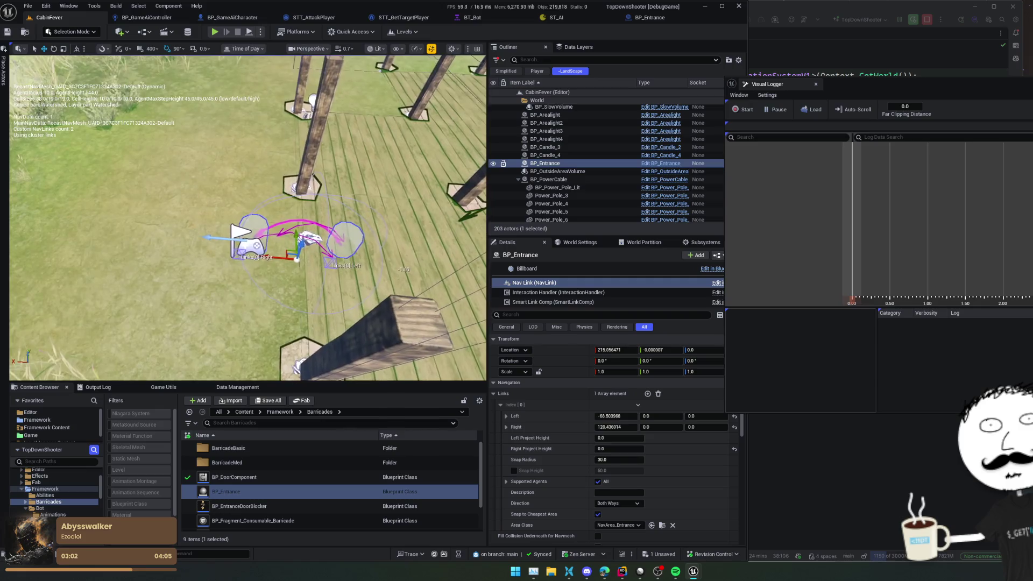
scroll(247, 215, "up", 4)
mouse_move(245, 263)
left_mouse_down()
mouse_move(323, 294)
mouse_move(231, 261)
mouse_move(331, 264)
left_mouse_up()
left_click(231, 261)
left_click(250, 252)
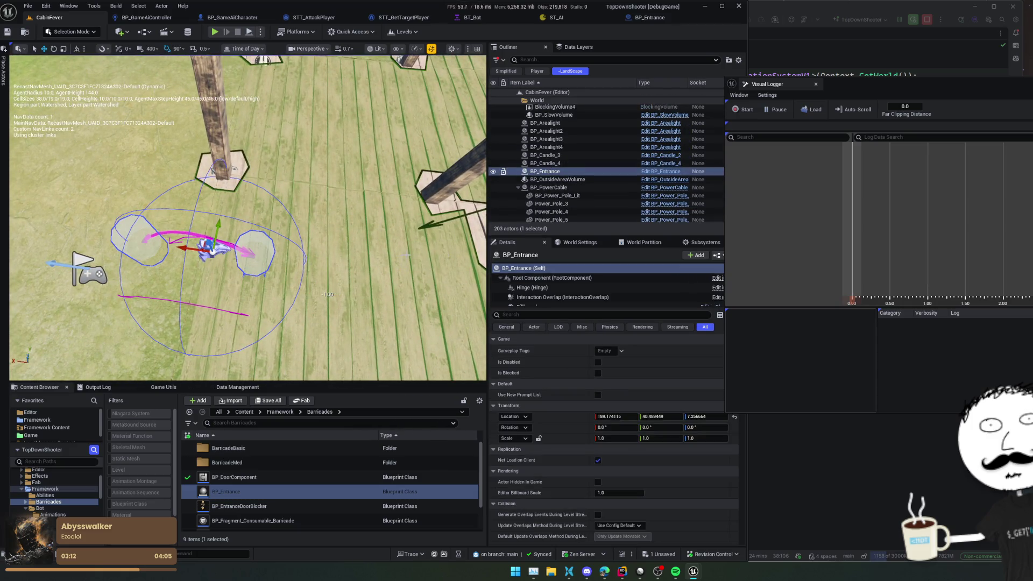
- Uncheck Link Enabled on the placed BP_Entrance's Smart Link Comp
scroll(612, 276, "down", 1)
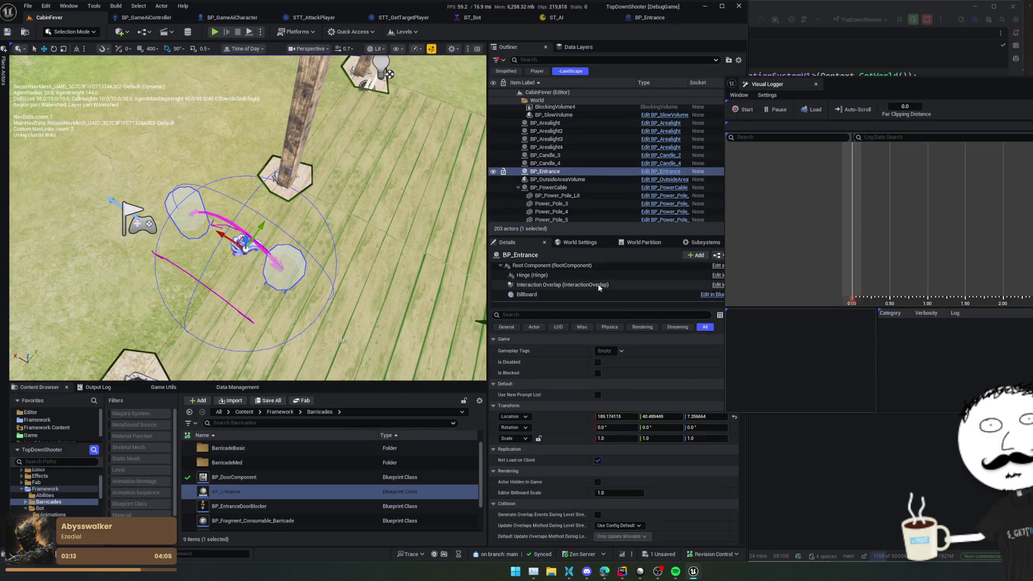
scroll(598, 283, "down", 3)
left_click(598, 302)
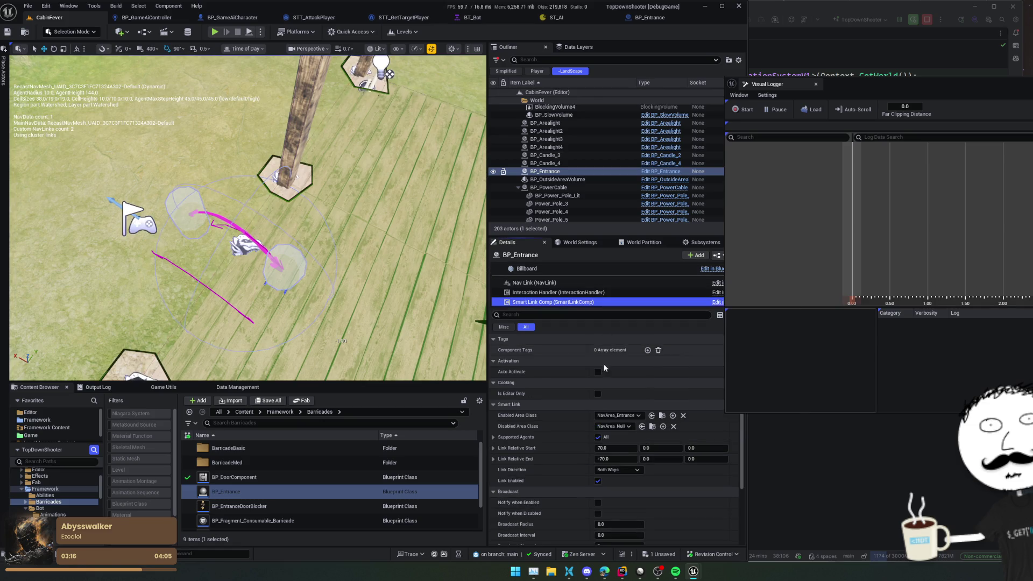
scroll(550, 350, "down", 1)
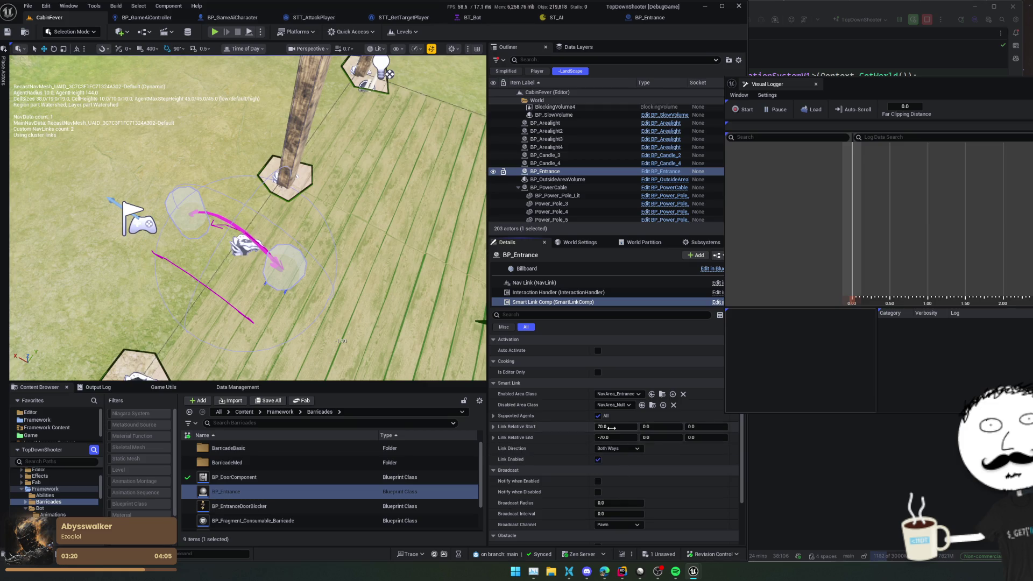
left_click(598, 460)
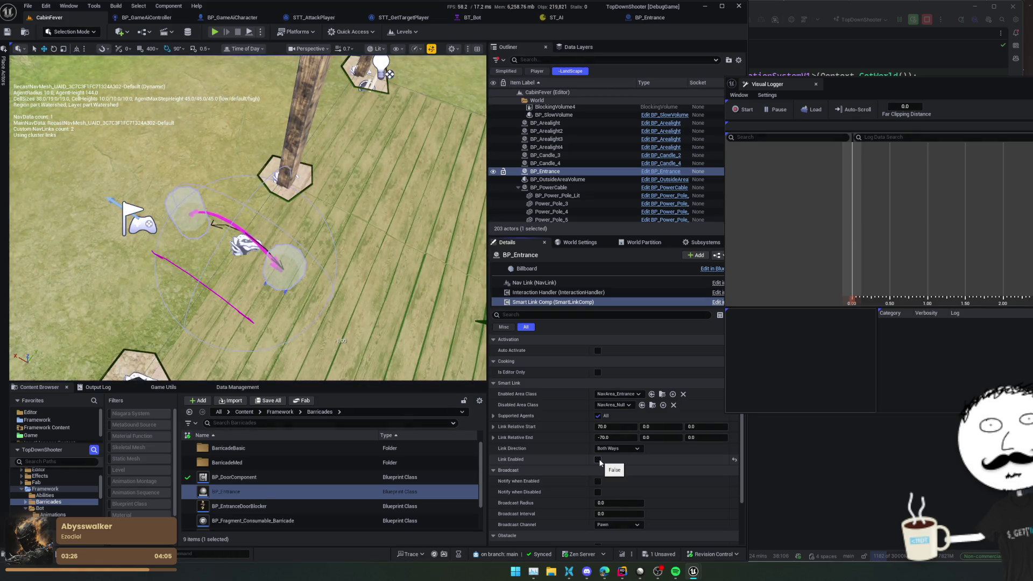
scroll(571, 455, "up", 1)
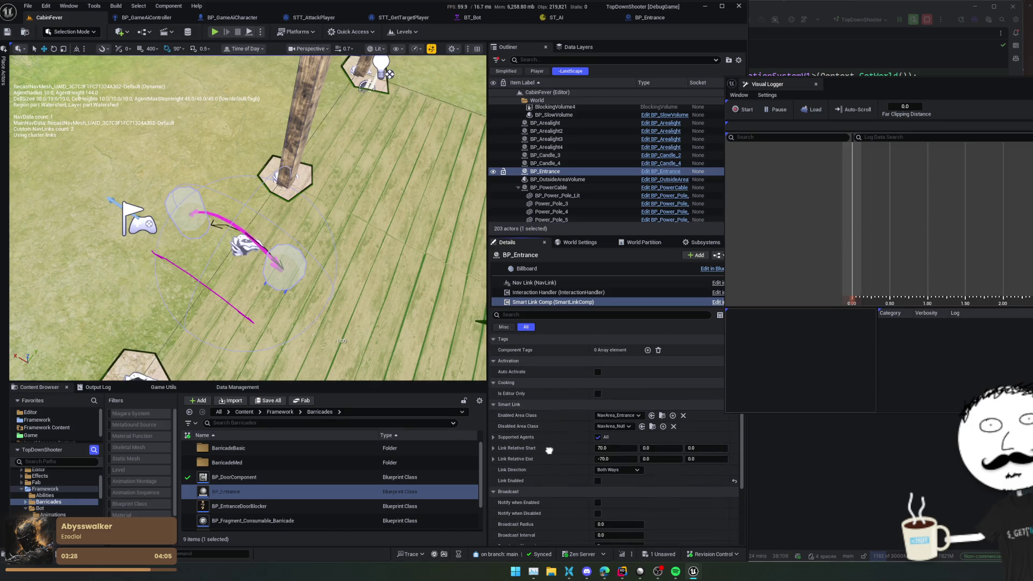
scroll(557, 441, "down", 2)
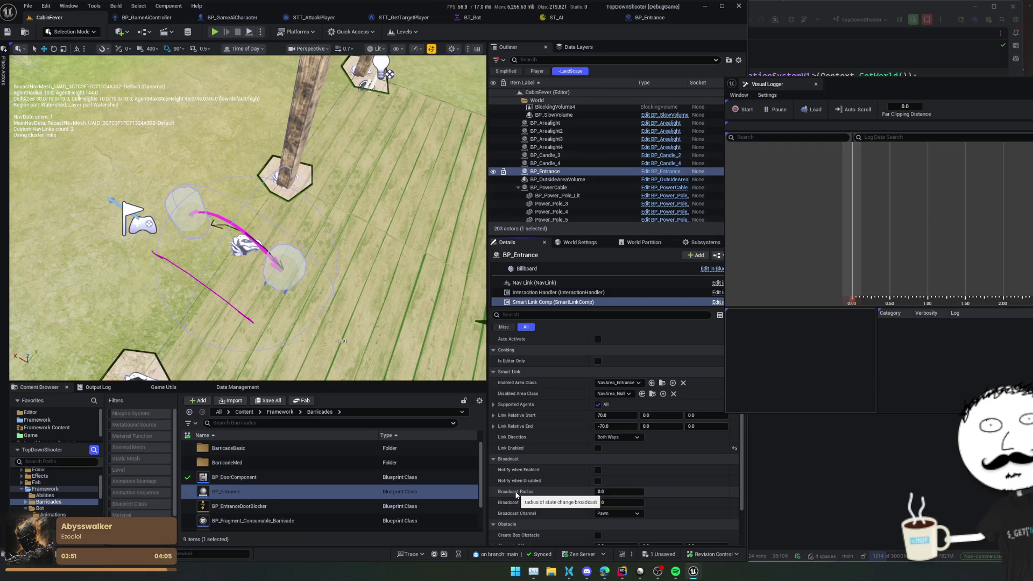
- Leave the smart link's Broadcast Channel on Pawn and return to the Nav Link settings
left_click(617, 514)
left_click(617, 514)
scroll(525, 473, "down", 1)
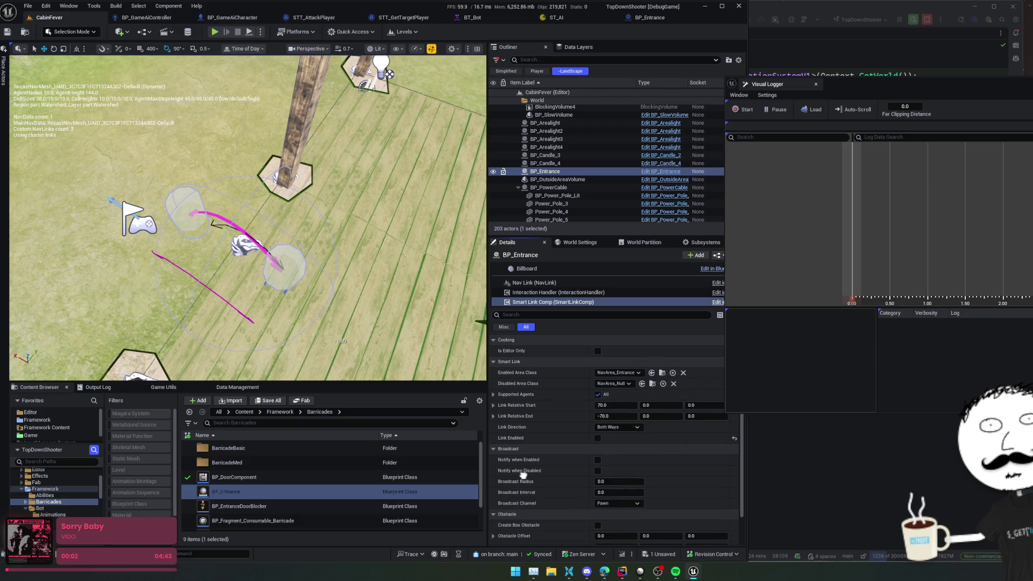
scroll(523, 475, "down", 3)
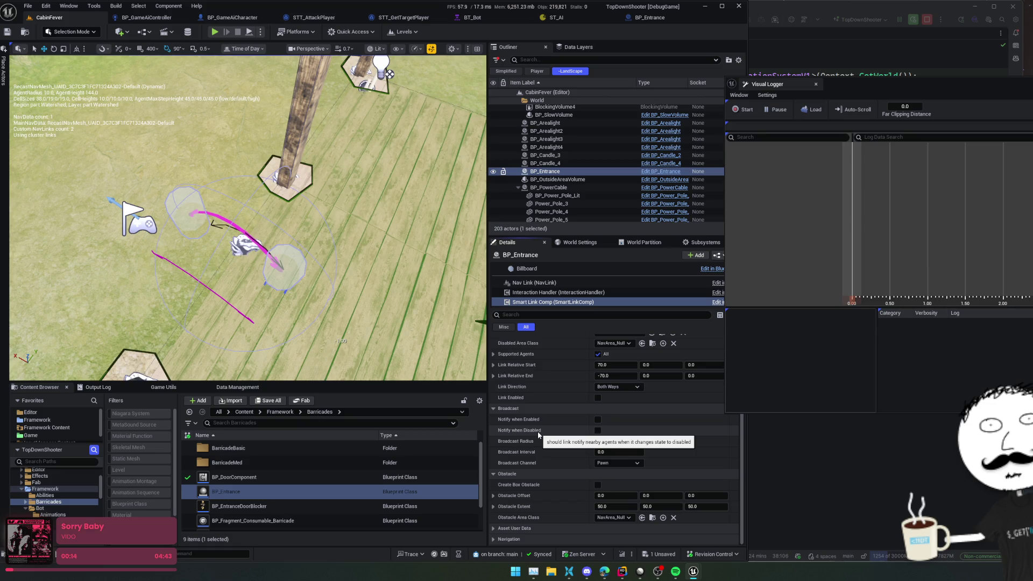
left_click(592, 283)
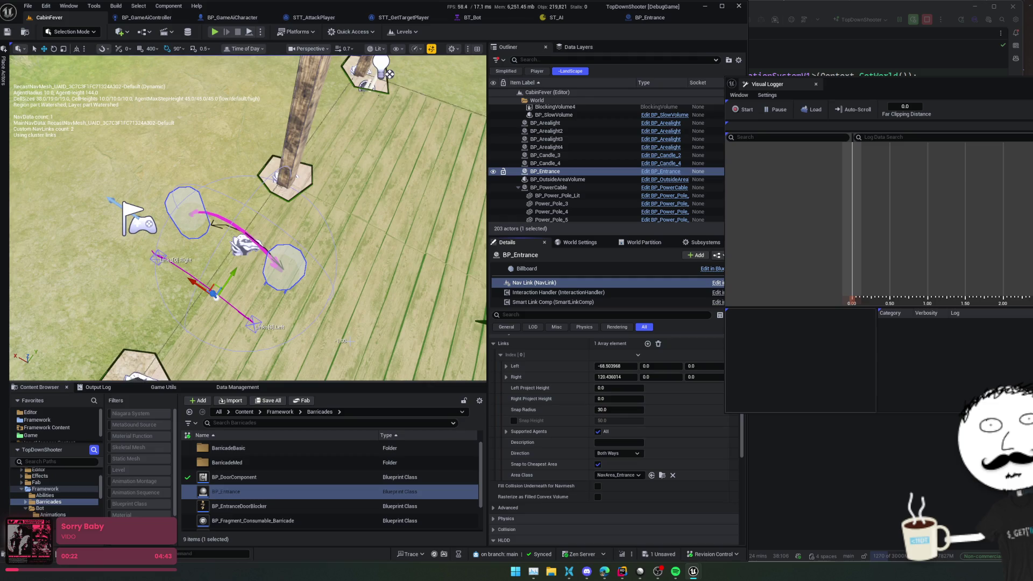
scroll(531, 383, "up", 3)
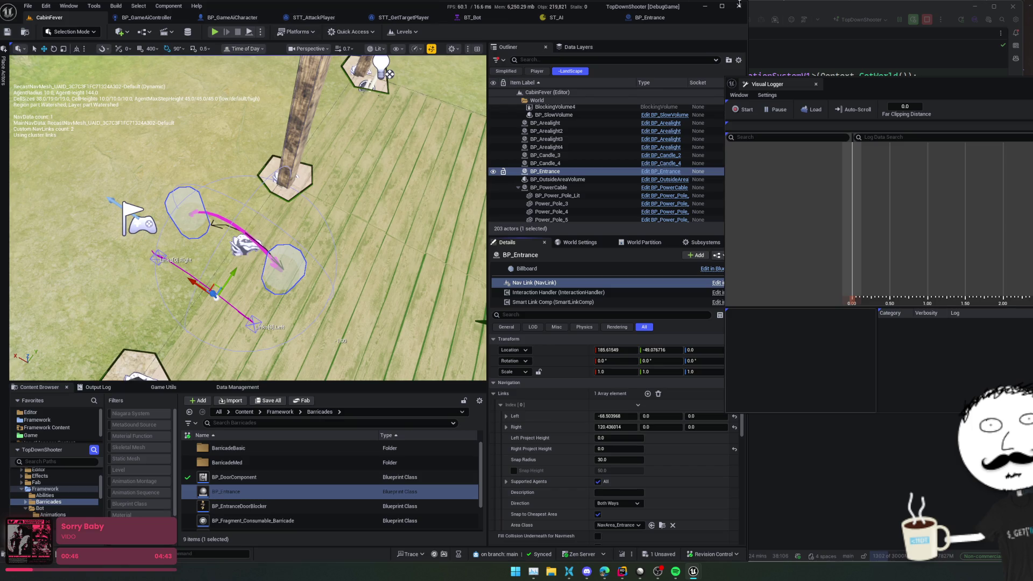
- Close the Visual Logger window and return to STT_DetectBarricadeOnPath.cpp in Rider
left_click(780, 86)
left_click(779, 86)
left_click(541, 229)
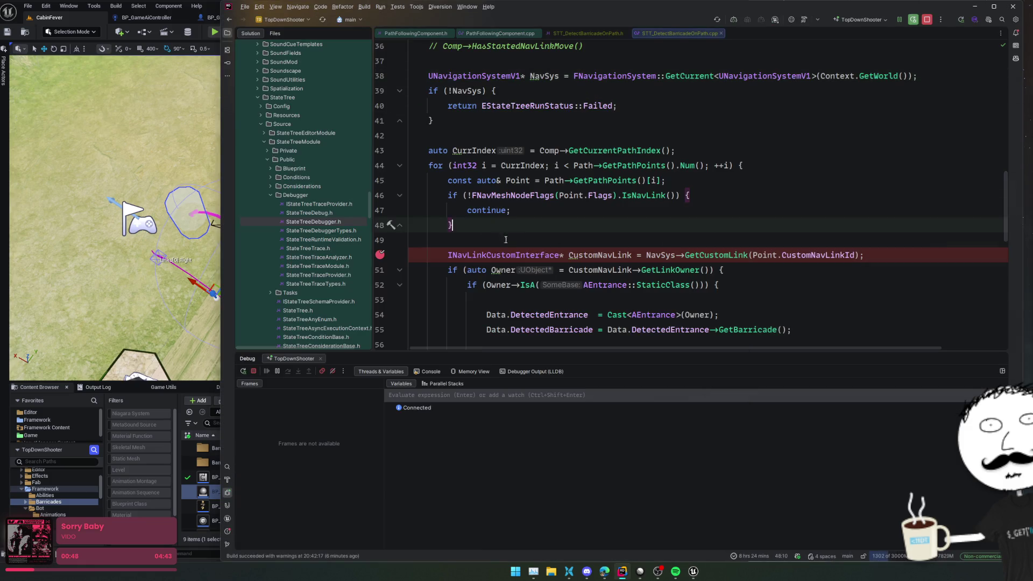
- Search the project for AEntrance and open Entrance.h at its UPROPERTY component list
left_click(540, 237)
scroll(552, 238, "up", 4)
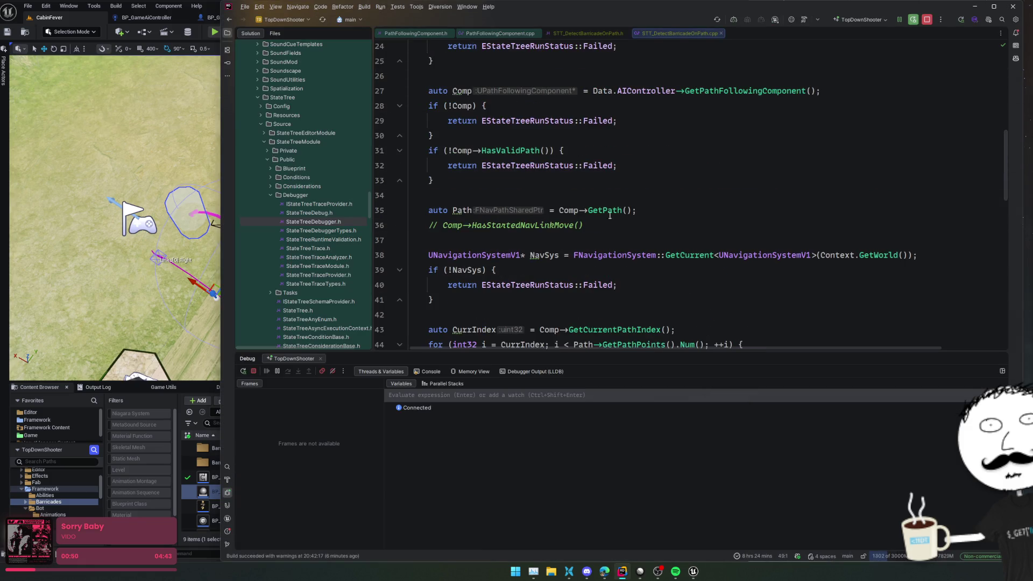
left_click(597, 180)
key("ctrl+t")
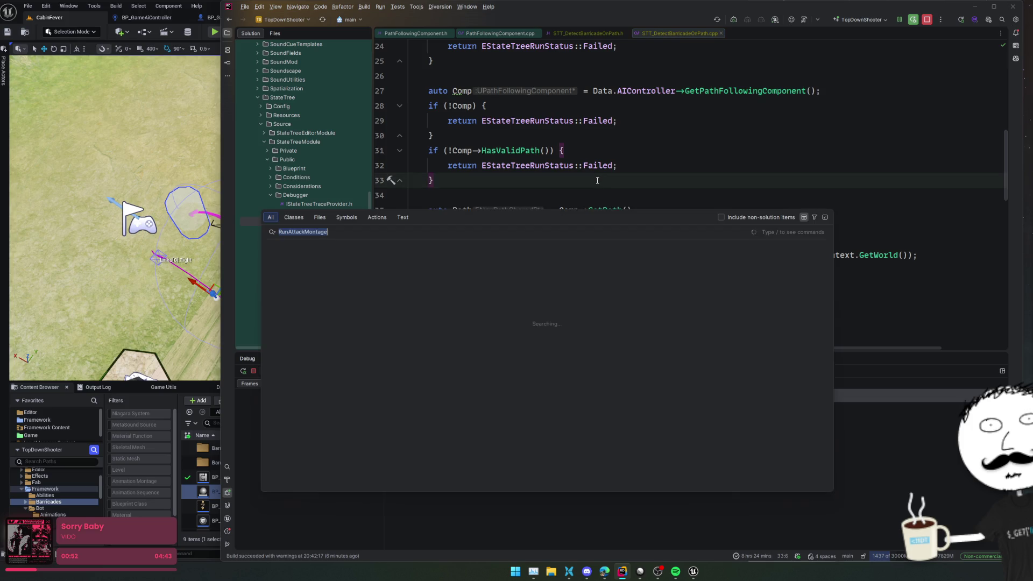
type("AEntrance")
key("Return")
scroll(597, 195, "down", 3)
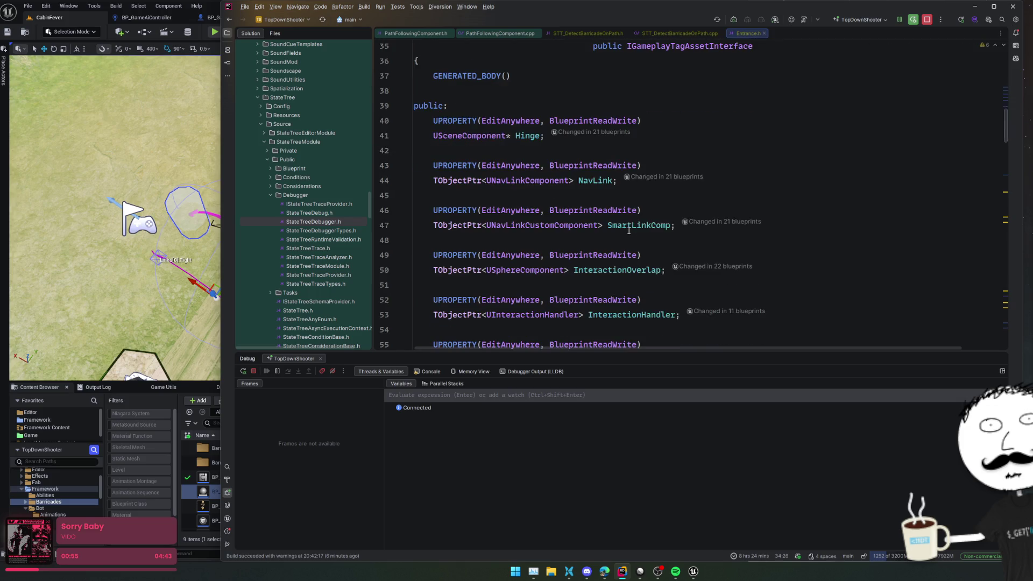
- Comment out the NavLink property declaration and its constructor lines 50–51
left_click(602, 180)
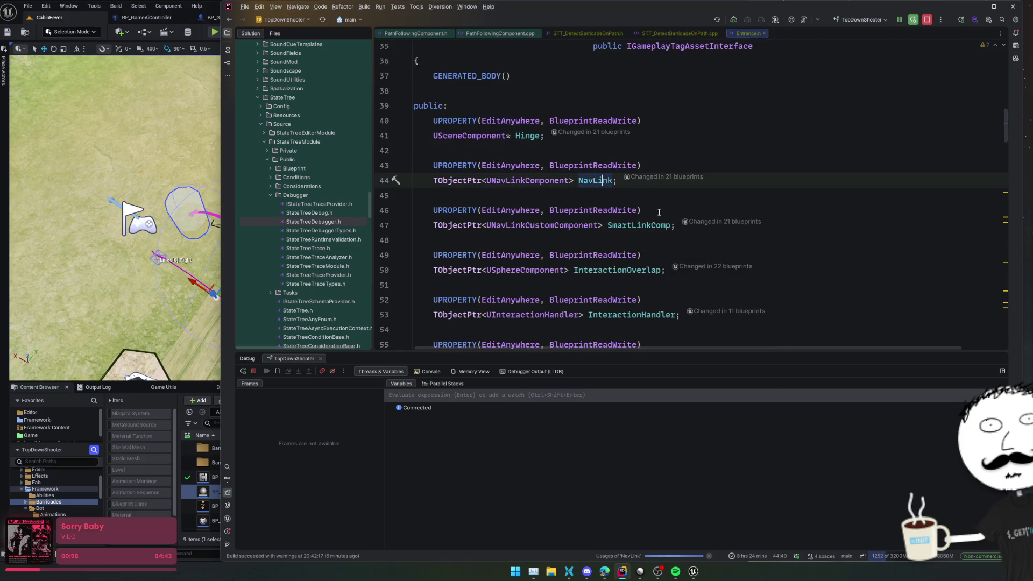
left_click_drag(783, 182, 795, 165)
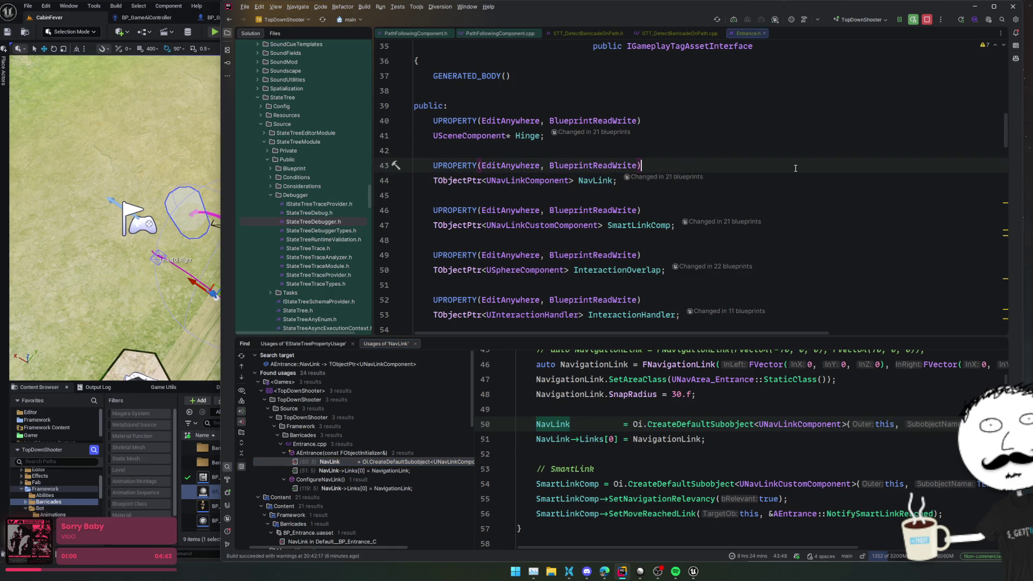
key("ctrl+slash")
key("Escape")
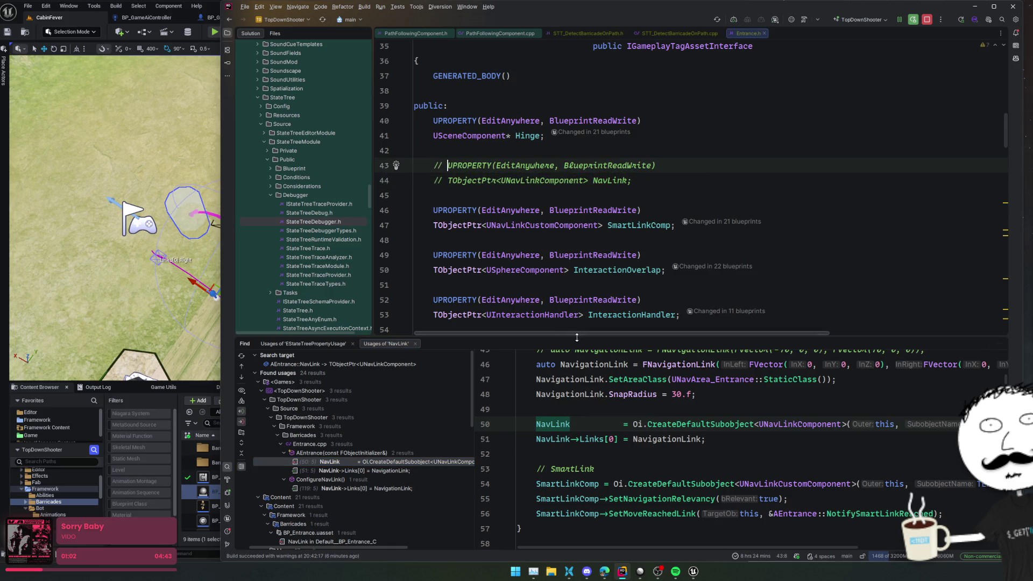
left_click(552, 422)
key("shift+Down")
key("ctrl+slash")
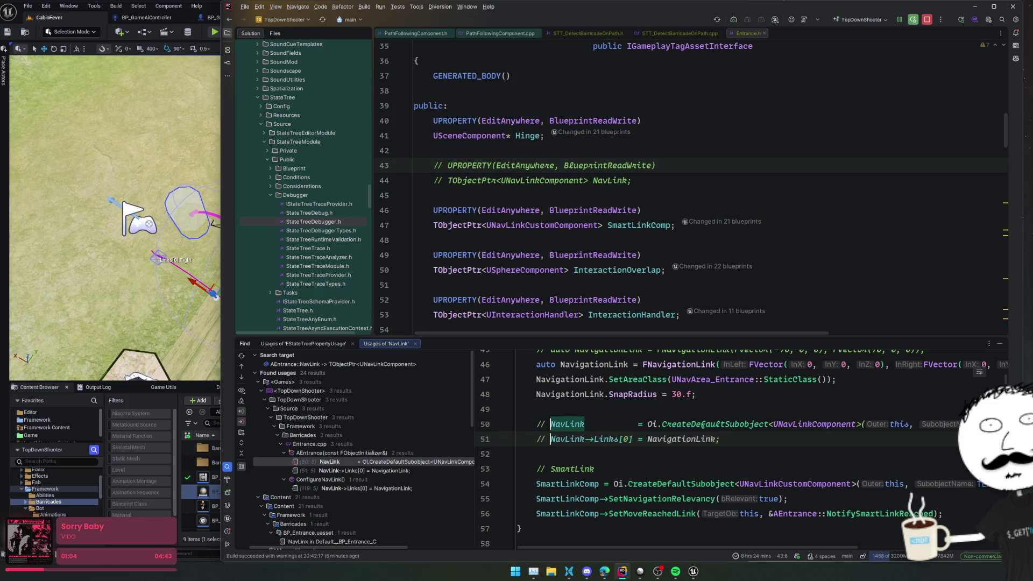
- Comment out the ConfigureNavLink body, lines 110–118, in Entrance.cpp
scroll(378, 474, "down", 2)
left_click(384, 452)
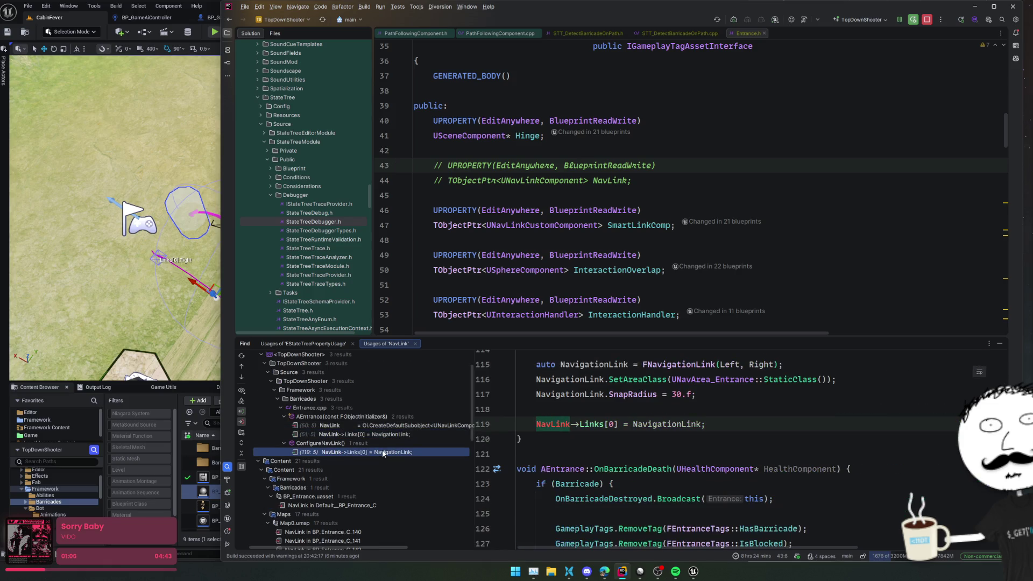
key("BackSpace")
key("Up")
key("Up")
key("Up")
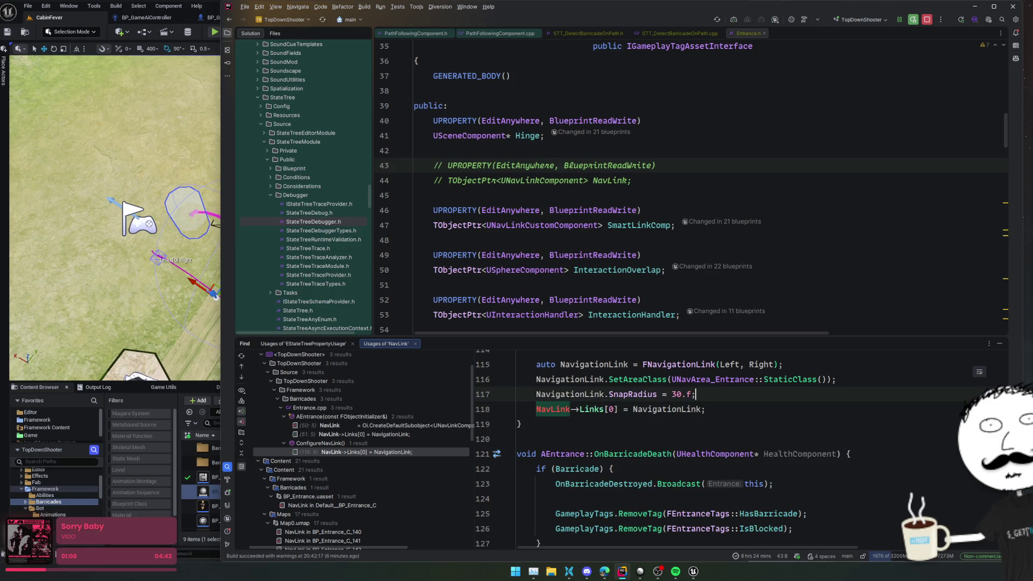
key("Up")
key("Up")
key("Up")
key("shift+Down")
key("shift+Down")
key("shift+Down")
key("shift+Down")
key("shift+End")
key("ctrl+slash")
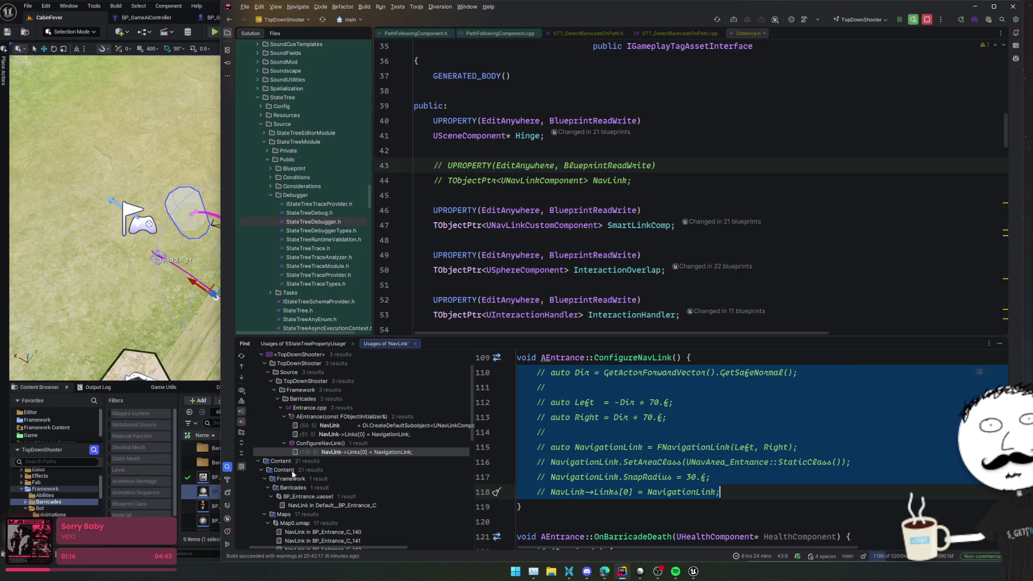
scroll(349, 466, "down", 5)
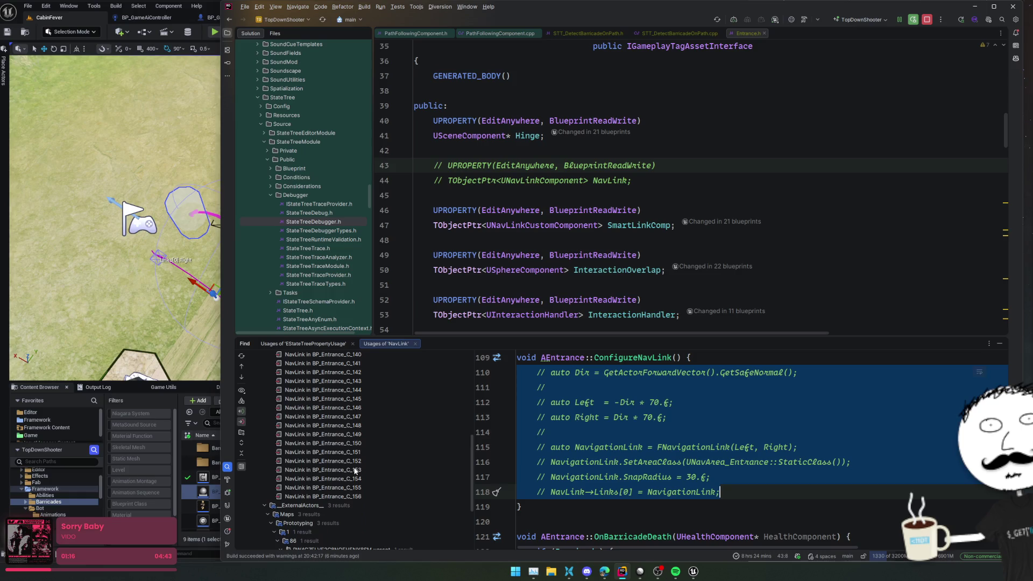
scroll(364, 466, "up", 10)
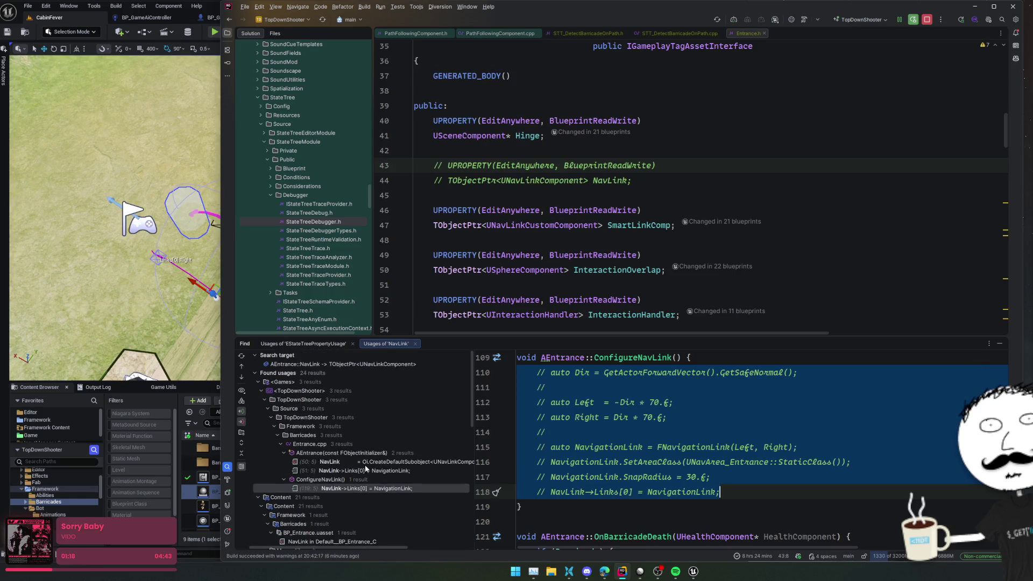
left_click(629, 493)
scroll(629, 488, "up", 3)
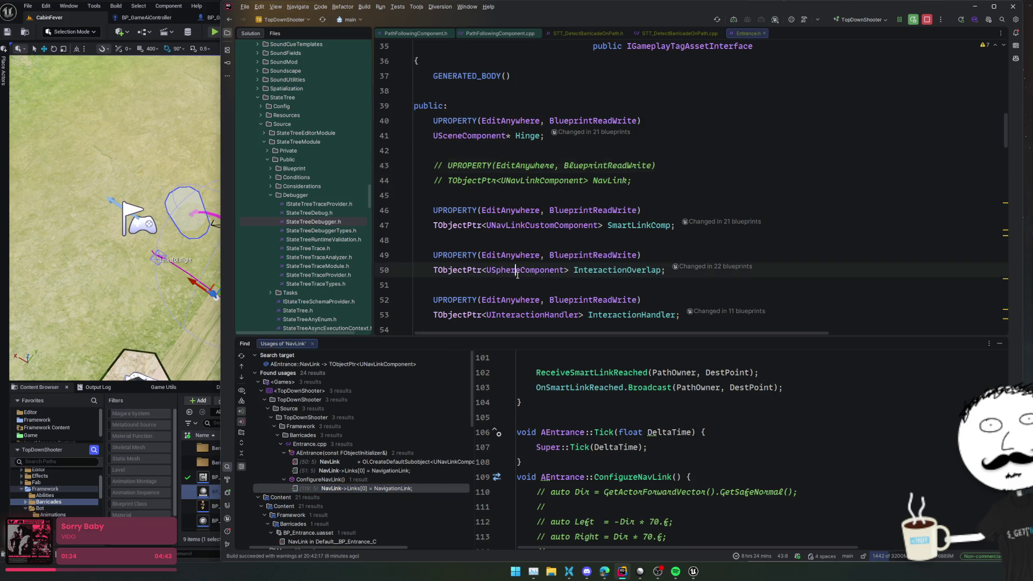
- Switch to Unreal Editor and delete BP_Entrance from the Outliner
key("alt+Tab")
left_click(545, 171)
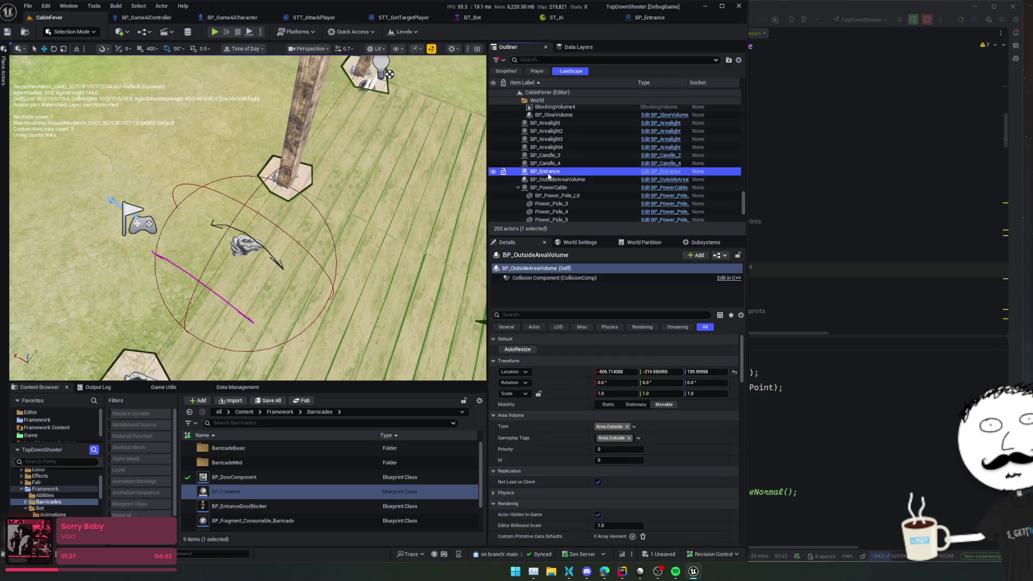
key("Delete")
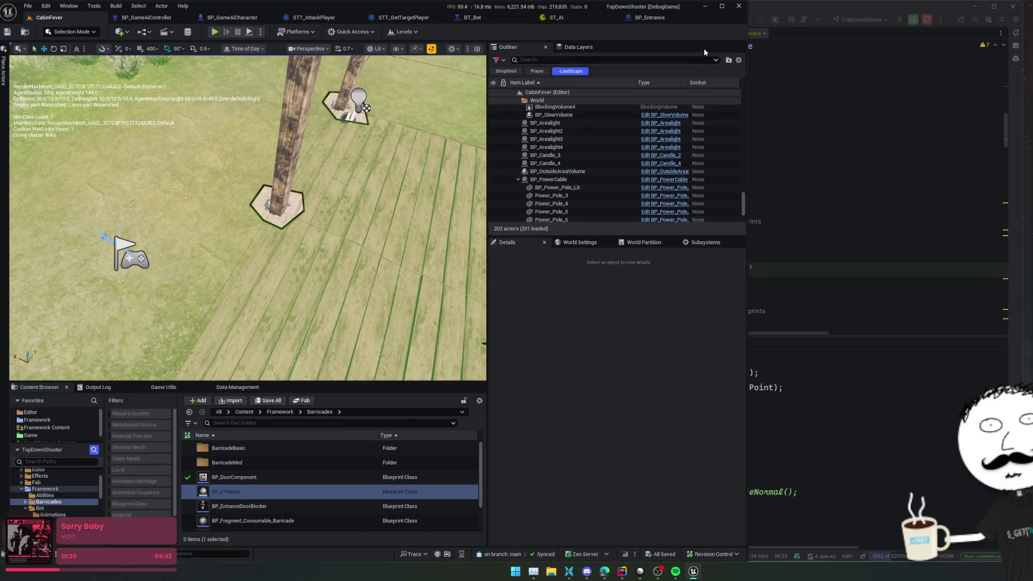
- Open the UNavLinkCustomComponent header and read its class comment and override declarations
left_click(823, 181)
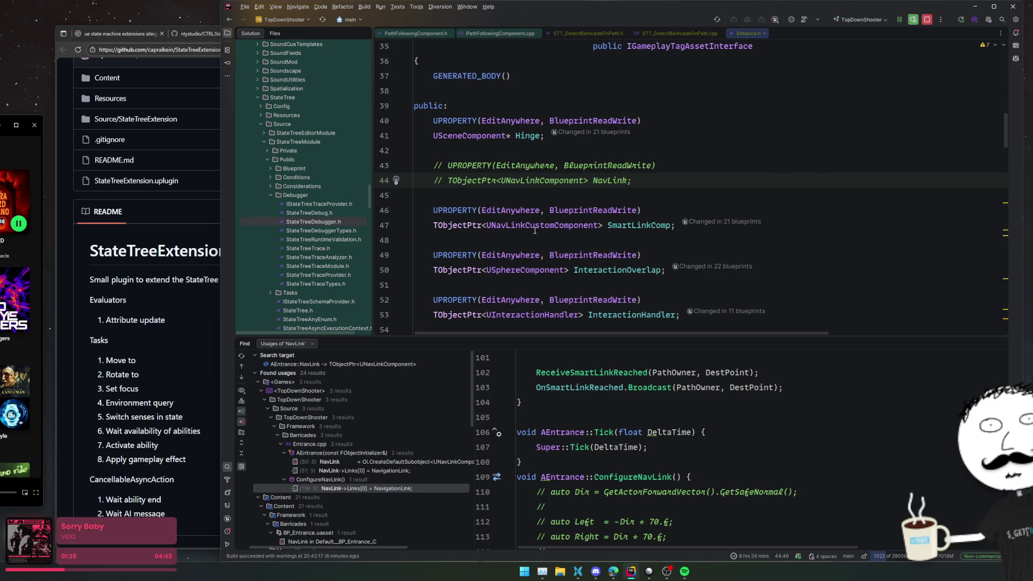
left_click(595, 226, "ctrl")
left_click(871, 168)
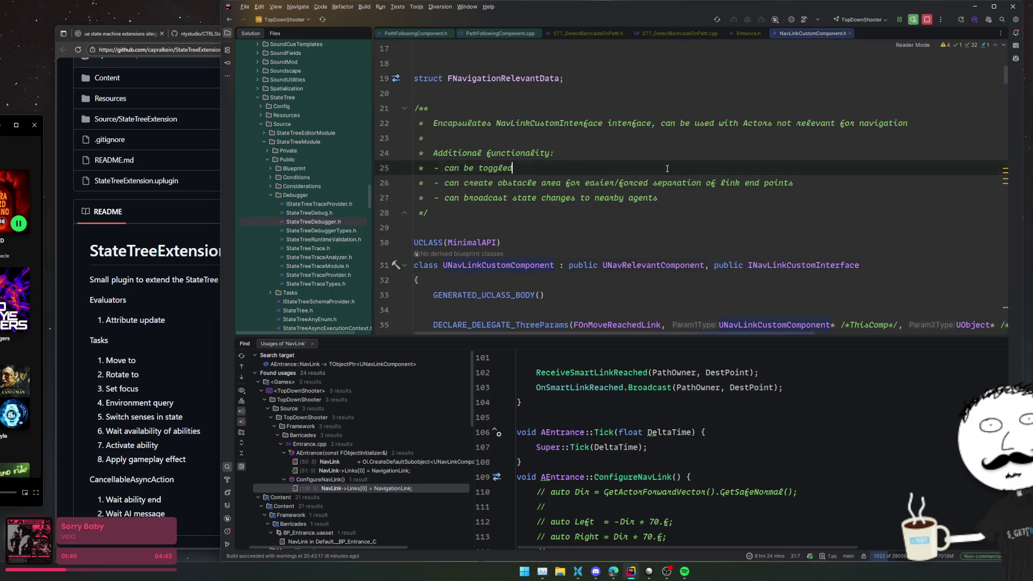
left_click(878, 184)
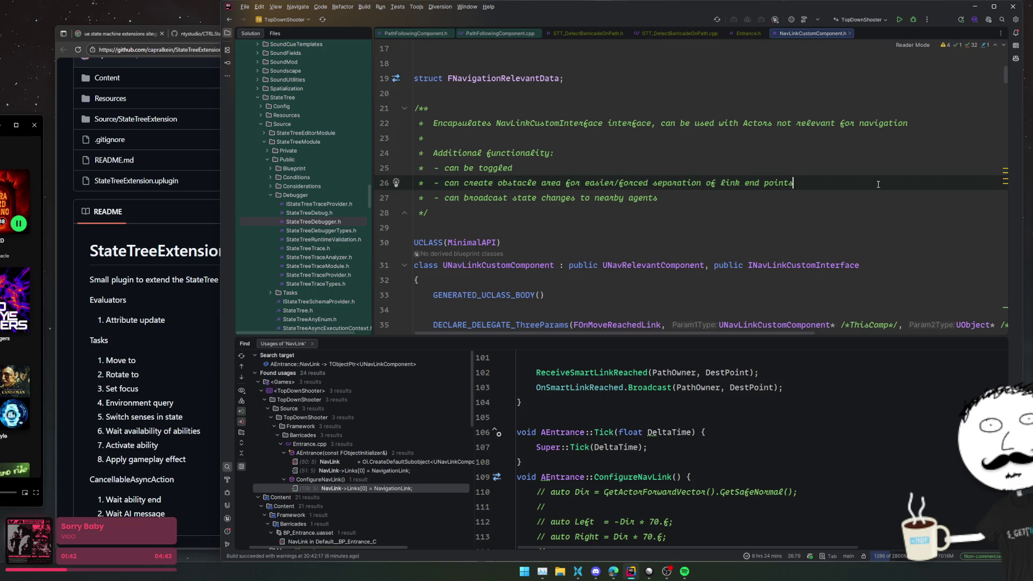
triple_click(879, 184)
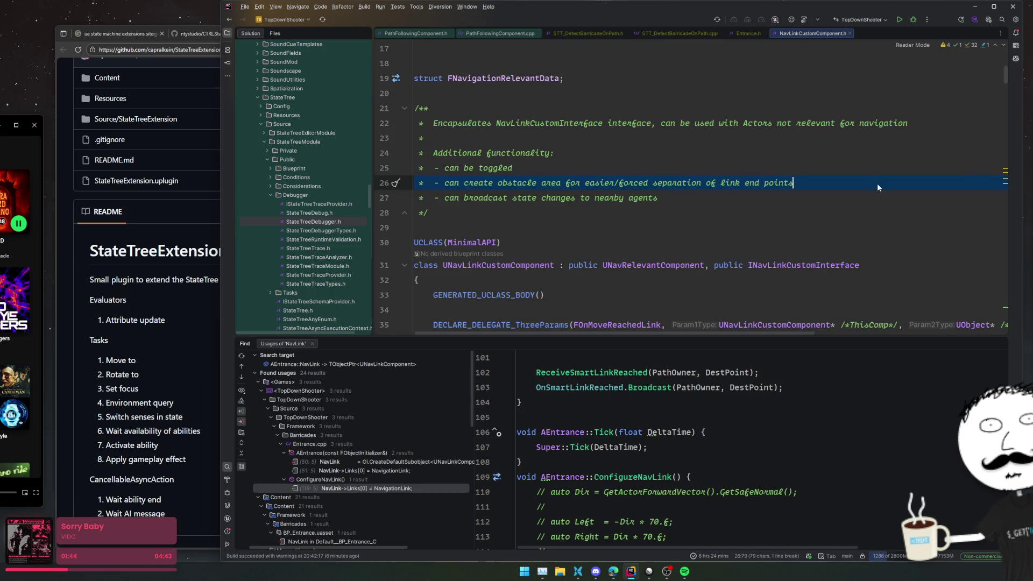
left_click(867, 198)
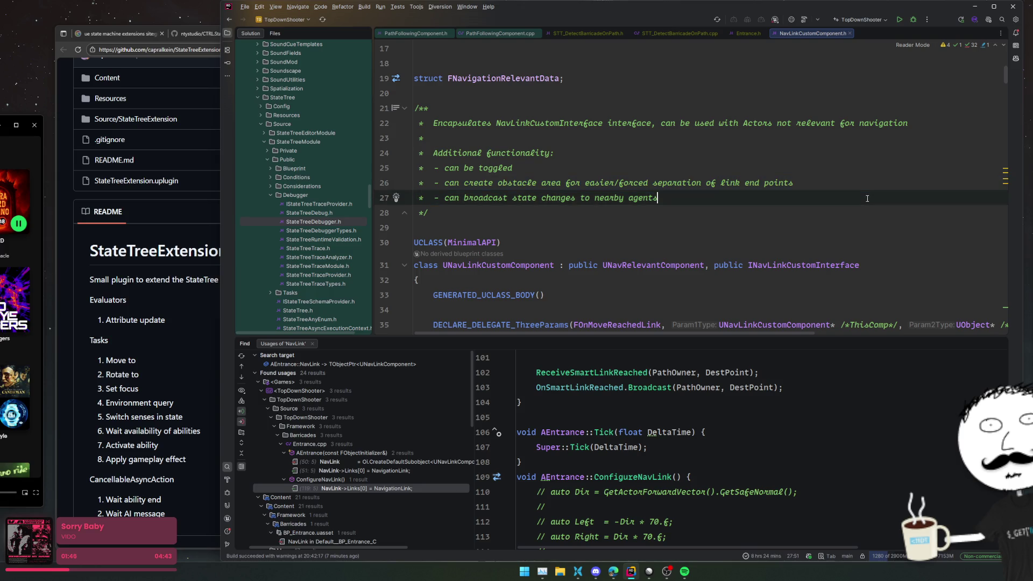
scroll(861, 203, "down", 5)
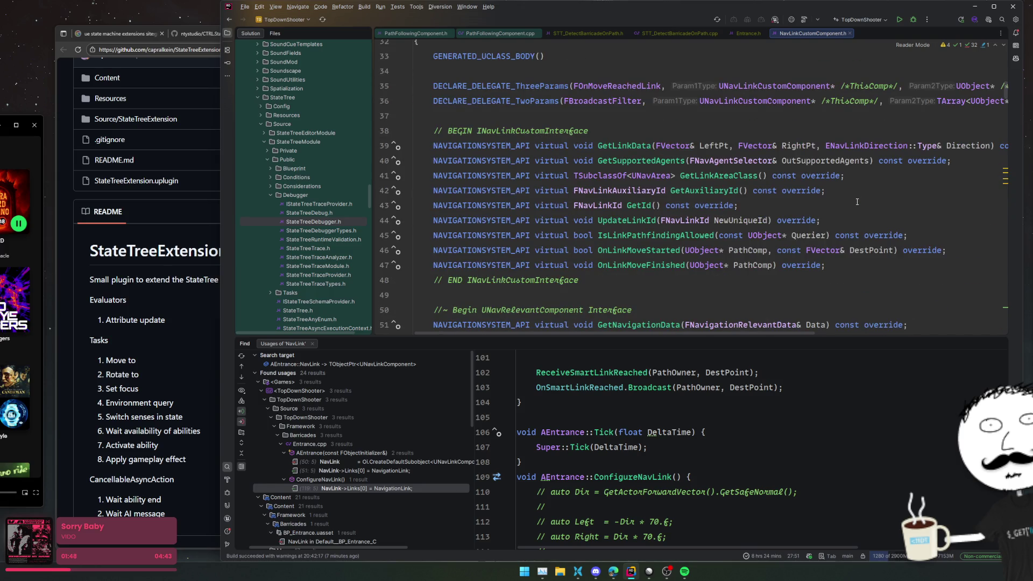
scroll(858, 202, "down", 3)
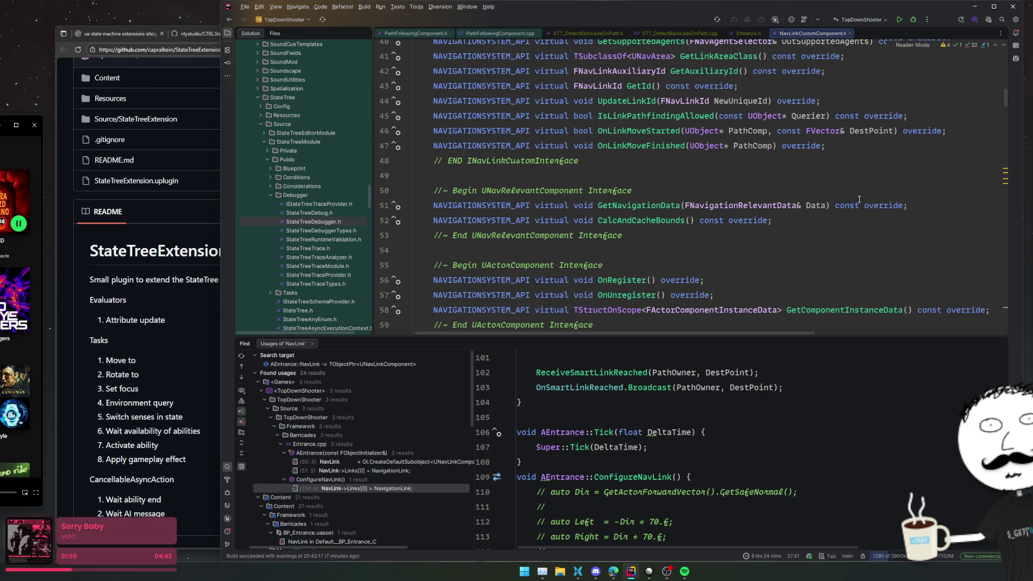
- Look up the GetNavigationData and OnRegister definitions of the nav link component
left_click(659, 205, "ctrl")
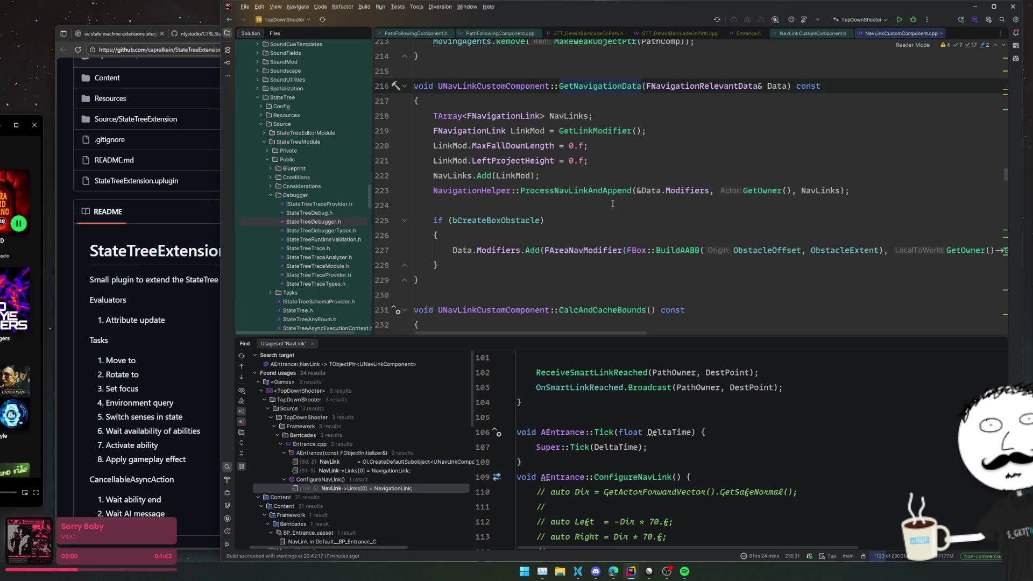
scroll(762, 209, "down", 2)
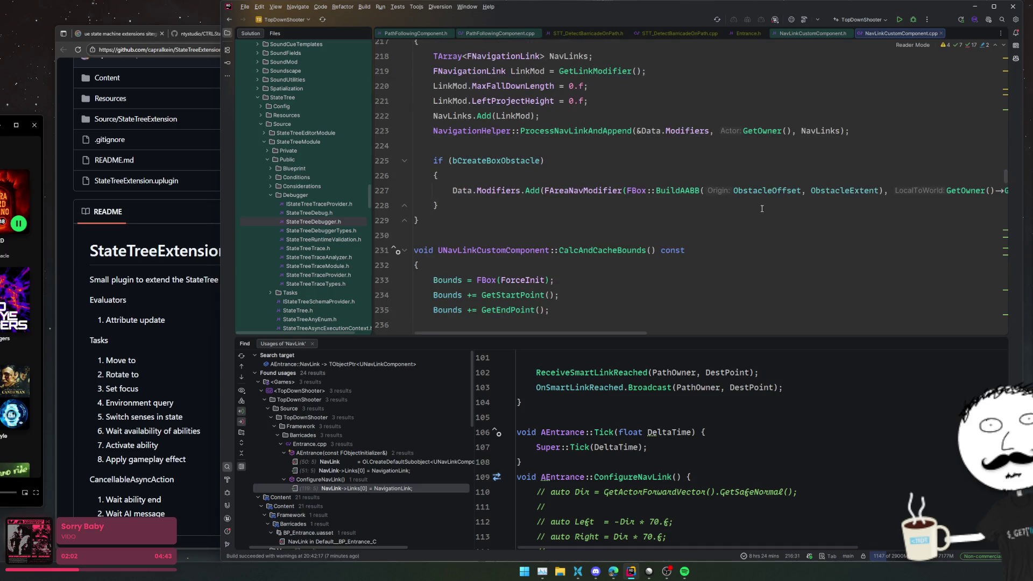
key("ctrl+alt+Home")
scroll(801, 218, "down", 2)
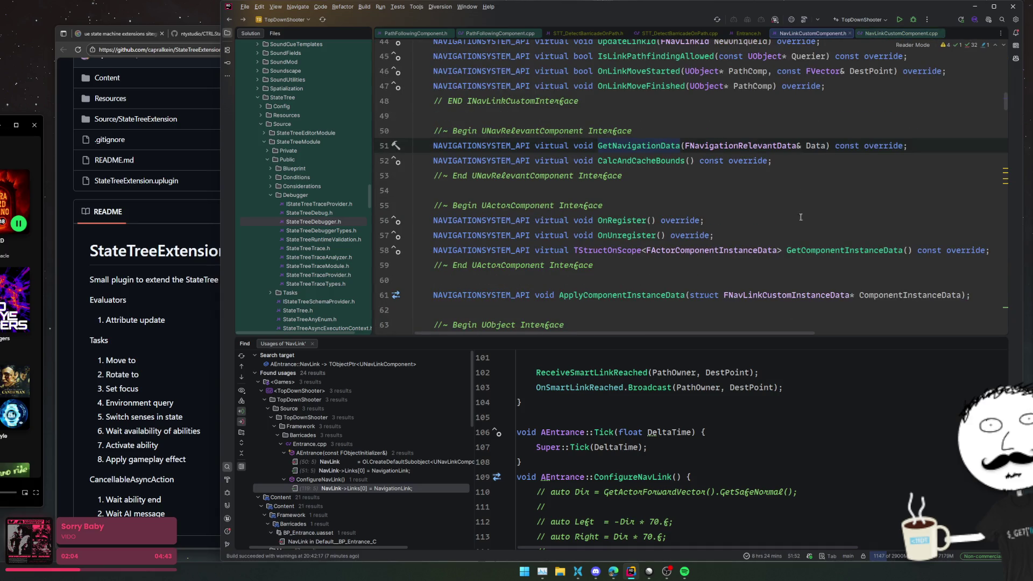
left_click(627, 222)
key("ctrl+alt+Home")
scroll(654, 207, "down", 4)
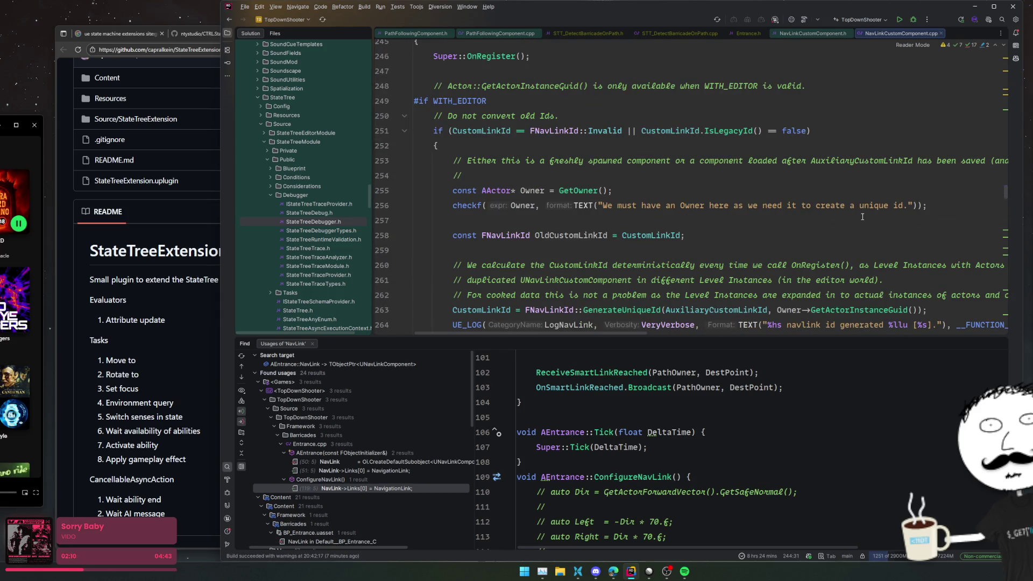
- Read through OnNavAreaRegistered and the following definitions in NavLinkCustomComponent.cpp
scroll(855, 216, "down", 5)
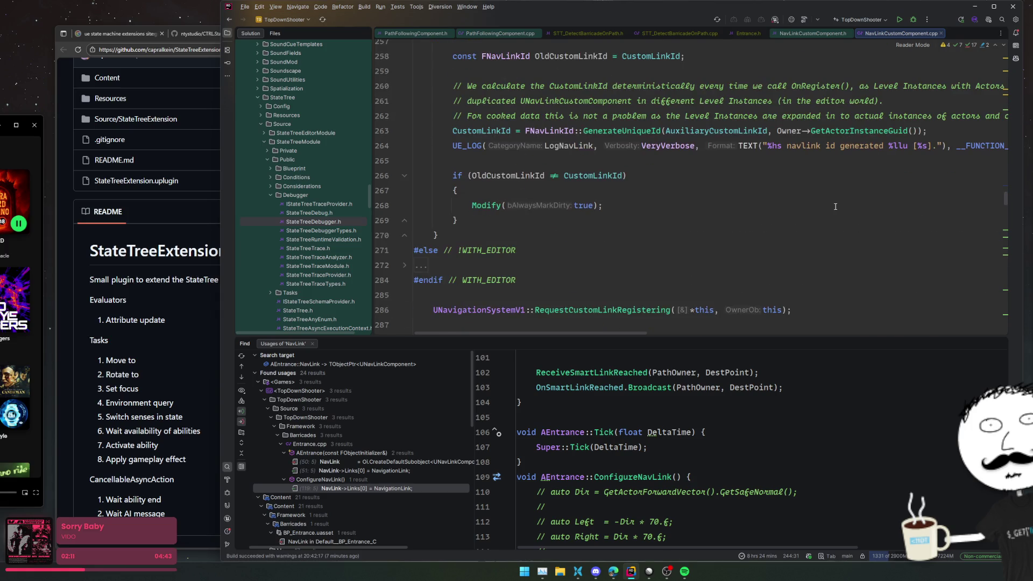
scroll(854, 213, "down", 3)
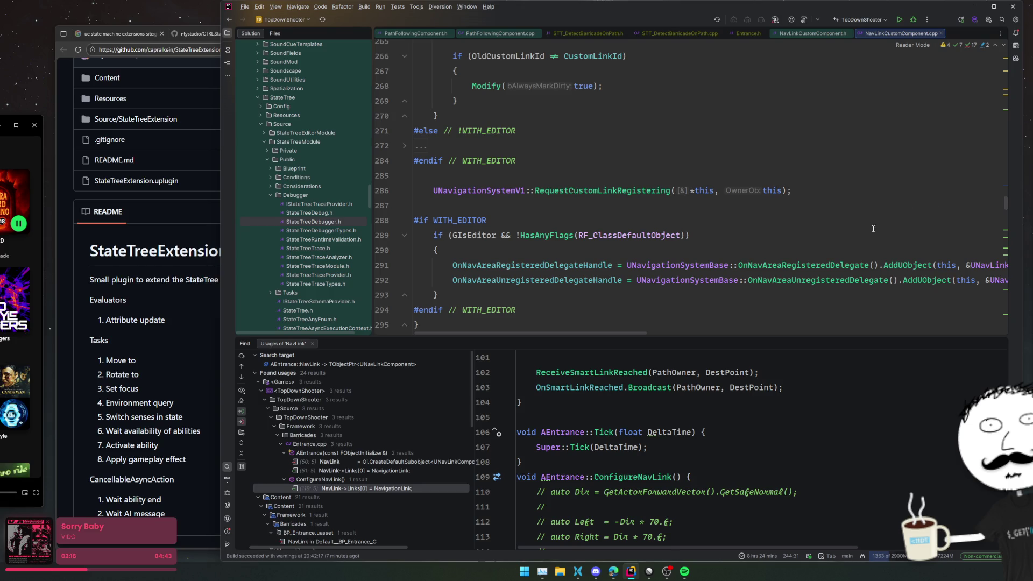
scroll(852, 215, "down", 2)
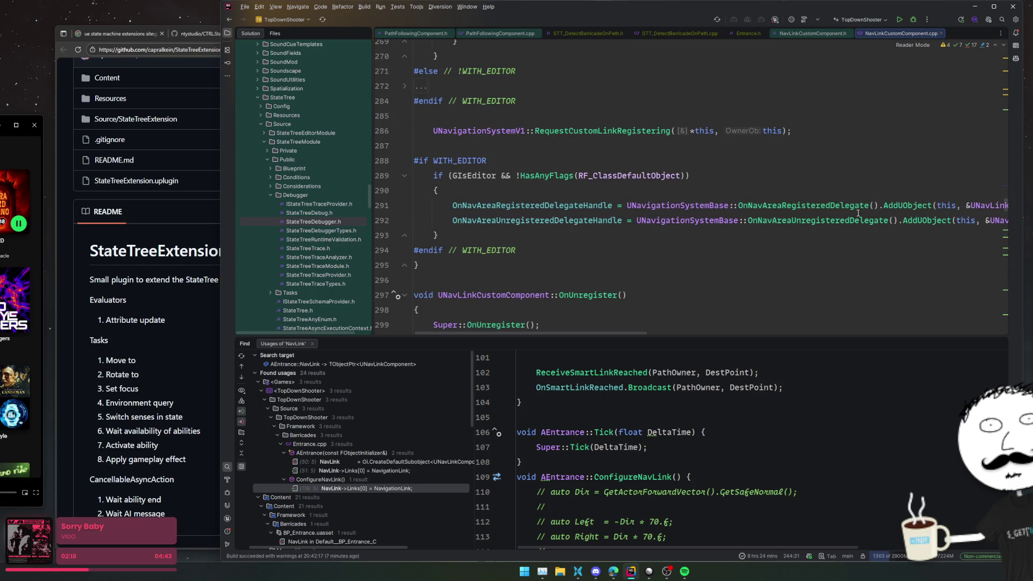
scroll(810, 238, "down", 2)
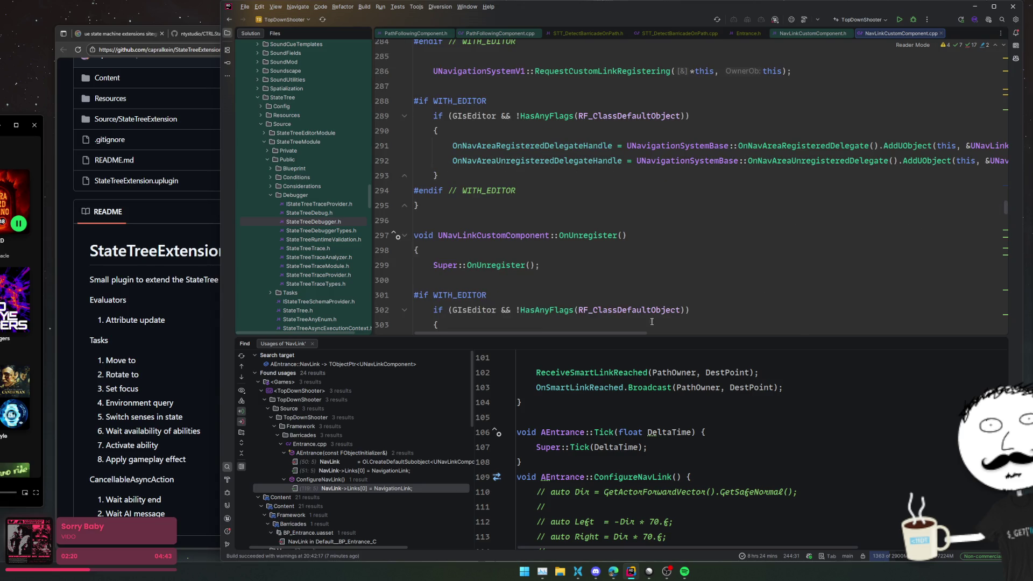
scroll(625, 331, "right", 5)
left_click(861, 152, "ctrl")
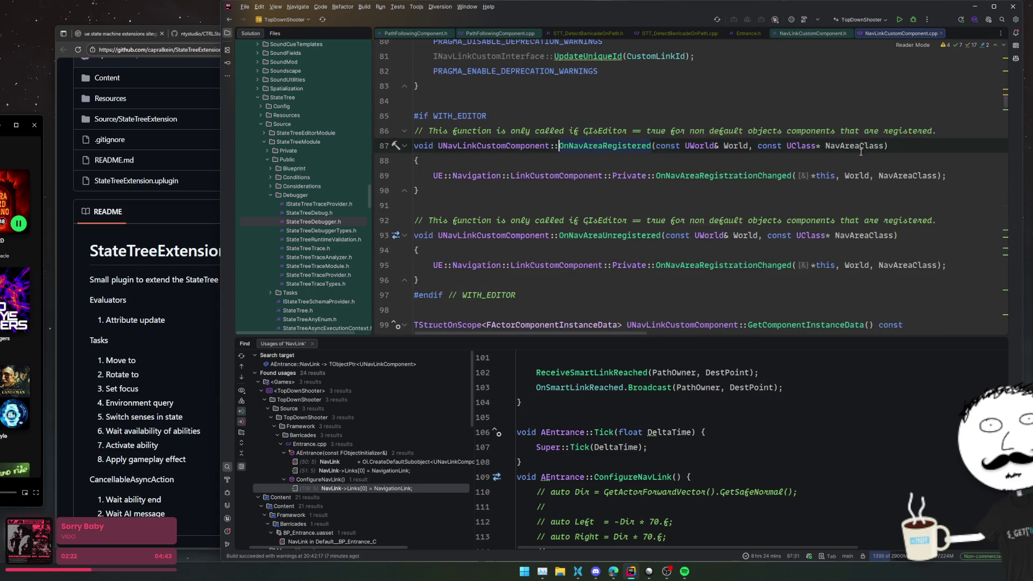
mouse_move(861, 152)
scroll(597, 194, "down", 4)
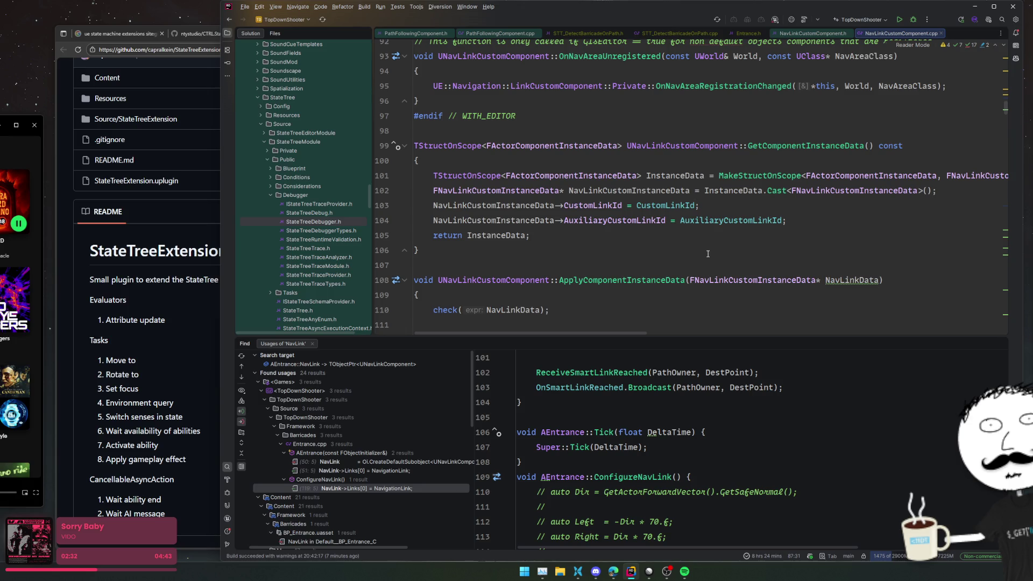
scroll(714, 226, "down", 3)
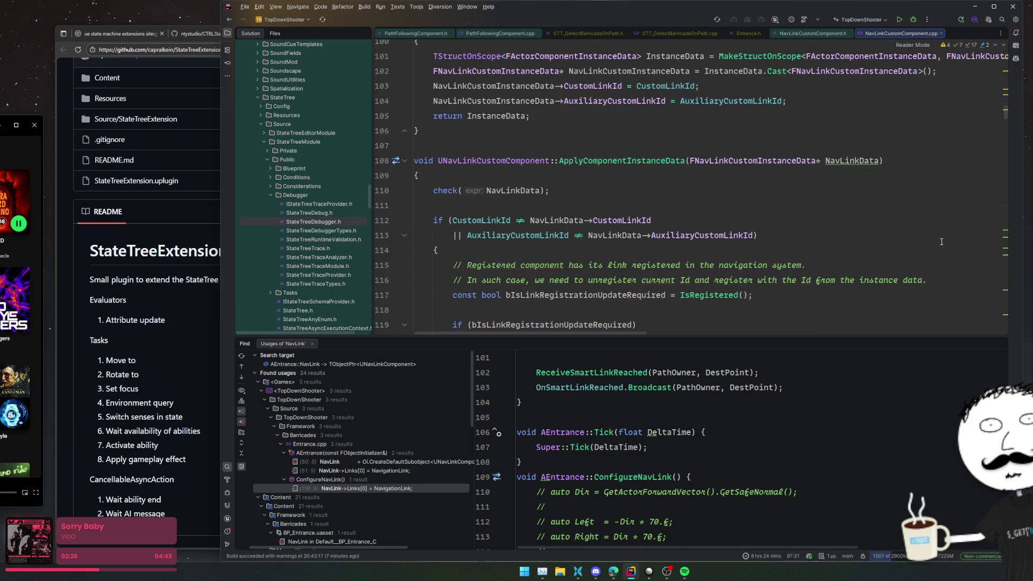
scroll(942, 241, "down", 8)
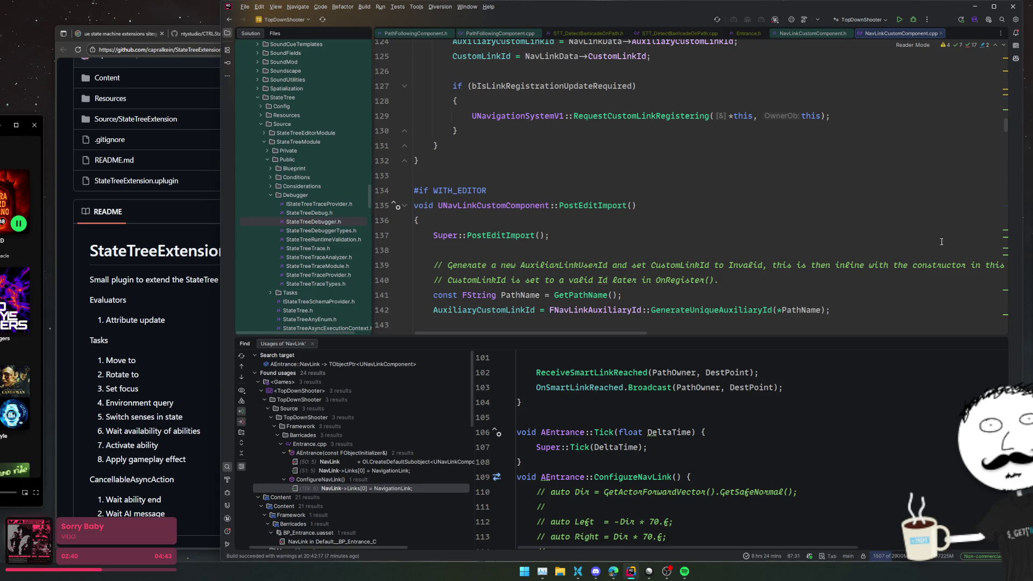
scroll(942, 242, "down", 9)
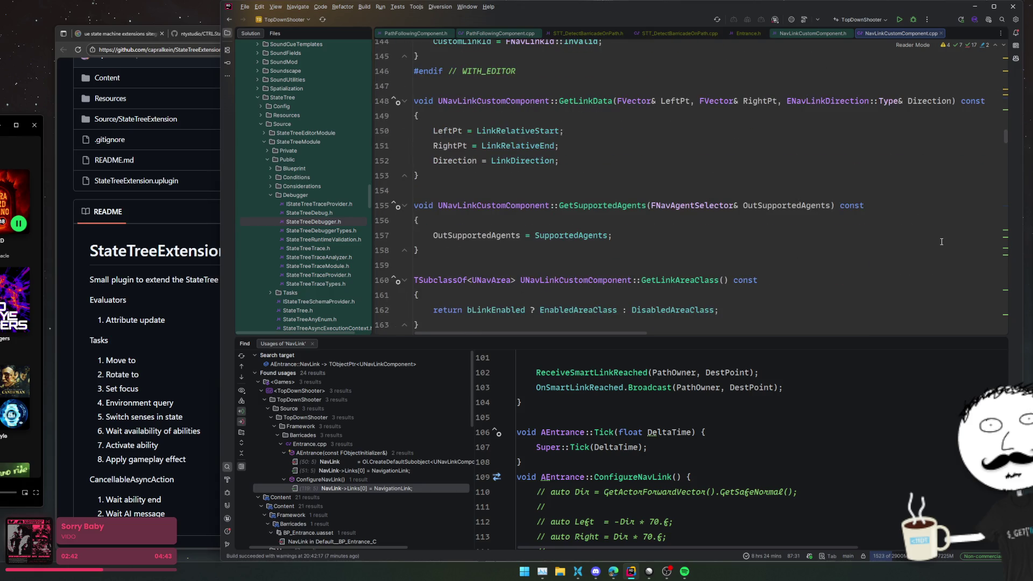
scroll(941, 239, "down", 3)
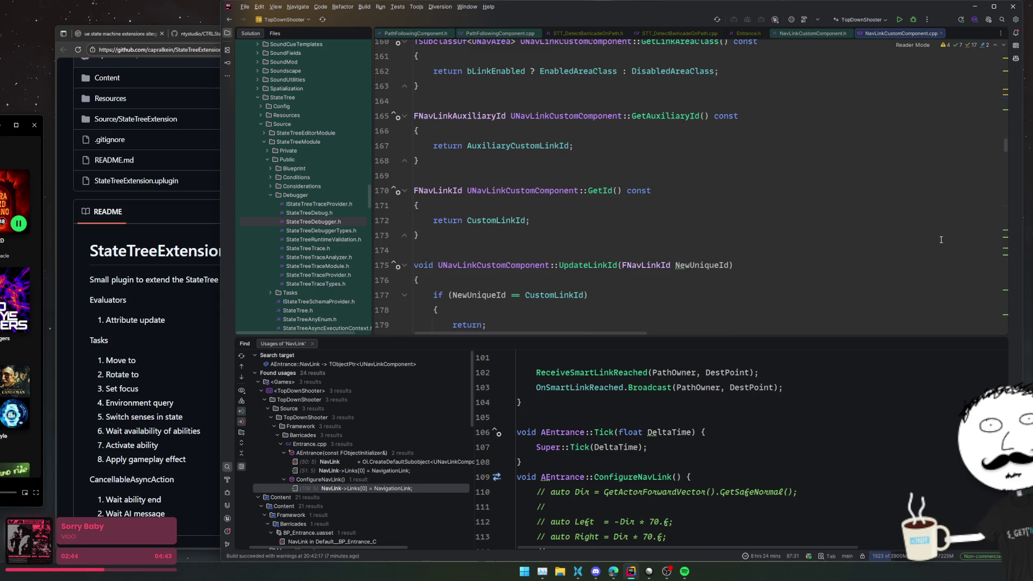
scroll(941, 239, "down", 9)
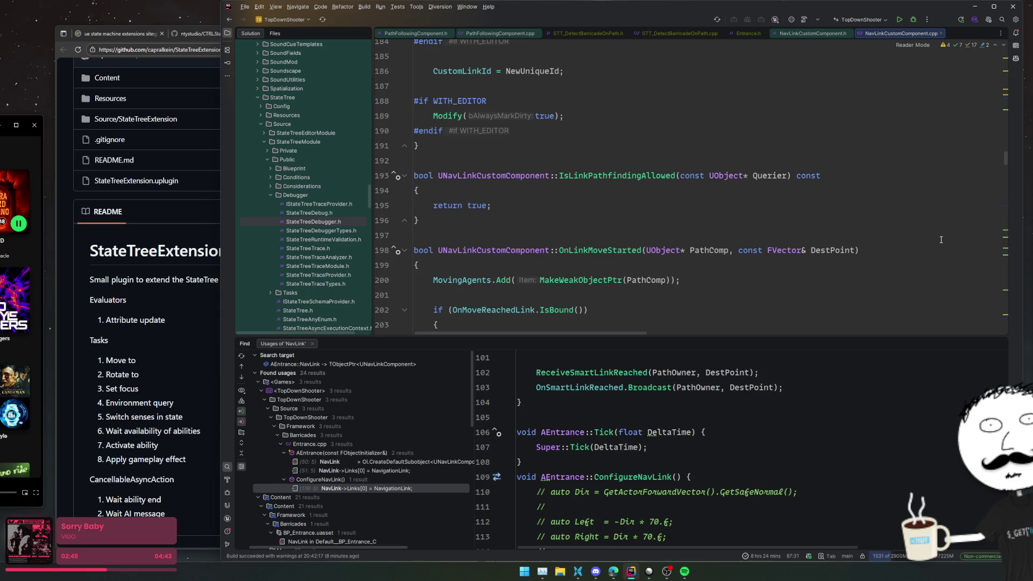
scroll(609, 253, "down", 3)
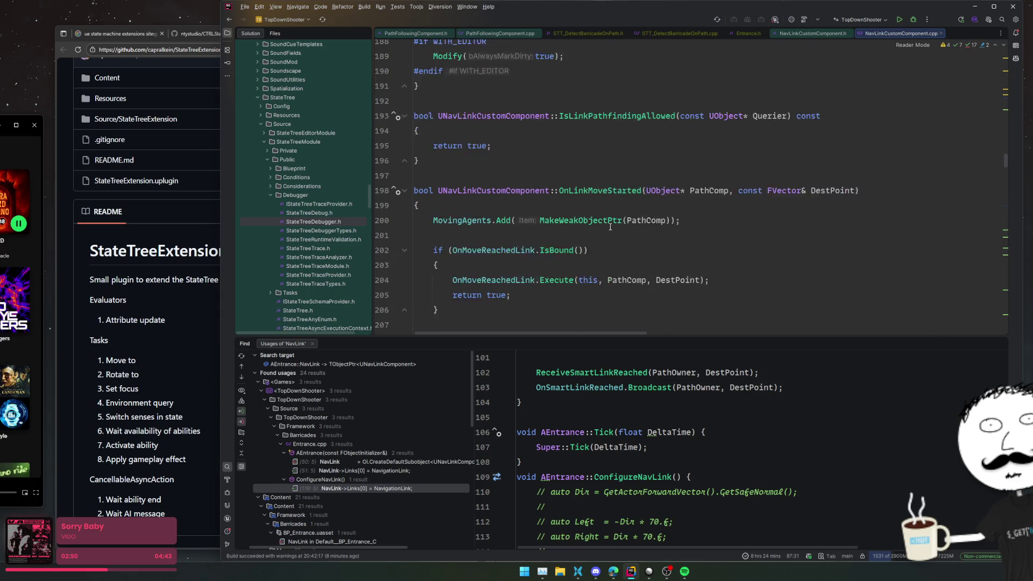
scroll(769, 260, "down", 4)
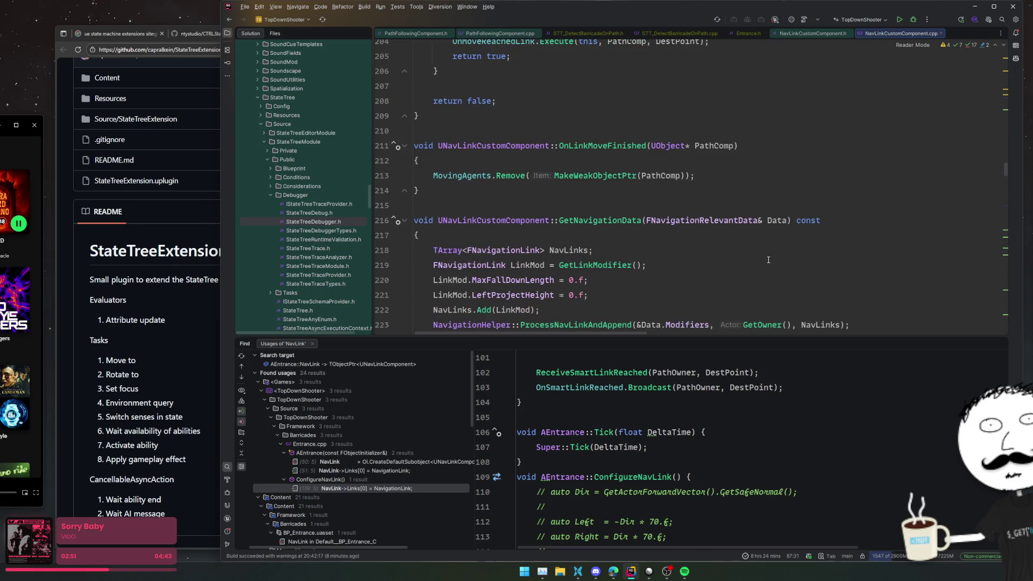
scroll(769, 259, "down", 4)
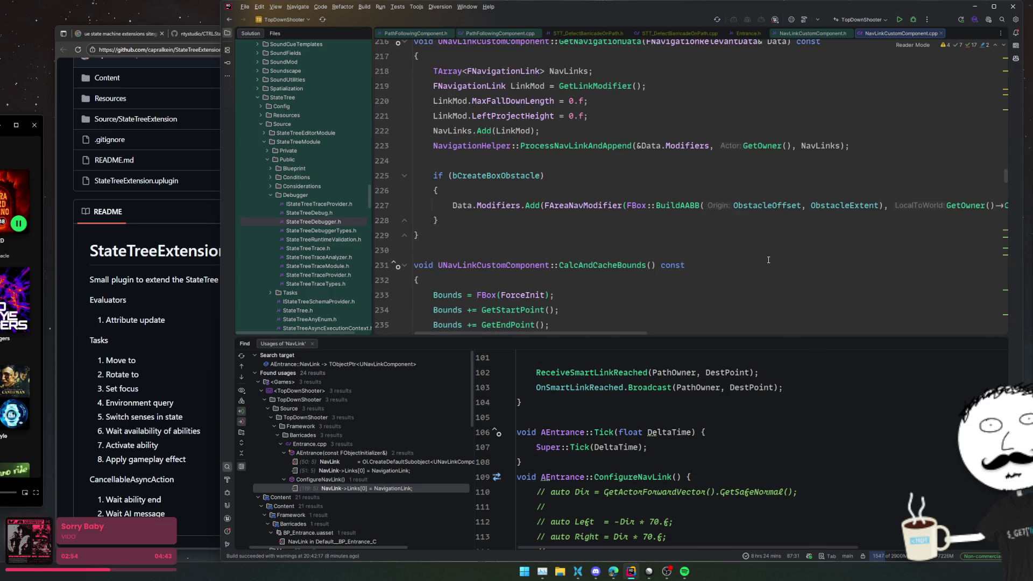
scroll(768, 260, "down", 8)
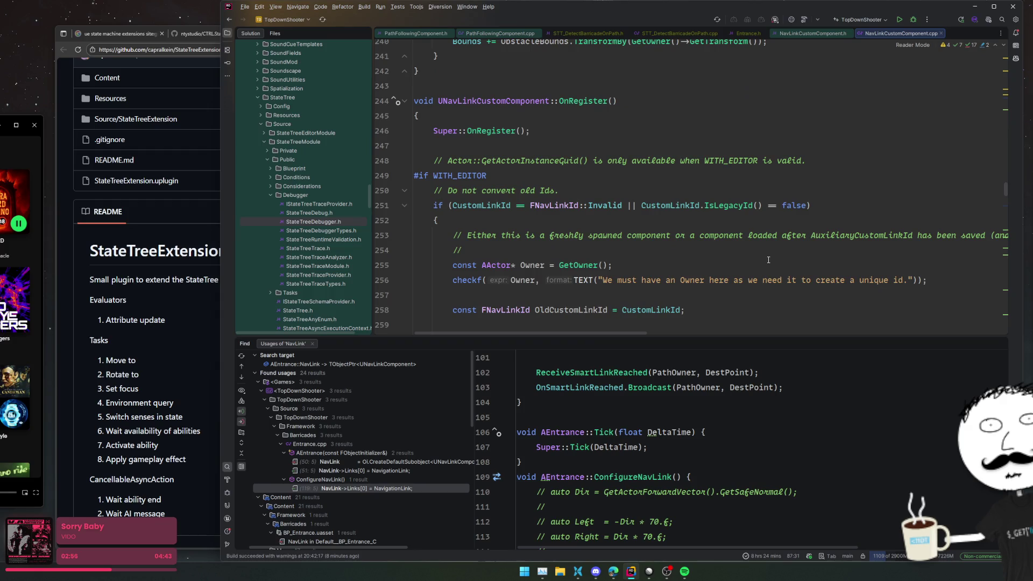
scroll(768, 260, "down", 15)
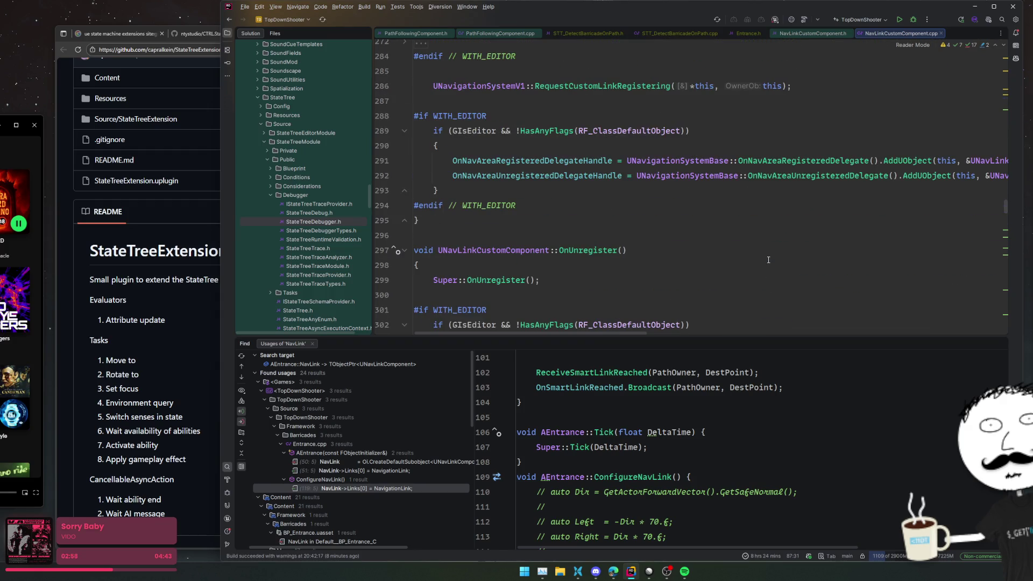
scroll(769, 260, "down", 12)
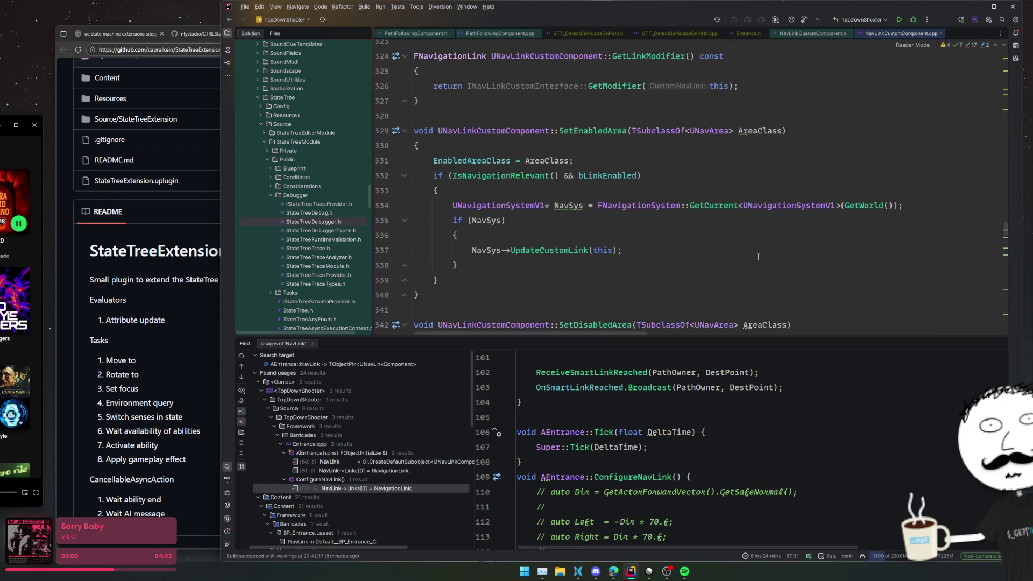
- Examine the EnabledAreaClass assignment and NavSys update blocks in SetEnabledArea and SetEnabled
left_click(707, 161)
scroll(707, 159, "up", 1)
scroll(707, 159, "down", 1)
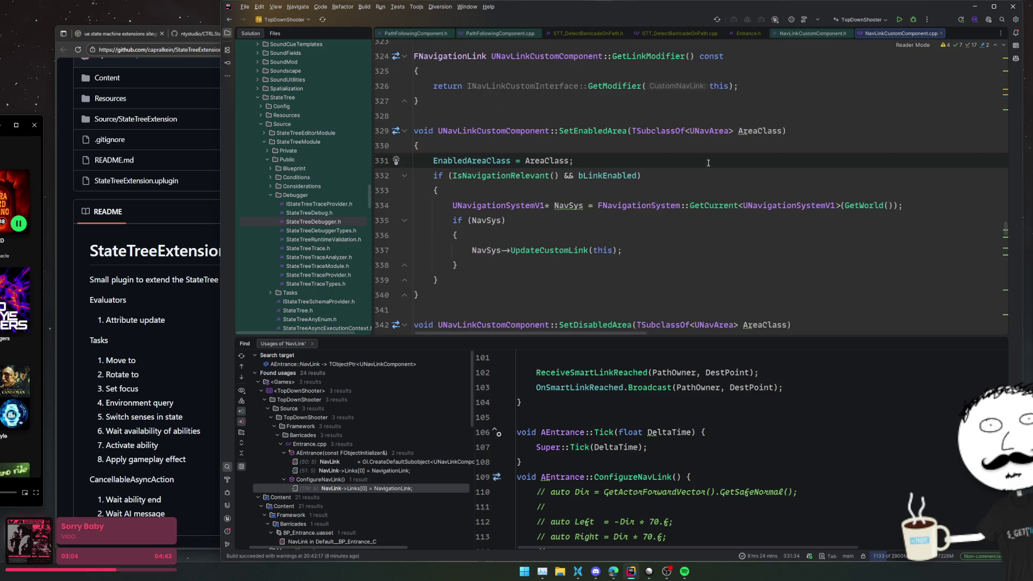
key("Down")
key("Down")
key("Down")
scroll(715, 240, "down", 3)
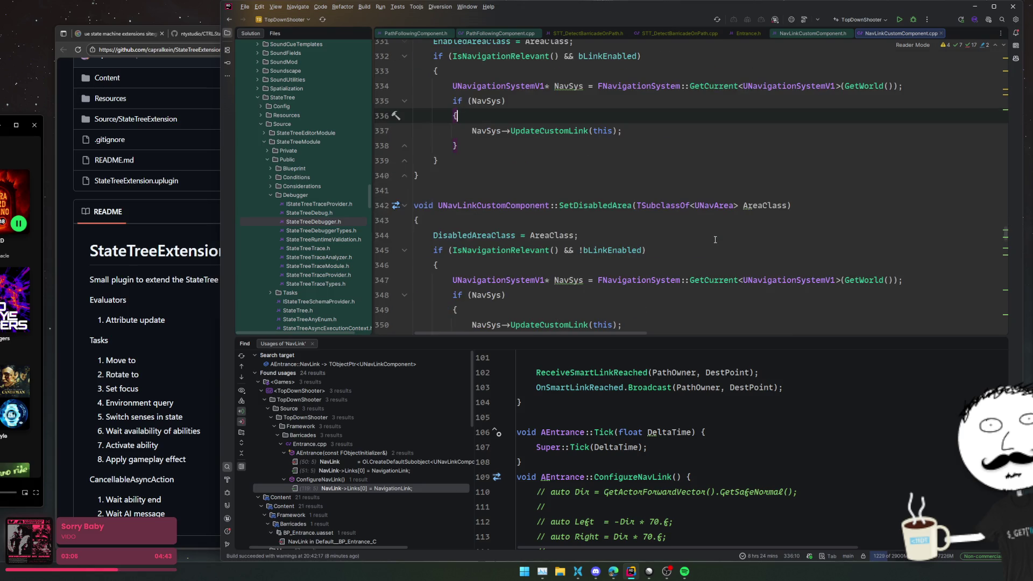
scroll(715, 240, "down", 4)
scroll(714, 235, "down", 1)
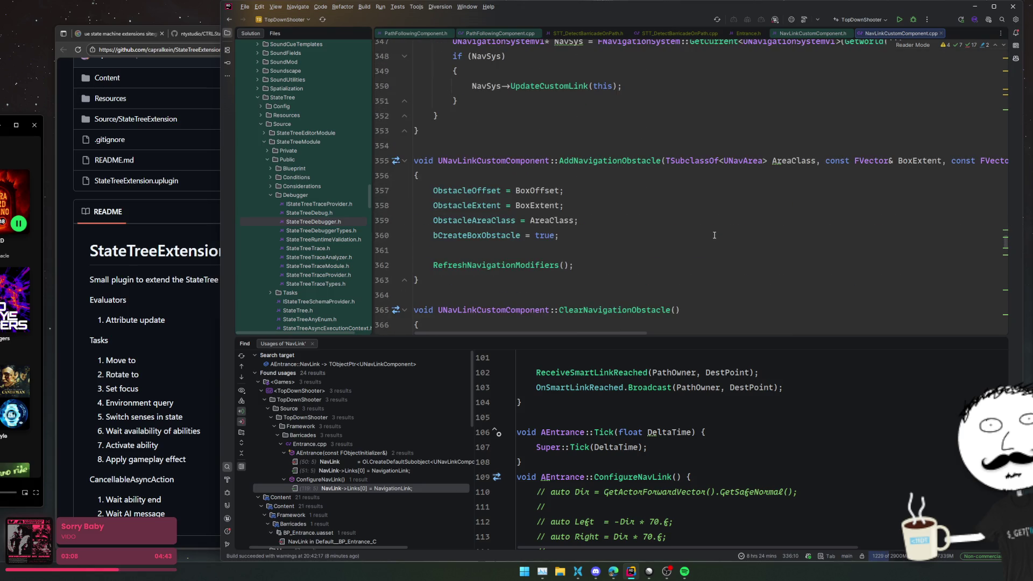
scroll(714, 235, "down", 10)
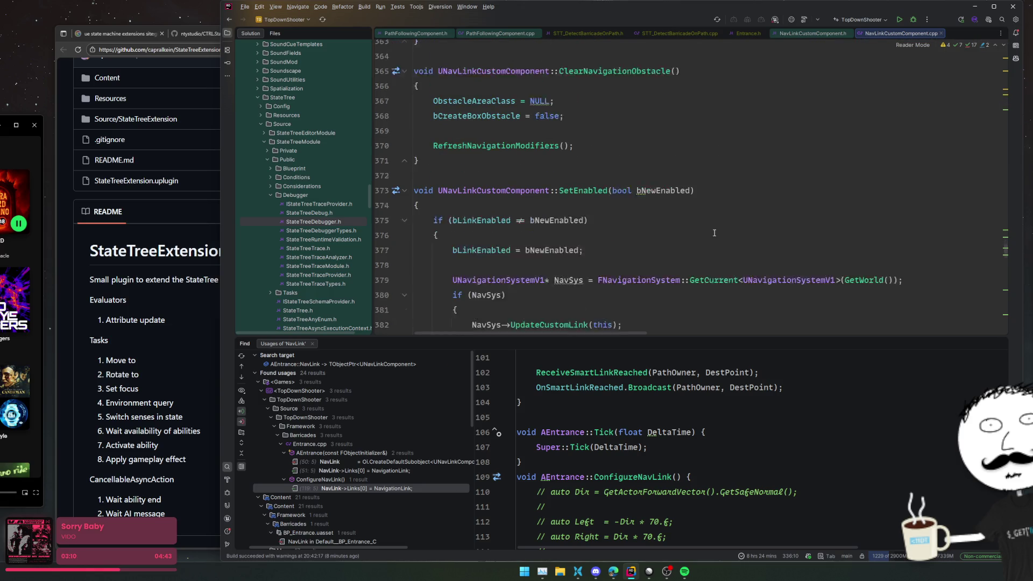
scroll(714, 233, "up", 2)
scroll(714, 233, "down", 1)
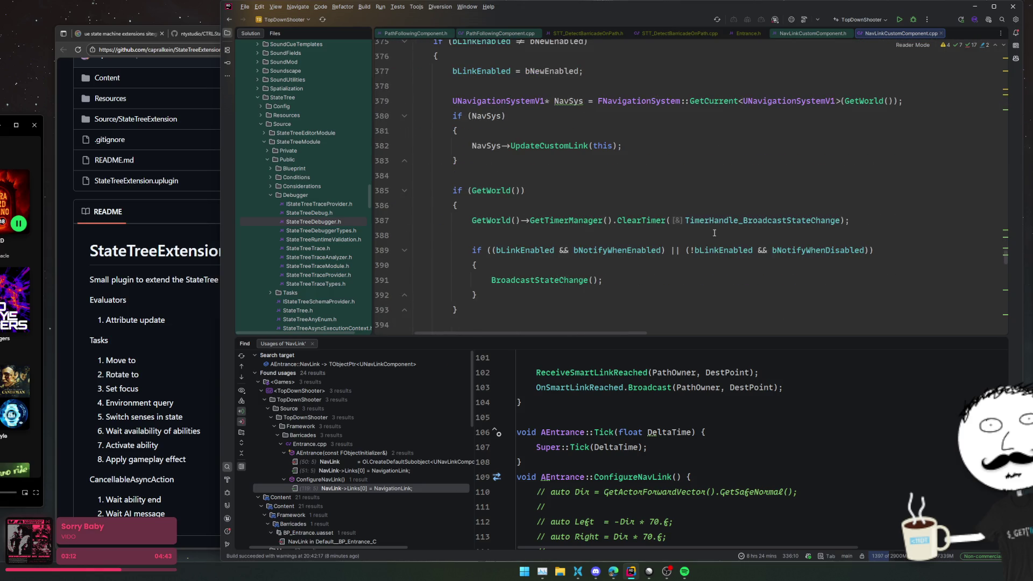
left_click(650, 164)
scroll(644, 177, "down", 1)
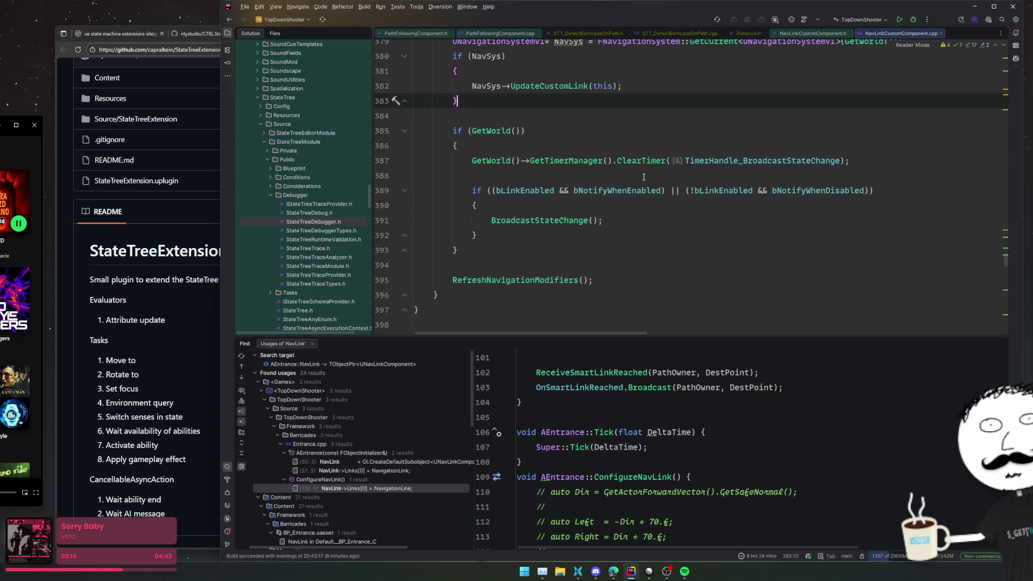
- Read CollectNearbyAgents and check where NotifyList, used on line 489, is declared
left_click(544, 221, "ctrl")
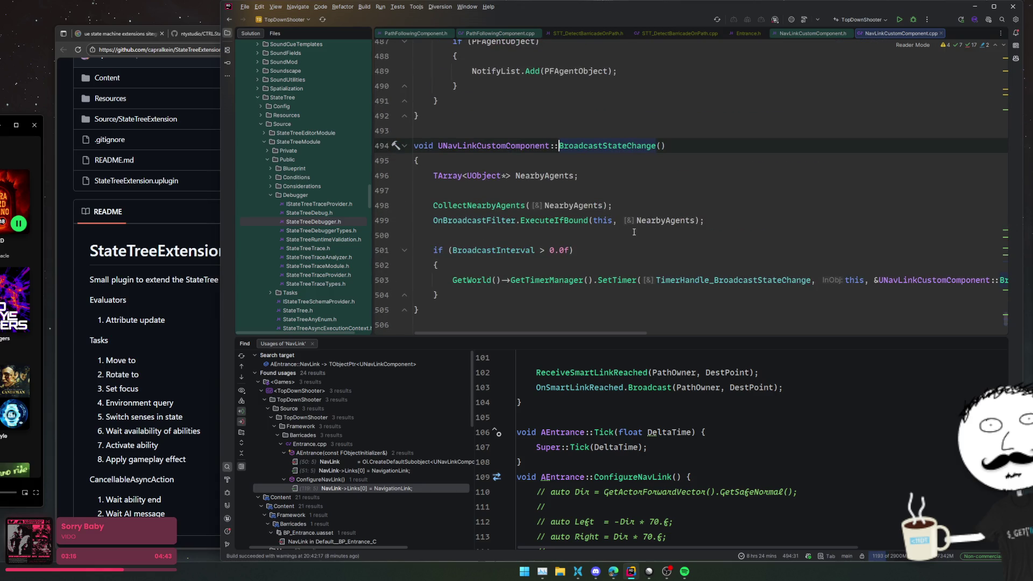
key("Up")
key("Up")
key("Up")
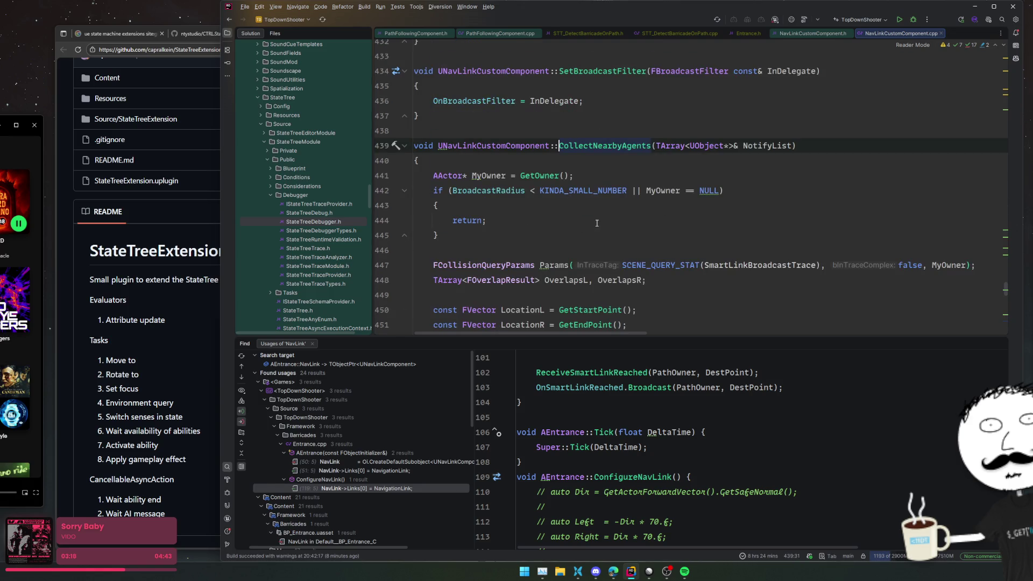
scroll(936, 240, "down", 1)
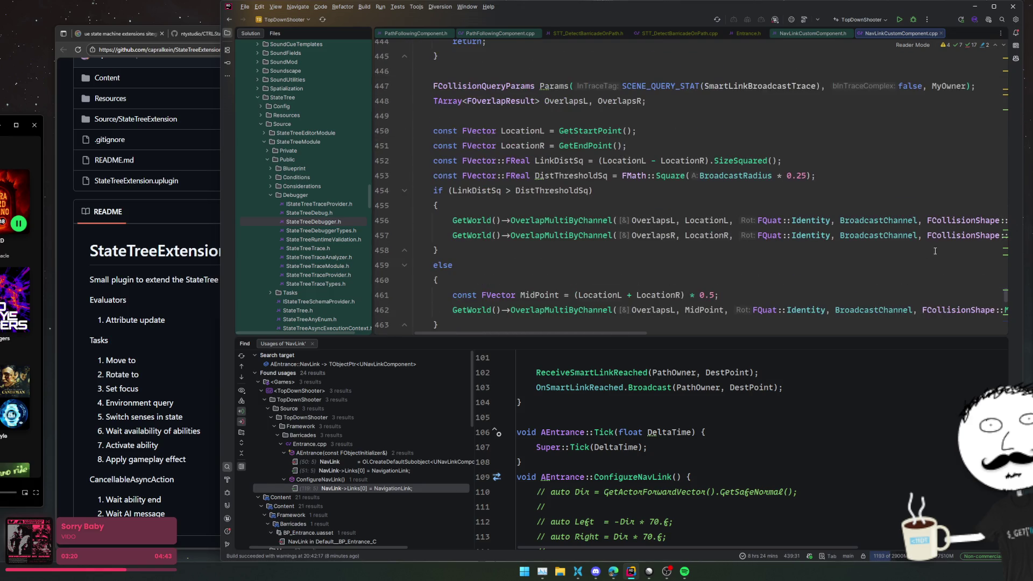
scroll(899, 260, "down", 1)
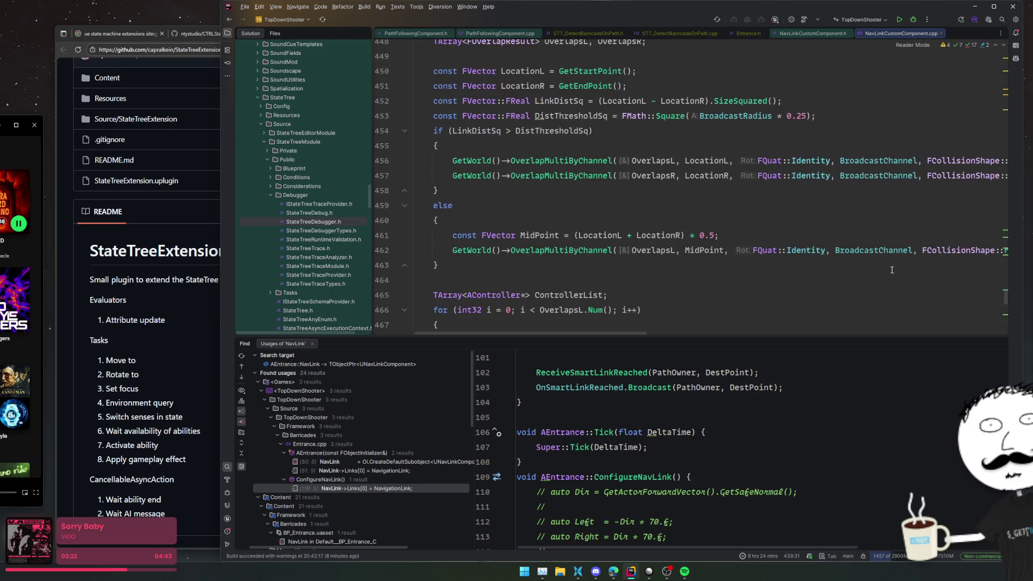
scroll(893, 269, "down", 3)
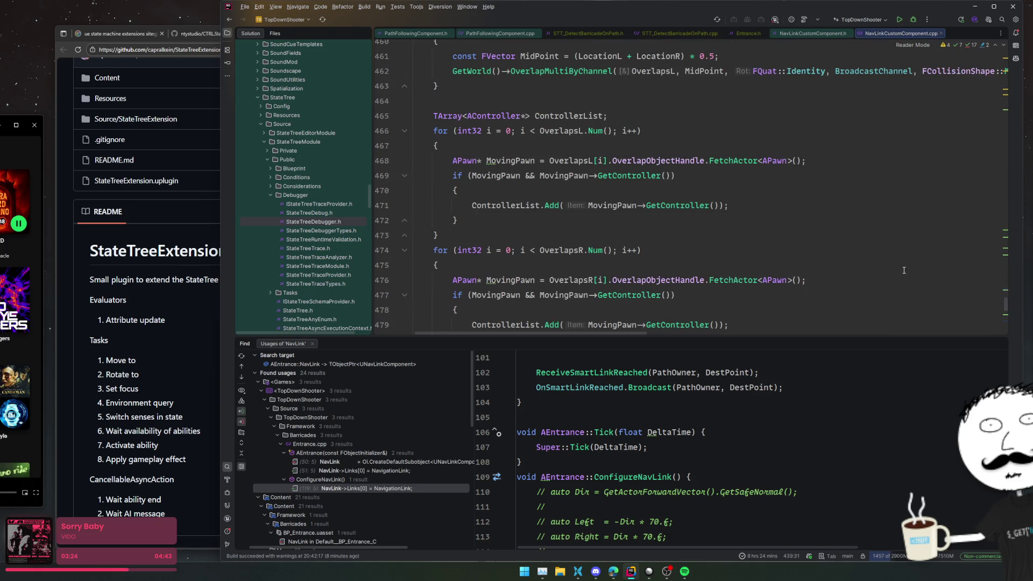
scroll(904, 270, "down", 4)
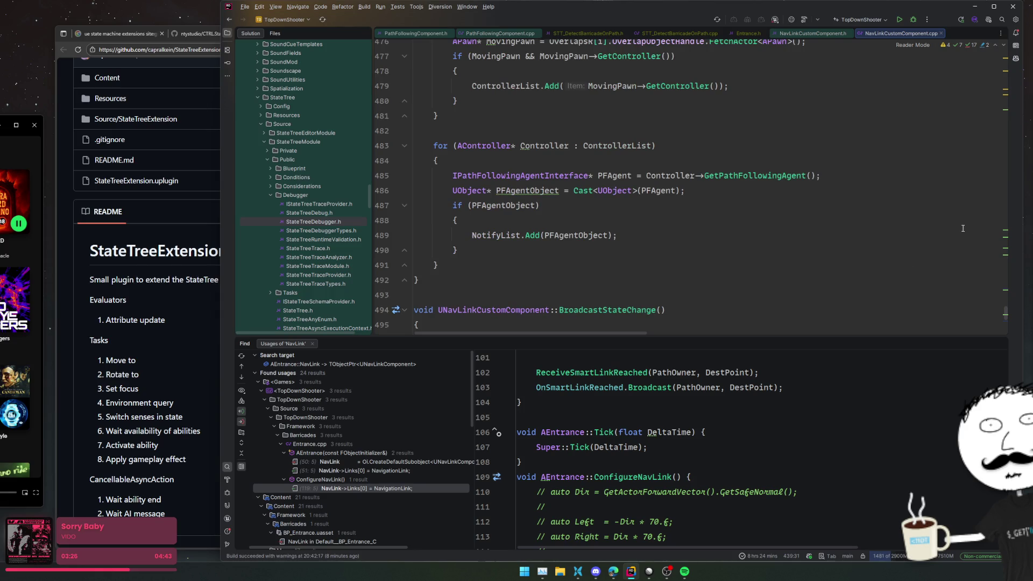
left_click(491, 235)
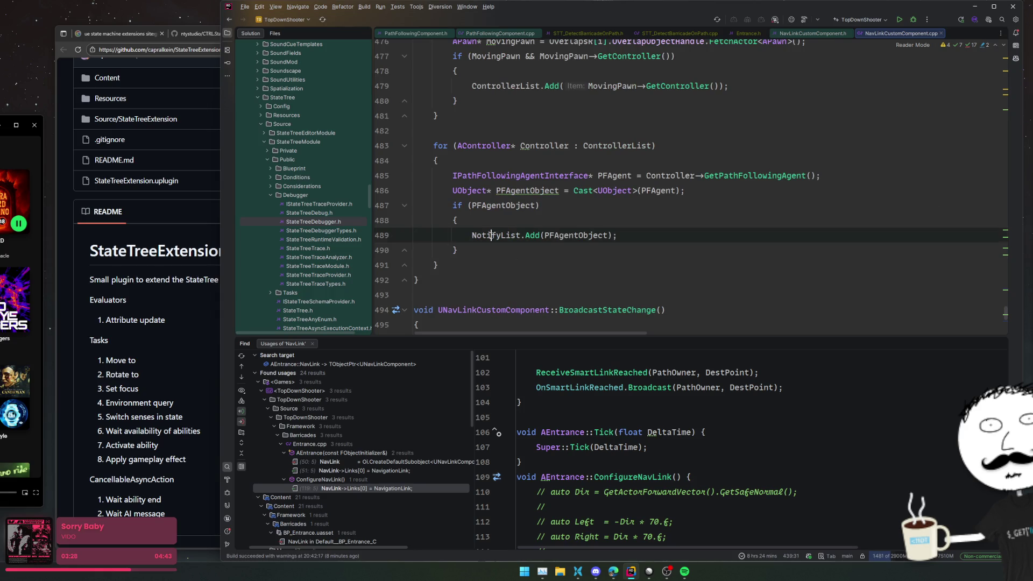
scroll(784, 280, "up", 1)
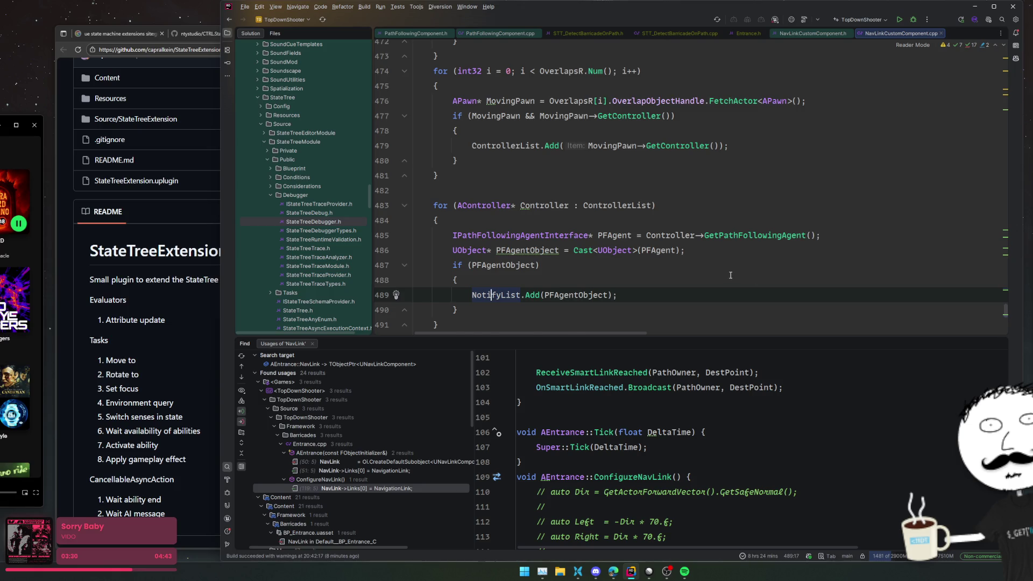
scroll(730, 275, "up", 9)
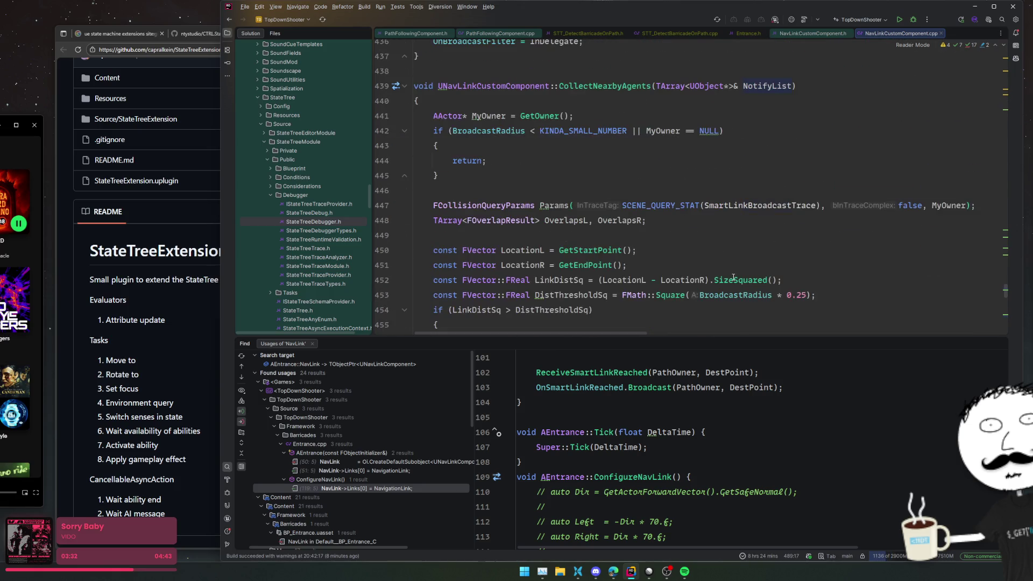
scroll(733, 277, "down", 11)
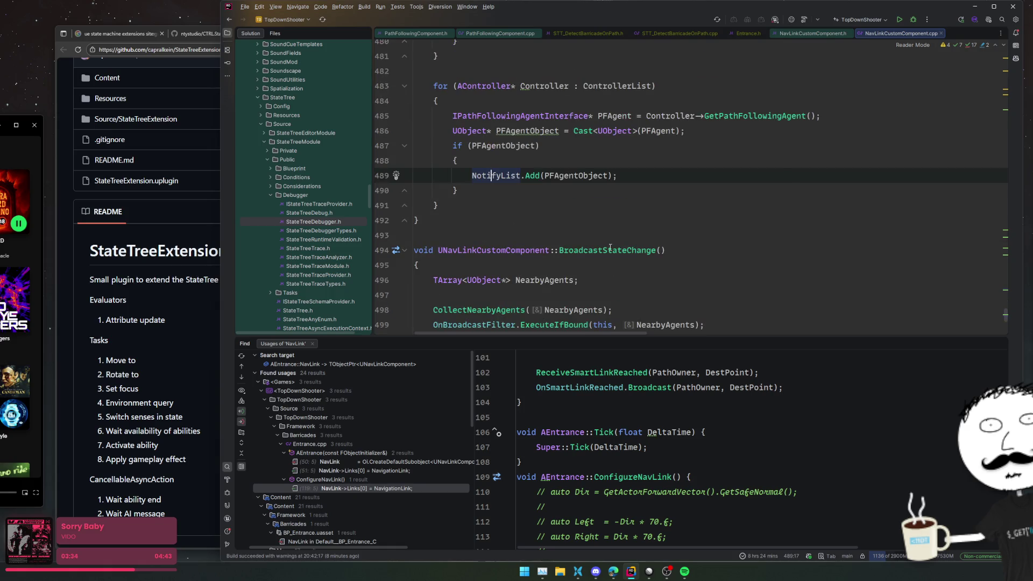
key("ctrl+b")
key("ctrl+alt+Left")
scroll(643, 142, "down", 2)
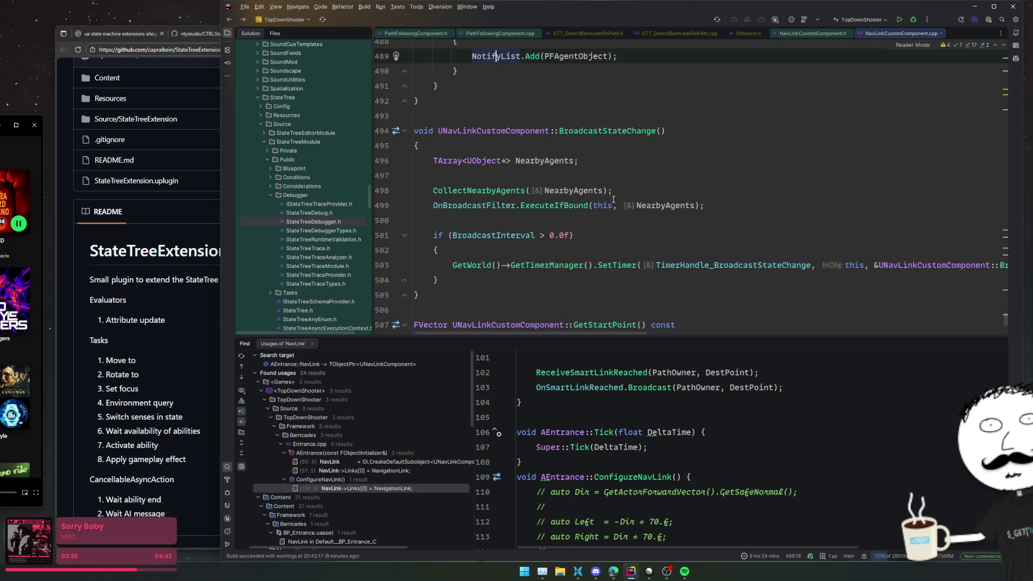
- Review BroadcastStateChange's NearbyAgents and timer block through GetStartPoint, then build the project
left_click(563, 191)
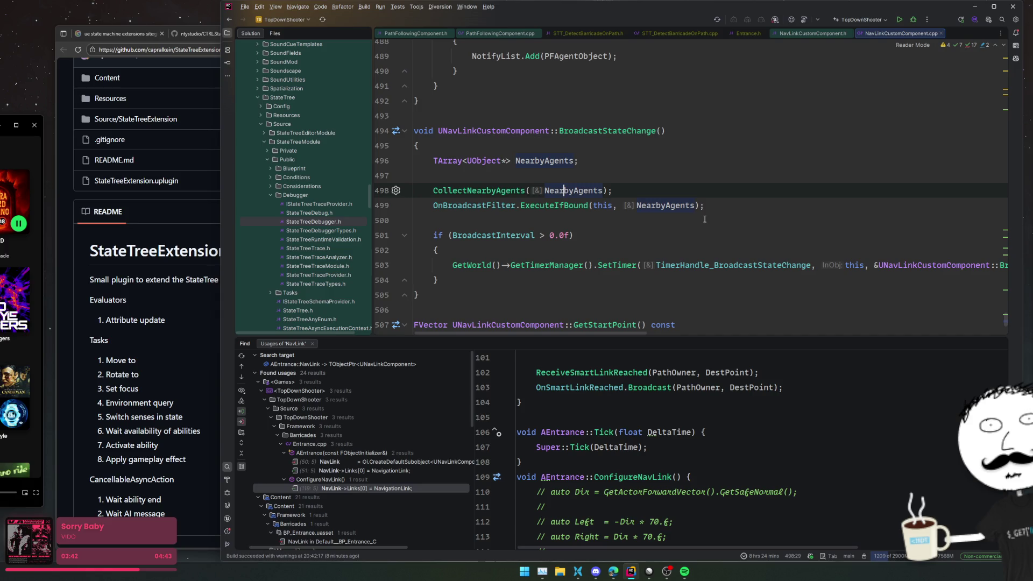
mouse_move(637, 334)
left_mouse_down()
mouse_move(810, 339)
mouse_move(759, 301)
left_mouse_up()
left_click(679, 265, "ctrl")
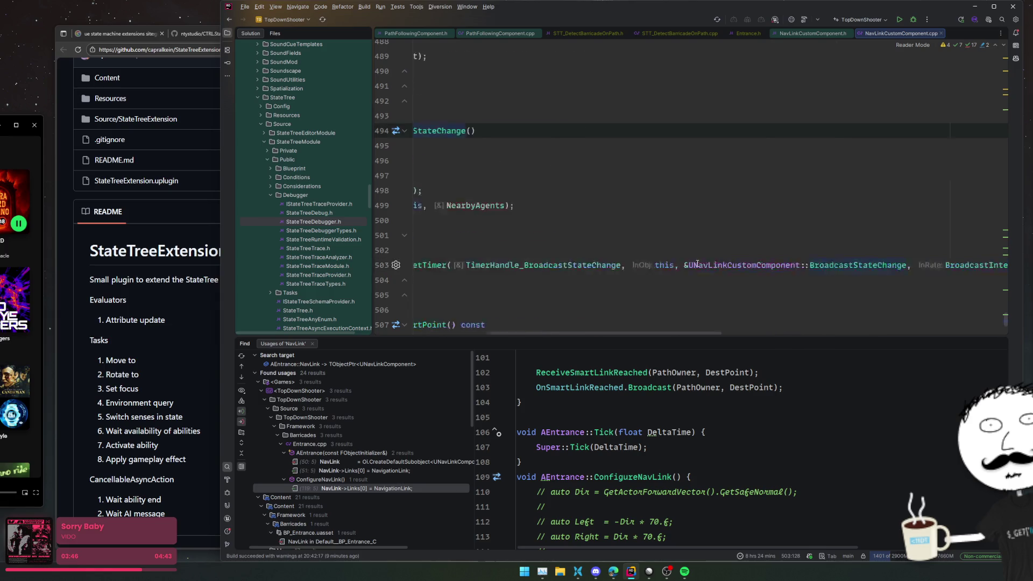
left_click(672, 243)
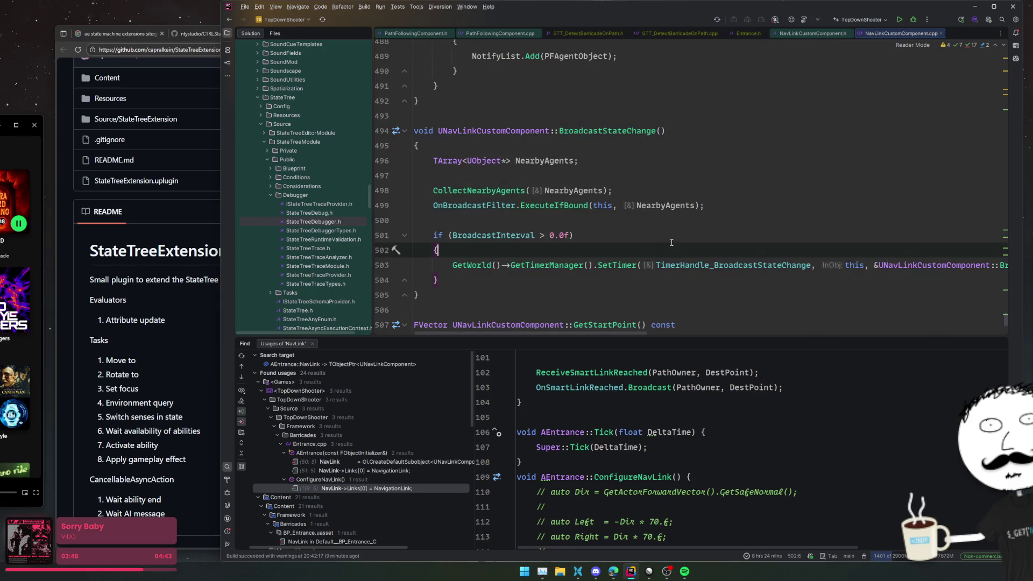
scroll(678, 265, "down", 2)
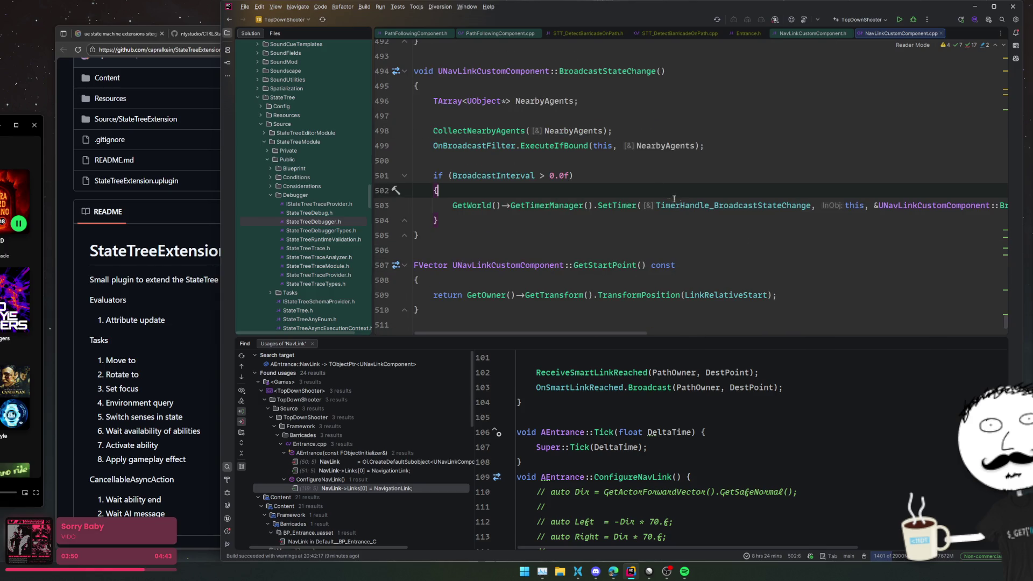
left_click(588, 167)
scroll(567, 189, "down", 2)
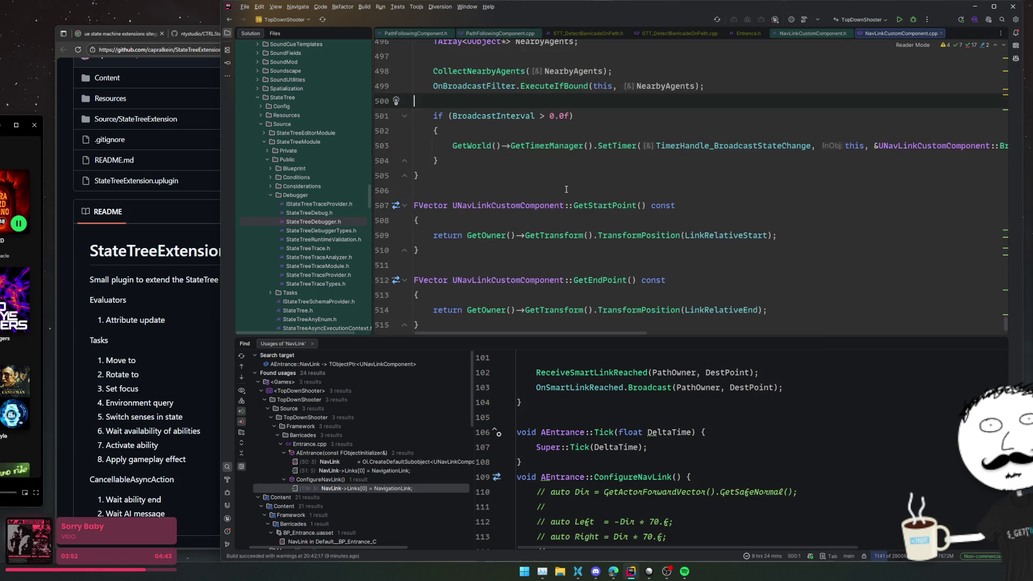
scroll(775, 222, "down", 2)
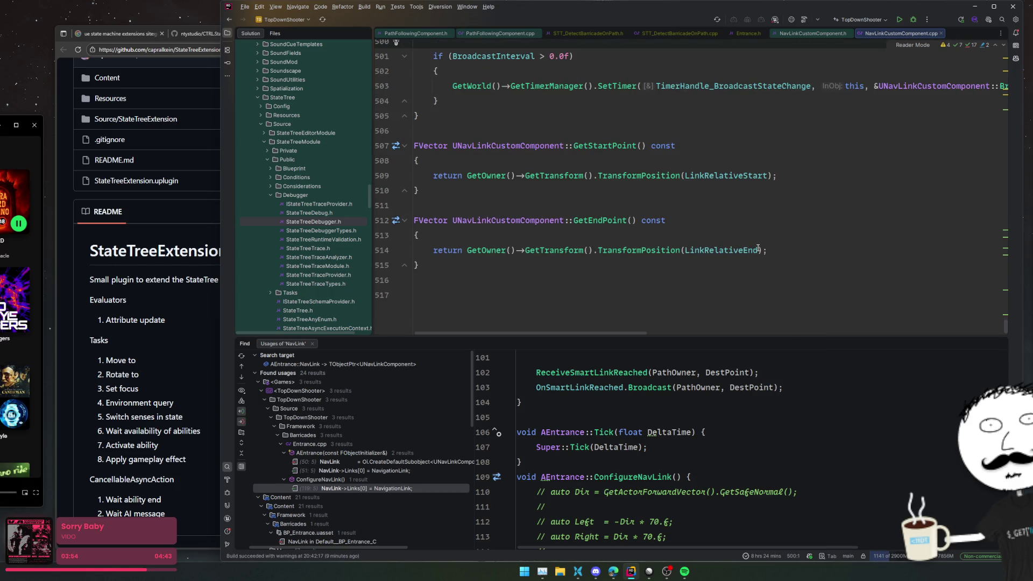
left_click(822, 187)
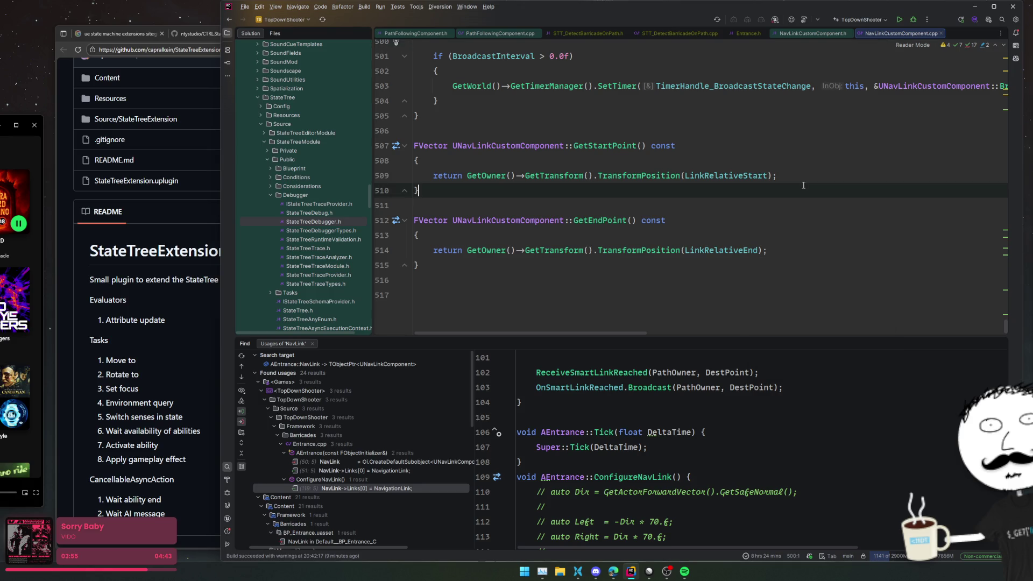
left_click(914, 173)
left_click(913, 20)
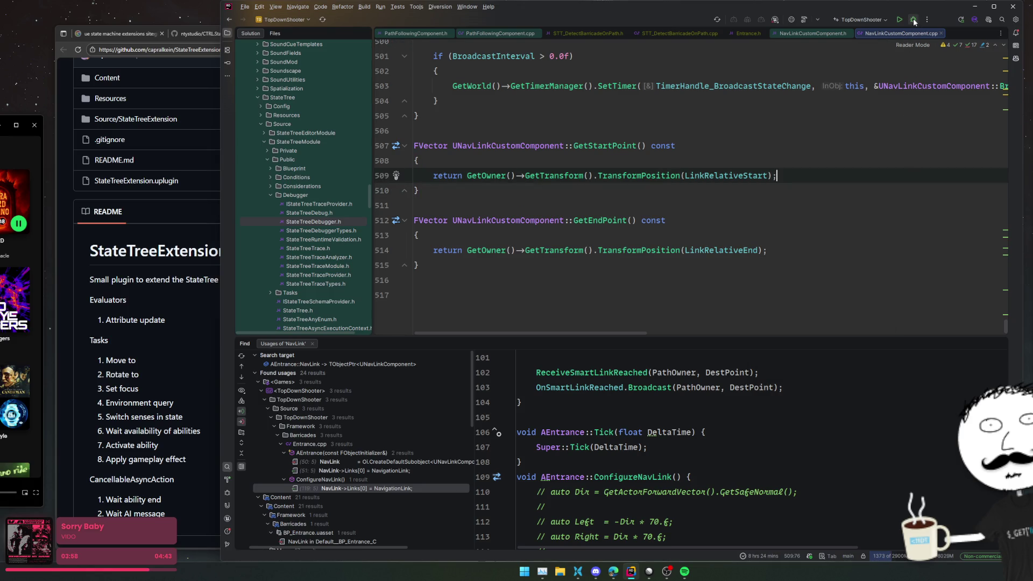
- Inspect the RefreshNavigationModifiers definition, then return to line 356 of the nav link code
scroll(648, 175, "up", 20)
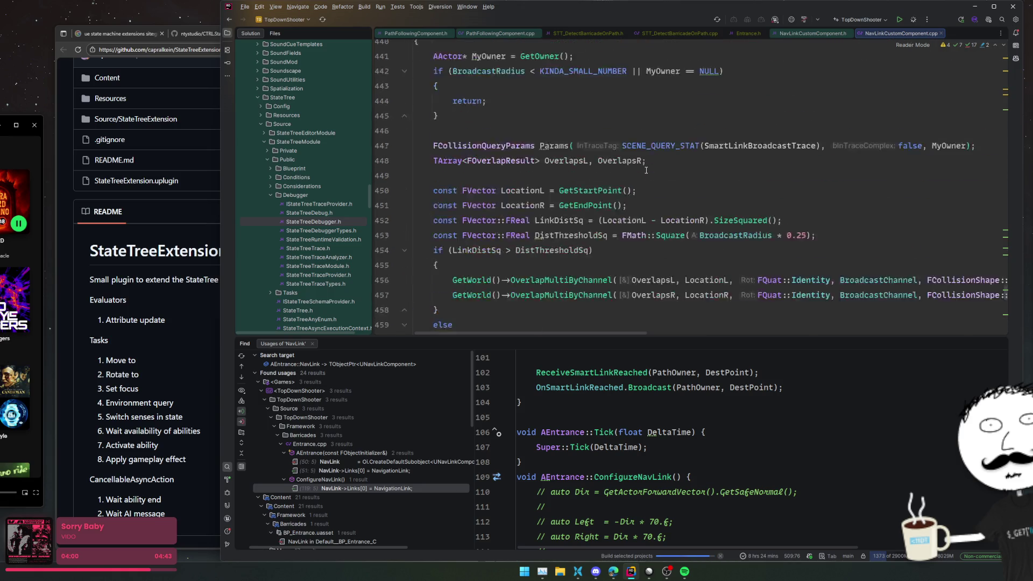
scroll(646, 170, "up", 8)
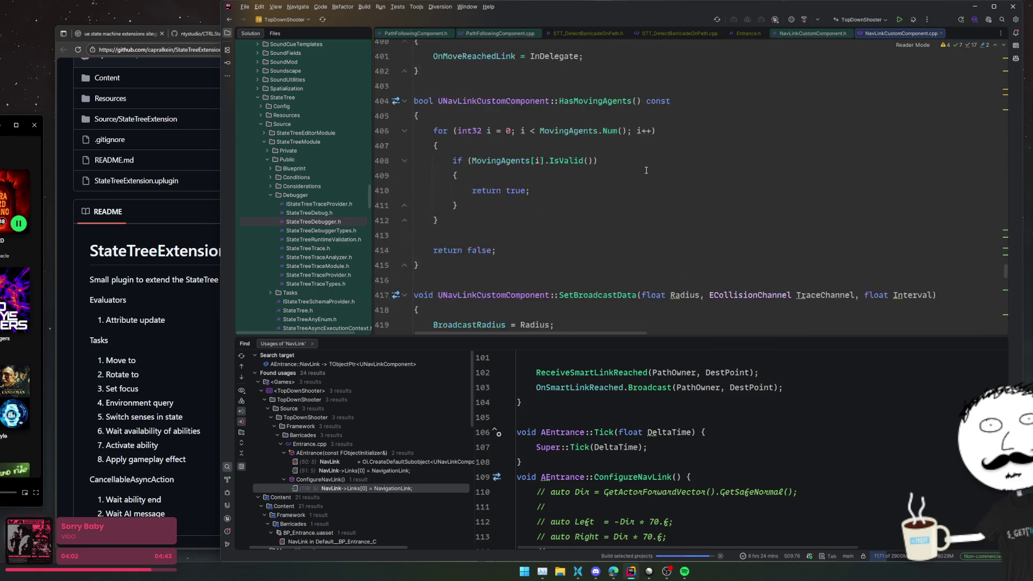
scroll(646, 170, "up", 3)
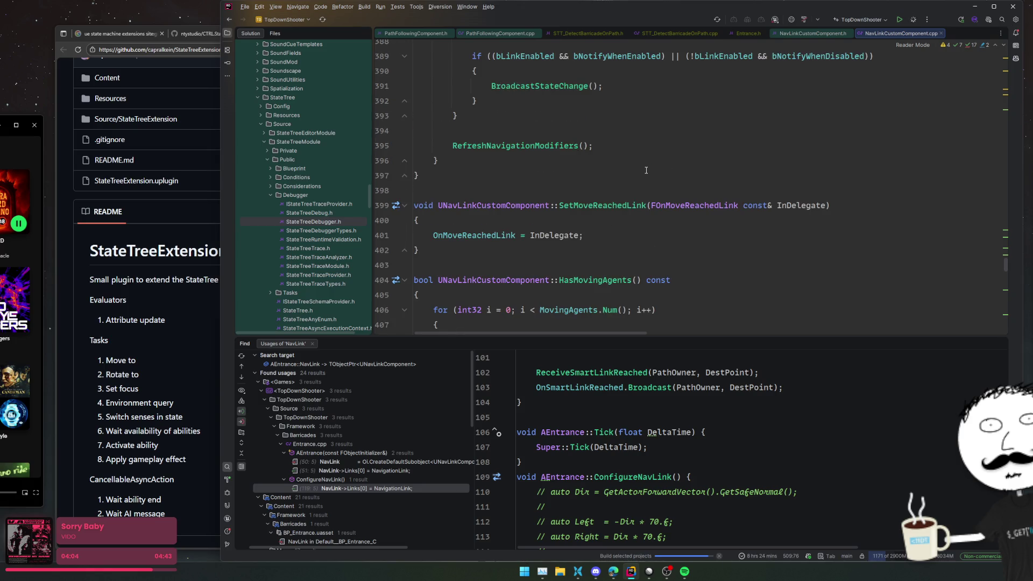
scroll(646, 170, "up", 4)
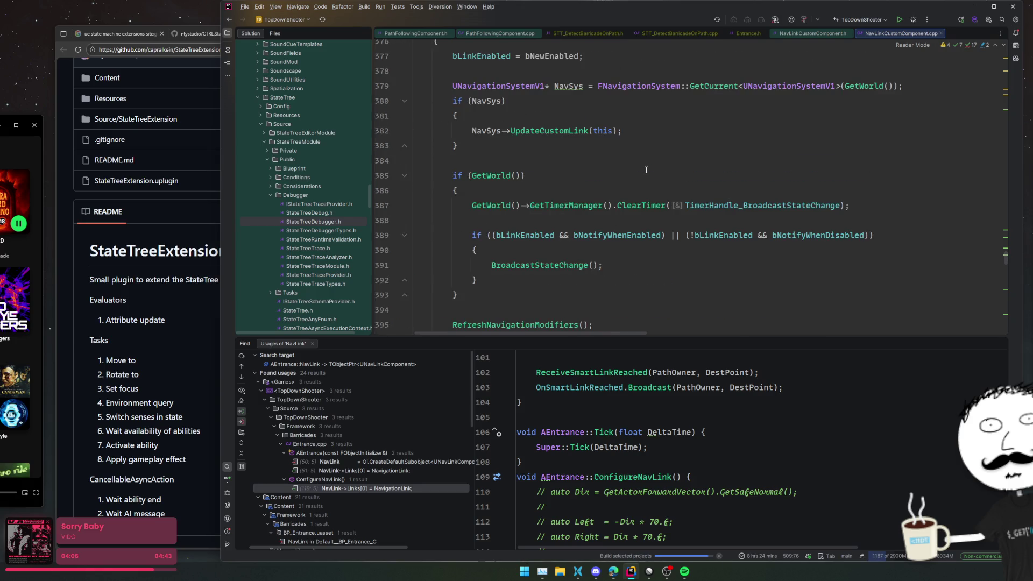
scroll(646, 170, "down", 1)
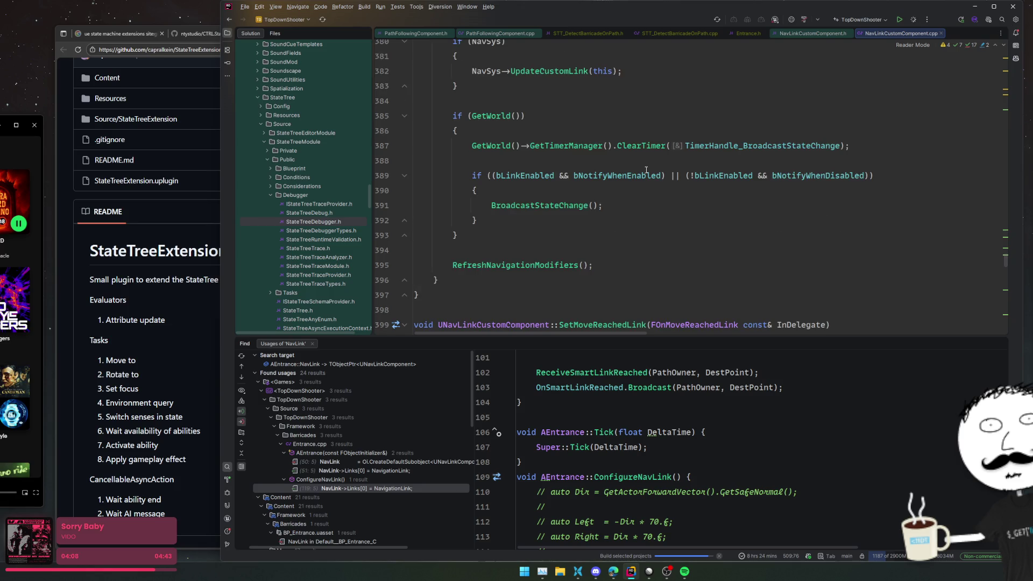
left_click(567, 262, "ctrl")
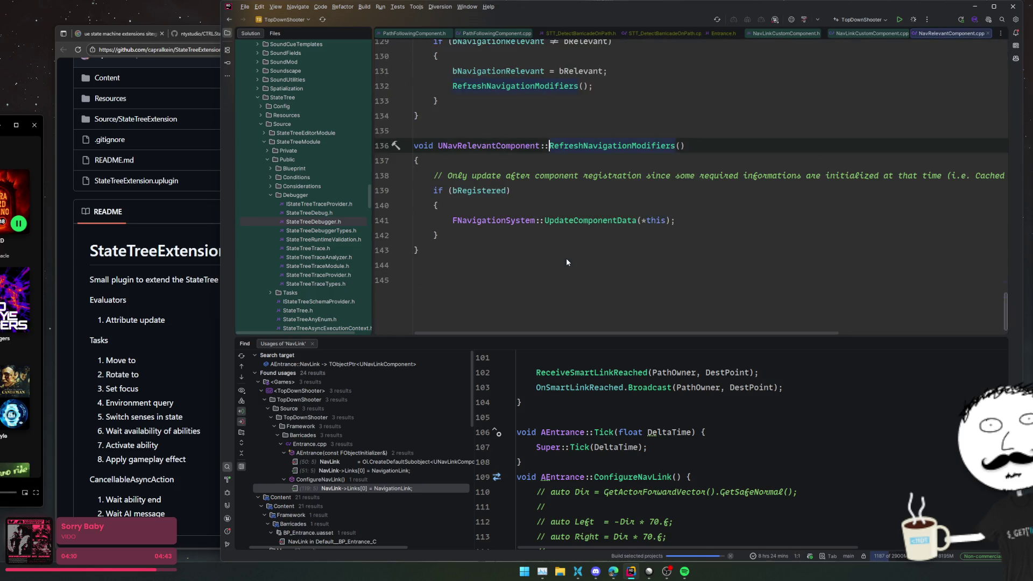
key("ctrl+minus")
scroll(567, 245, "up", 6)
scroll(567, 245, "up", 4)
left_click(766, 158)
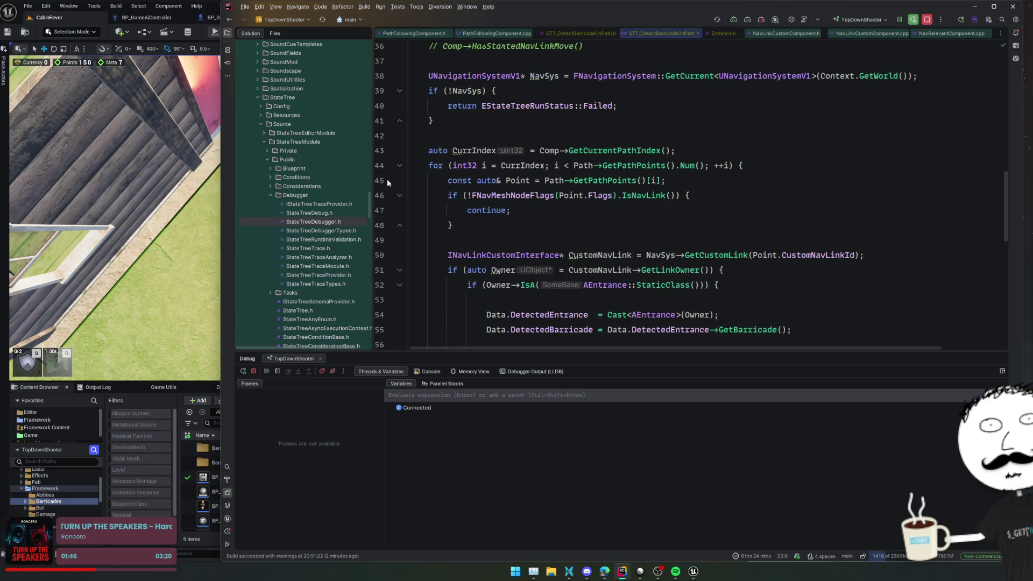
- Set a breakpoint on line 45, eject from the player with F8, and tilt the camera down
left_click(387, 179)
key("alt+Tab")
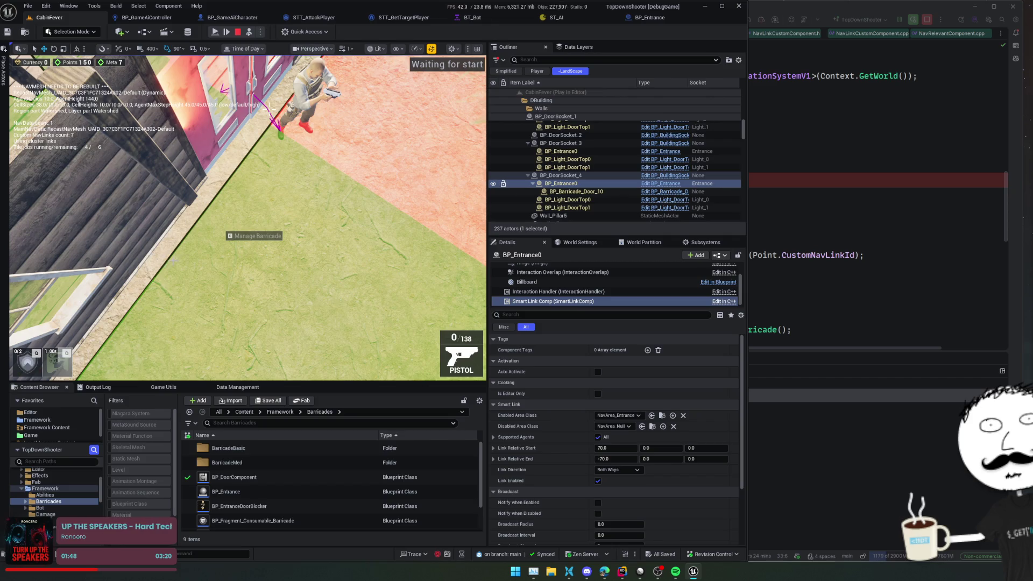
key("F8")
mouse_move(253, 226)
left_mouse_down()
mouse_move(270, 108)
mouse_move(242, 135)
mouse_move(269, 107)
left_mouse_up()
- At the breakpoint, inspect CurrIndex and expand the Path value down to CustomNavLinkIds
left_click(215, 33)
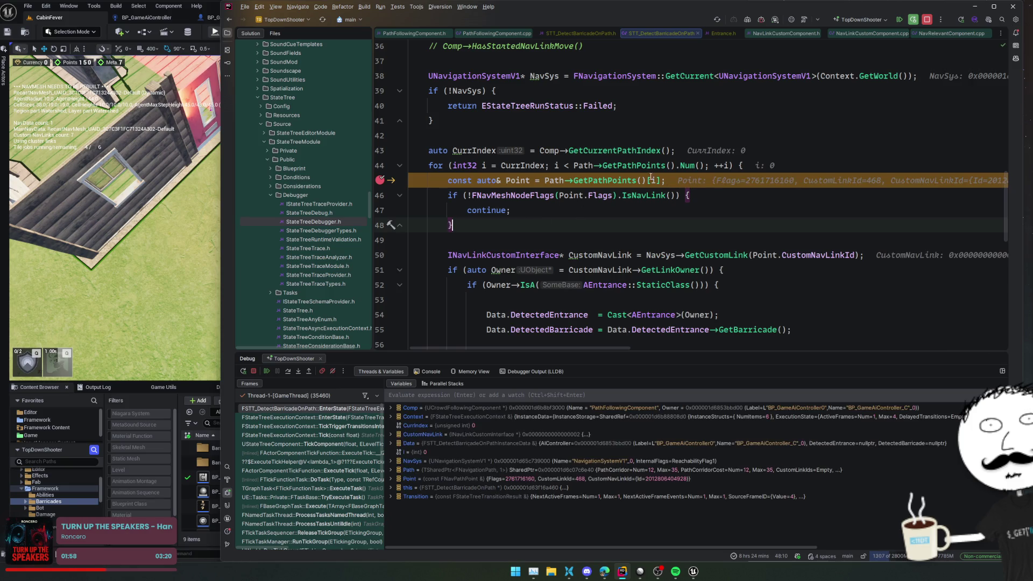
mouse_move(488, 151)
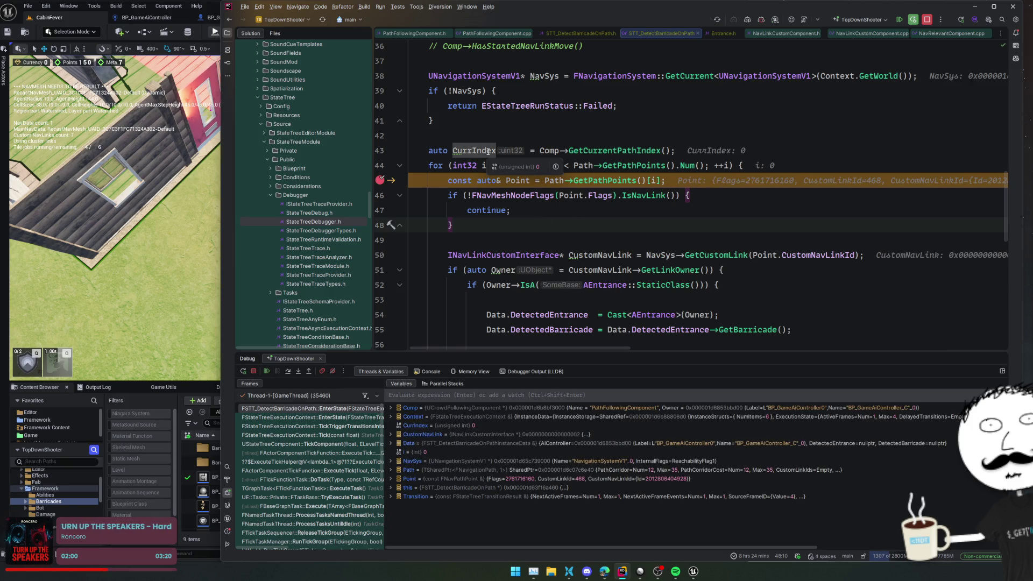
left_click(615, 125)
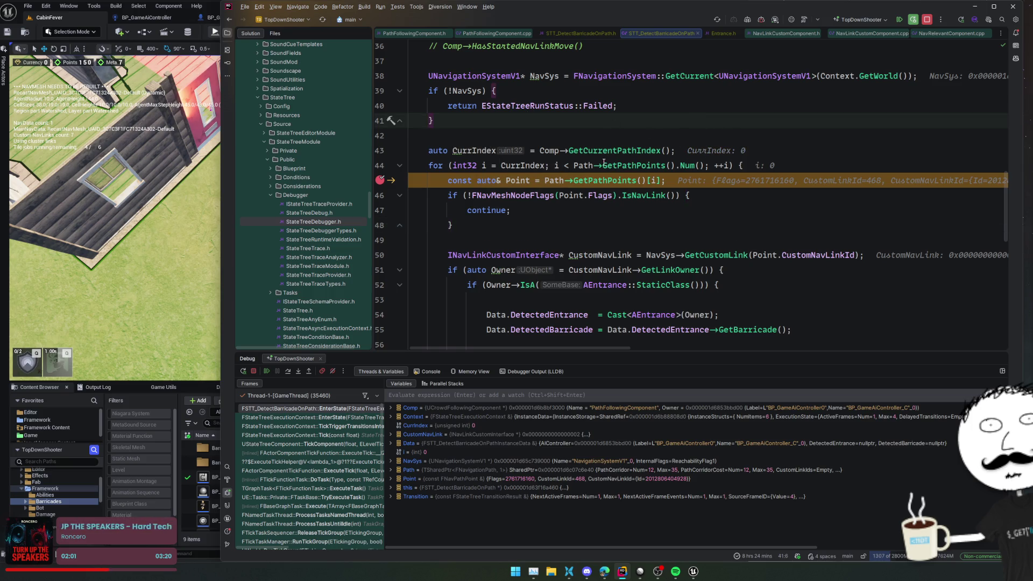
mouse_move(582, 166)
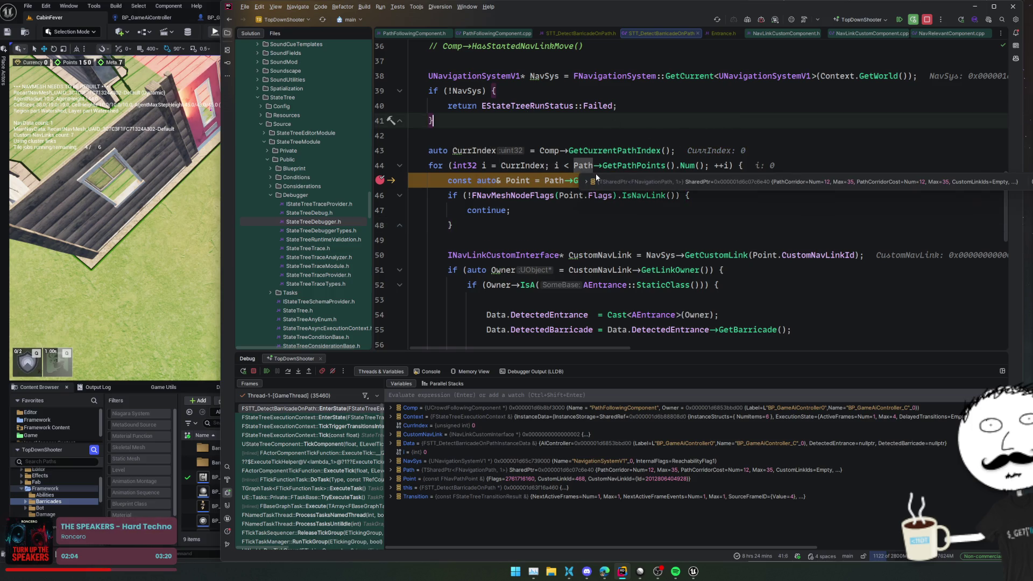
left_click(600, 182)
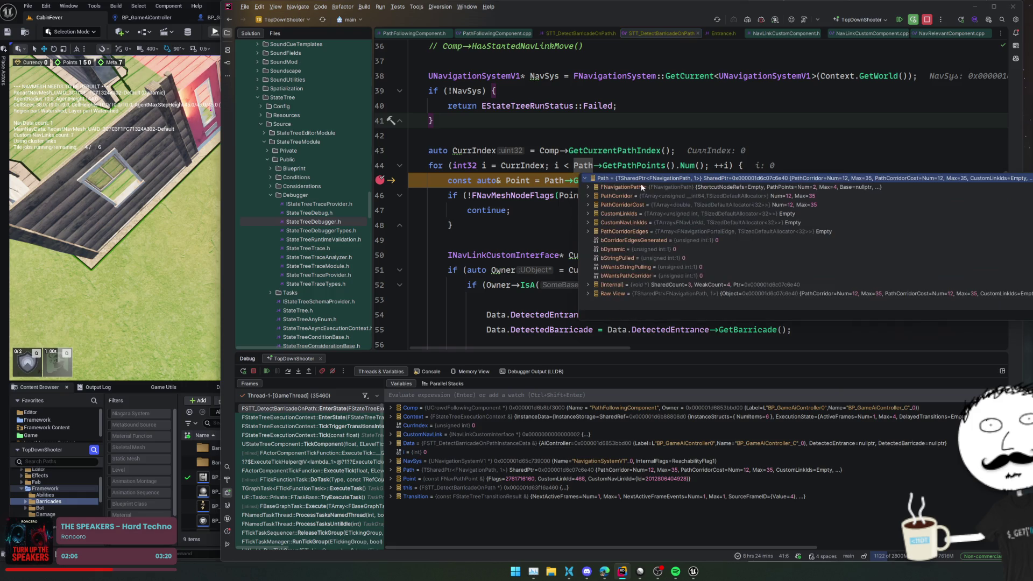
left_click(748, 220)
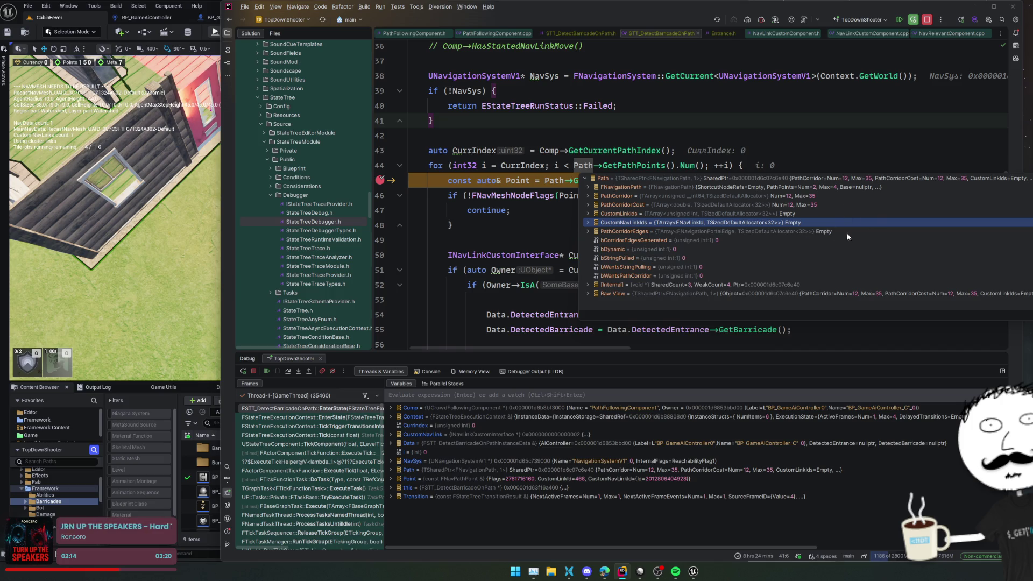
- Expand FNavigationPath's PathPoints [0] and [1], then switch to the Chrome window
double_click(806, 186)
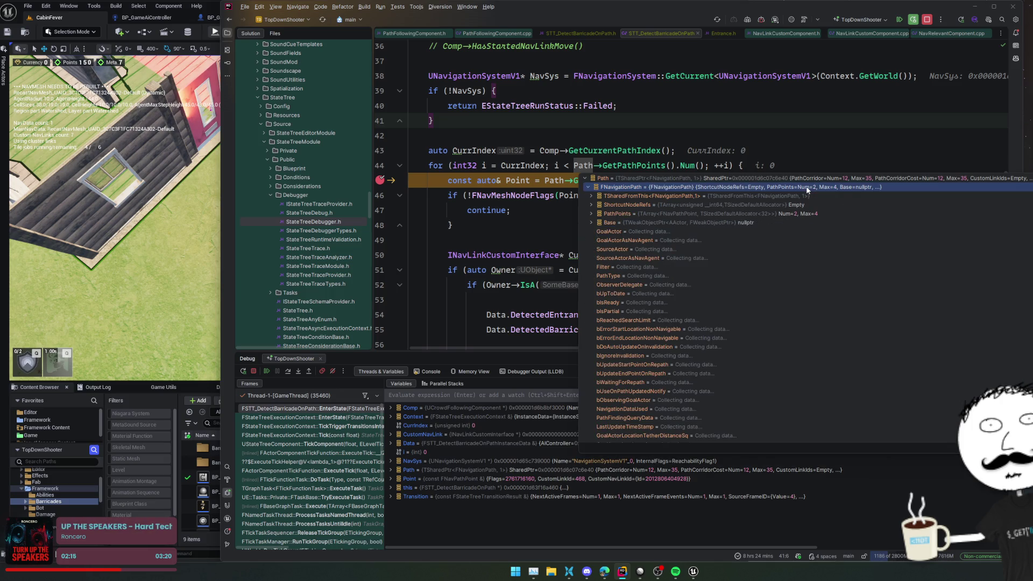
double_click(834, 213)
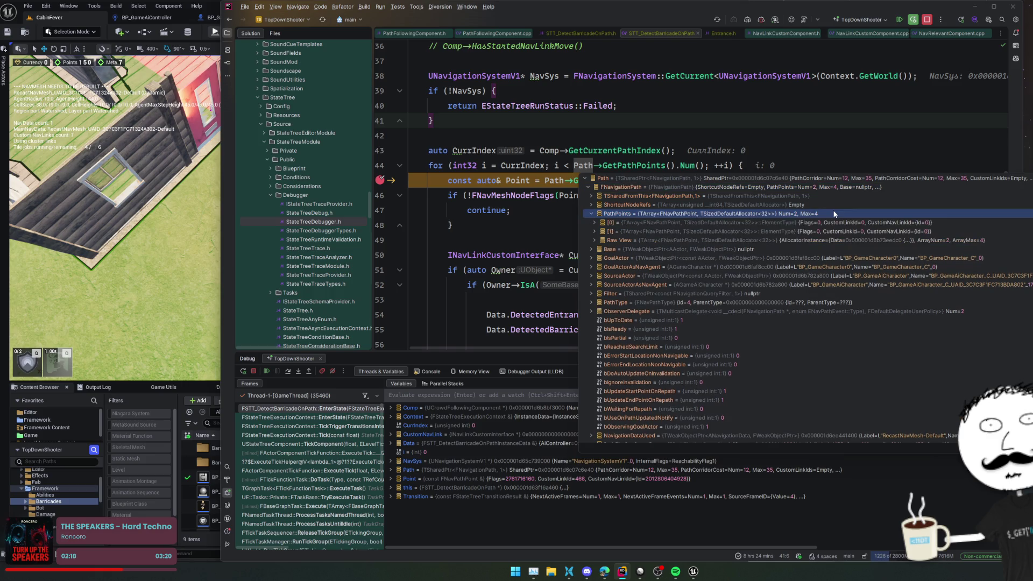
double_click(873, 231)
double_click(881, 224)
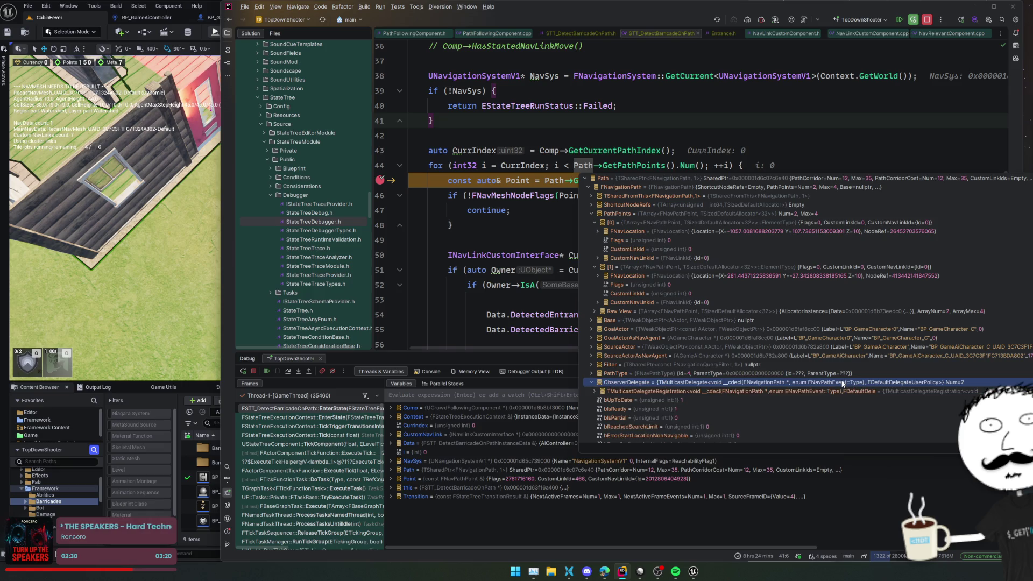
mouse_move(610, 575)
left_click(632, 548)
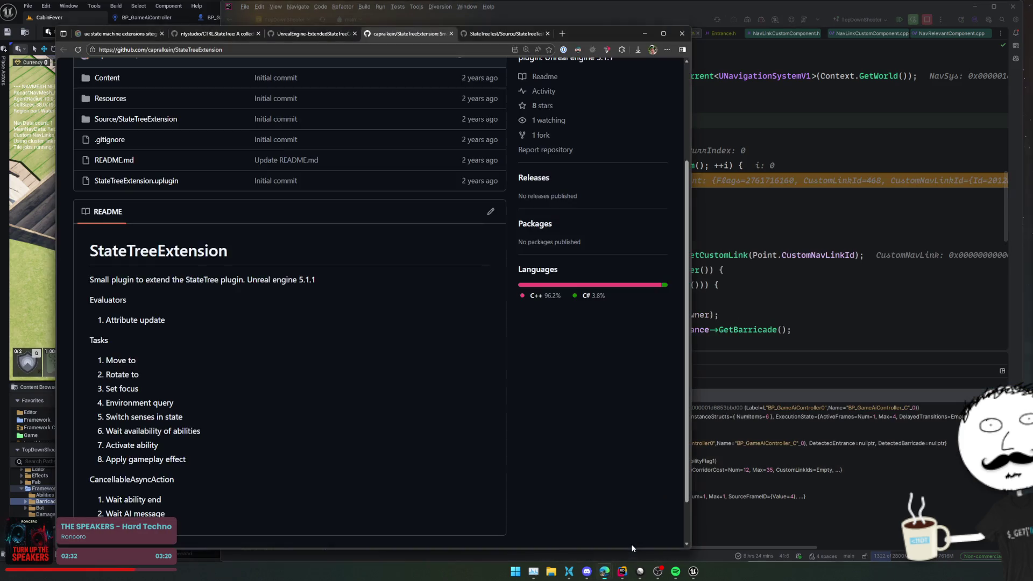
- Google 'ue nav links' and open the 'How do I use smart nav links?' forum thread
left_click(561, 34)
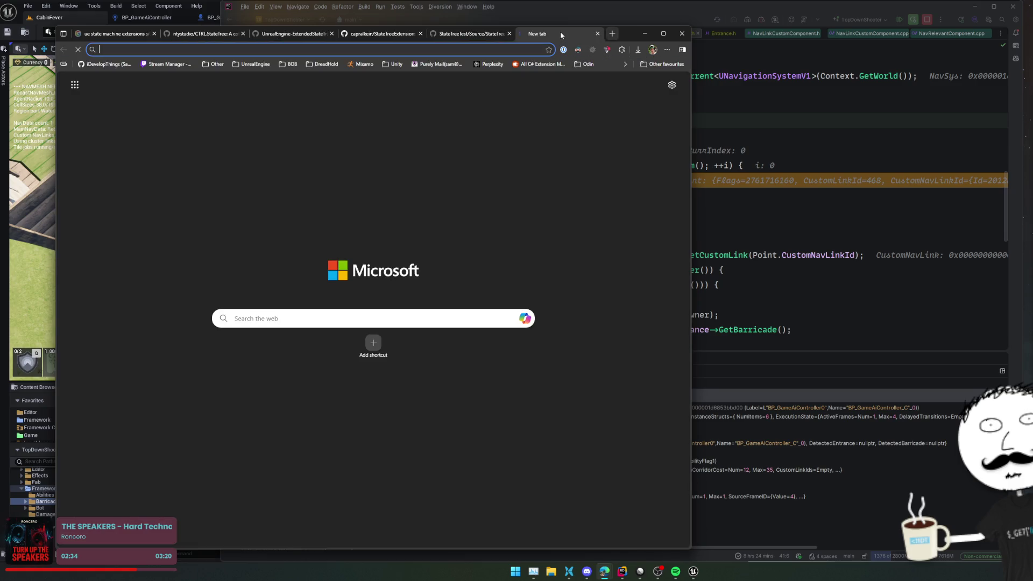
type("ue nav links")
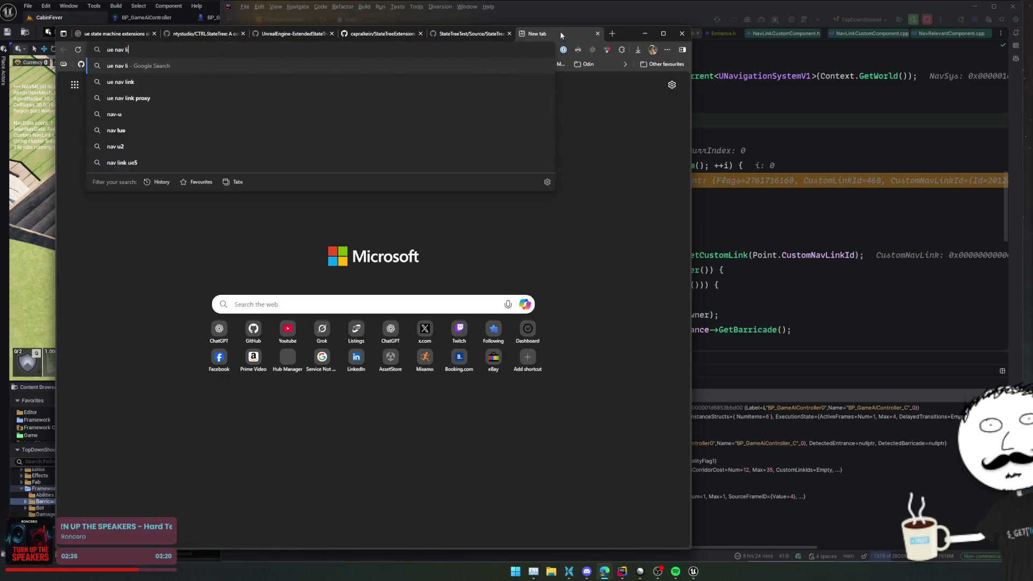
key("Return")
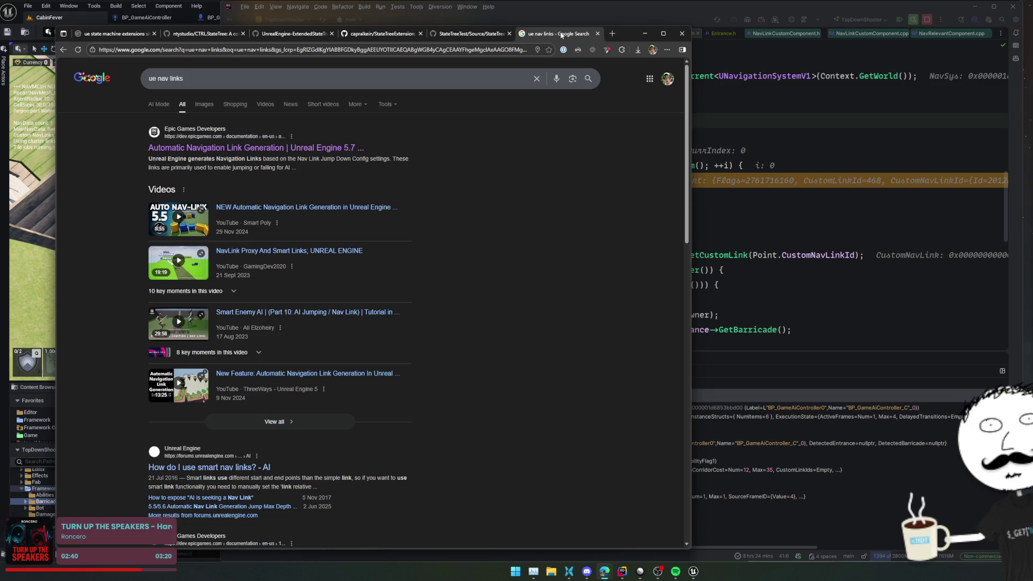
scroll(438, 194, "down", 2)
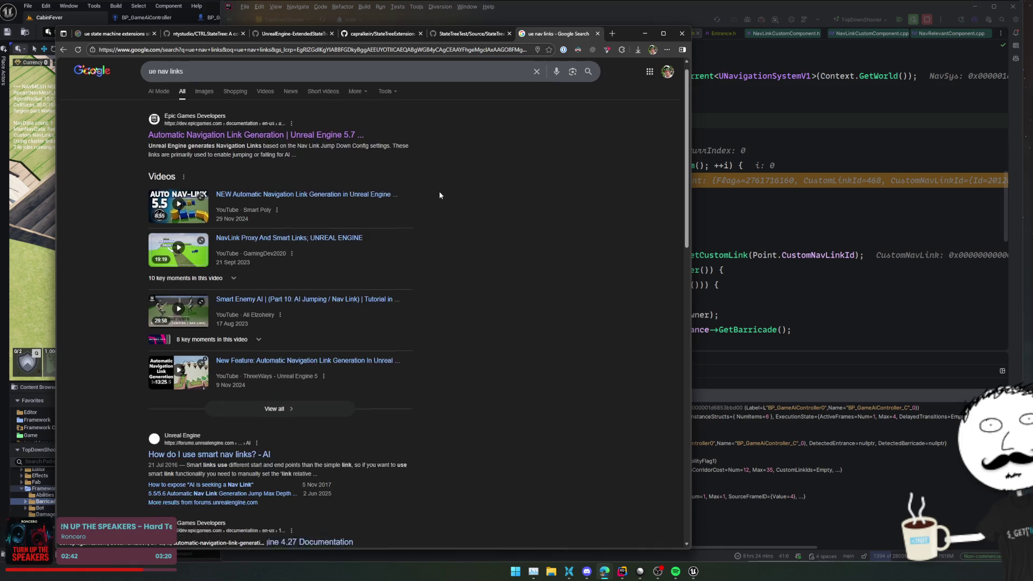
middle_click(249, 364)
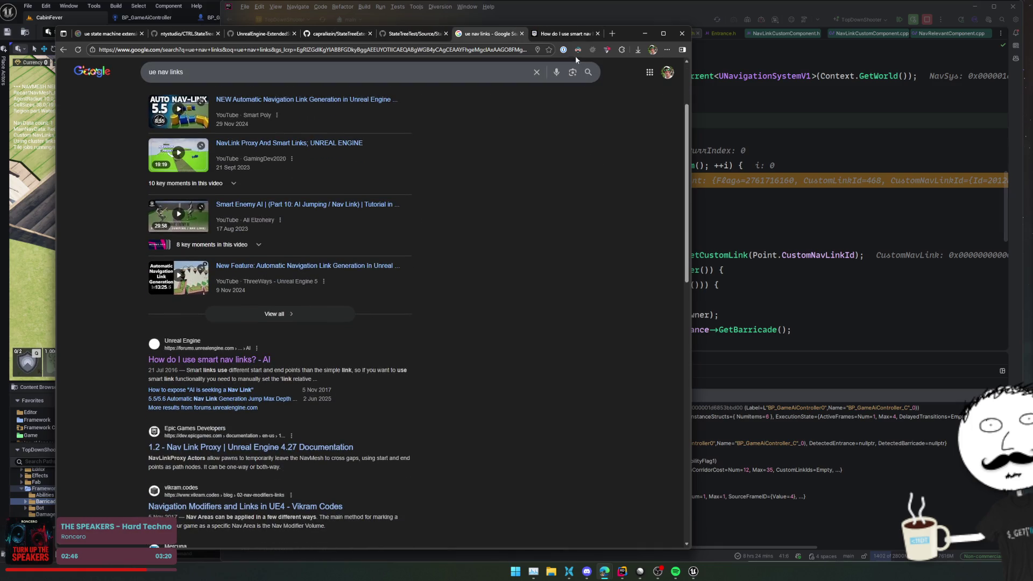
left_click(563, 33)
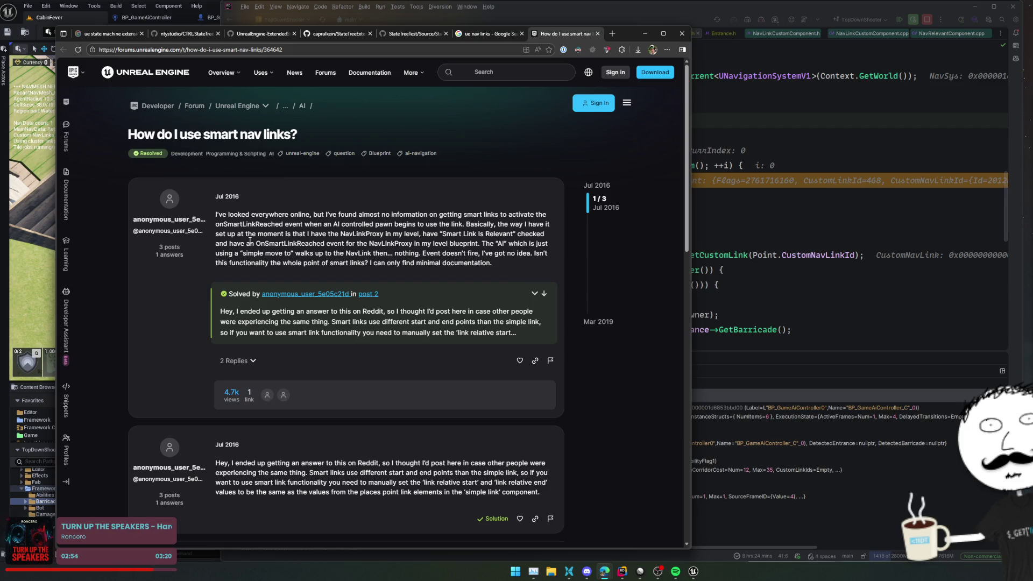
- Scroll through the smart nav links forum thread, then search Google for 'ue nav path smart links'
scroll(337, 260, "down", 5)
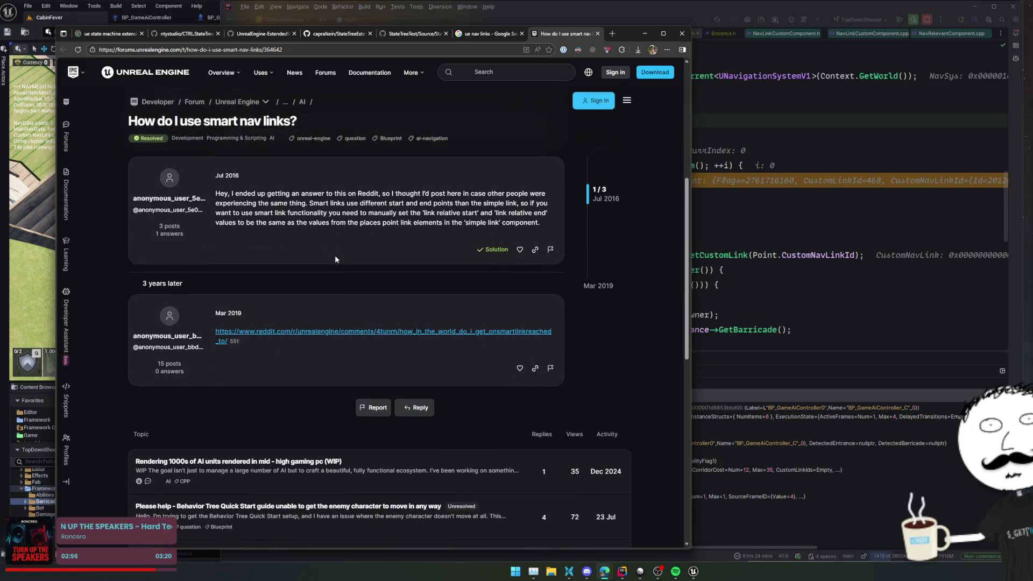
scroll(337, 257, "down", 3)
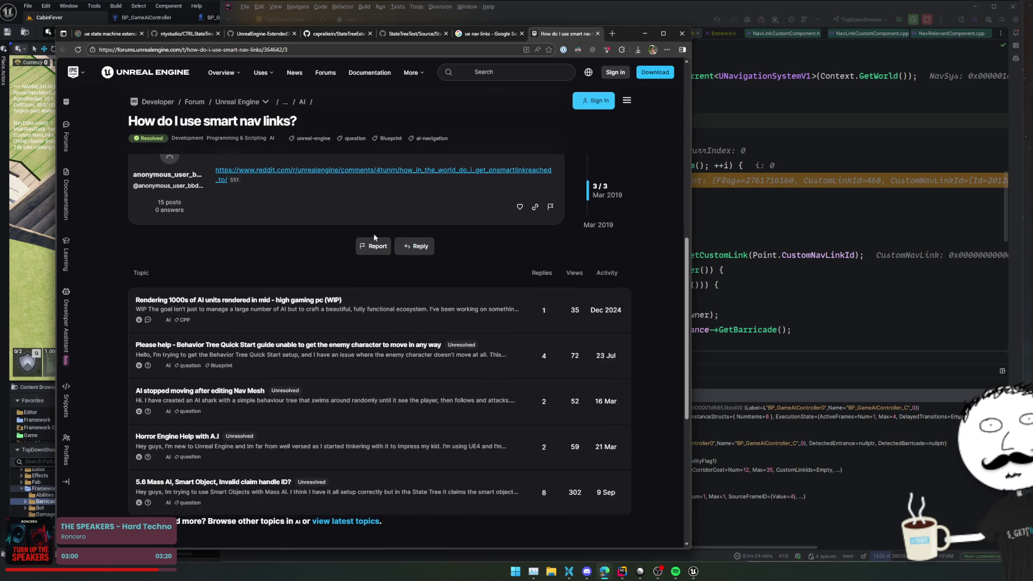
left_click(290, 50)
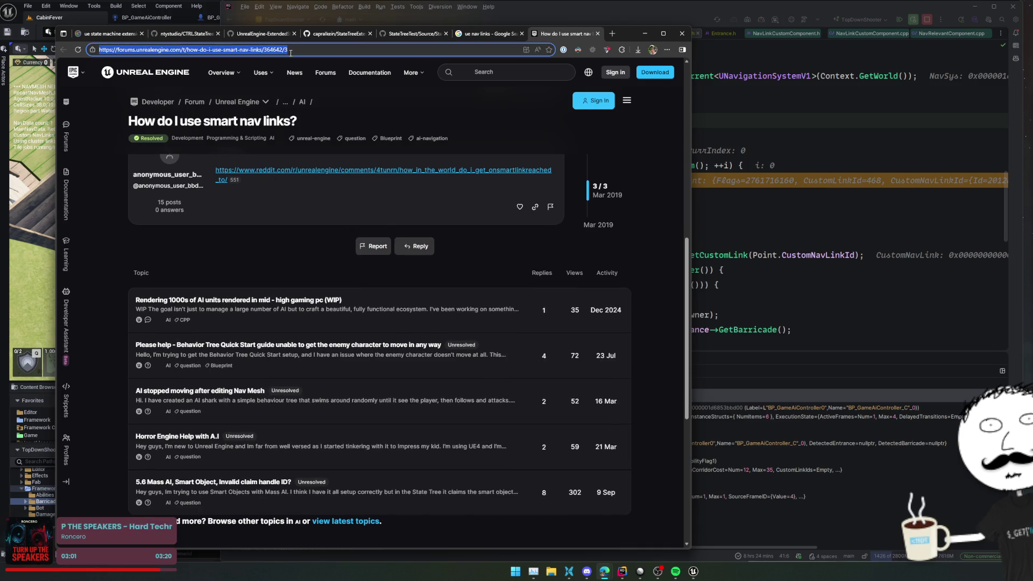
type("ue nav path smart links")
key("Return")
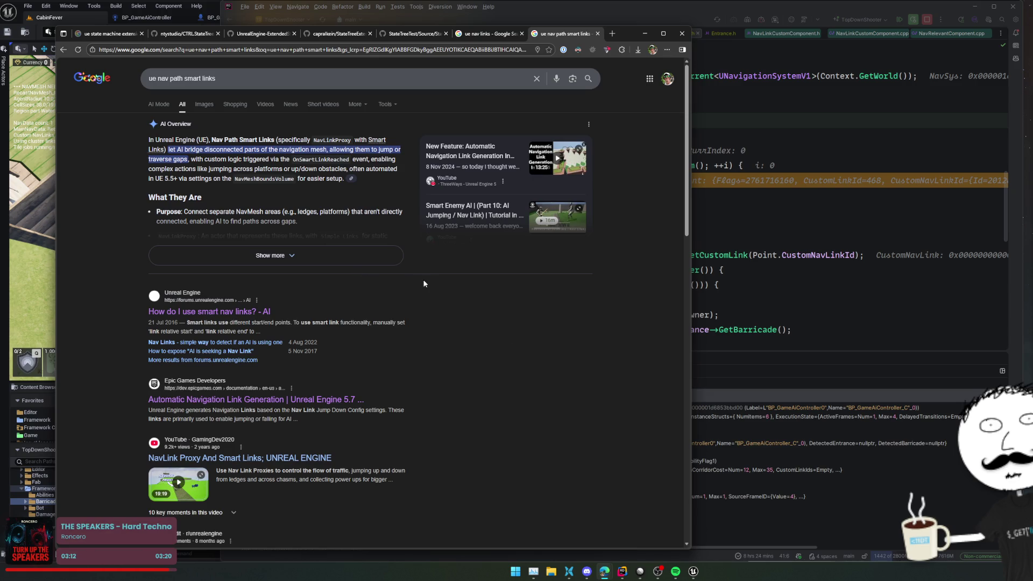
- Expand Google's full AI Overview on Unreal smart links and scroll through the results
left_click(370, 261)
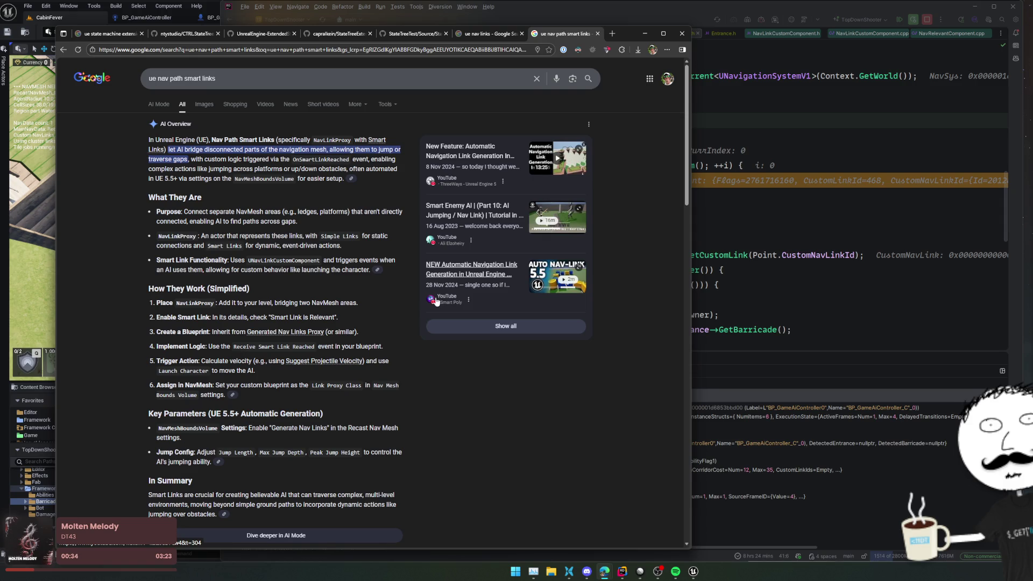
scroll(408, 311, "down", 12)
scroll(485, 328, "down", 3)
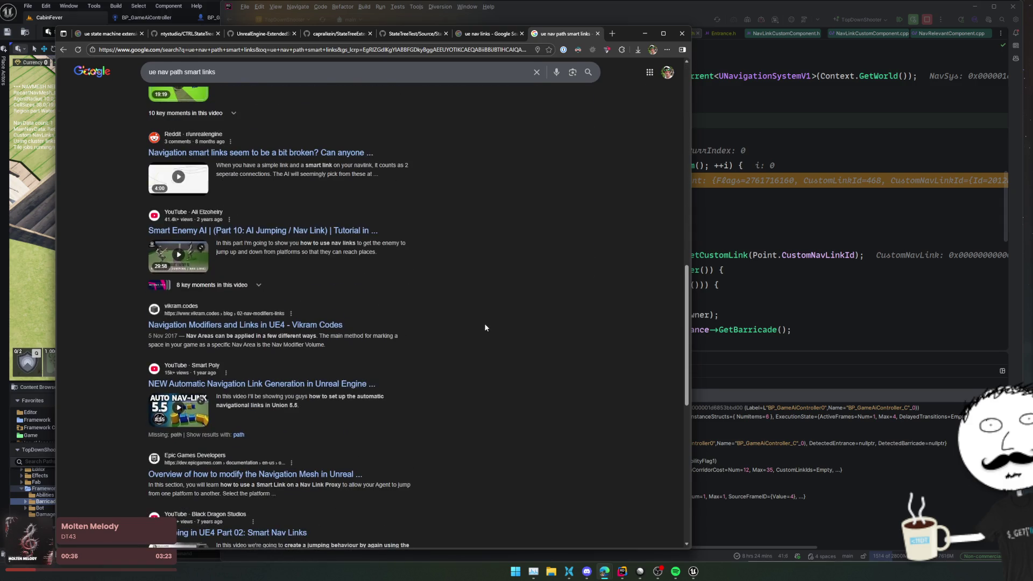
scroll(486, 326, "down", 4)
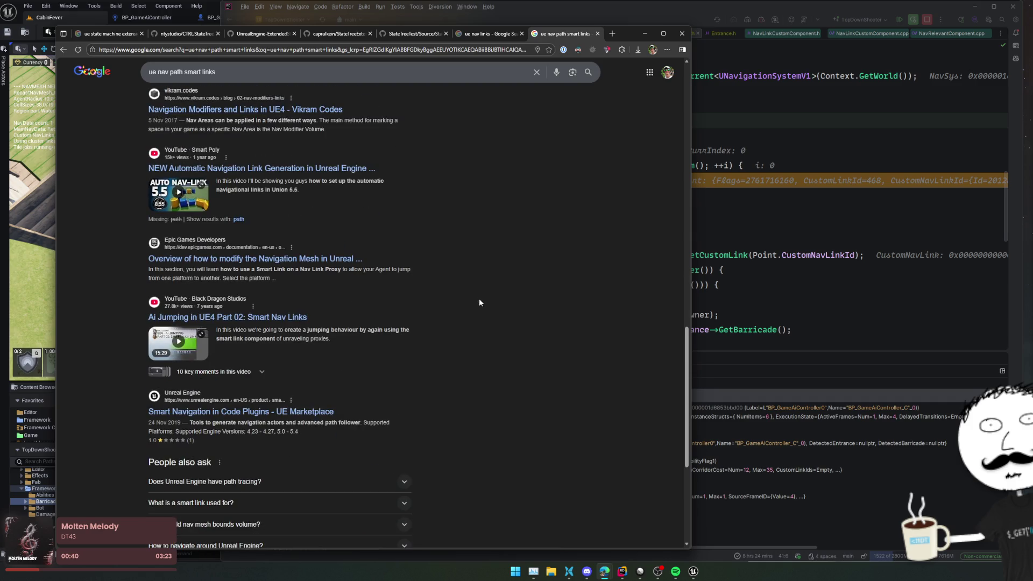
scroll(481, 302, "up", 4)
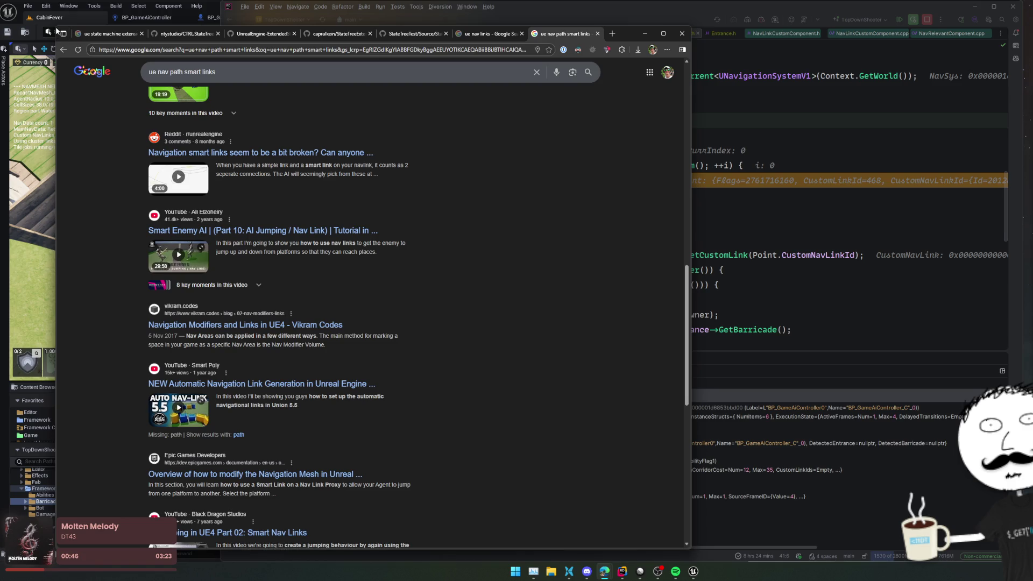
- Shrink the browser, move it lower, and bring Rider's paused debug session forward
left_click_drag(56, 28, 177, 102)
mouse_move(634, 109)
left_mouse_down()
mouse_move(647, 105)
mouse_move(638, 226)
left_mouse_up()
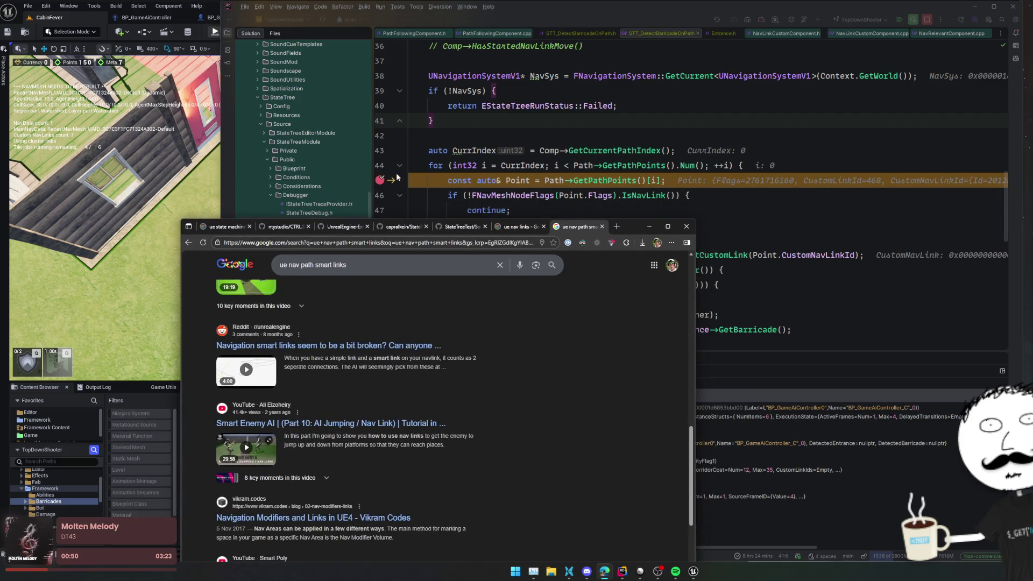
left_click(440, 148)
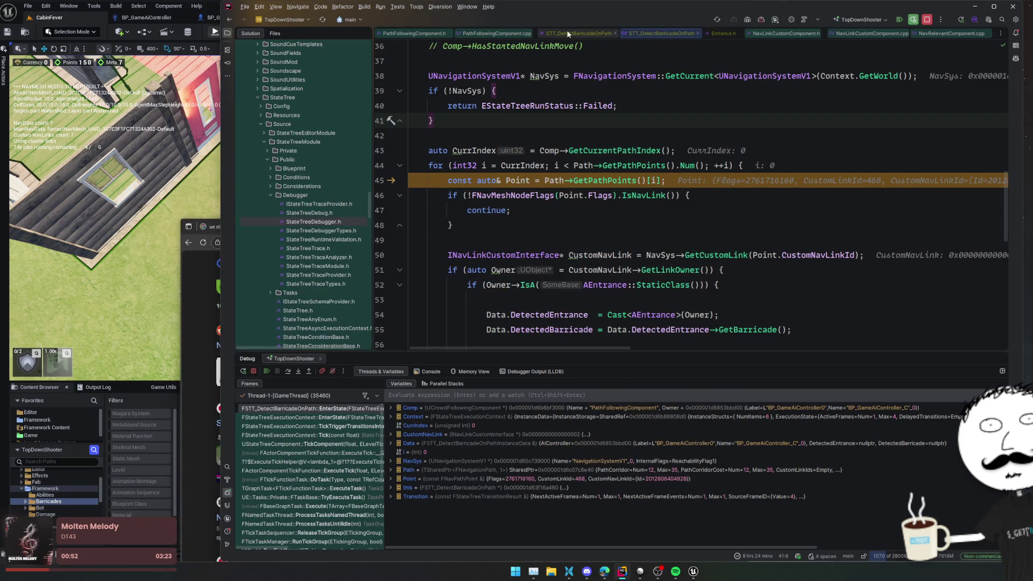
- Switch from STT_DetectBarricadeOnPath.h to NavLinkCustomComponent.h, scrolled up to the UNavLinkCustomComponent declaration
left_click(568, 33)
left_click(785, 33)
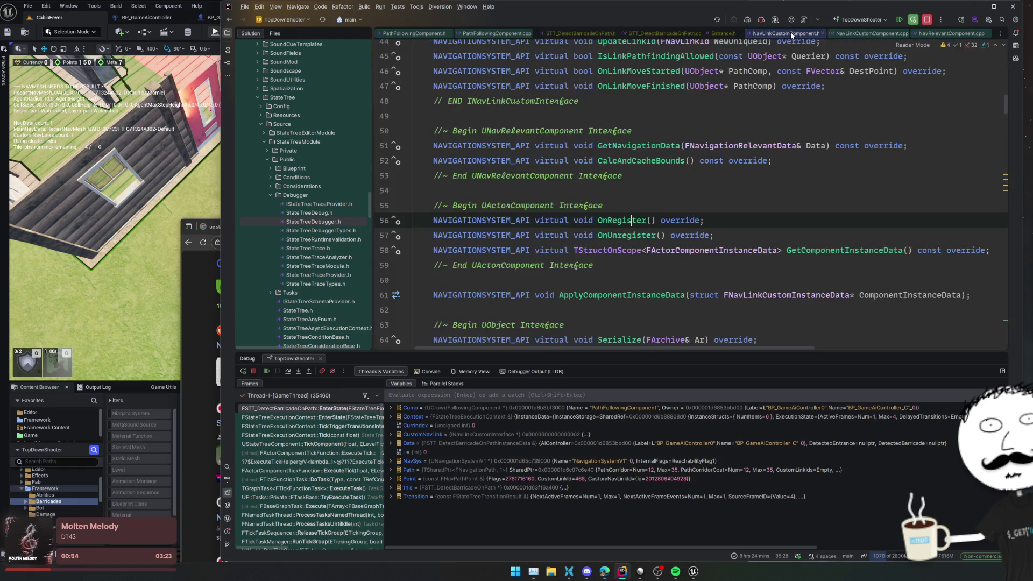
scroll(859, 144, "up", 5)
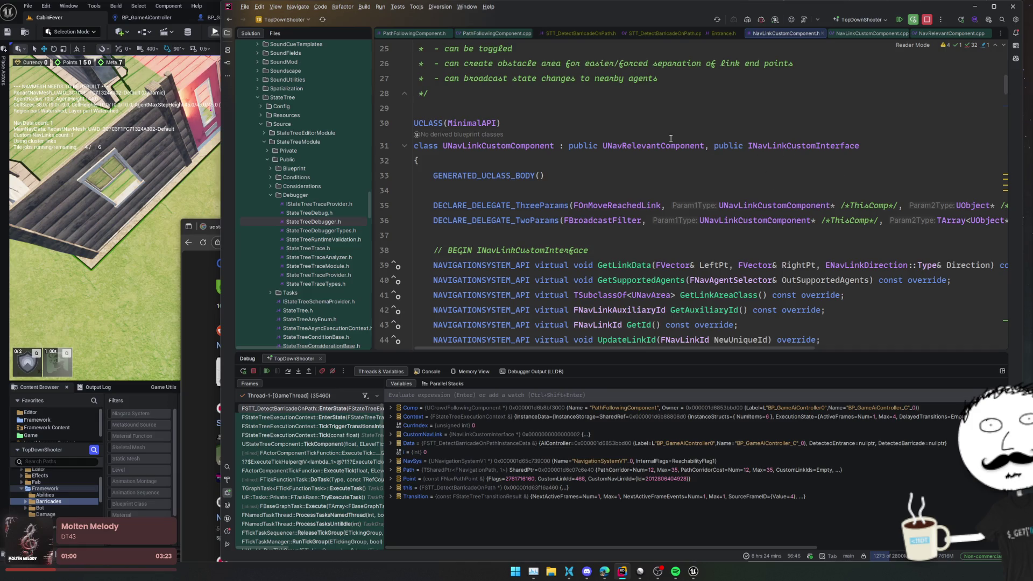
- Go to the UNavRelevantComponent base class declaration and scroll through it
left_click(687, 146, "ctrl")
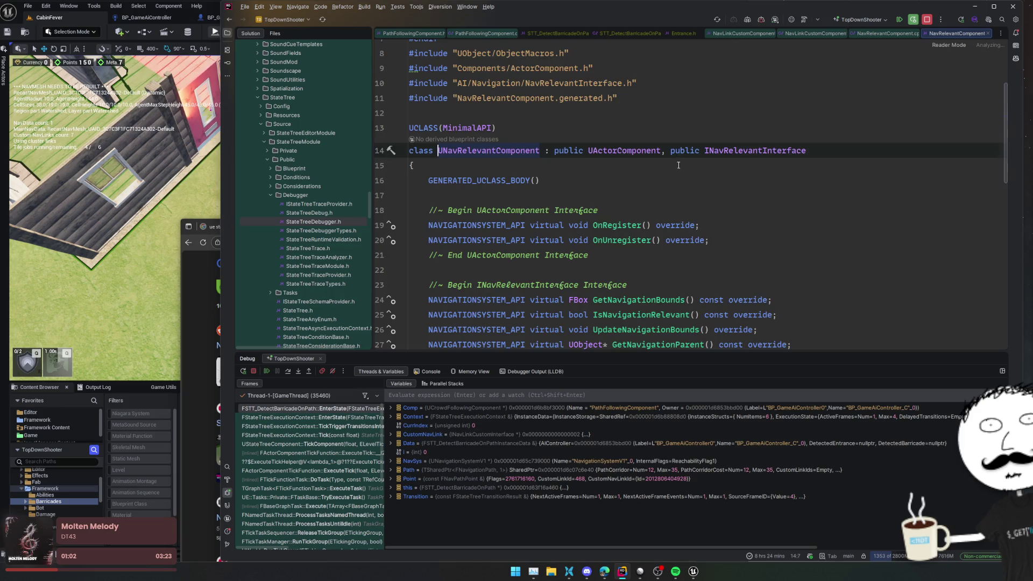
scroll(678, 163, "down", 4)
scroll(732, 174, "down", 2)
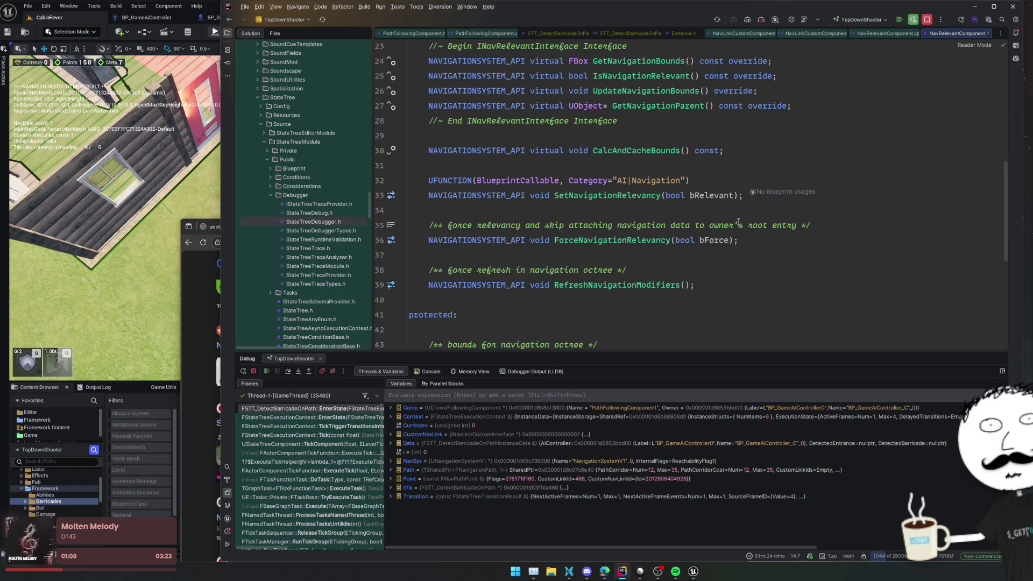
scroll(739, 222, "down", 3)
scroll(739, 222, "up", 3)
- Jump to the SetNavigationRelevancy implementation and browse NavRelevantComponent.cpp
left_click(636, 210)
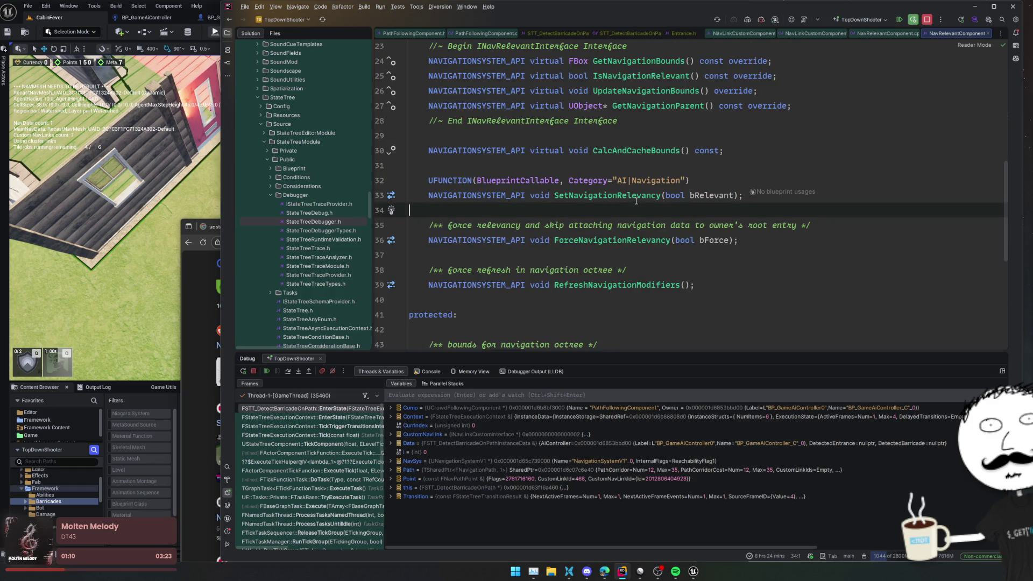
left_click(636, 200, "ctrl")
scroll(810, 200, "down", 3)
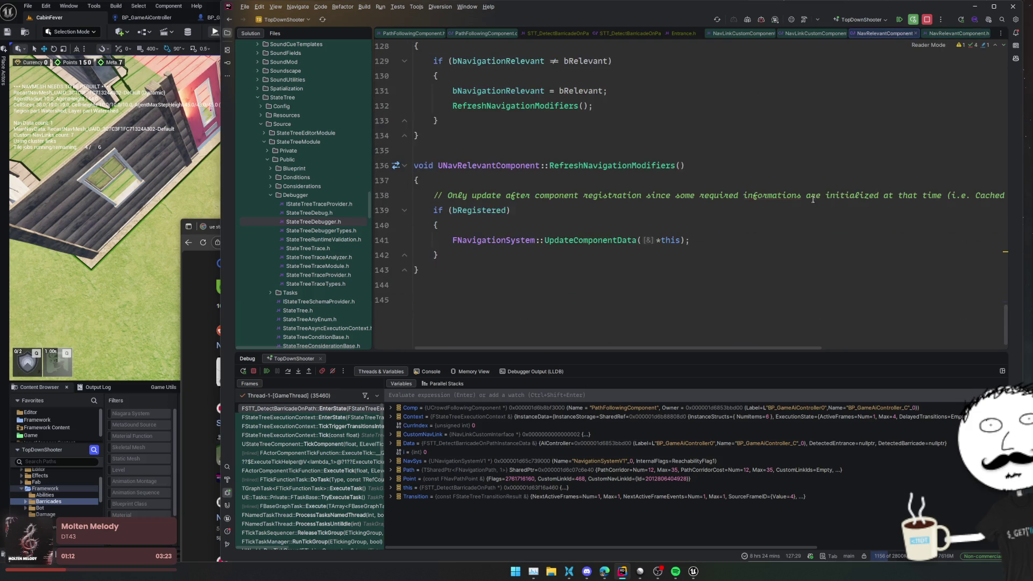
scroll(825, 193, "down", 1)
scroll(805, 195, "up", 10)
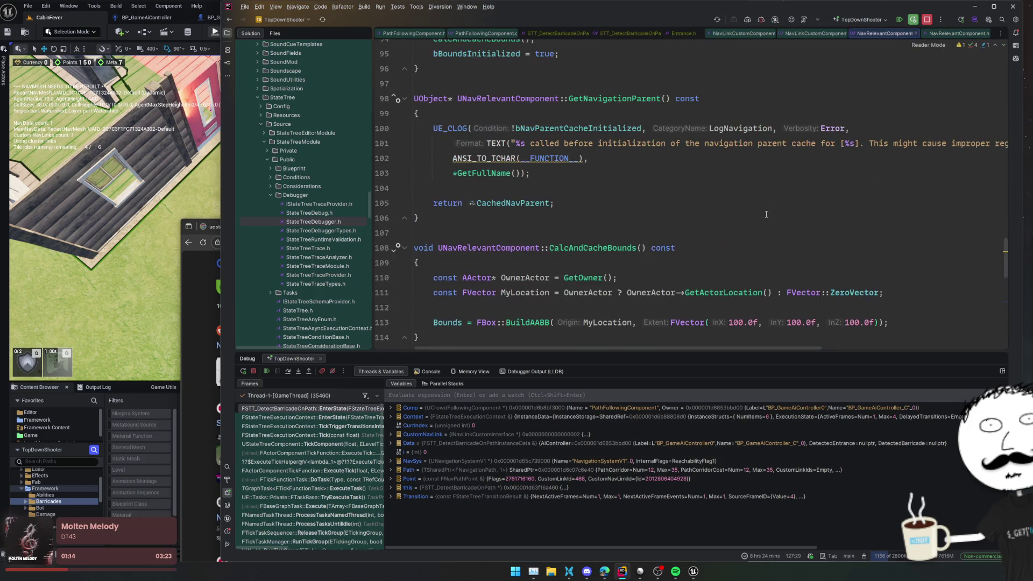
scroll(766, 214, "up", 1)
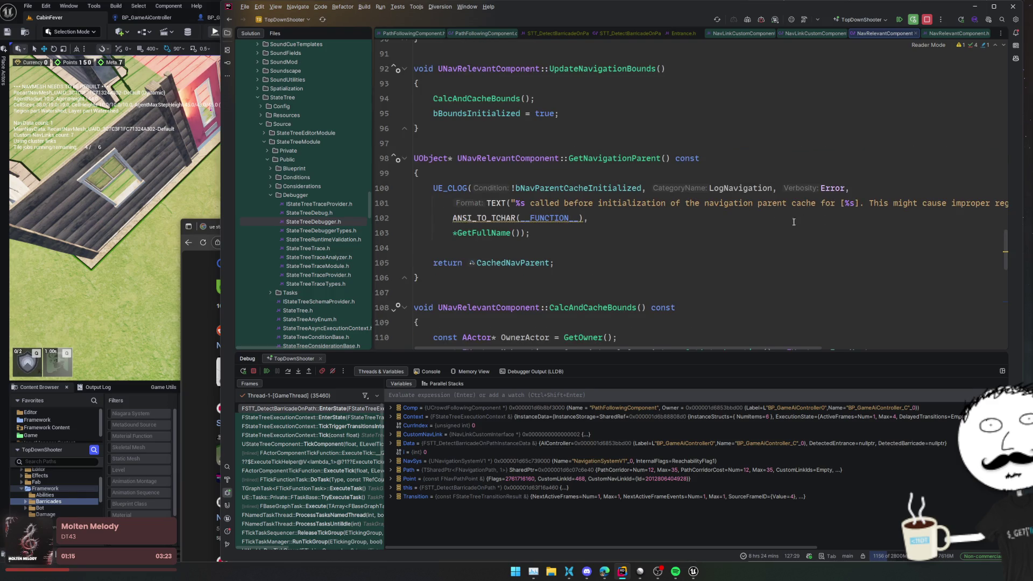
scroll(854, 201, "up", 6)
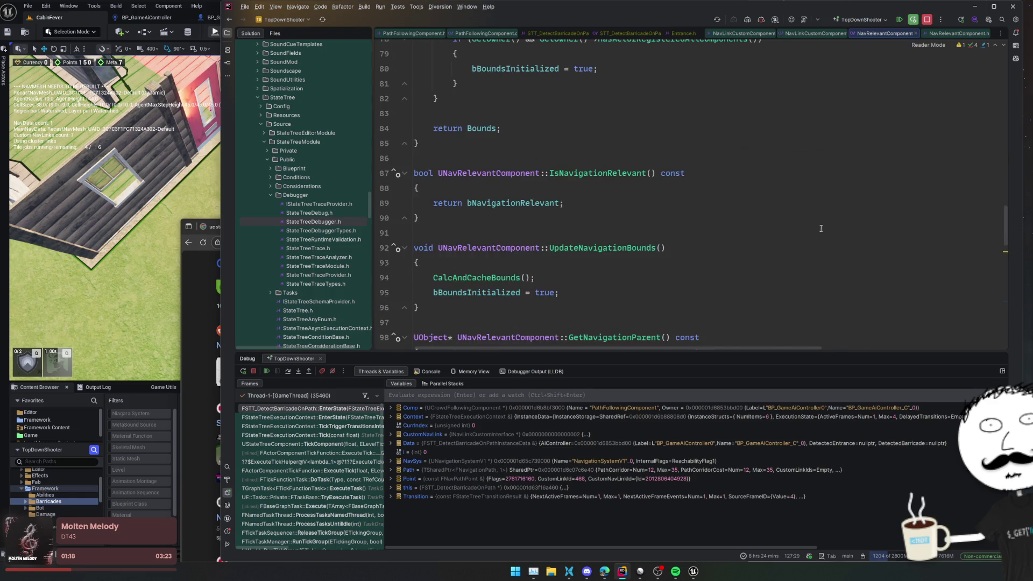
scroll(801, 239, "up", 14)
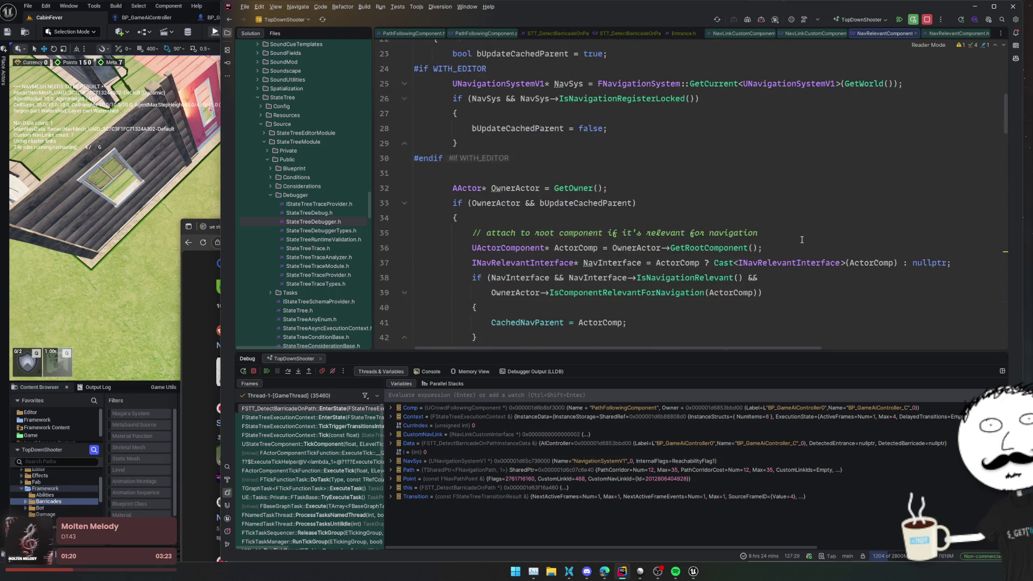
scroll(802, 240, "down", 4)
scroll(802, 238, "up", 10)
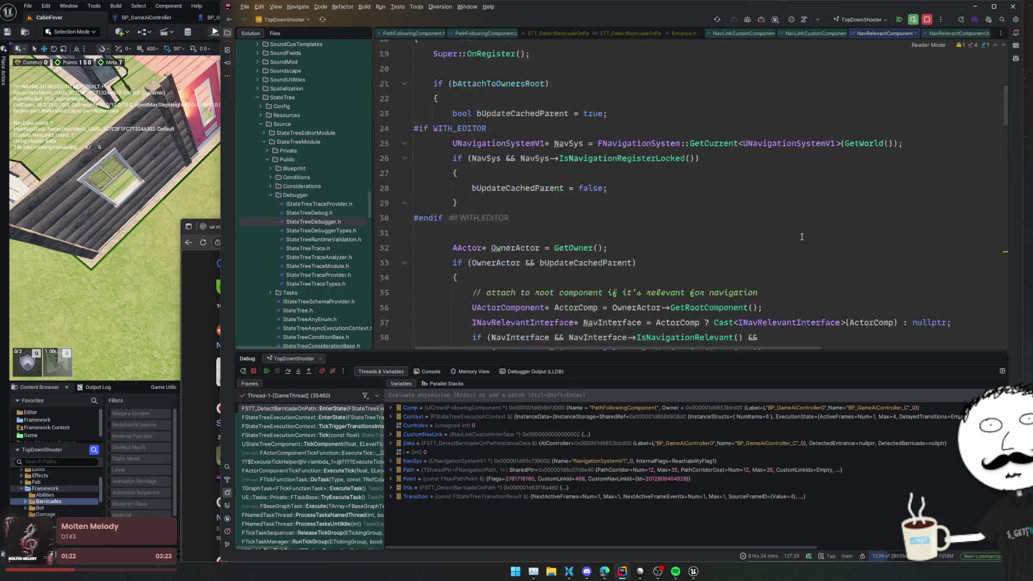
- Add a breakpoint in the NavRelevantComponent constructor at line 9 and resume the paused game
left_click(384, 167)
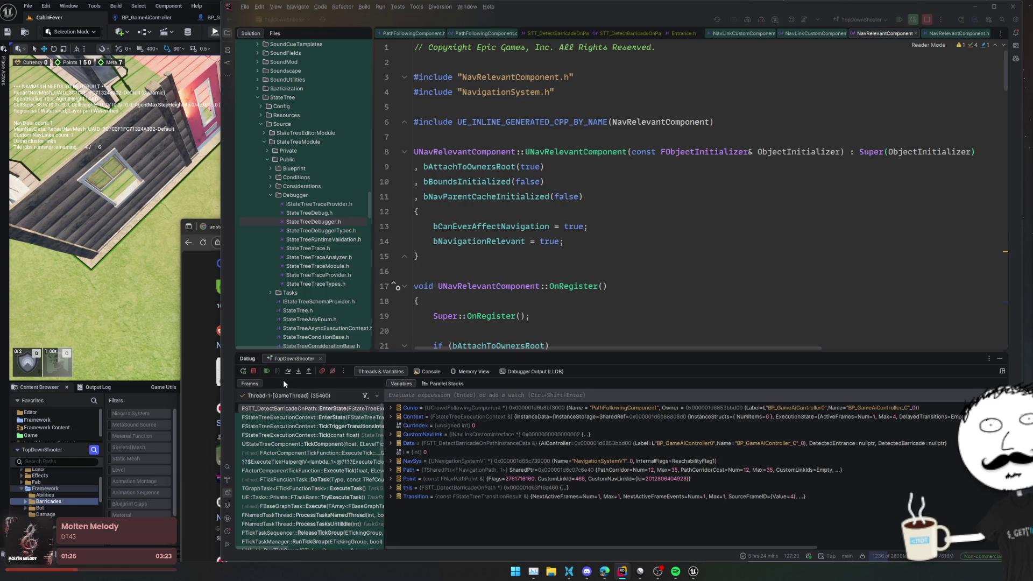
left_click(267, 372)
left_click(269, 373)
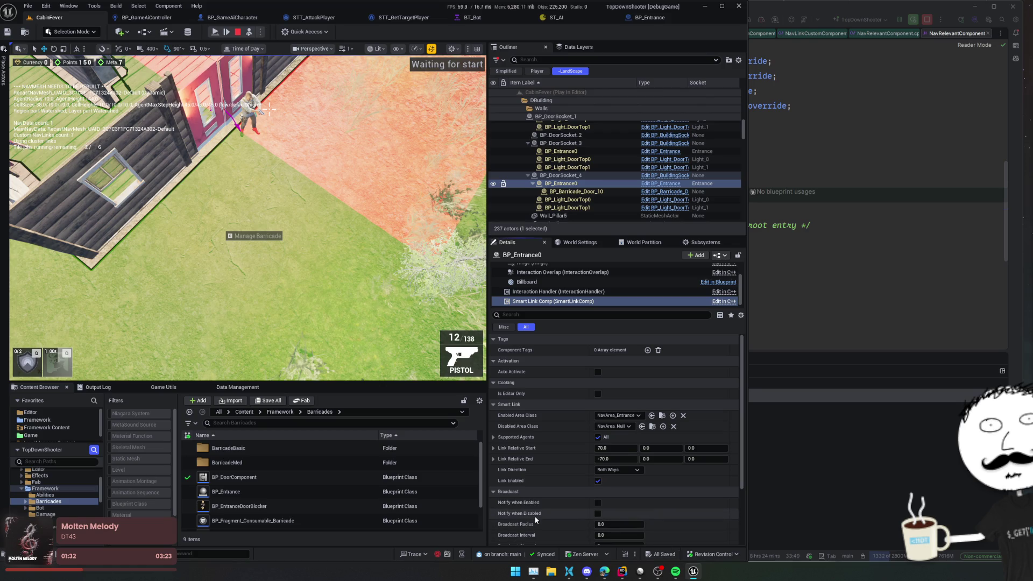
key("ctrl+shift+p")
- Open the Visual Logger, start recording, run then pause the game, and jump the timeline to 0.13
type("V")
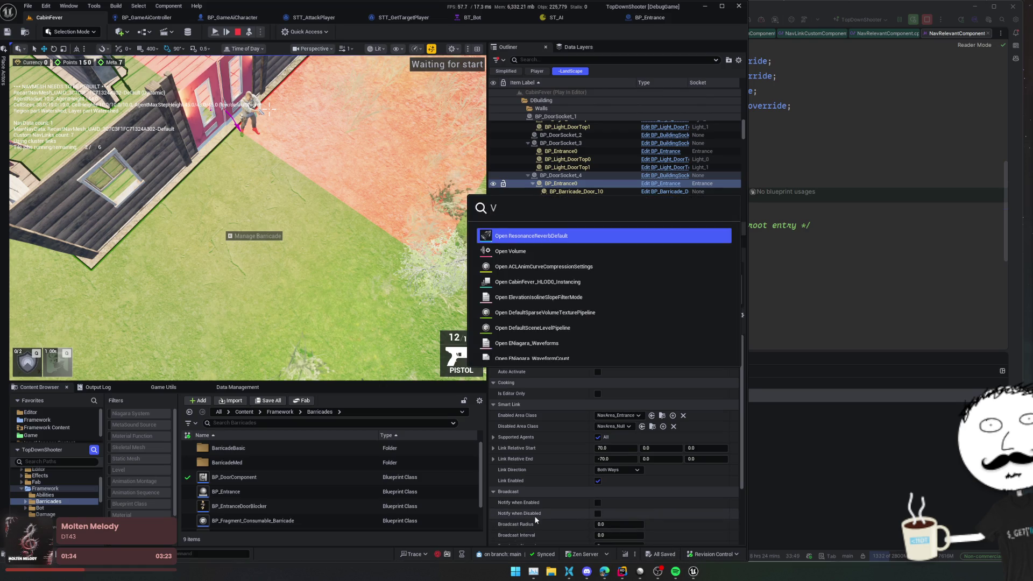
type("isuallog")
key("Return")
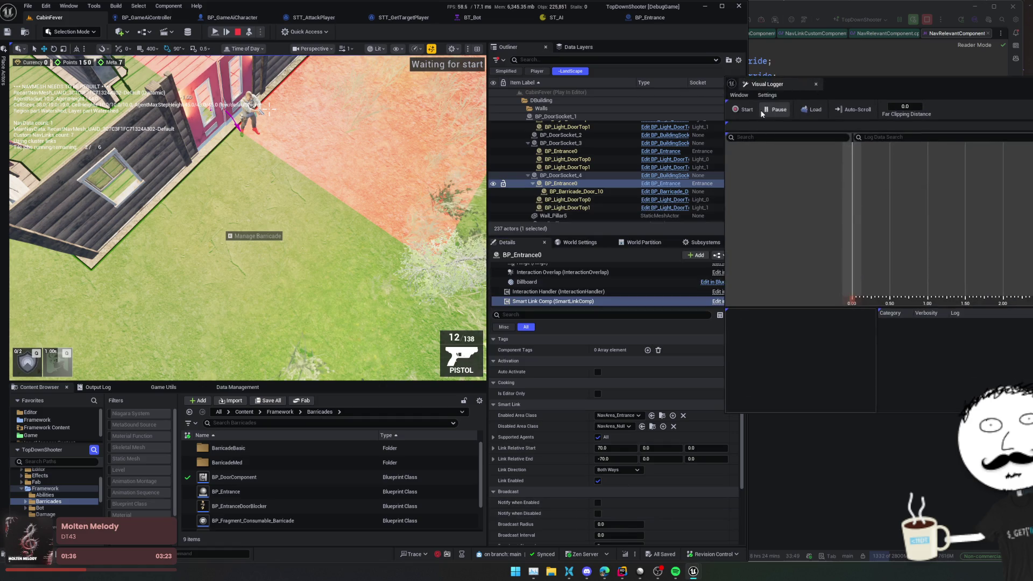
left_click(747, 110)
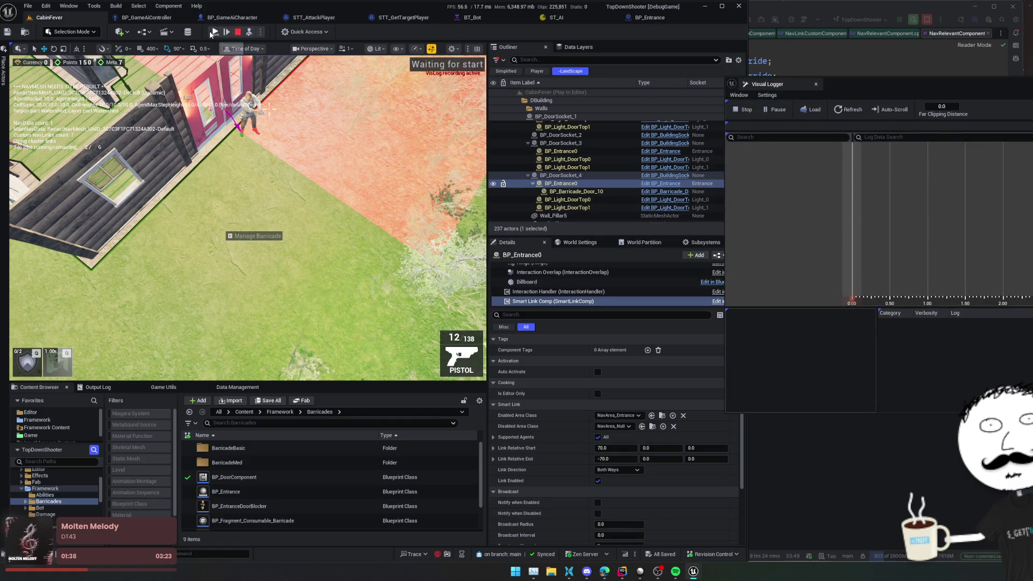
left_click(214, 32)
left_click(215, 32)
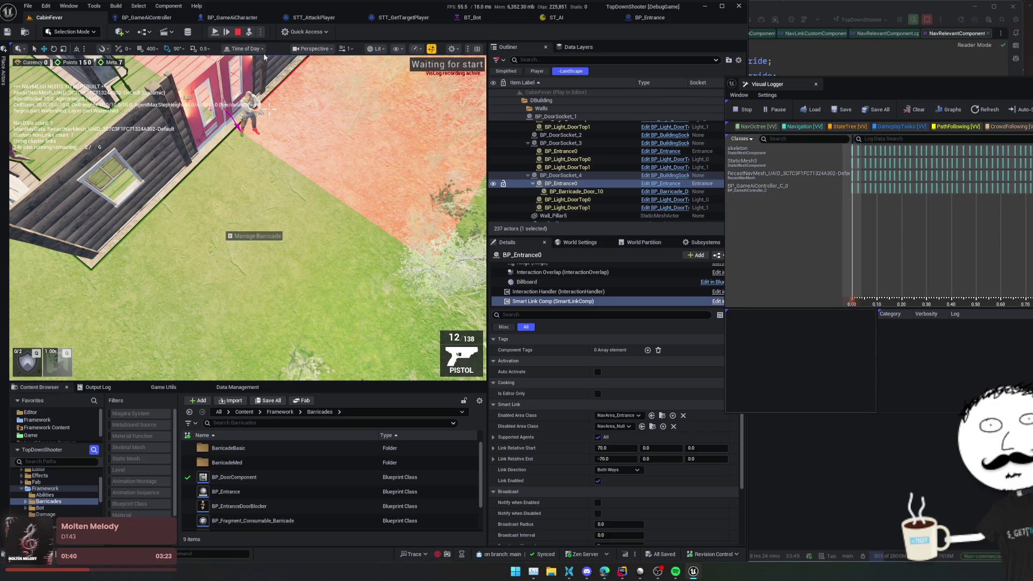
left_click(886, 176)
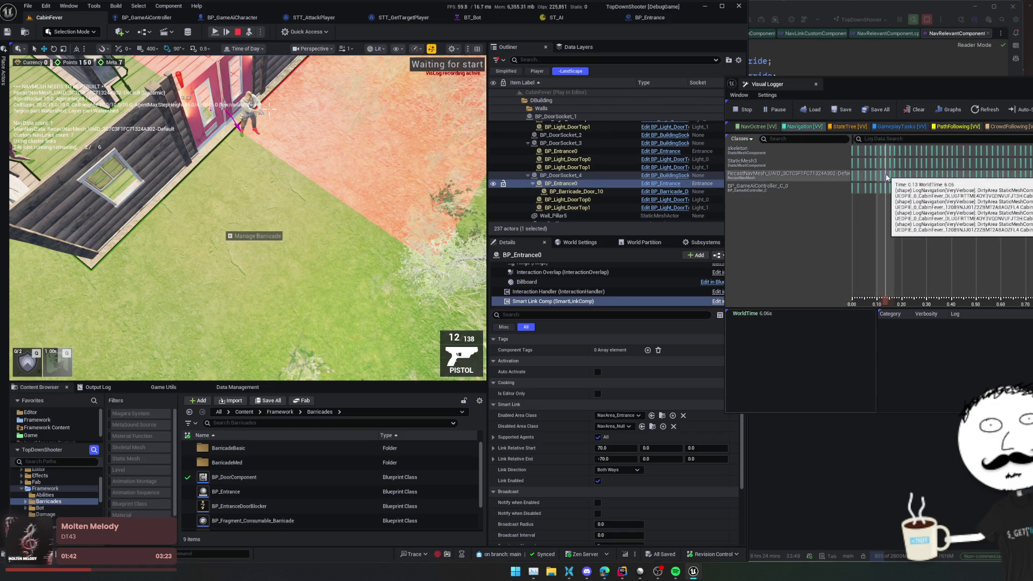
- Fly the camera over the cabin floor to the yellow barricade, then rewind the log timeline to the start
key("w")
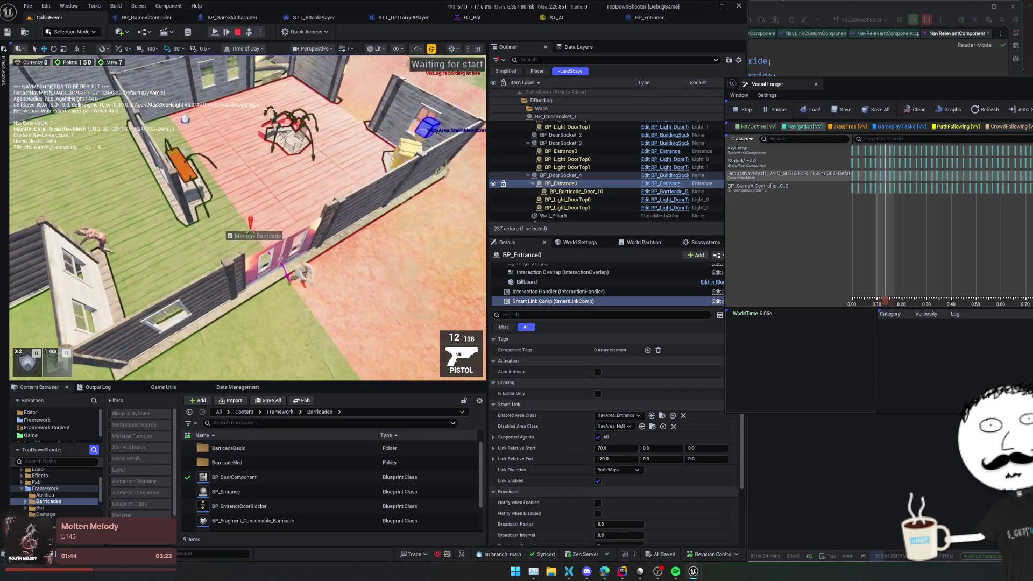
key("w")
scroll(269, 110, "up", 2)
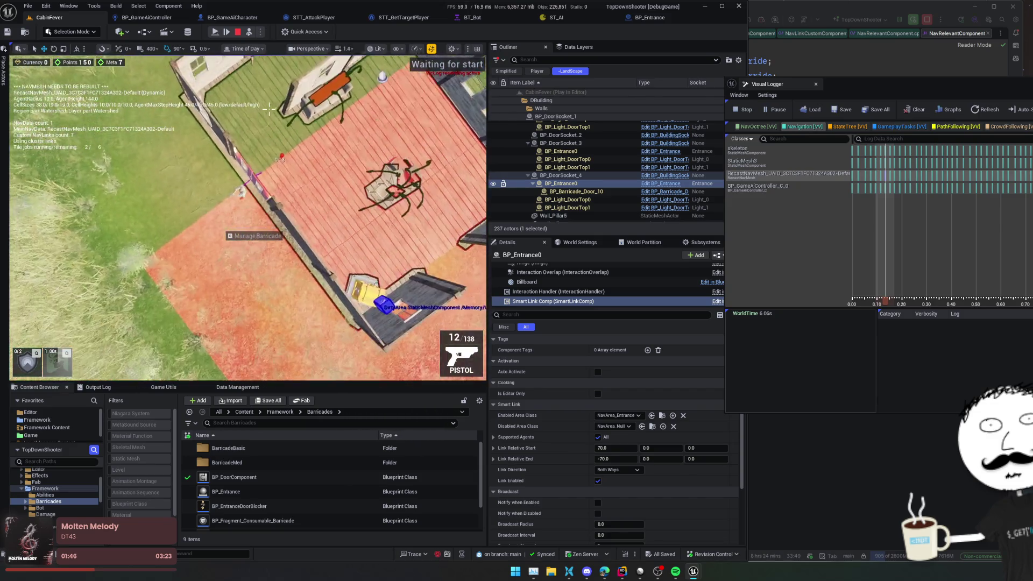
key("w")
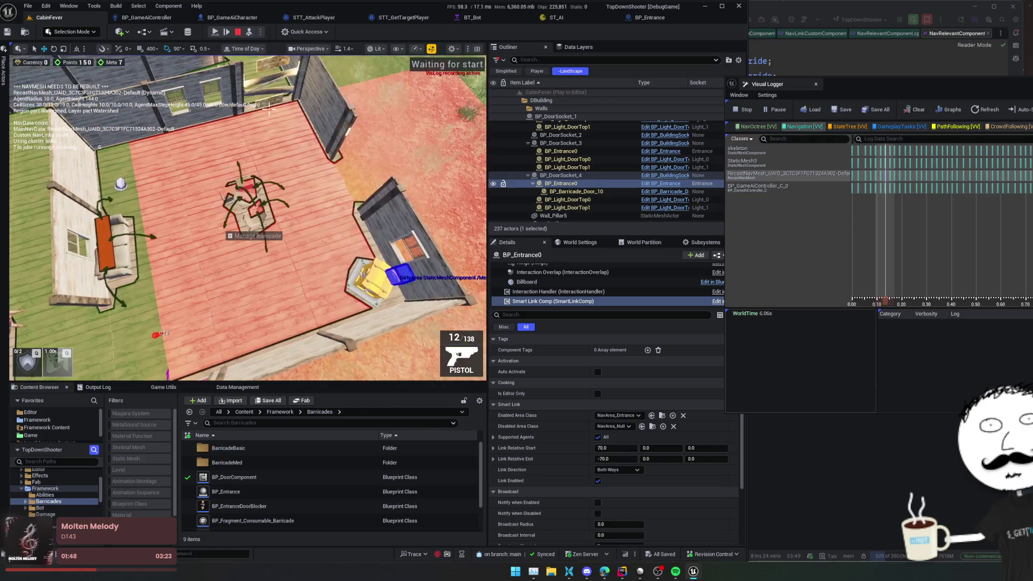
key("w")
scroll(269, 109, "down", 2)
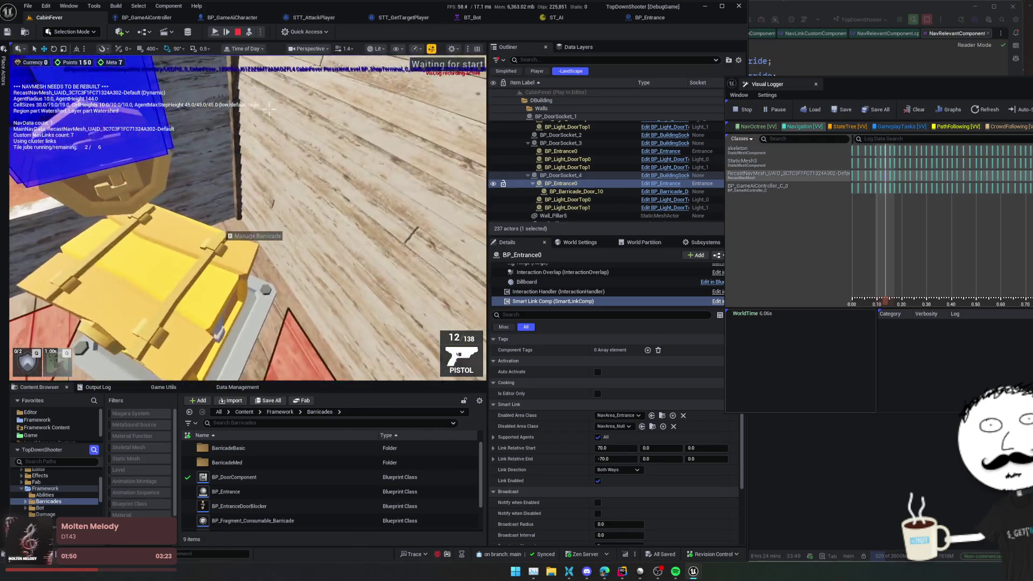
key("s")
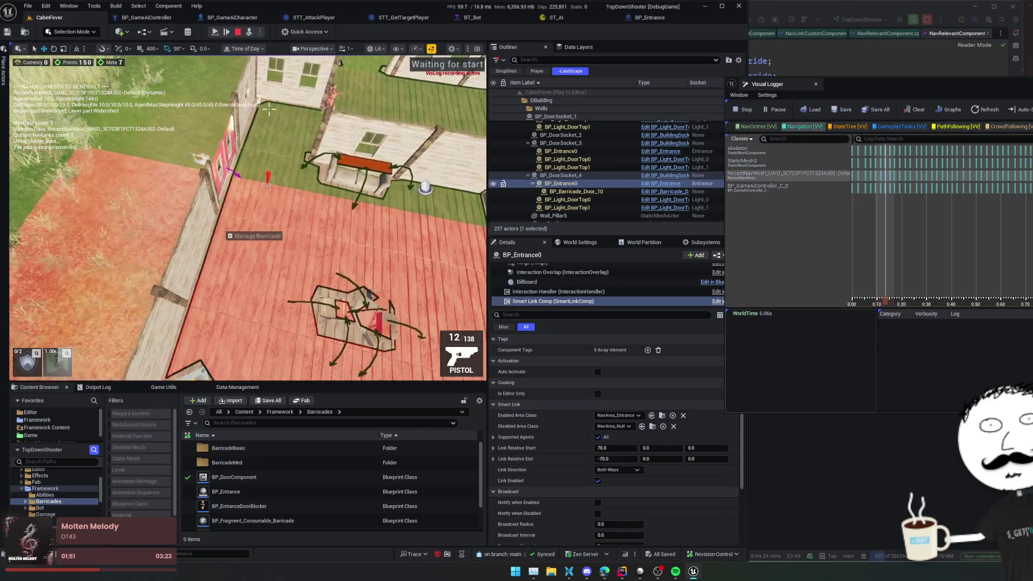
left_click(877, 179)
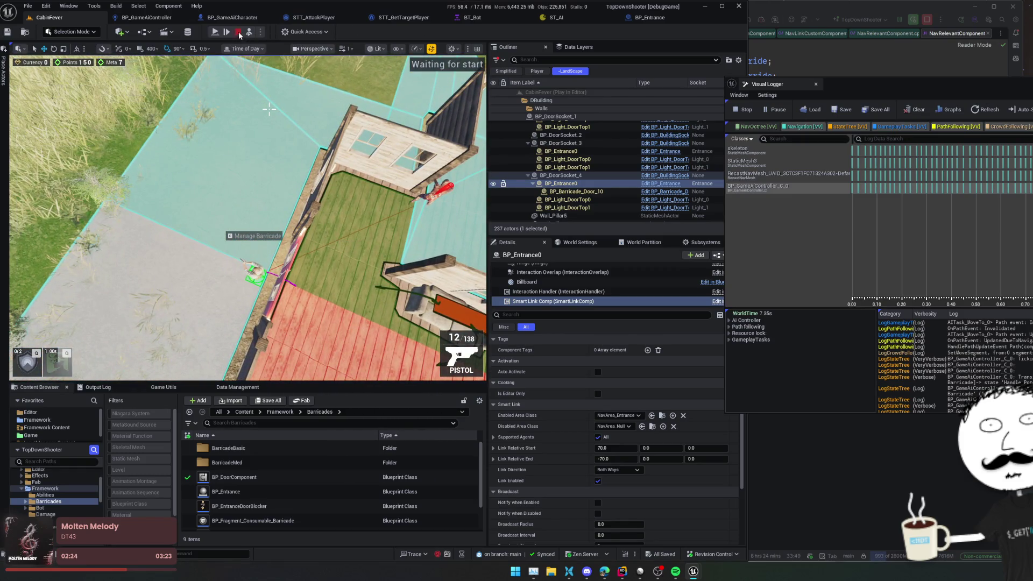
- Stop the play-in-editor session
left_click(237, 33)
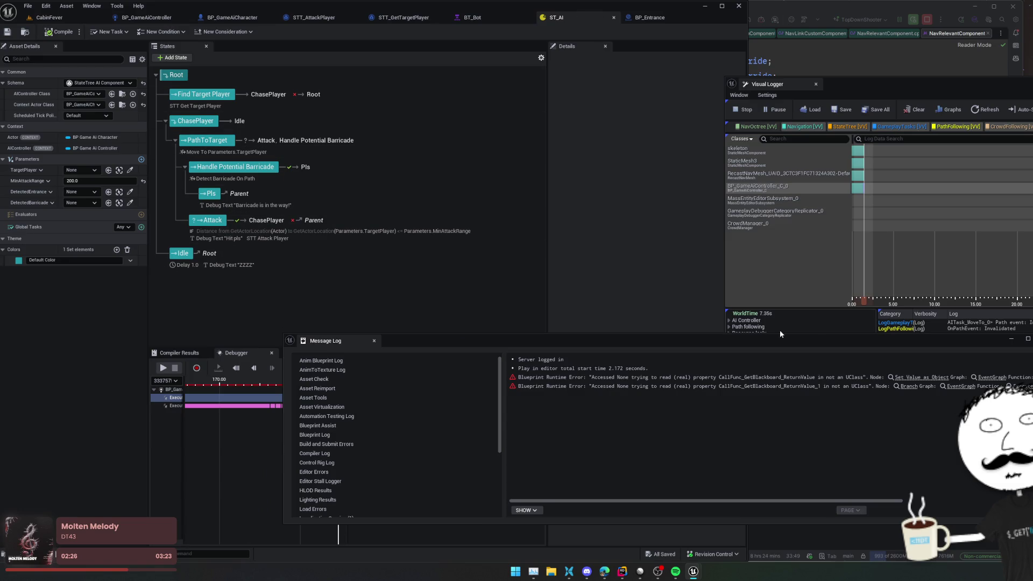
- Review the PathToTarget Move To task's partial-path and filter options, leaving partial paths disallowed
left_click(1012, 339)
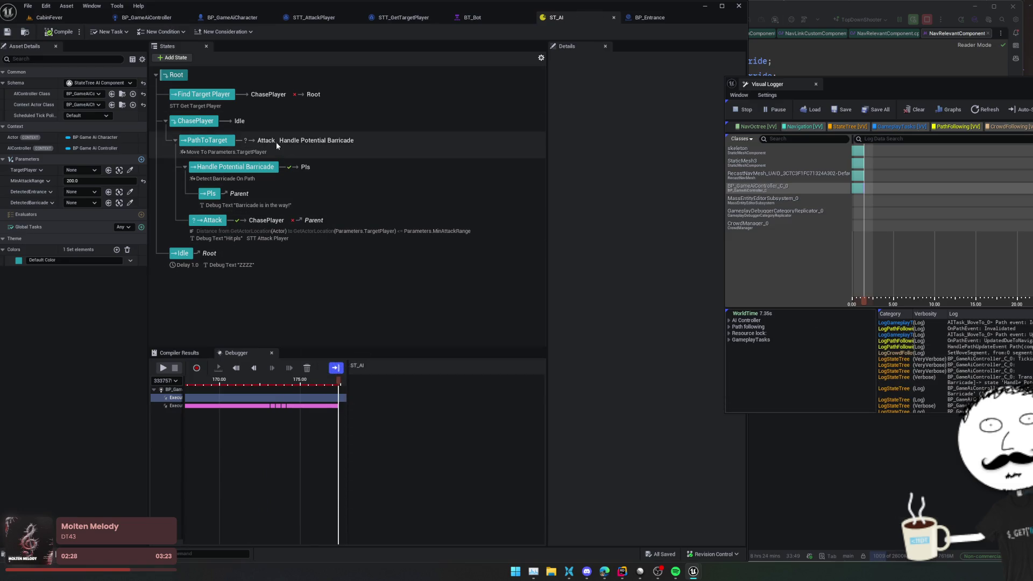
left_click(209, 140)
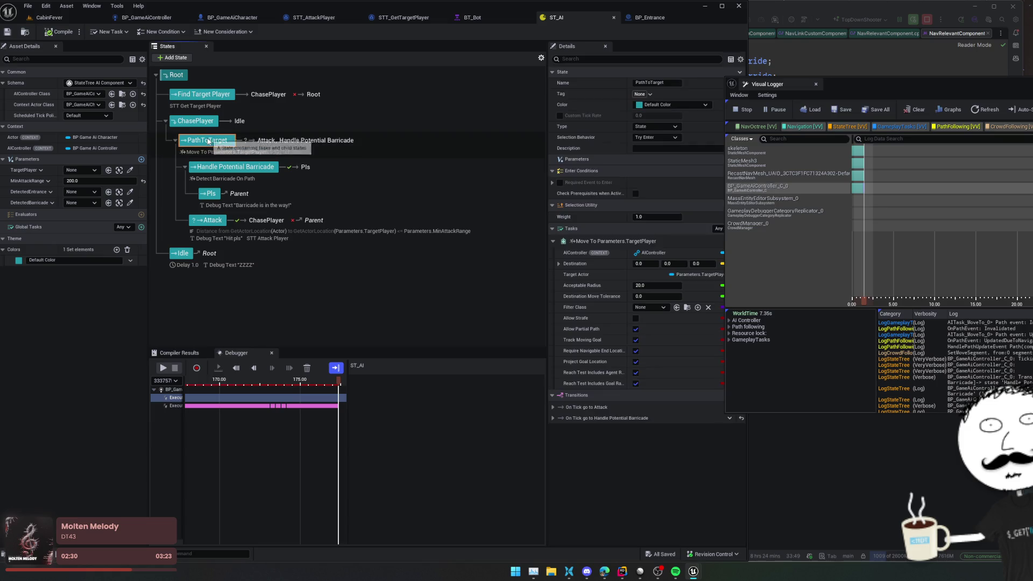
left_click(636, 329)
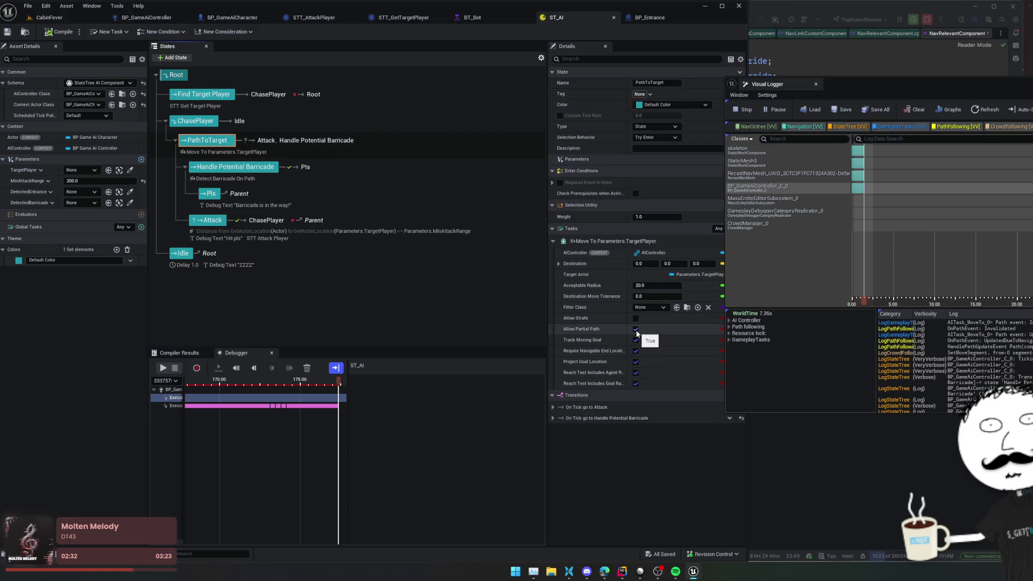
left_click(654, 308)
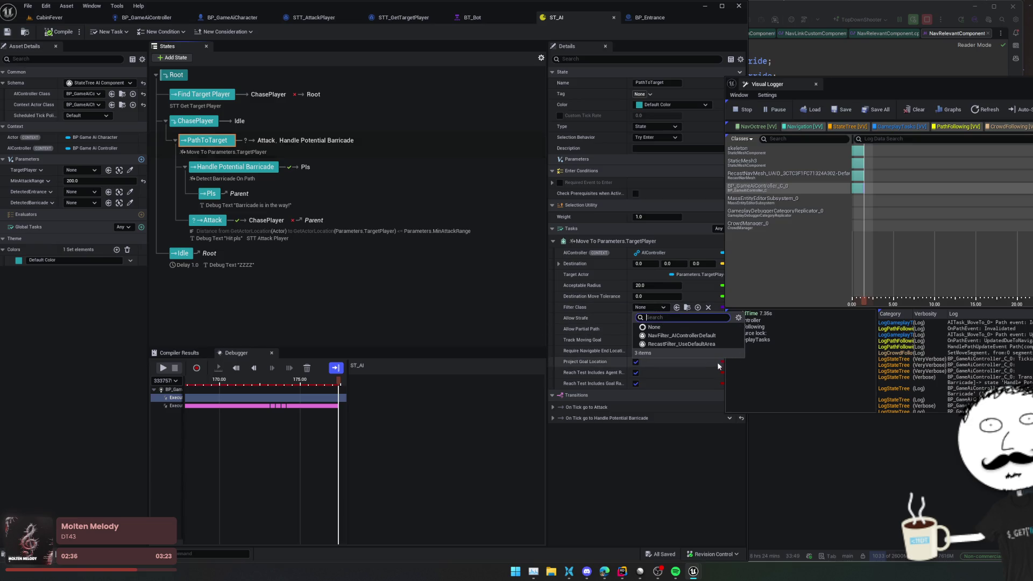
left_click(579, 317)
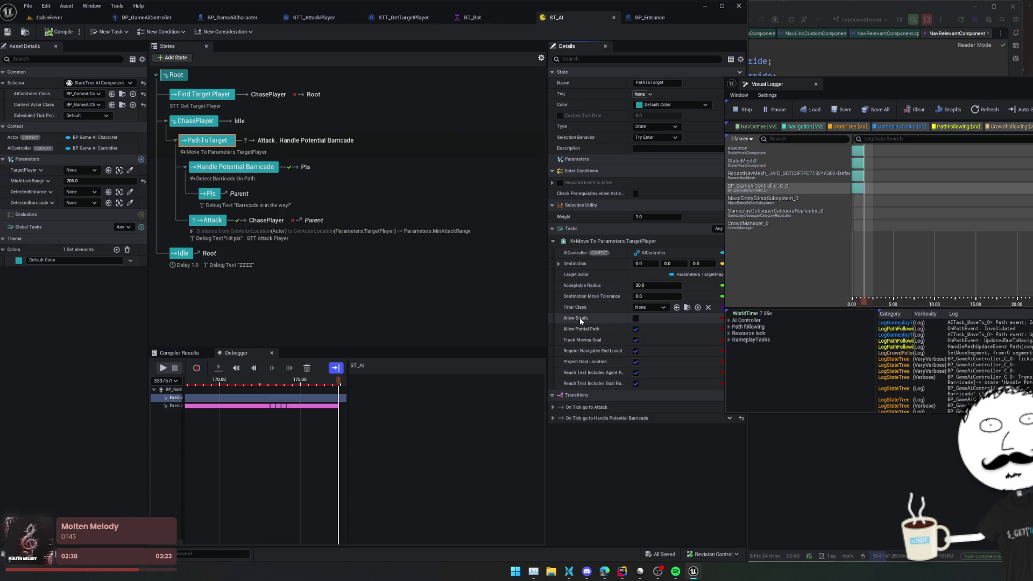
mouse_move(591, 297)
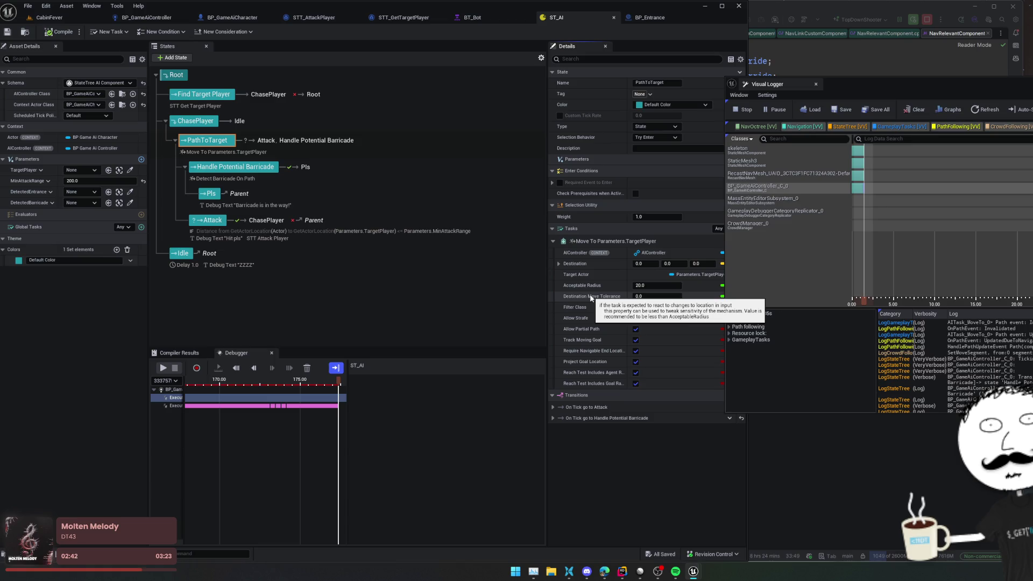
left_click_drag(628, 366, 636, 364)
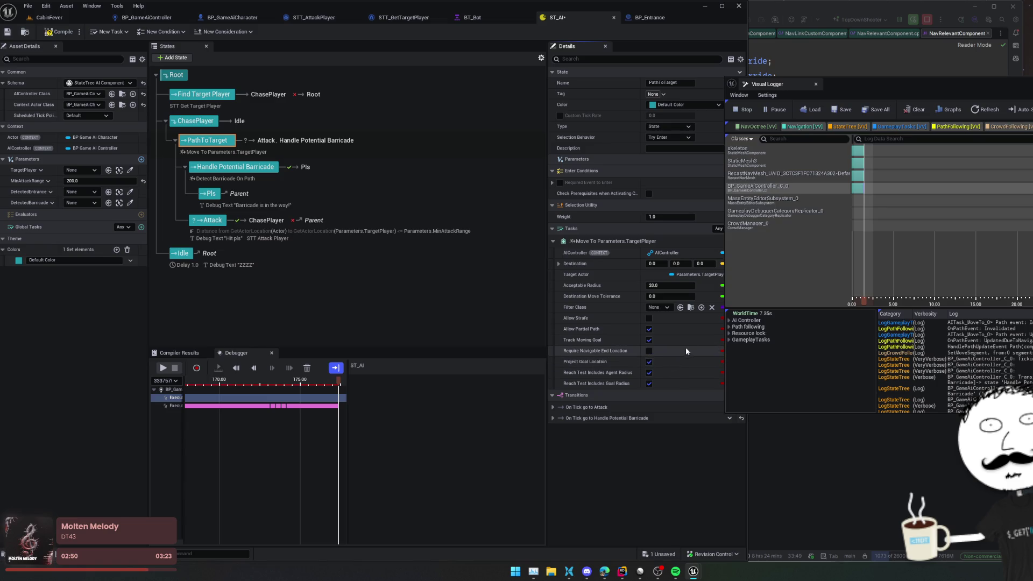
scroll(662, 329, "down", 1)
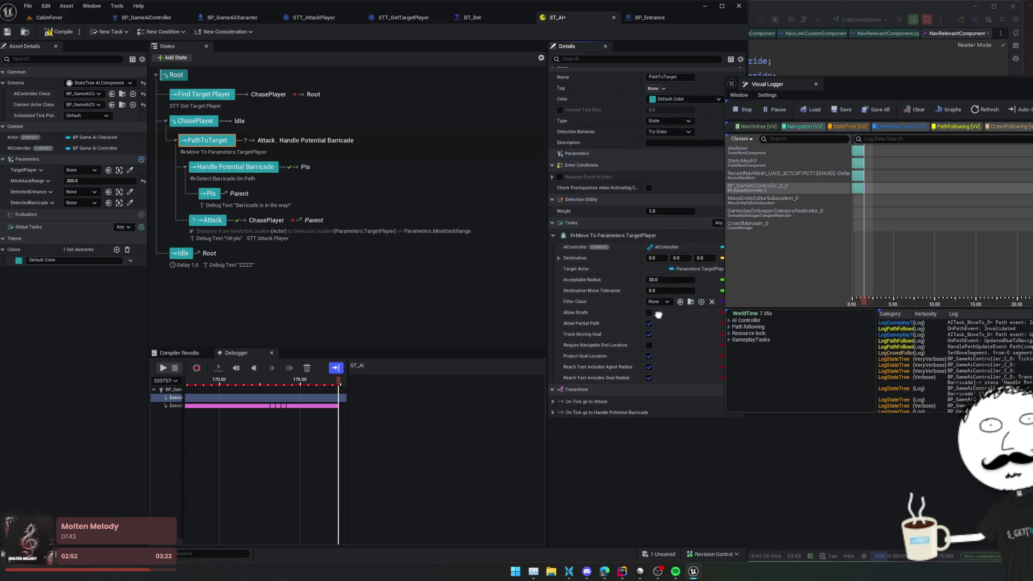
left_click(649, 329)
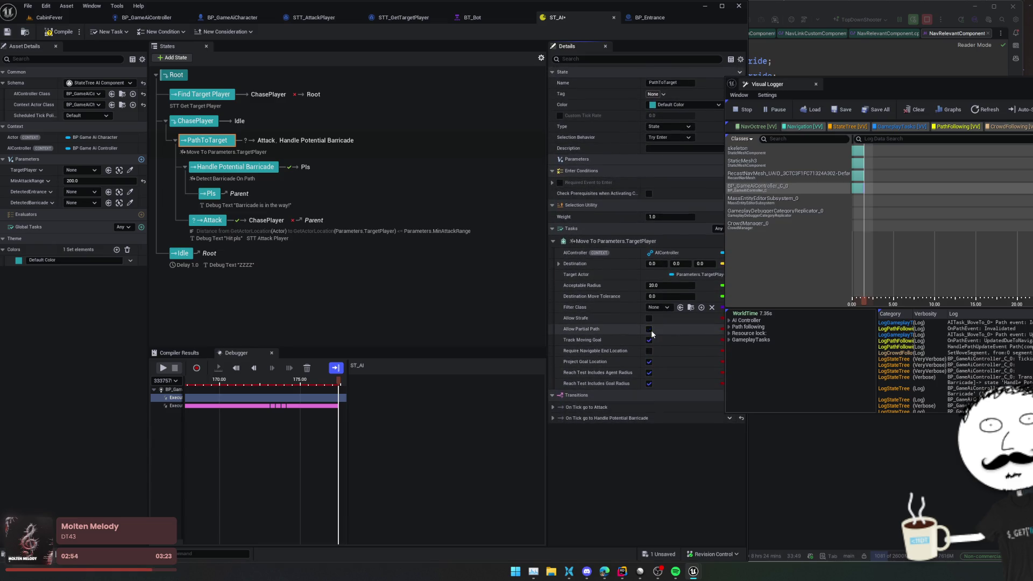
- Restart and clear the Visual Logger recording, save ST_AI, and return to the CabinFever level
left_click(733, 110)
mouse_move(871, 82)
left_mouse_down()
mouse_move(958, 86)
mouse_move(919, 89)
left_mouse_up()
left_click(796, 114)
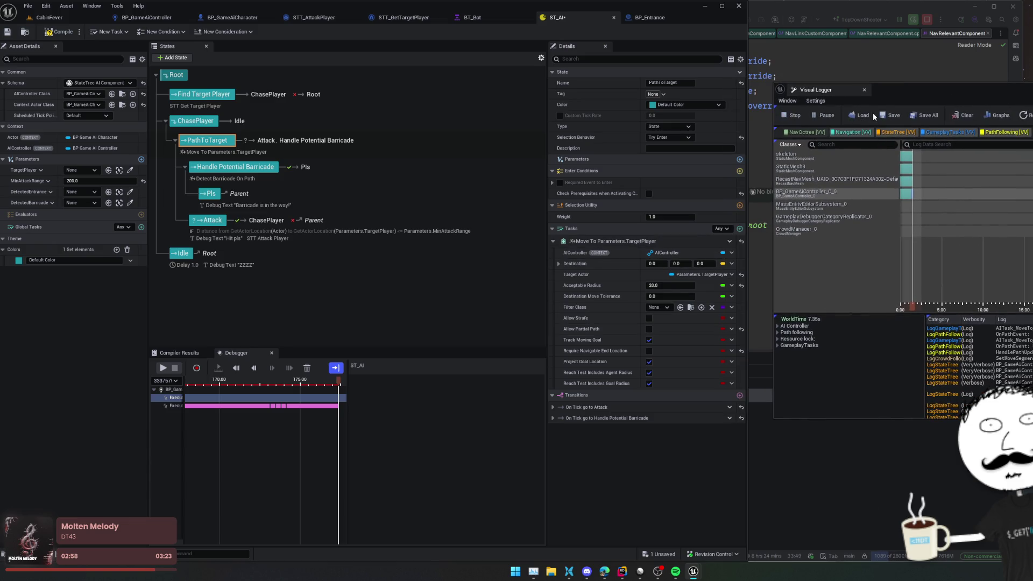
left_click(957, 120)
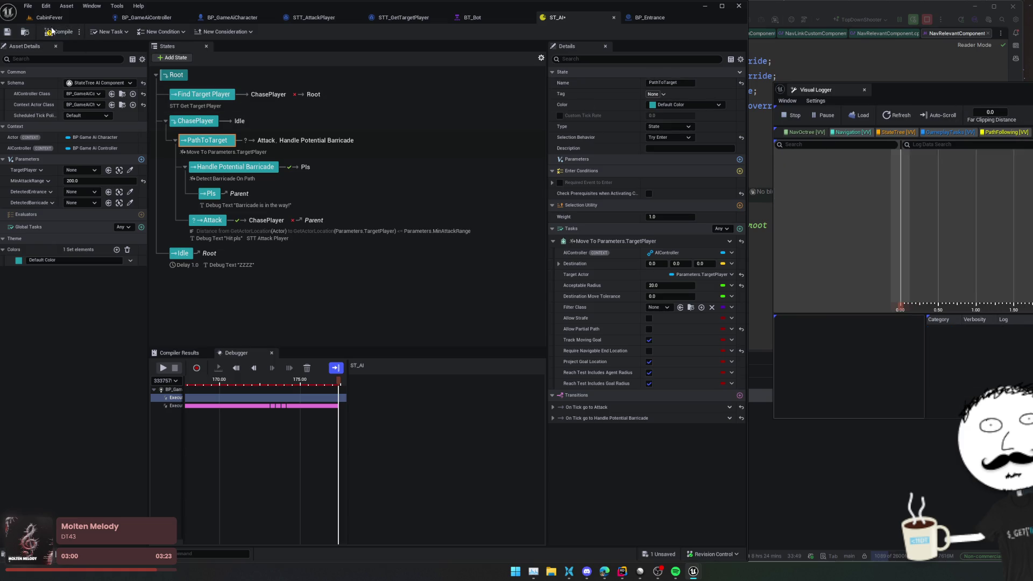
left_click(55, 34)
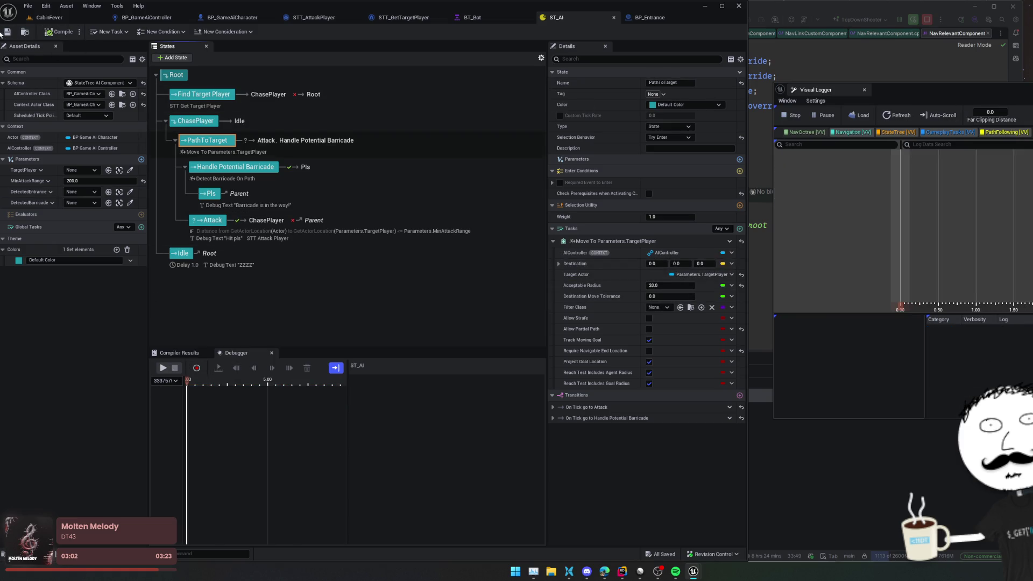
left_click(49, 17)
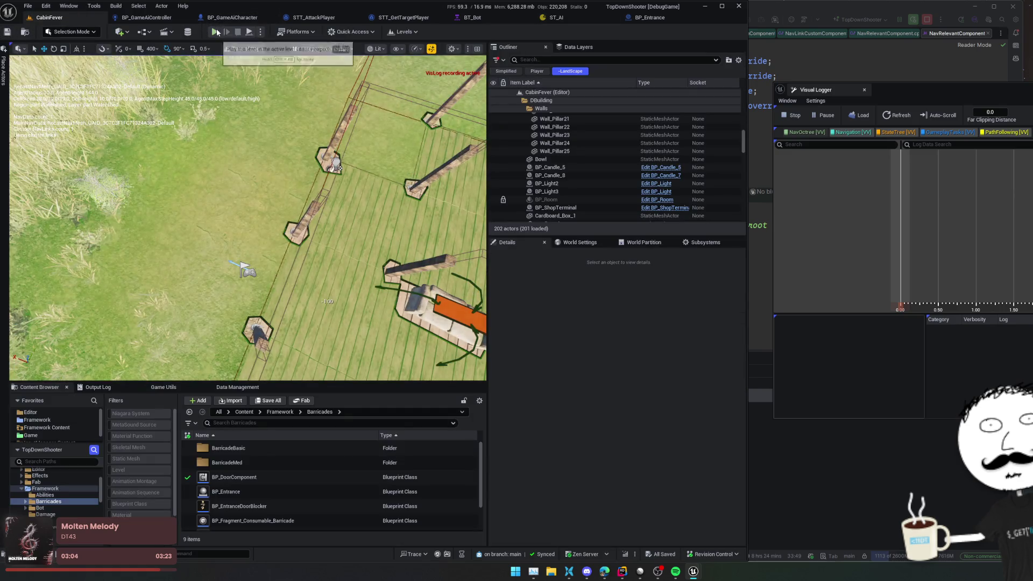
- Play CabinFever, build a barricade at the door, eject to the editor view, and enable AIPerception logs
key("alt+p")
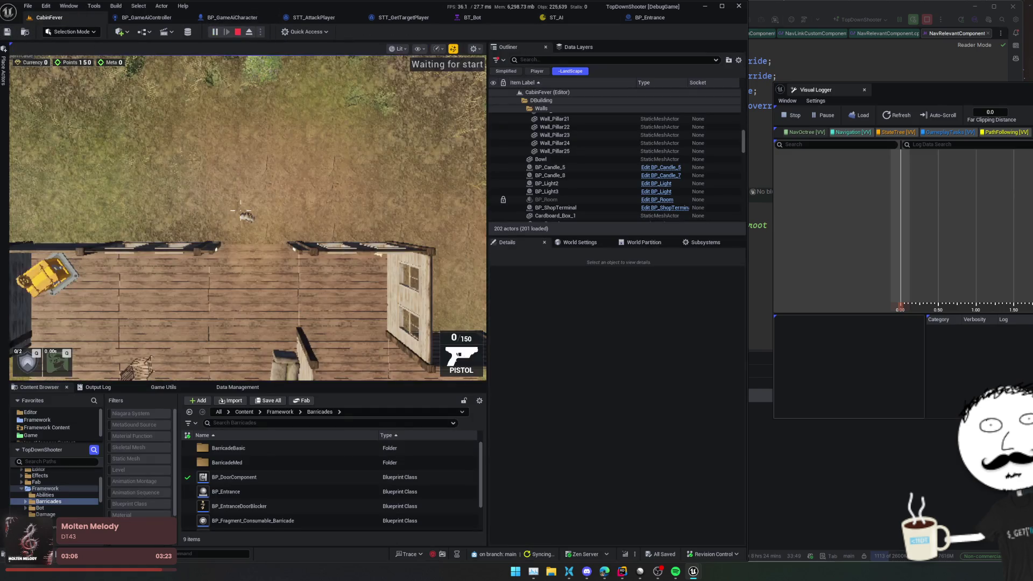
key("e")
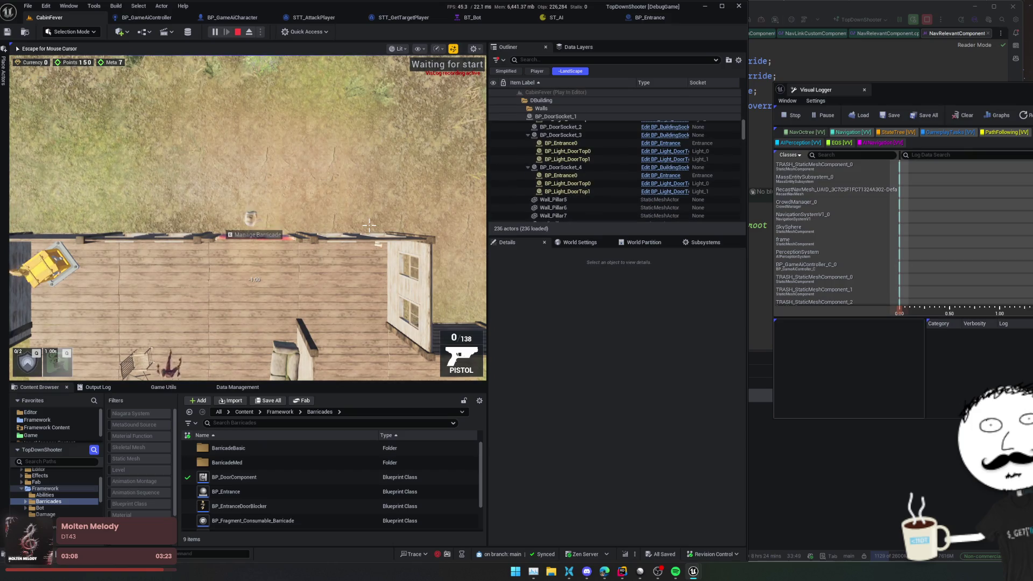
key("Escape")
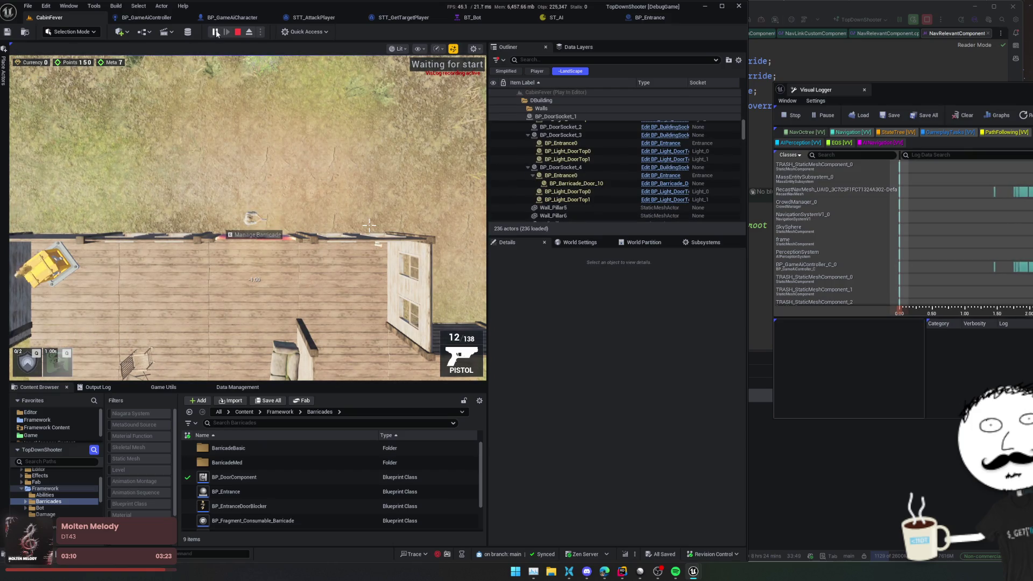
left_click(248, 33)
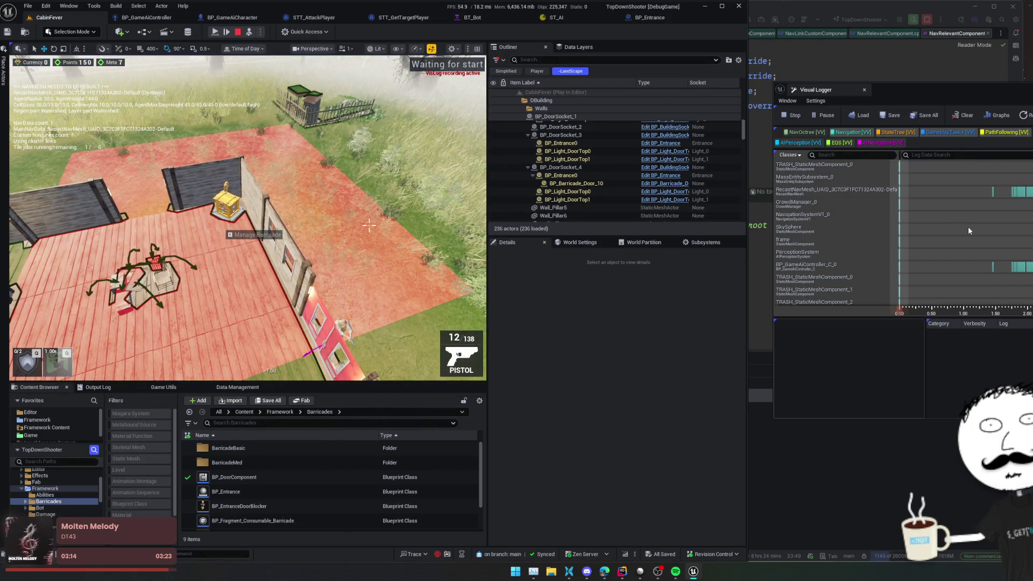
left_click(788, 155)
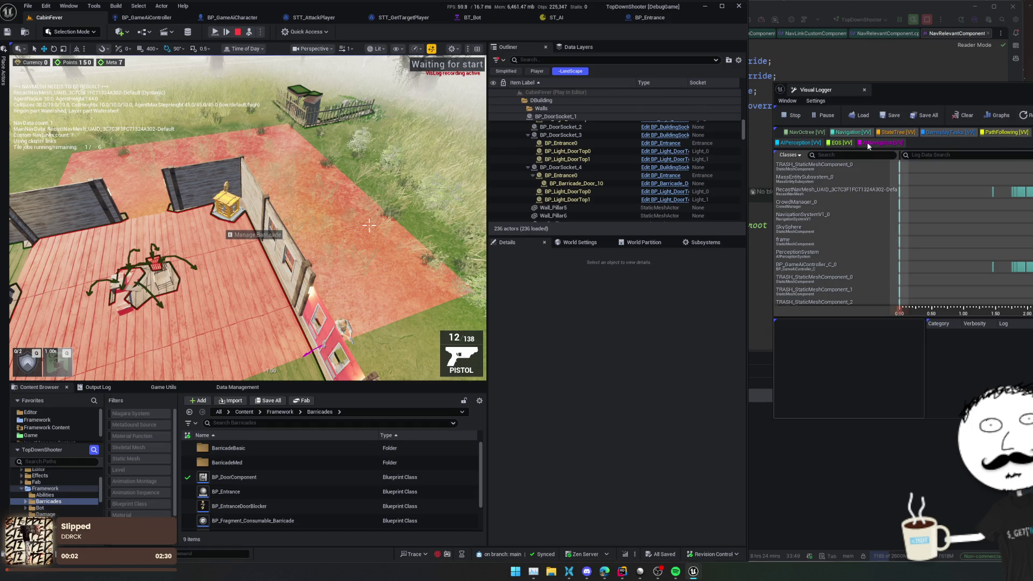
left_click(781, 143)
- Hide NavOctree entries and inspect the navmesh dirty area, CrowdManager and AI controller logs
left_click(802, 133)
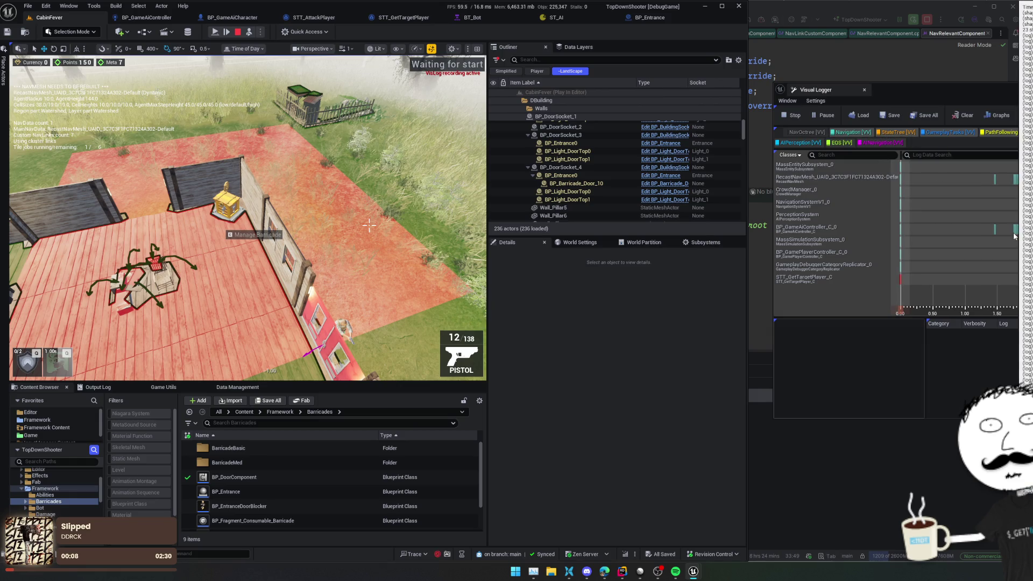
left_click(995, 182)
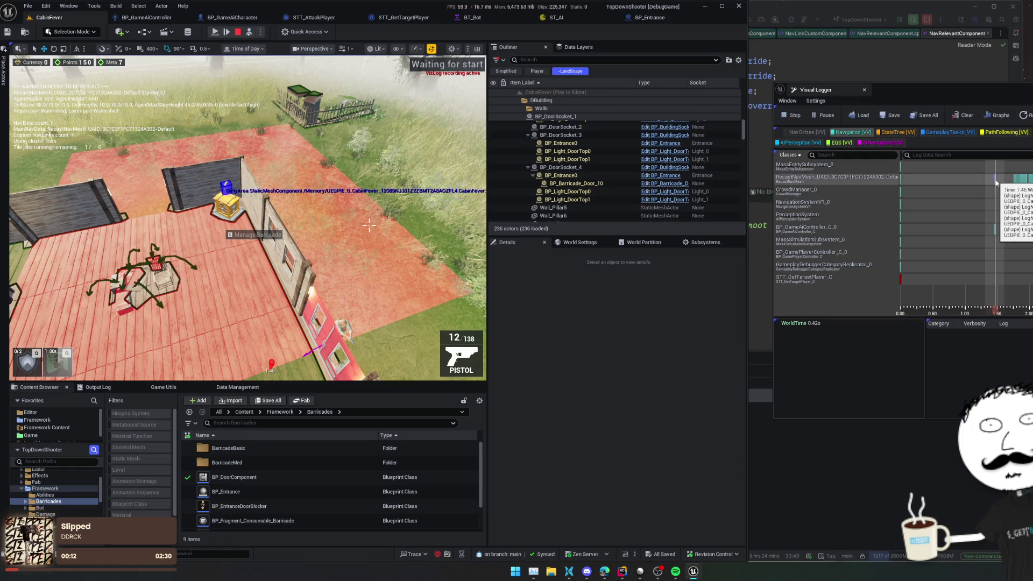
left_click(802, 191)
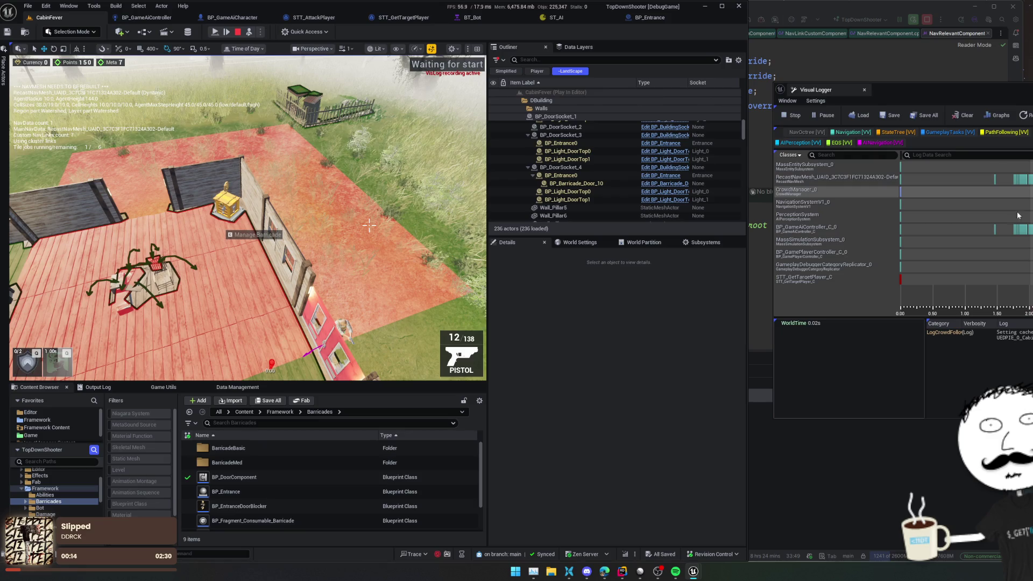
left_click(995, 232)
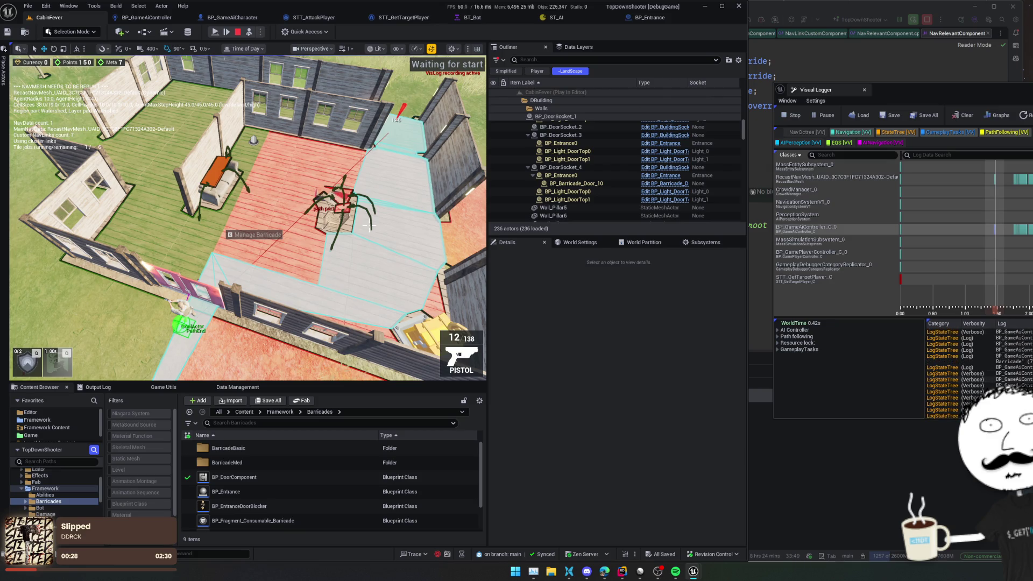
- Expand the AI Controller, Path following and Resource lock details and widen the Visual Logger
left_click(778, 349)
left_click(778, 342)
left_click(778, 336)
left_click(778, 330)
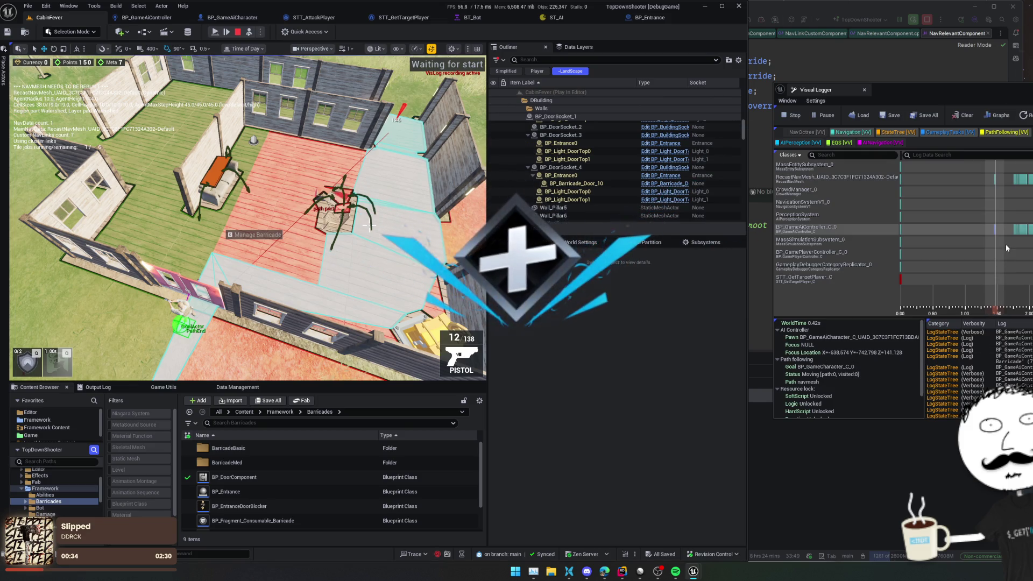
mouse_move(1004, 249)
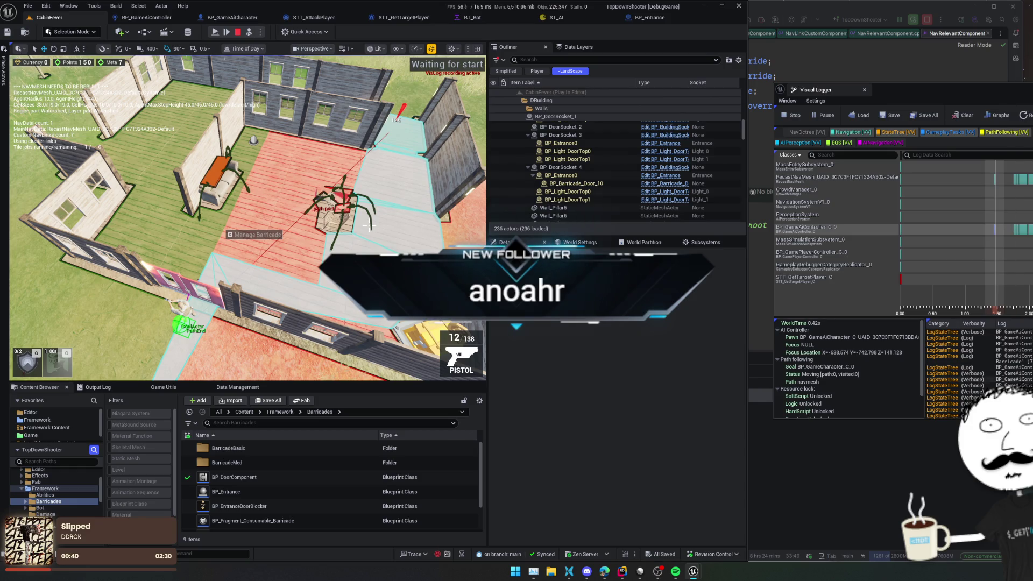
left_click_drag(1032, 92, 809, 91)
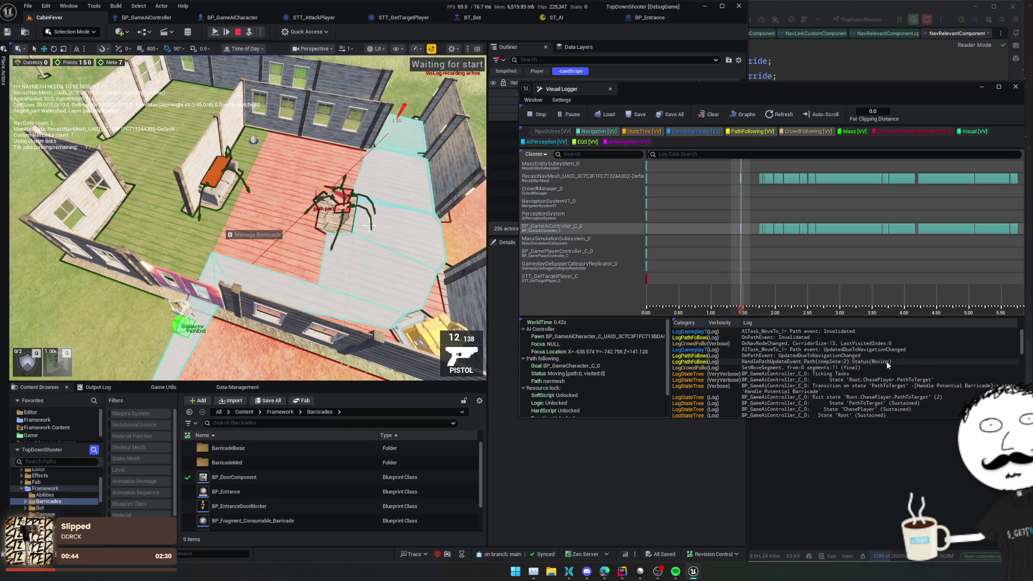
- Step forward and back through the log entries from SetMoveSegment, returning to the recording's start
left_click(957, 369)
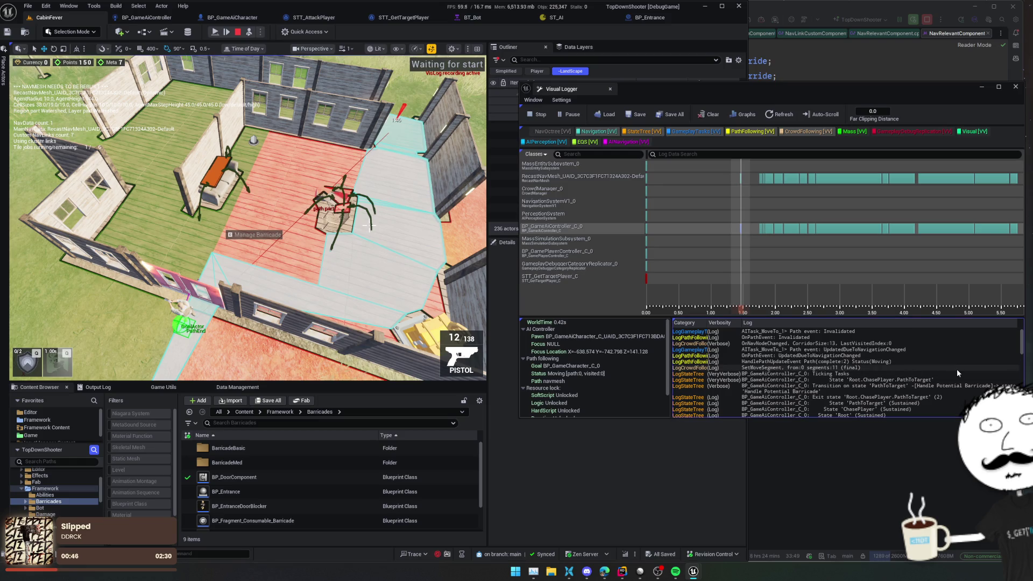
key("Right")
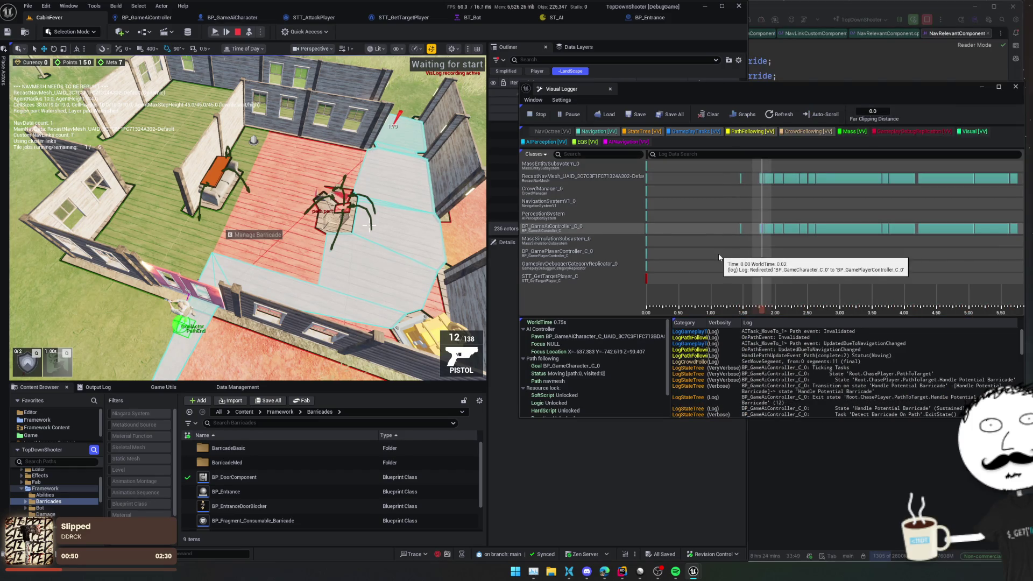
key("Right")
key("Right")
key("Right")
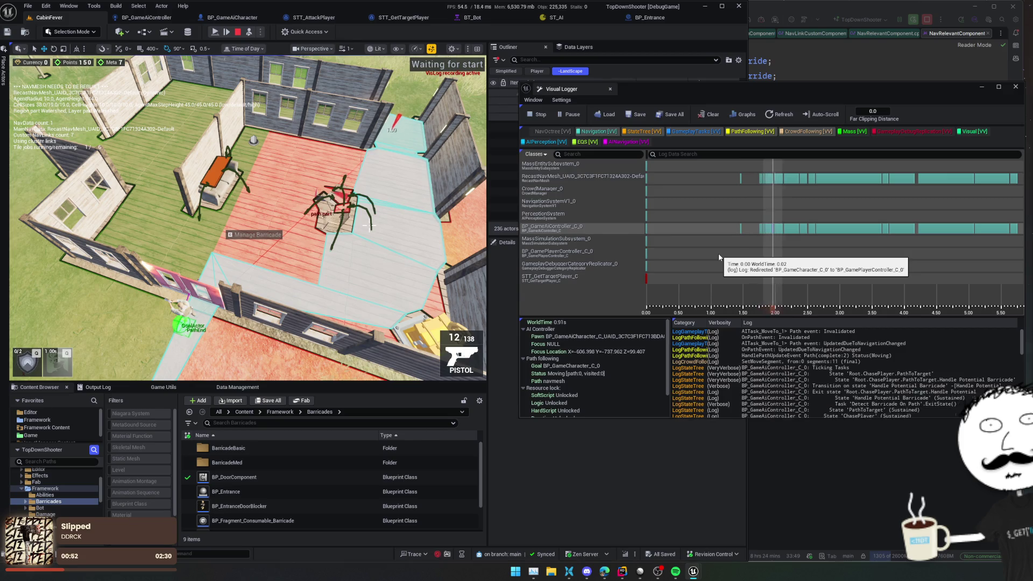
key("Right")
key("Right")
key("Right")
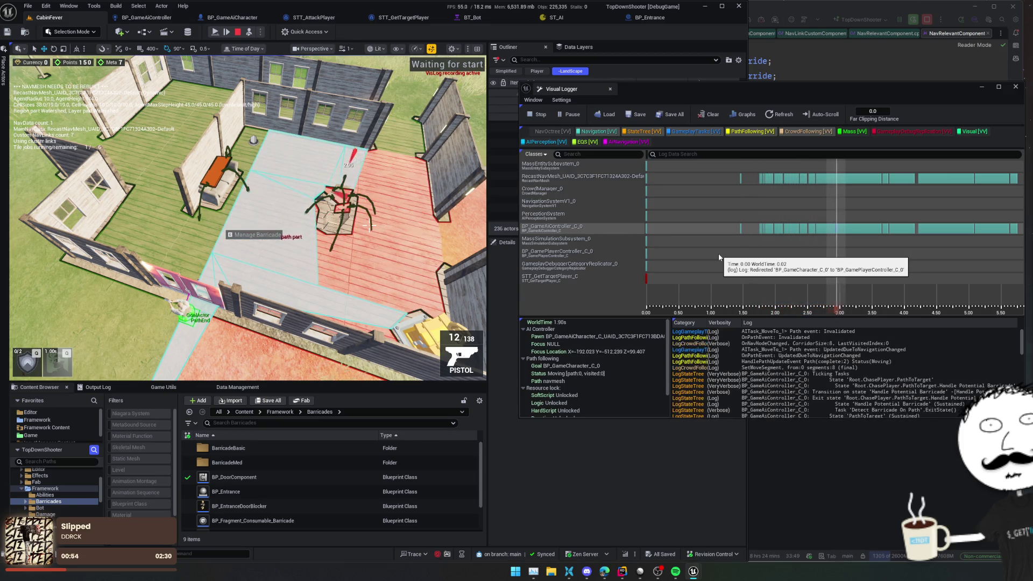
key("Right")
key("Right")
key("Right")
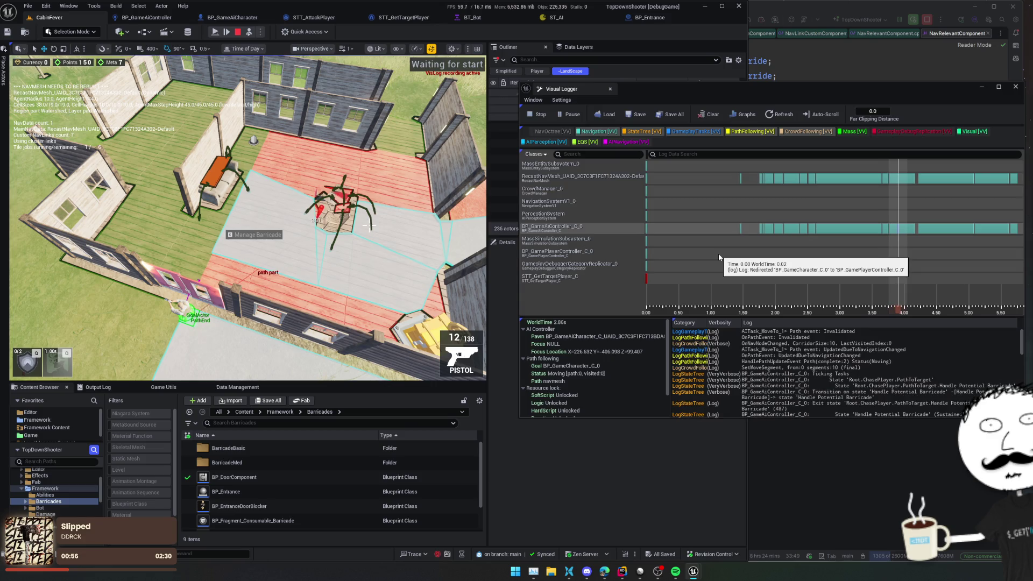
key("Right")
key("Right")
key("Right")
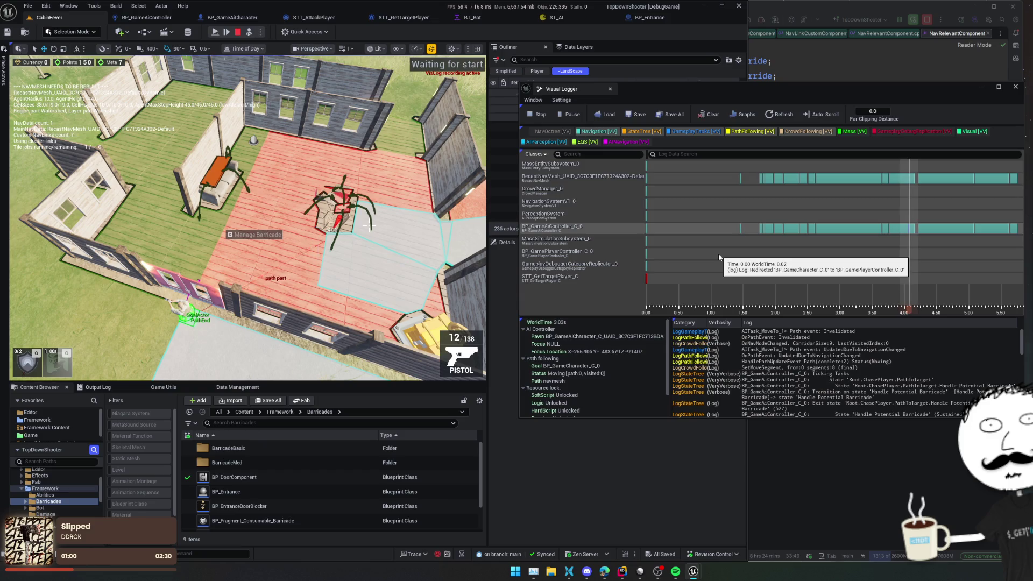
key("Right")
key("Right")
key("Right")
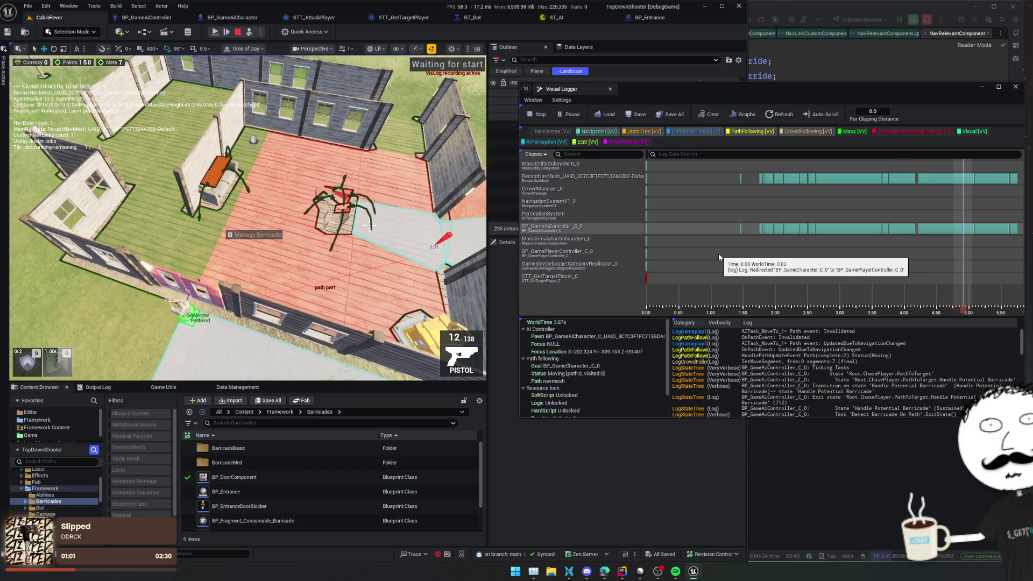
key("Right")
key("Right")
key("Right")
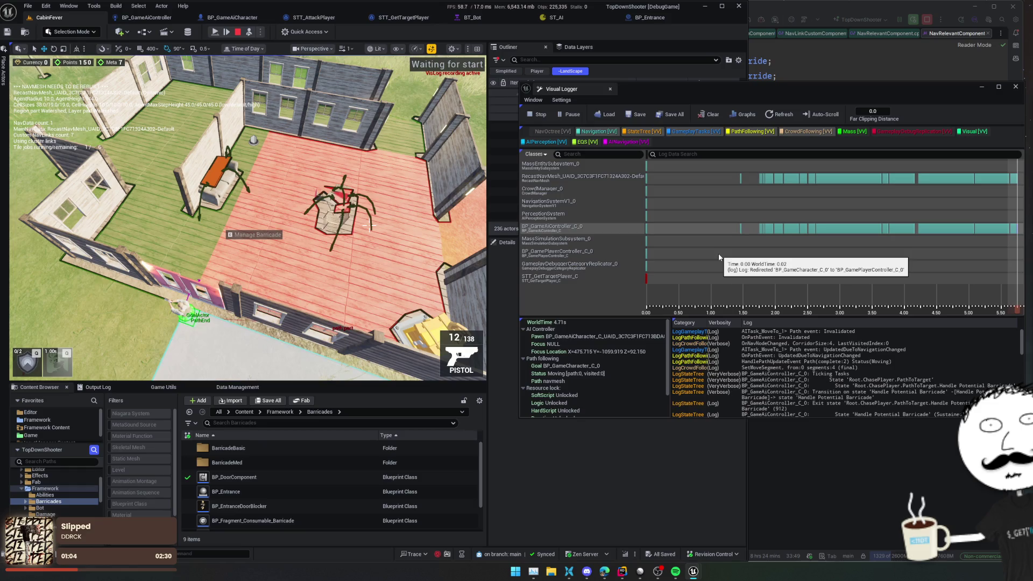
key("Left")
key("Left")
key("Left")
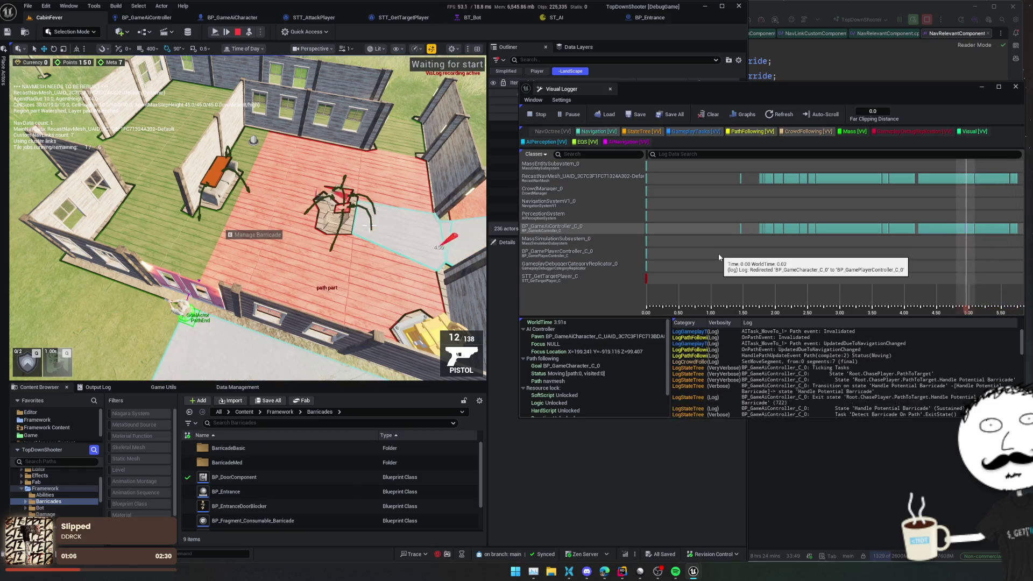
key("Left")
key("Left")
key("Left")
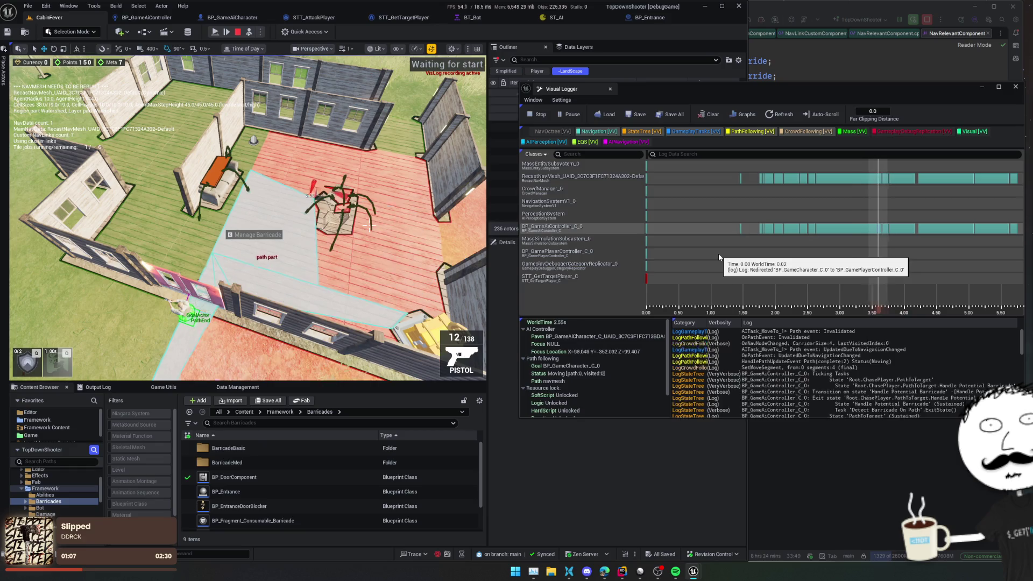
key("Left")
key("Left")
key("Left")
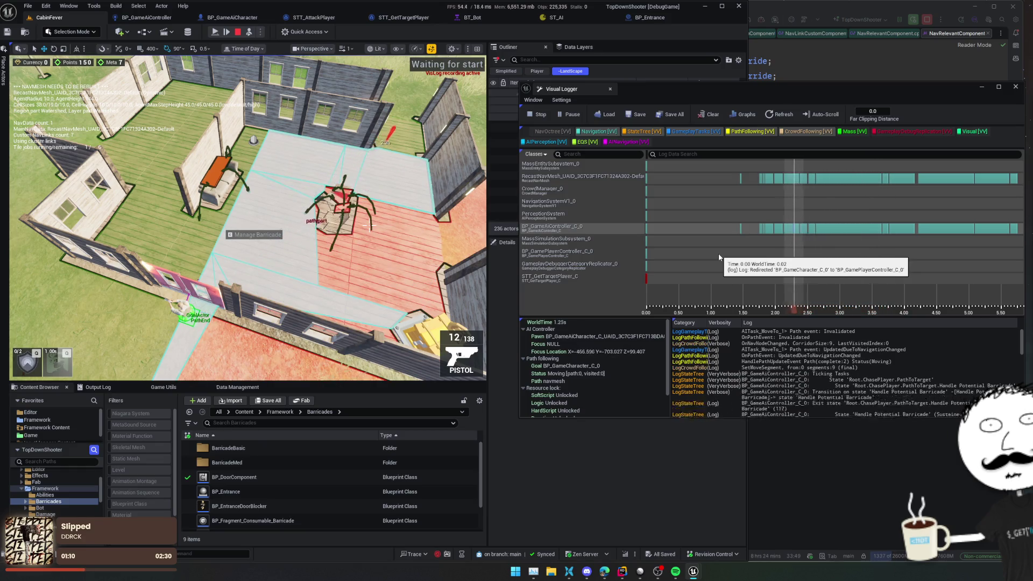
key("Left")
key("Left")
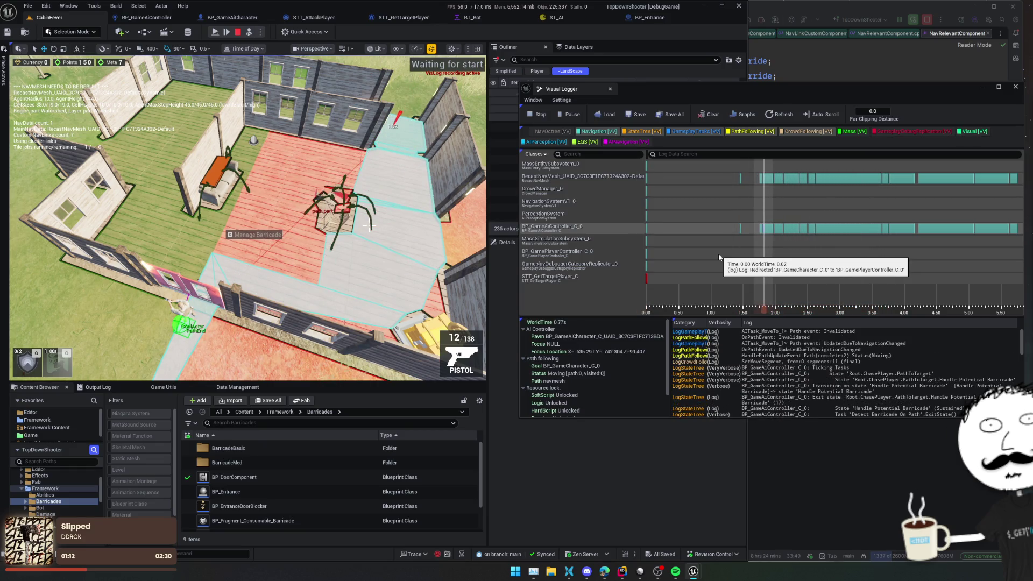
key("Home")
key("Right")
key("Home")
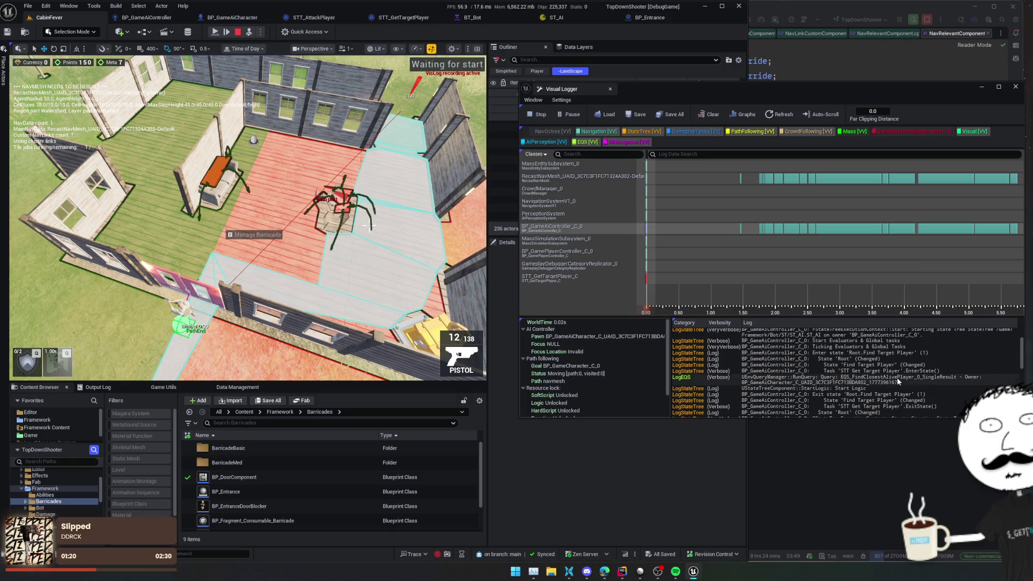
- Inspect the RequestMove and final SetMoveSegment log entries, then return to the Rider code
scroll(896, 377, "down", 5)
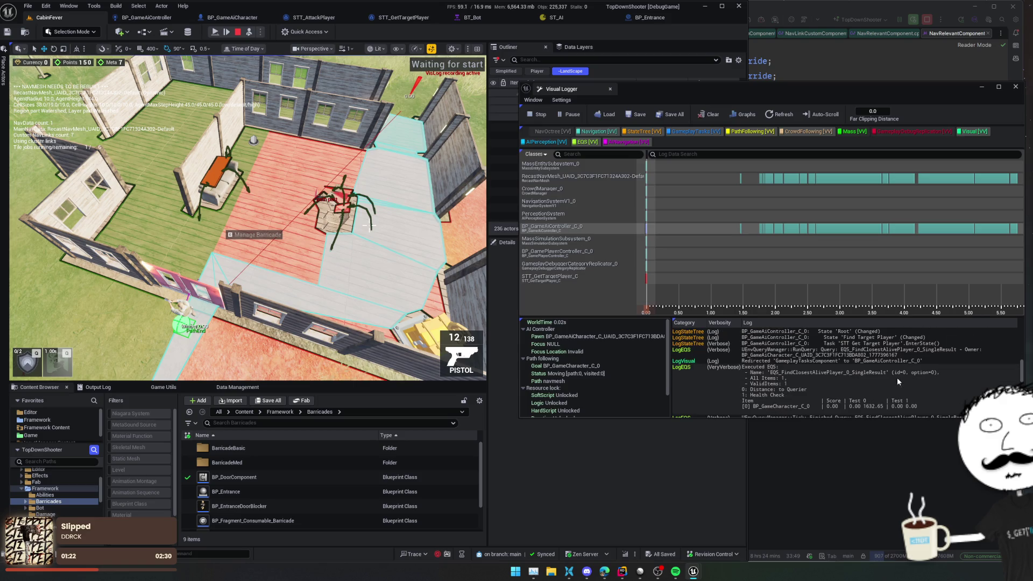
scroll(896, 376, "down", 3)
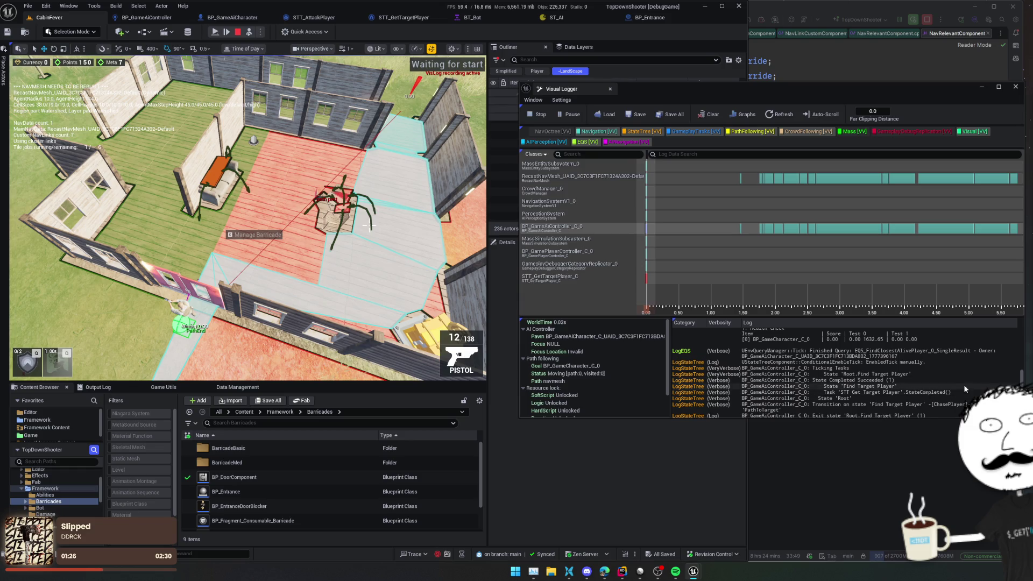
scroll(948, 389, "down", 4)
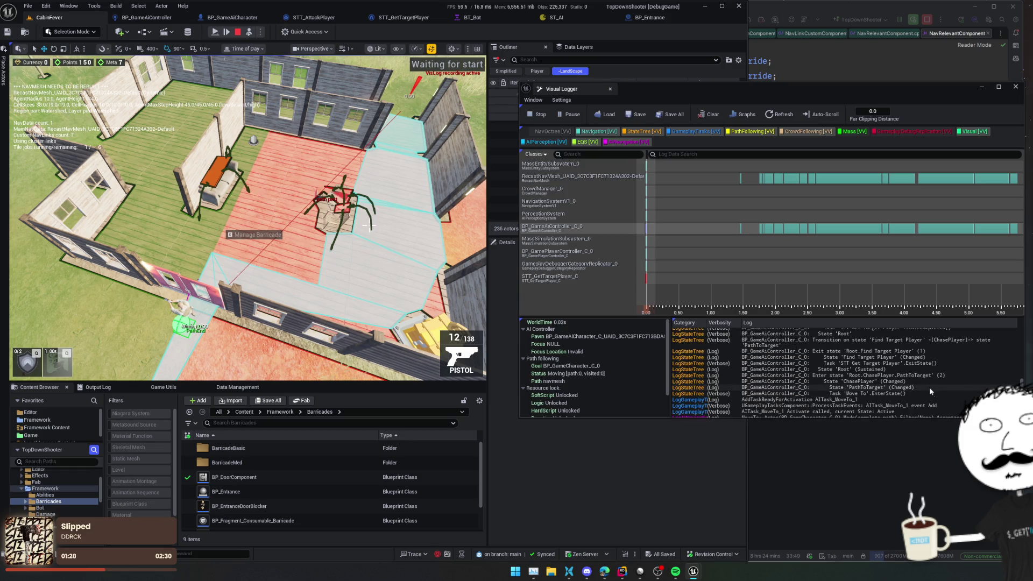
scroll(939, 387, "down", 2)
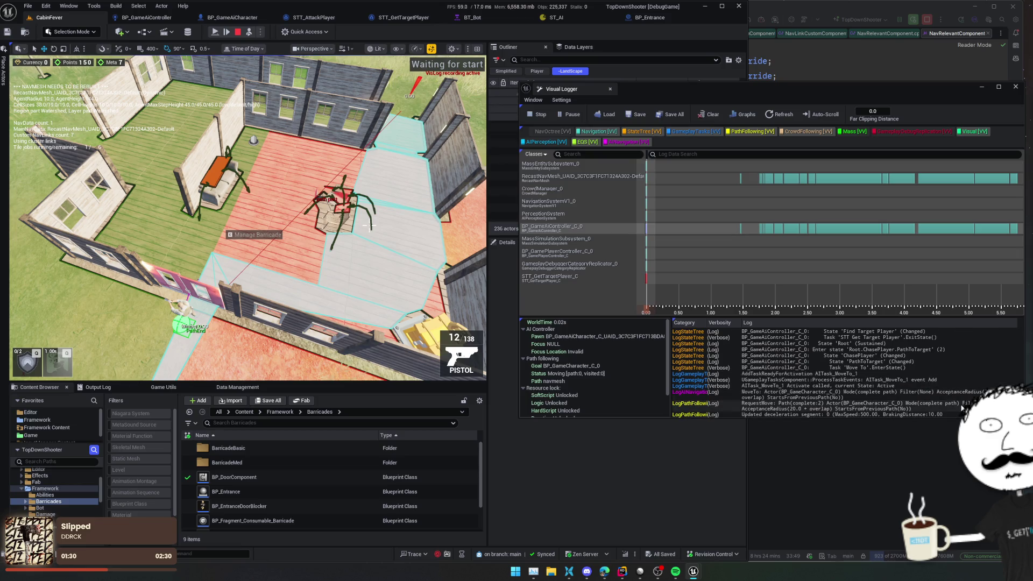
scroll(947, 360, "down", 2)
scroll(956, 369, "up", 1)
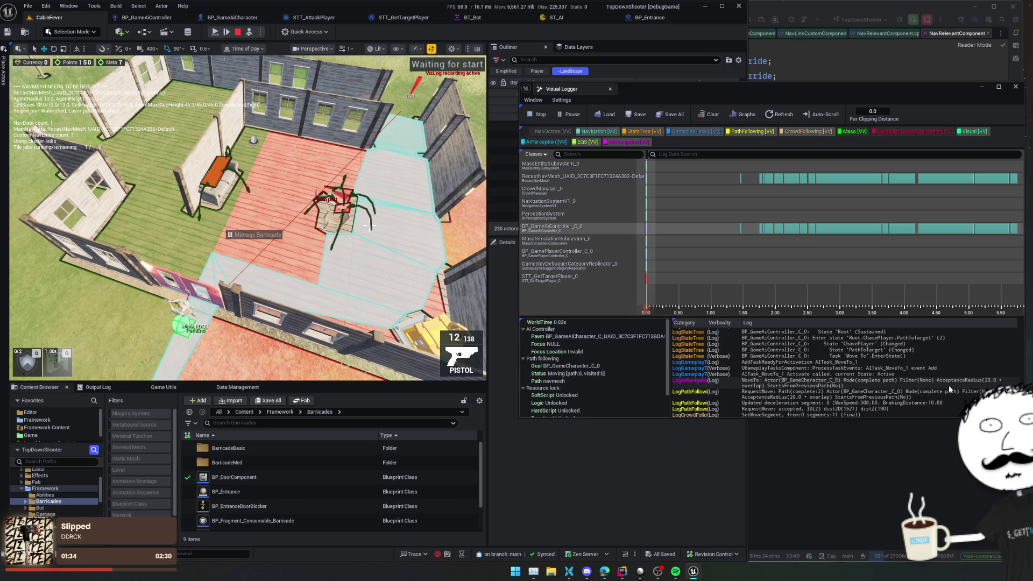
left_click(973, 394)
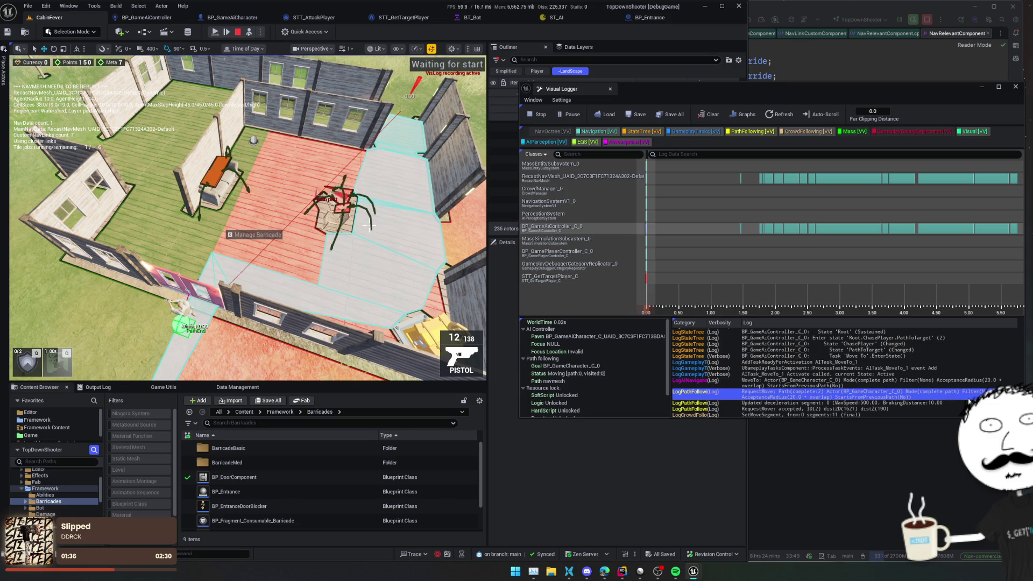
left_click(929, 407)
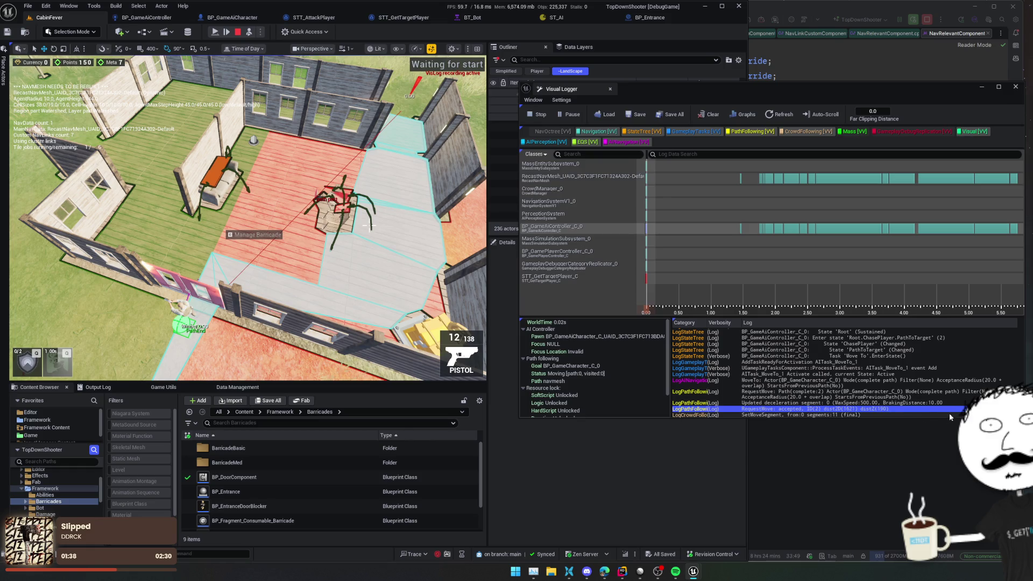
left_click(972, 395)
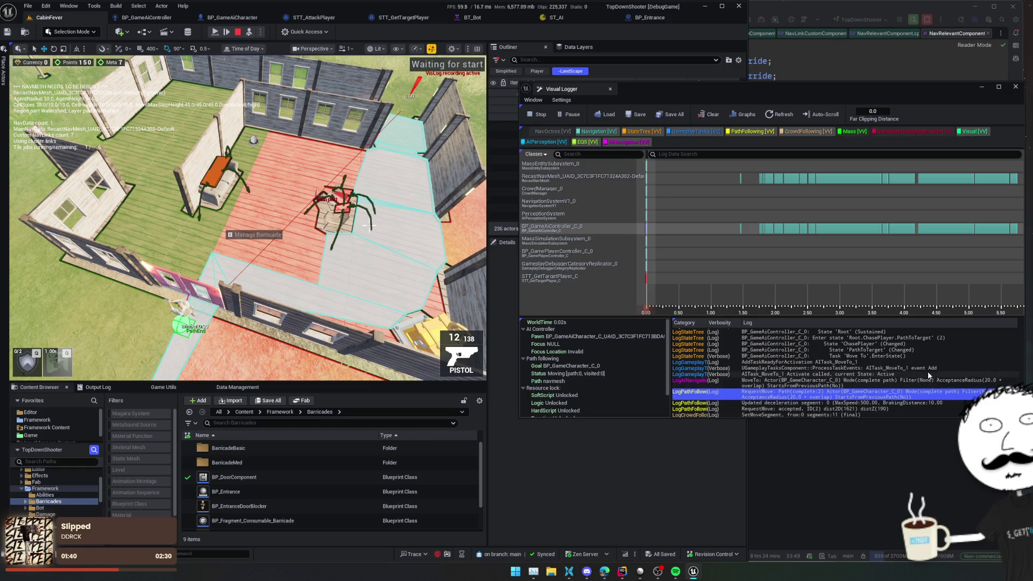
left_click(943, 415)
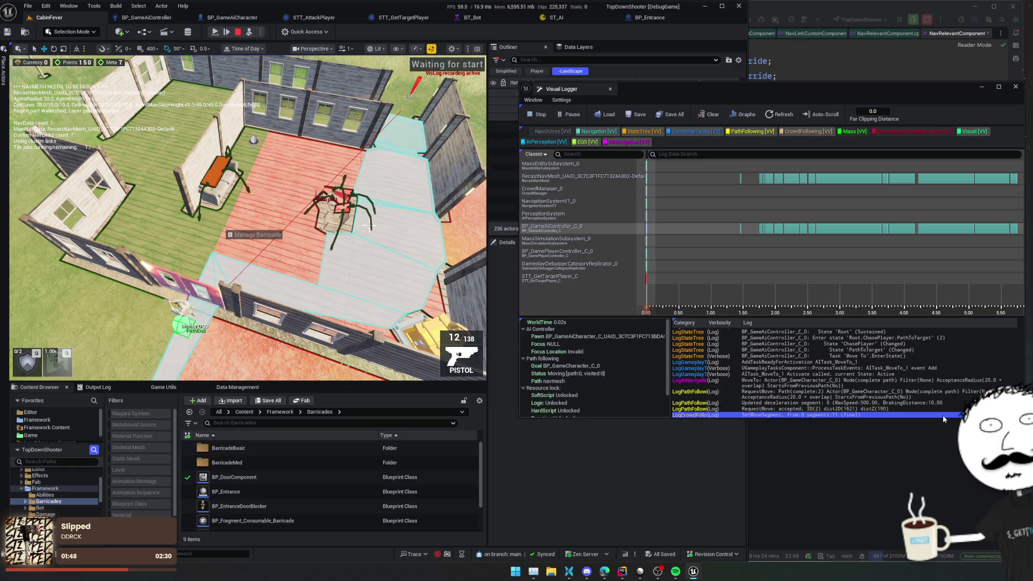
left_click(907, 448)
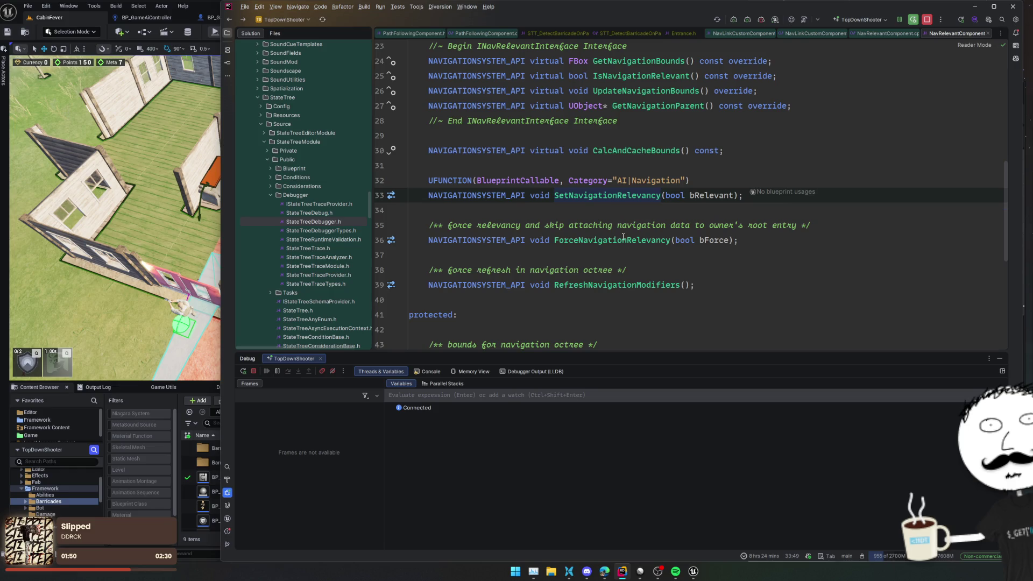
- From the barricade-detection task, follow GetCurrentPathIndex to PathFollowingComponent.h, then return to the task code
left_click(625, 34)
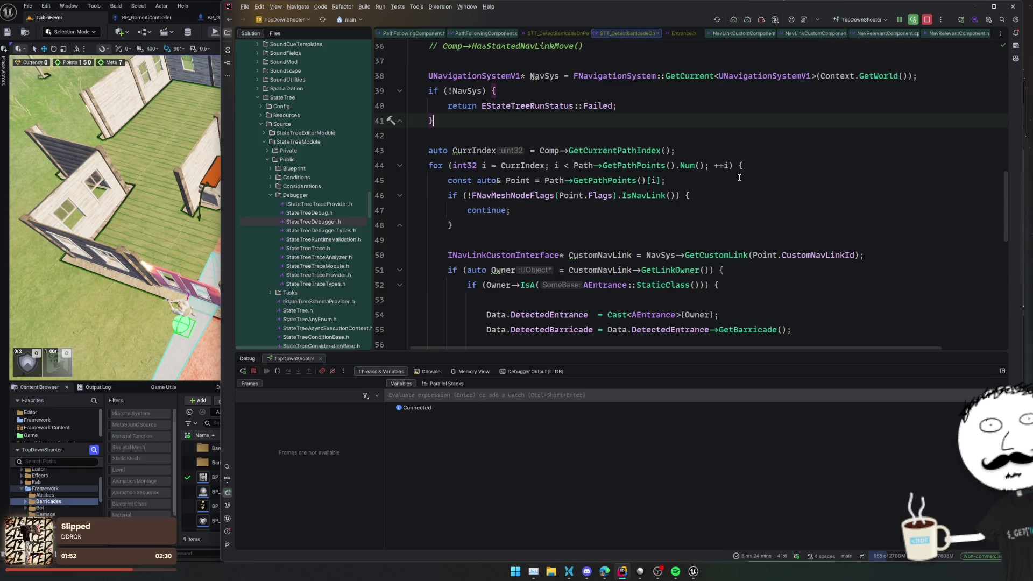
left_click(645, 151, "ctrl")
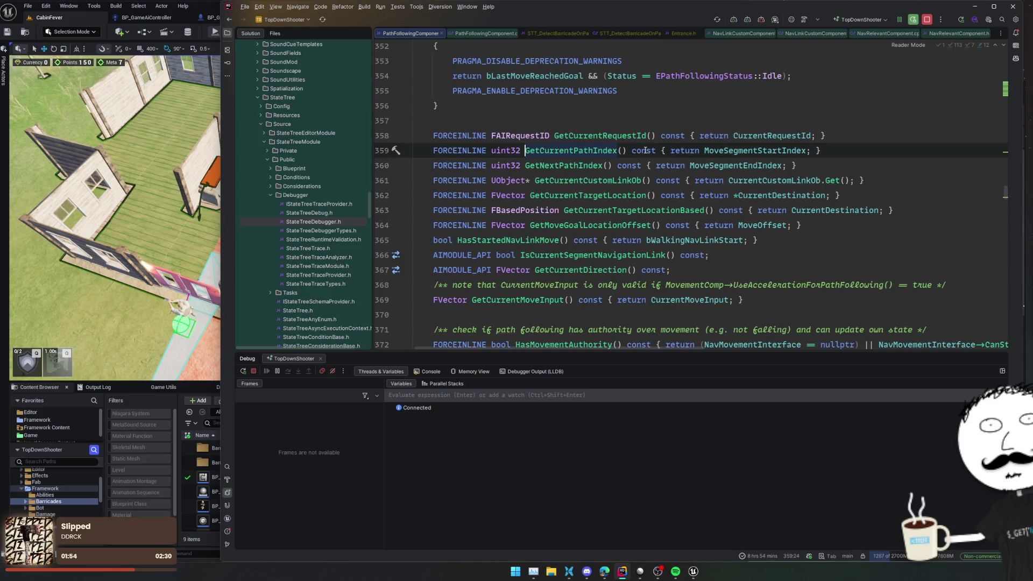
scroll(608, 231, "down", 2)
scroll(608, 231, "up", 2)
scroll(608, 231, "down", 3)
scroll(609, 231, "up", 3)
key("ctrl+alt+Left")
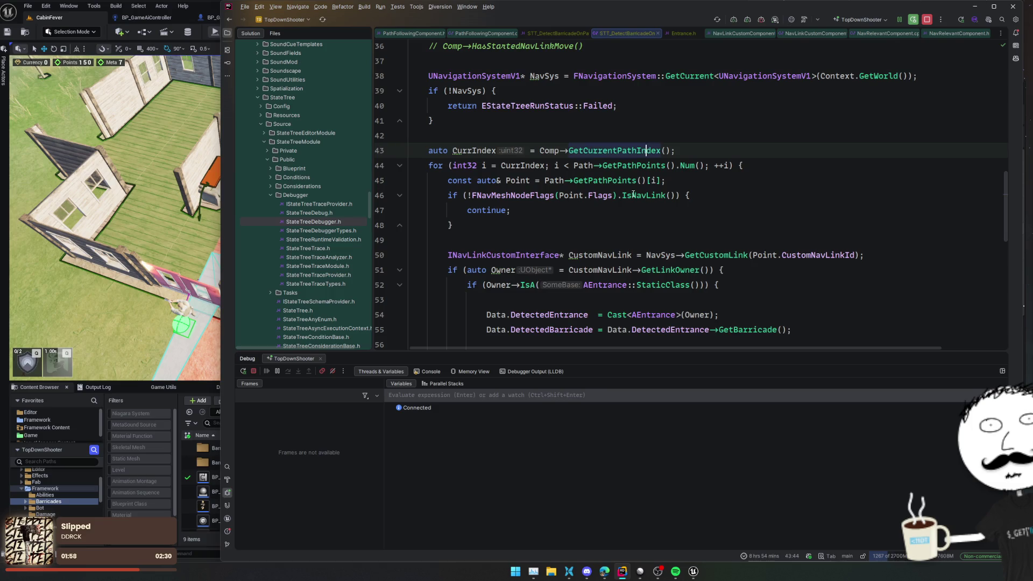
key("ctrl+alt+Right")
key("ctrl+alt+Left")
scroll(600, 198, "up", 3)
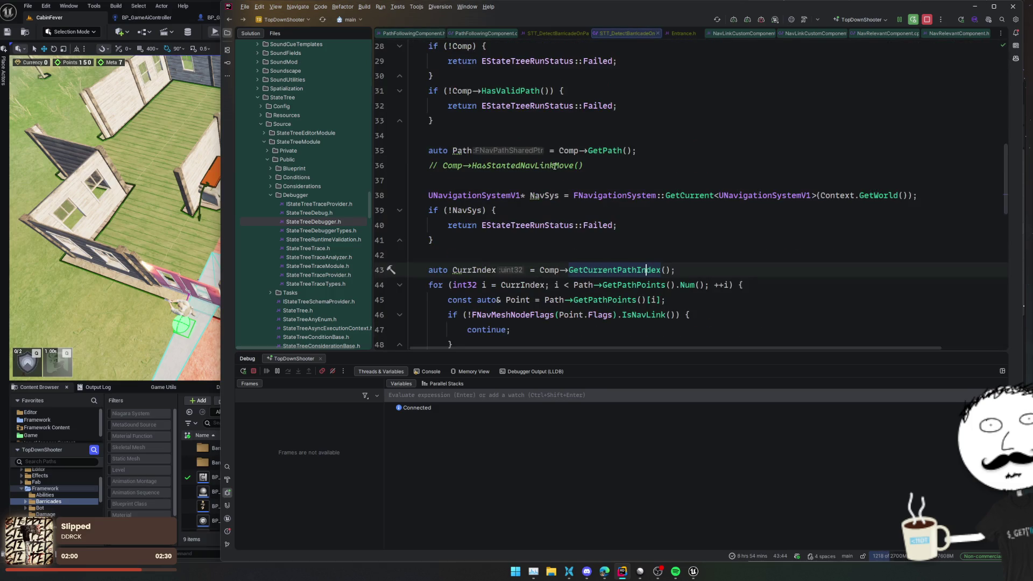
- Follow HasStartedNavLinkMove and inspect the IsCurrentSegmentNavigationLink implementation's GetPathPoints and IsValidIndex calls
left_click(555, 166, "ctrl")
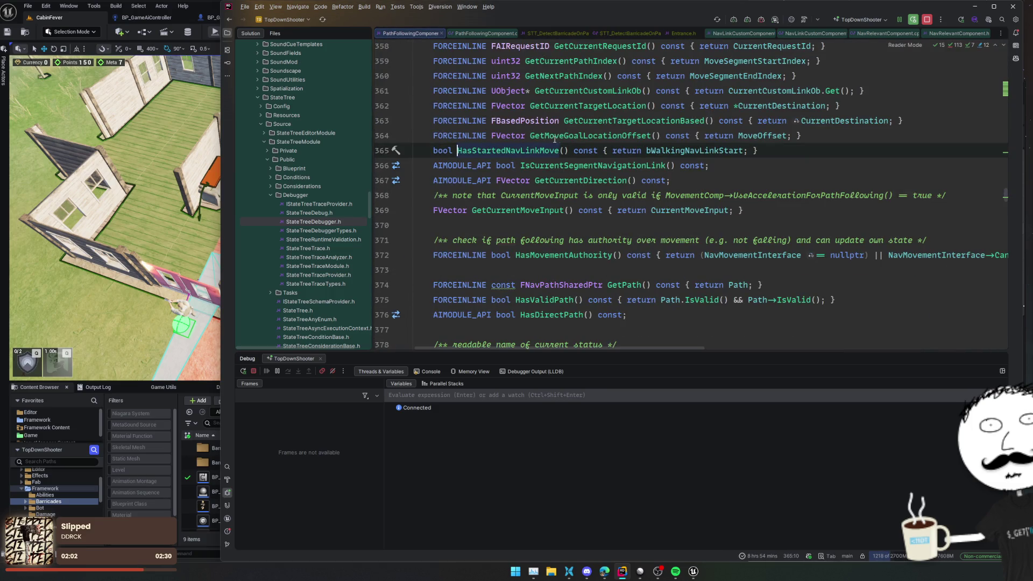
left_click(619, 166, "ctrl")
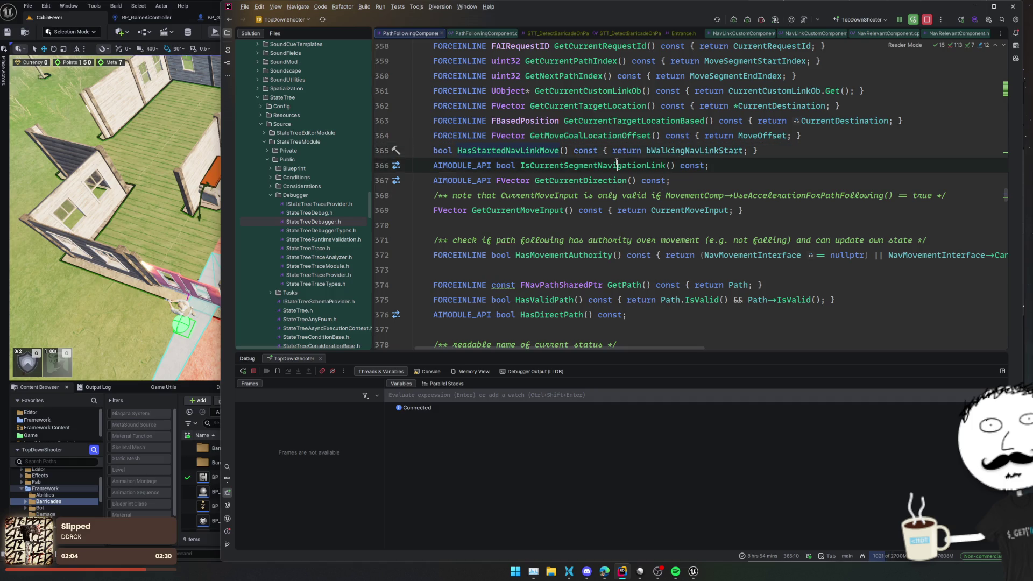
left_click(622, 189)
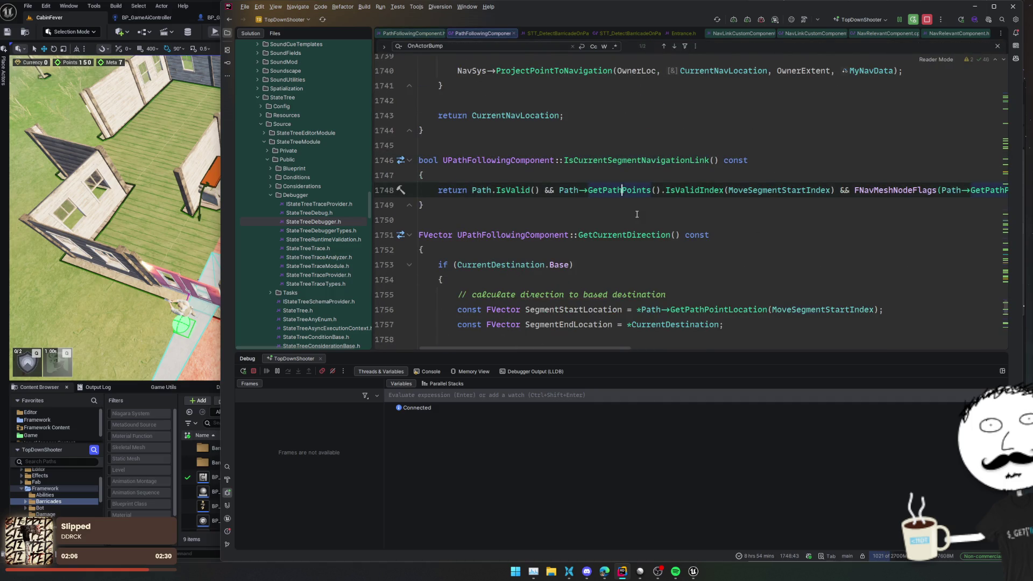
left_click(693, 194)
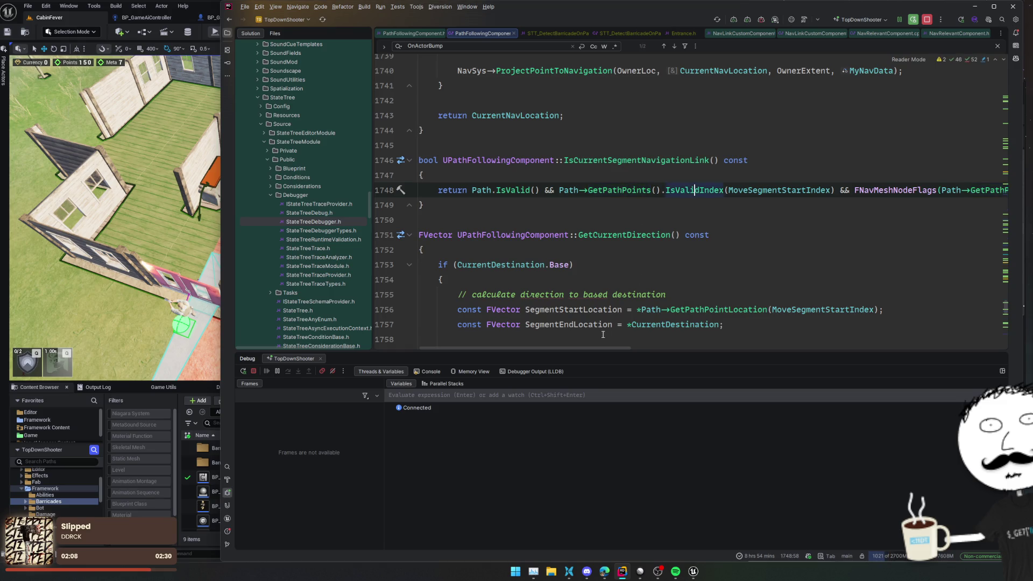
left_click_drag(597, 347, 693, 350)
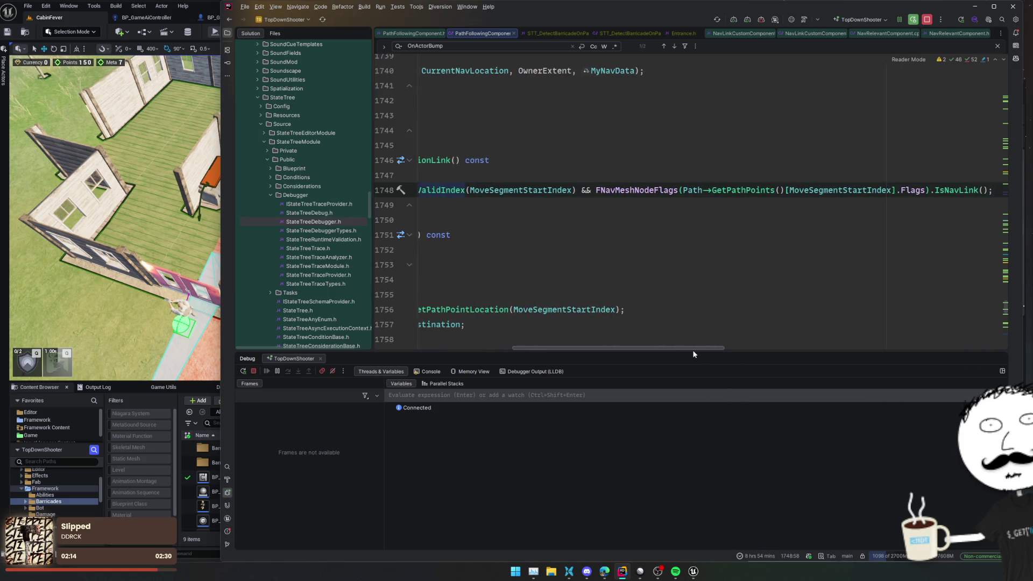
left_click_drag(693, 350, 600, 347)
- Jump from GetPathPoints to its declaration in NavigationData.h
left_click(618, 190)
left_click(618, 190, "ctrl")
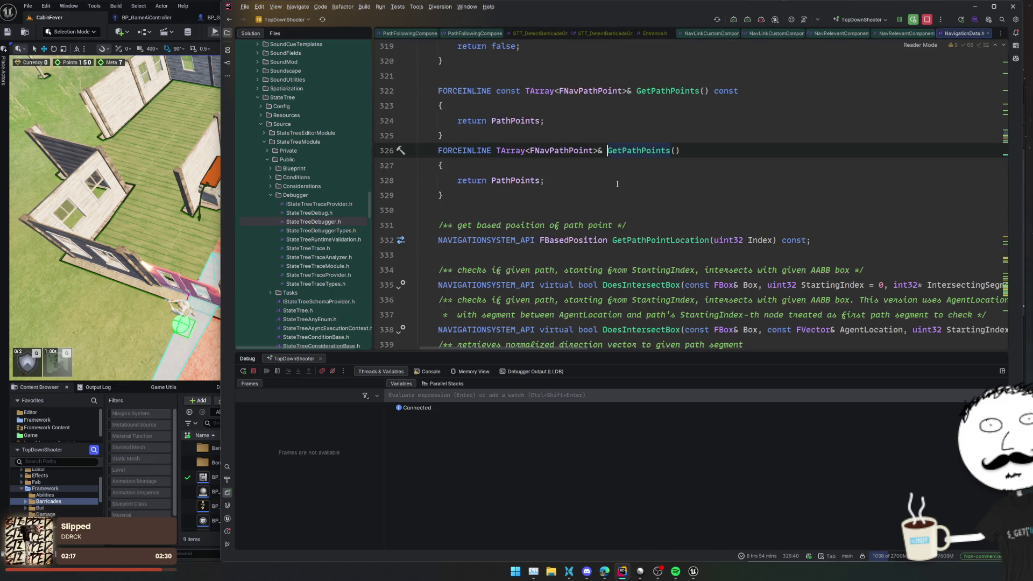
scroll(617, 184, "down", 10)
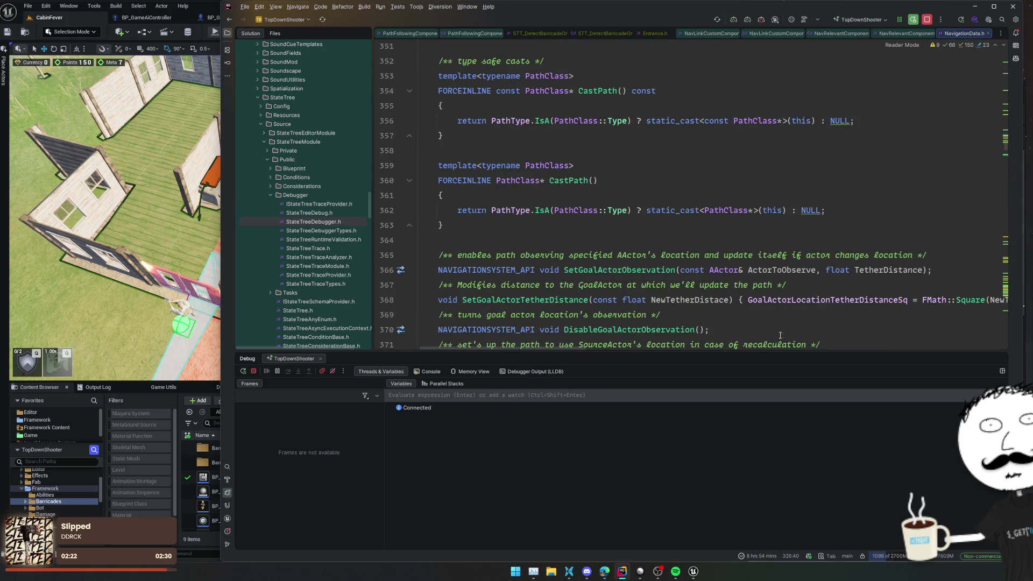
- Bring Chrome forward and load grok.com in a new tab
mouse_move(570, 575)
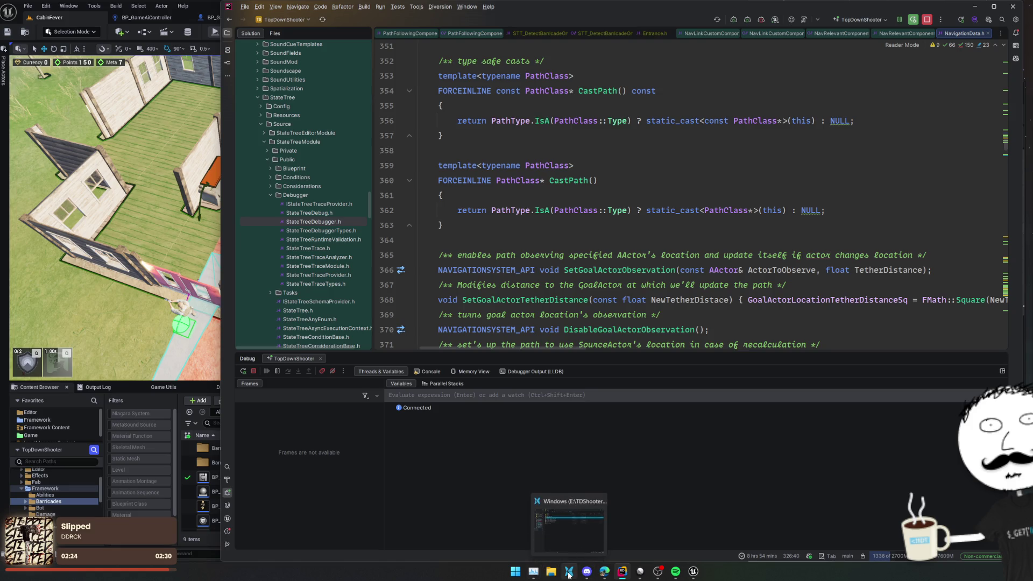
left_click(605, 524)
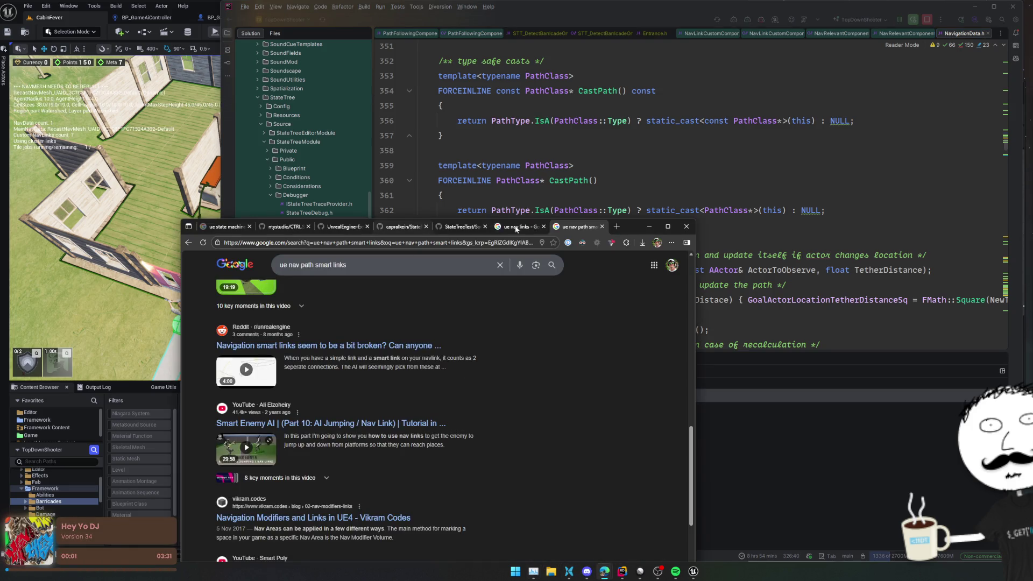
left_click(617, 226)
type("grok")
key("Return")
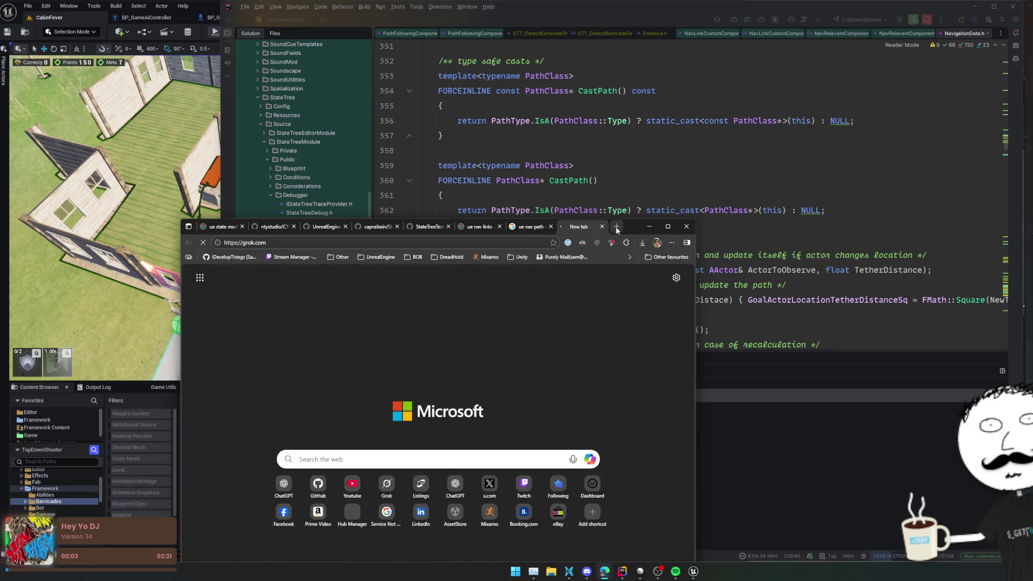
mouse_move(622, 229)
left_mouse_down()
mouse_move(632, 160)
mouse_move(662, 110)
left_mouse_up()
- Start typing the question 'In ue, im using using ai move to lo…' in the Grok prompt
left_click(495, 316)
type("In ue, )")
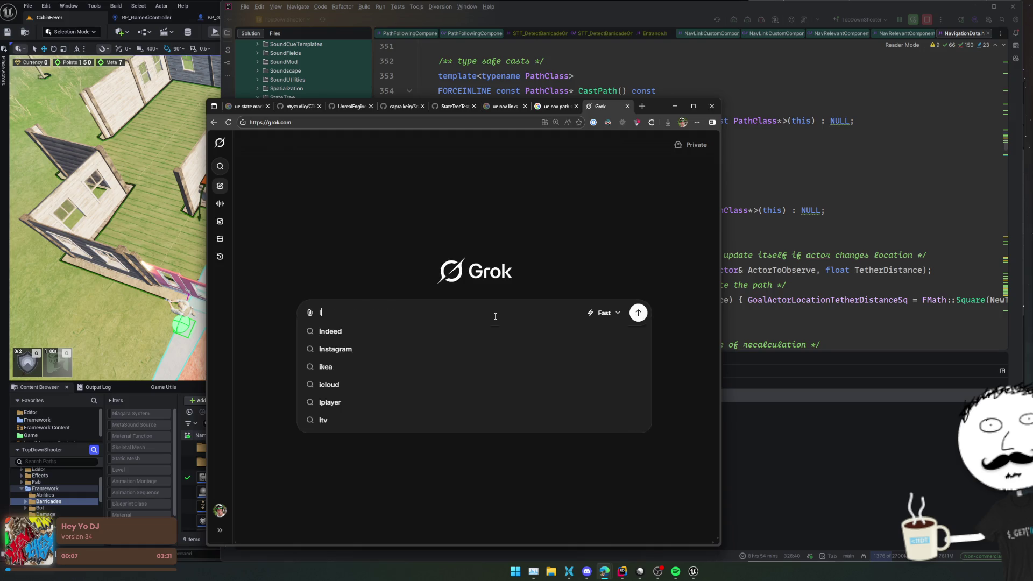
key("BackSpace")
type("im using ai")
key("BackSpace")
key("BackSpace")
key("BackSpace")
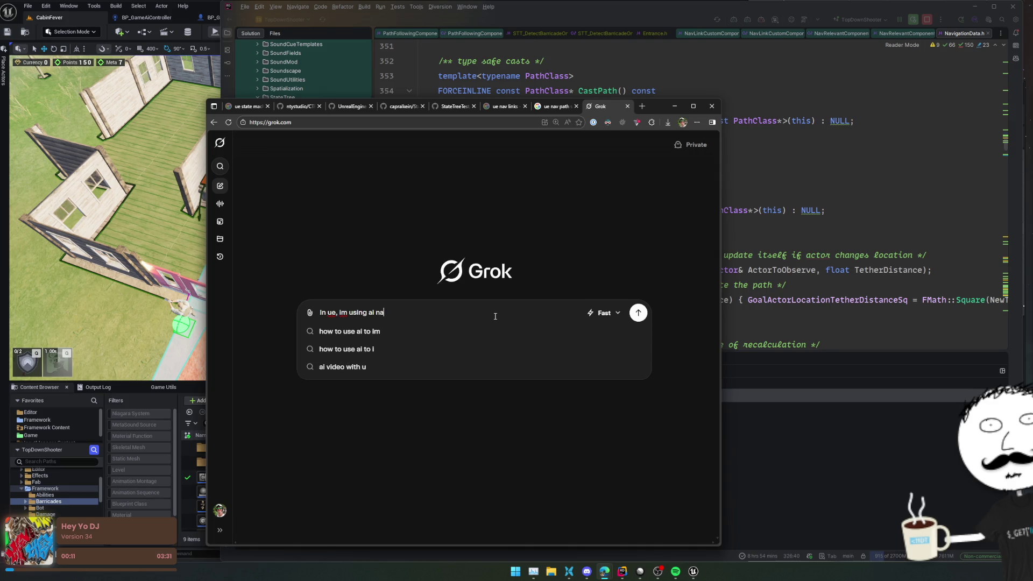
type("using ")
type("ai move to lo")
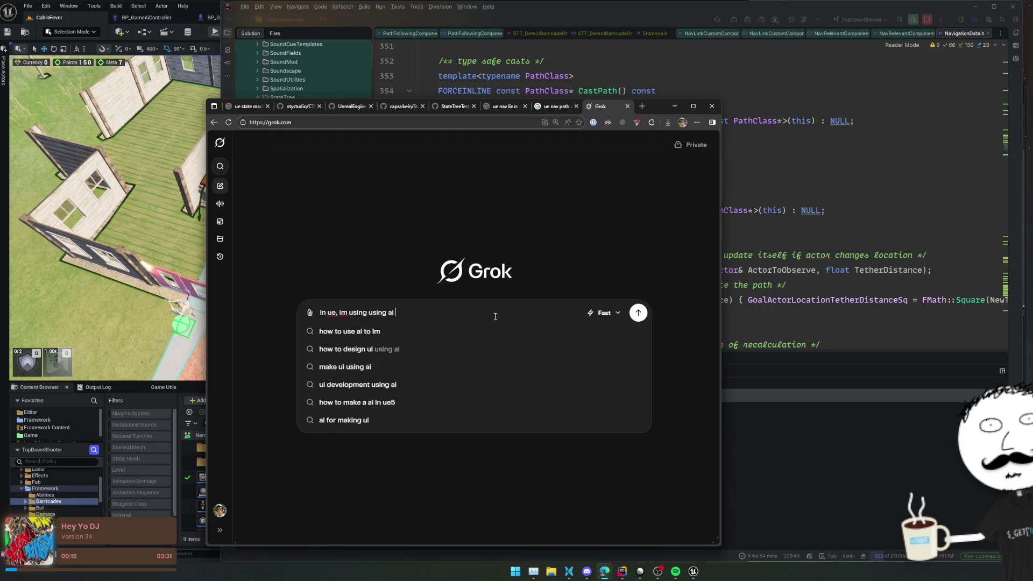